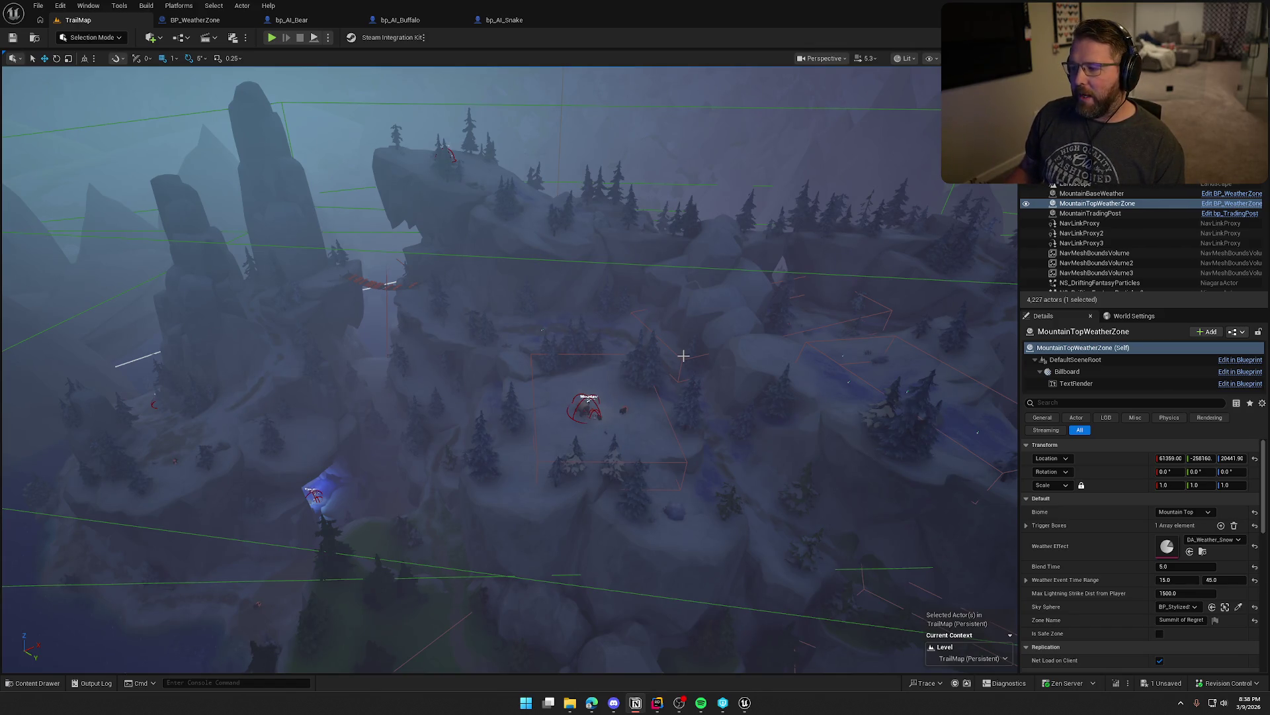
- Fly the camera from the mountain overview down to the covered wagons in the camp
{"action": "key", "text": "Right"}
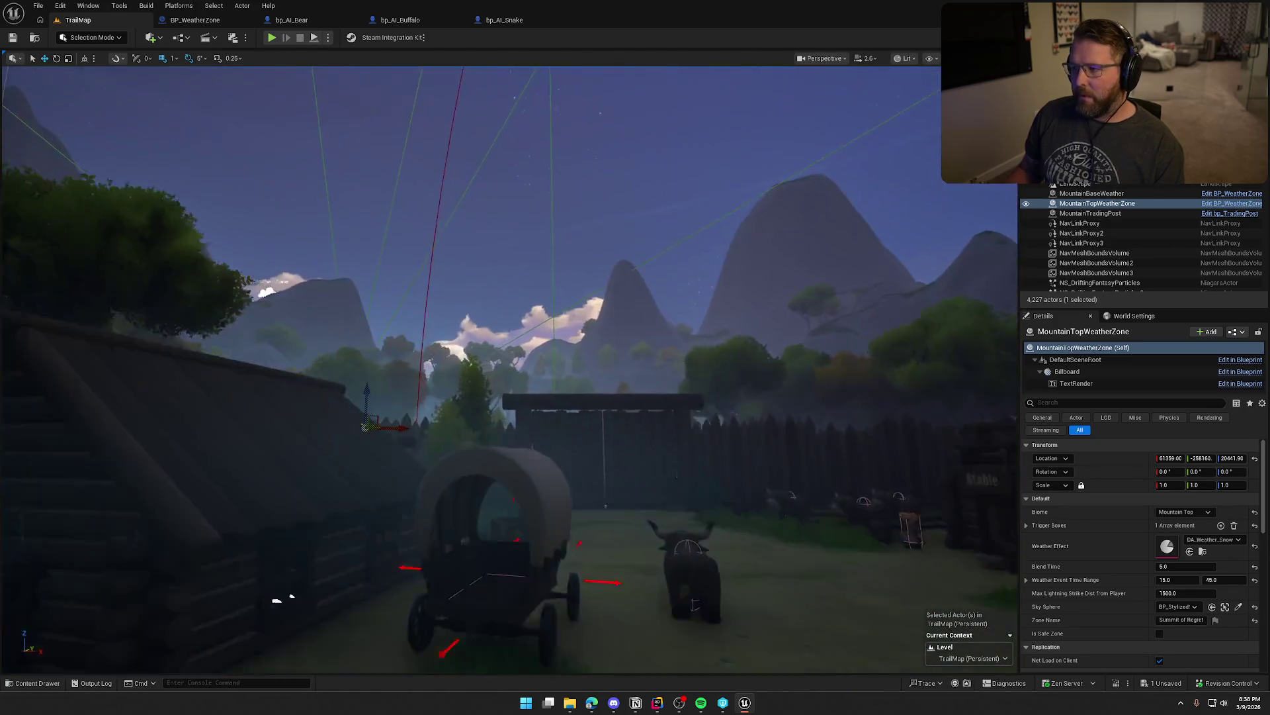
{"action": "scroll", "coordinate": [510, 369], "scroll_direction": "down", "scroll_amount": 3}
{"action": "scroll", "coordinate": [509, 370], "scroll_direction": "down", "scroll_amount": 1}
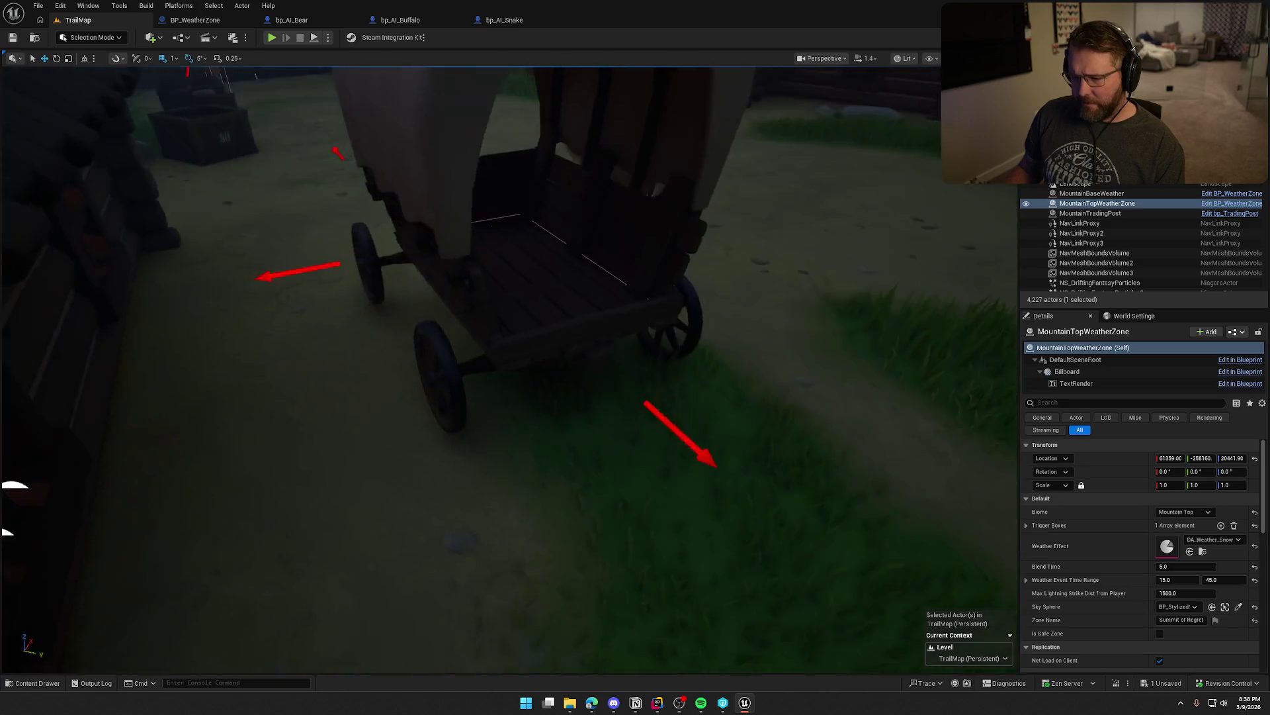
{"action": "left_click_drag", "start_coordinate": [618, 312], "coordinate": [618, 312]}
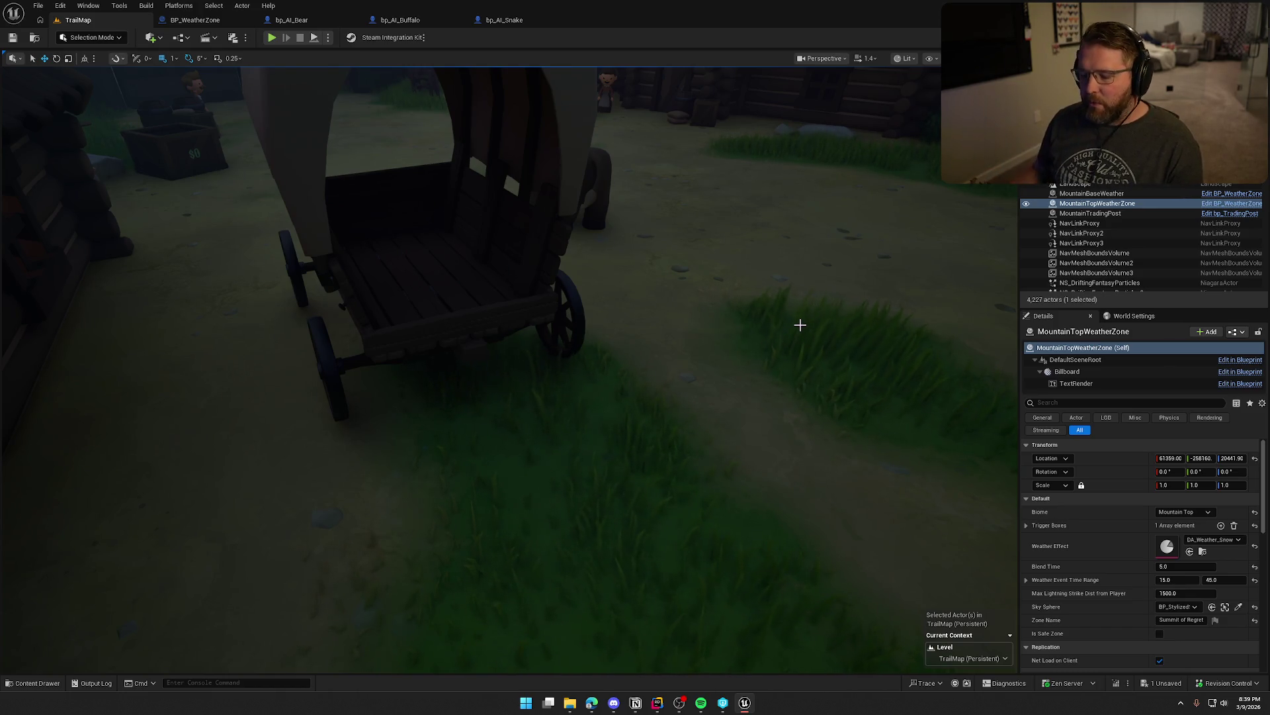
{"action": "mouse_move", "coordinate": [505, 403]}
{"action": "left_mouse_down"}
{"action": "mouse_move", "coordinate": [489, 449]}
{"action": "mouse_move", "coordinate": [489, 397]}
{"action": "mouse_move", "coordinate": [502, 430]}
{"action": "mouse_move", "coordinate": [505, 246]}
{"action": "left_mouse_up"}
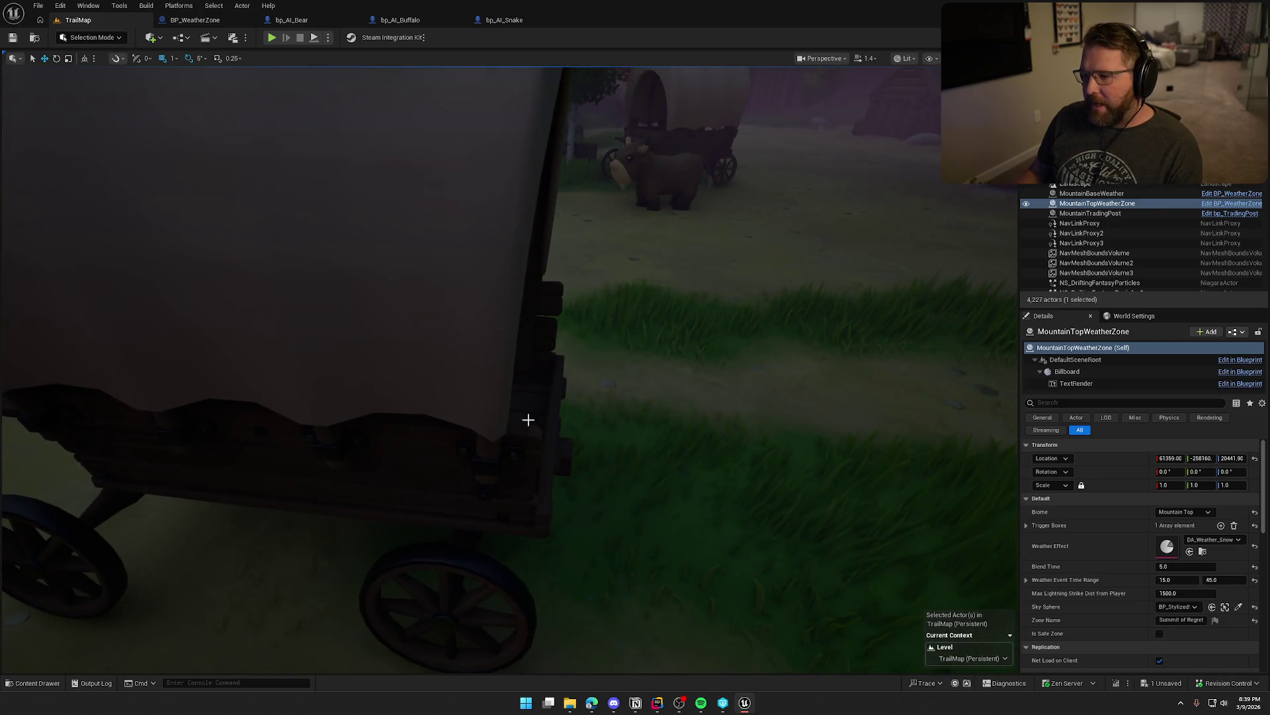
- View the covered wagon from behind, then open the world Blueprints dropdown
{"action": "mouse_move", "coordinate": [576, 263]}
{"action": "left_mouse_down"}
{"action": "mouse_move", "coordinate": [555, 278]}
{"action": "mouse_move", "coordinate": [584, 329]}
{"action": "mouse_move", "coordinate": [582, 311]}
{"action": "mouse_move", "coordinate": [569, 331]}
{"action": "mouse_move", "coordinate": [584, 328]}
{"action": "left_mouse_up"}
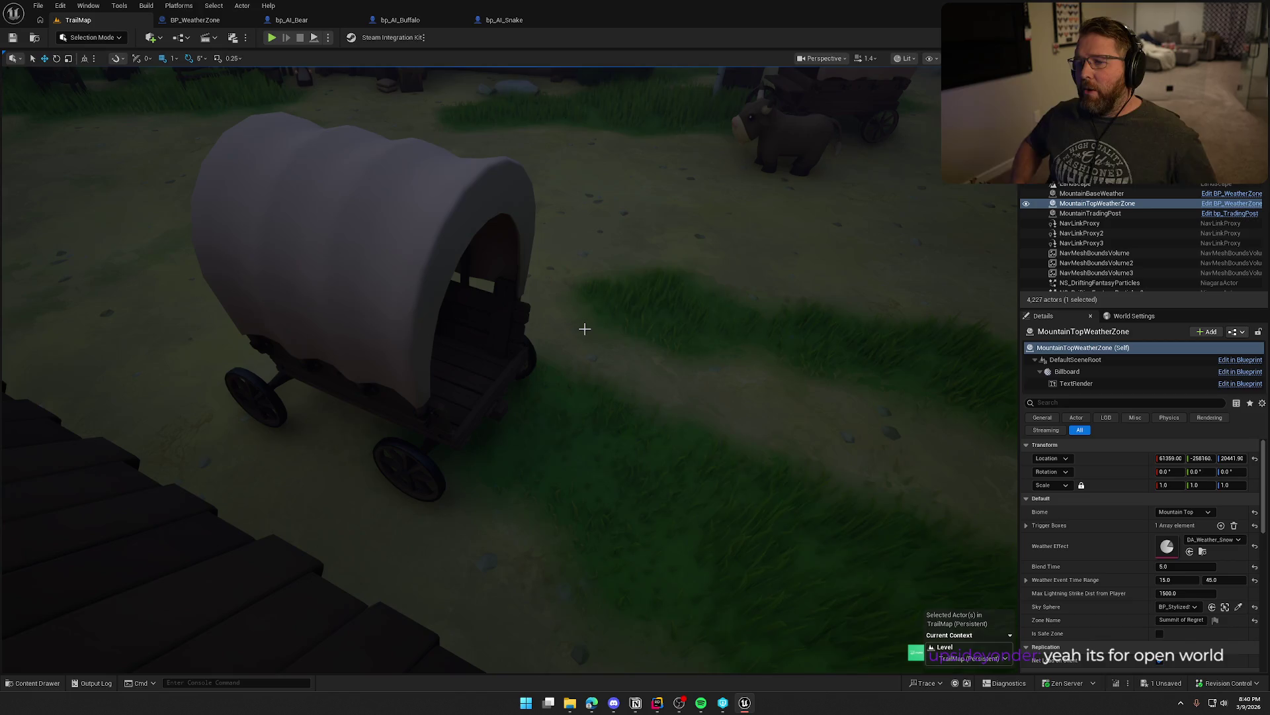
{"action": "left_click", "coordinate": [191, 39]}
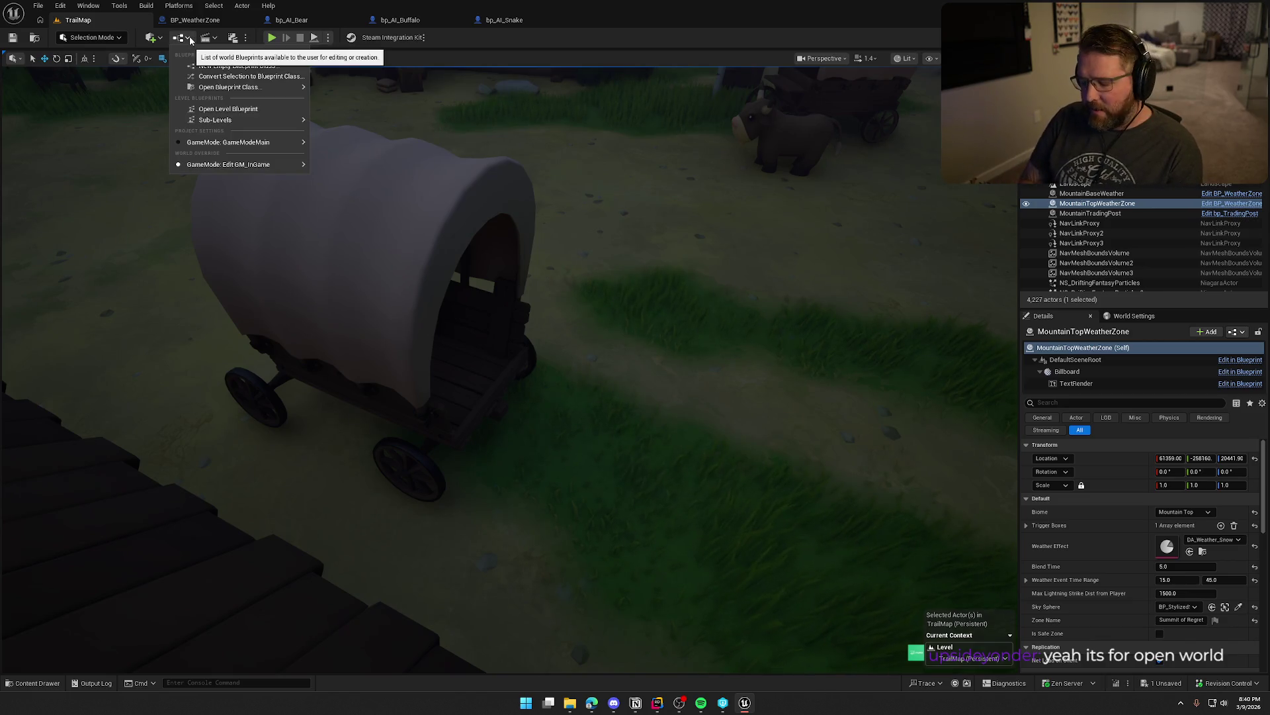
- Add a Navigation Invoker component to bp_AI_Buffalo
{"action": "type", "text": "invok"}
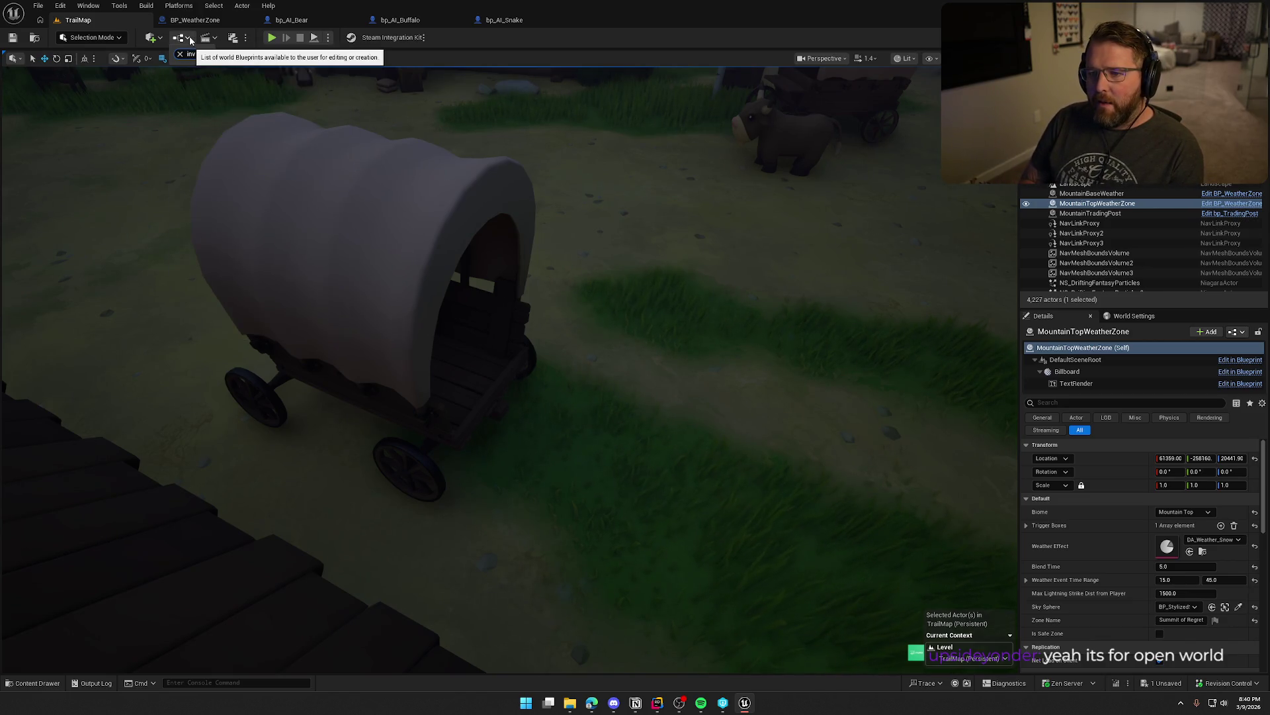
{"action": "left_click", "coordinate": [457, 22]}
{"action": "left_click", "coordinate": [24, 69]}
{"action": "type", "text": "inv"}
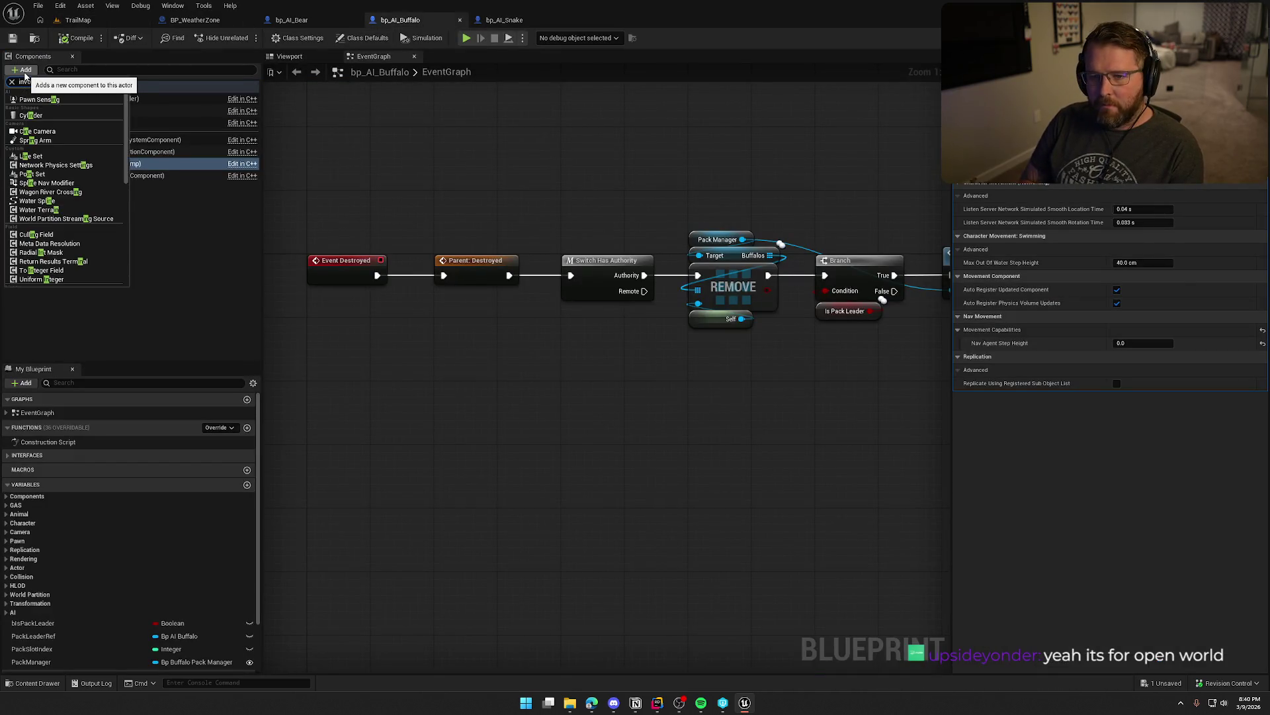
{"action": "type", "text": "ok"}
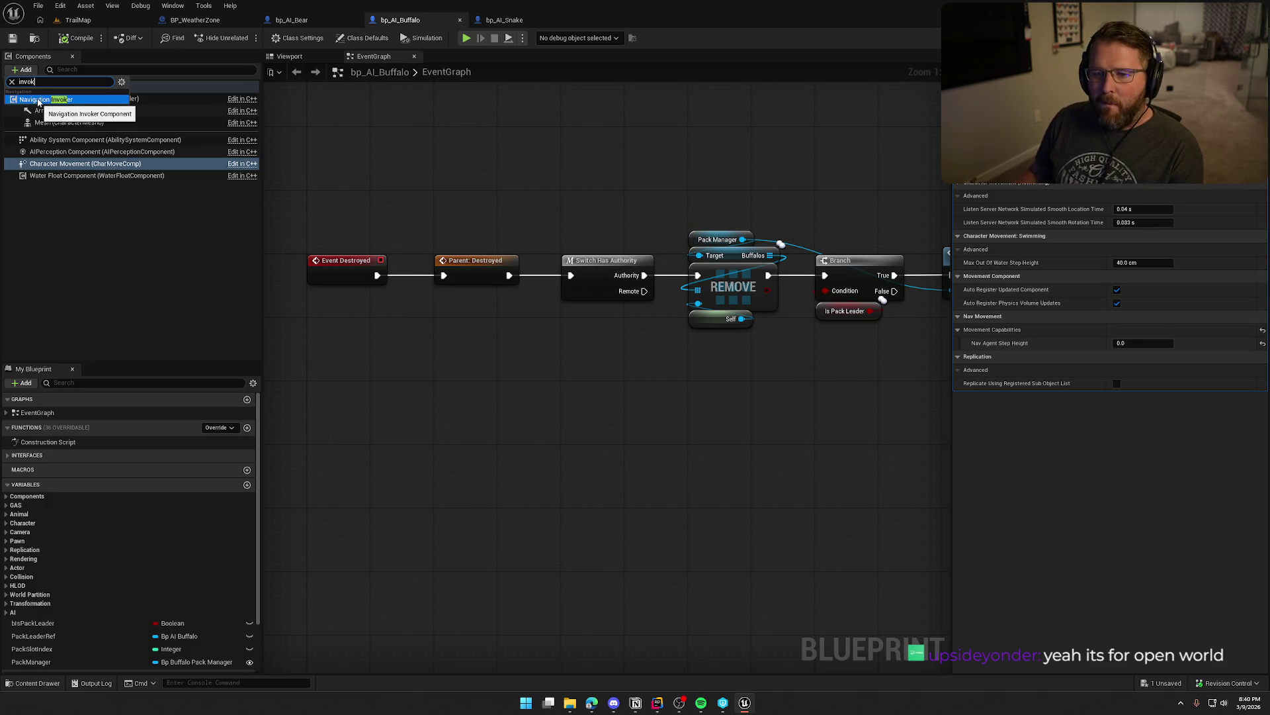
{"action": "left_click", "coordinate": [41, 99]}
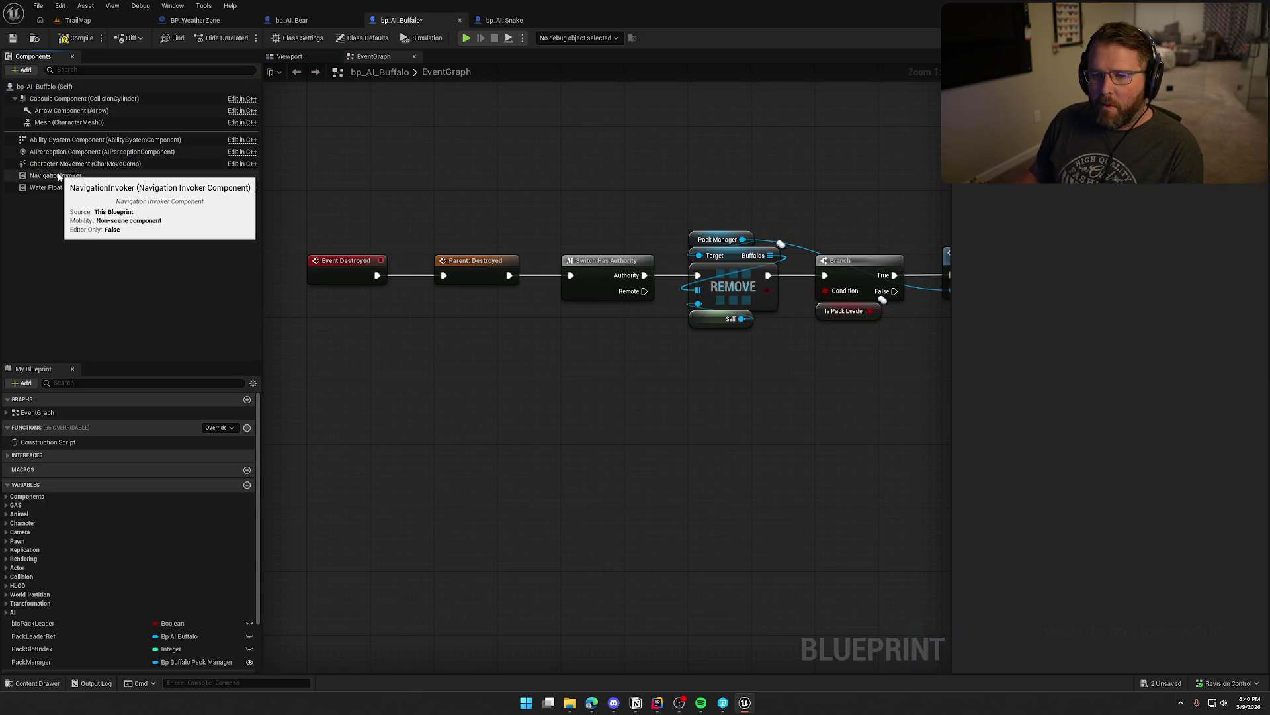
{"action": "left_click", "coordinate": [58, 176]}
- Delete the NavigationInvoker, compile and check out bp_AI_Buffalo, and return to TrailMap
{"action": "left_click", "coordinate": [595, 198]}
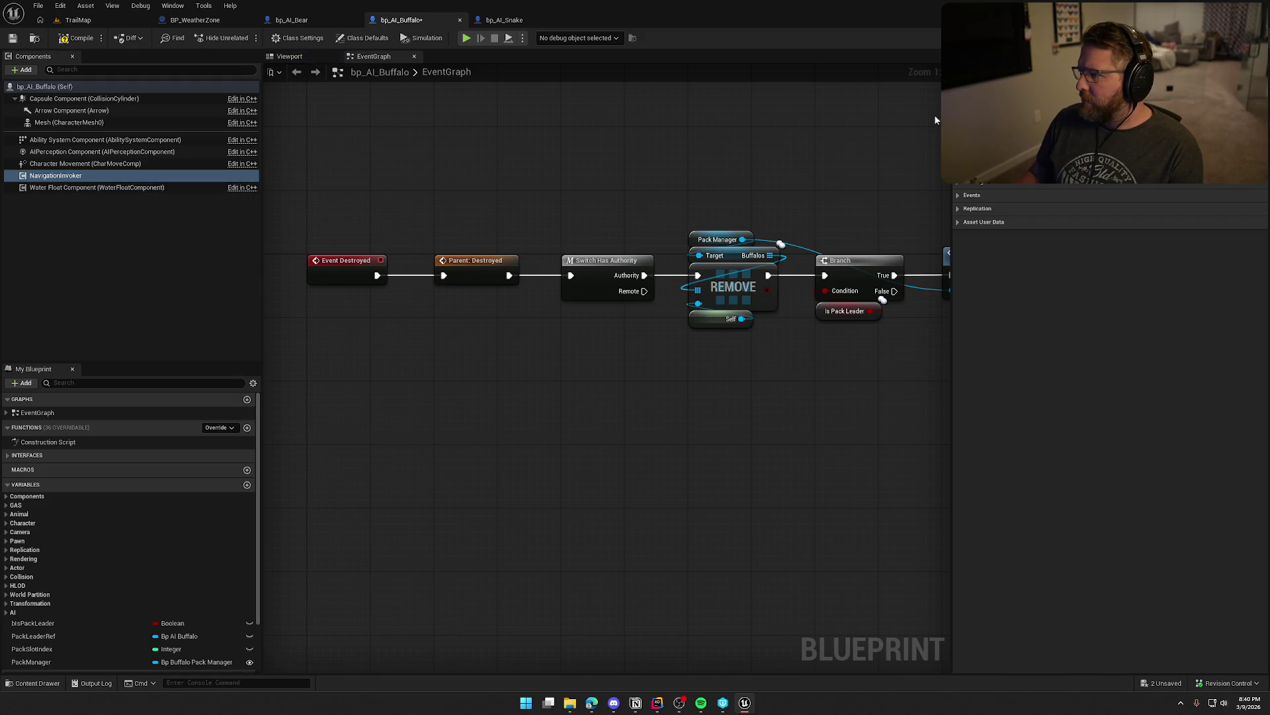
{"action": "left_click", "coordinate": [73, 175]}
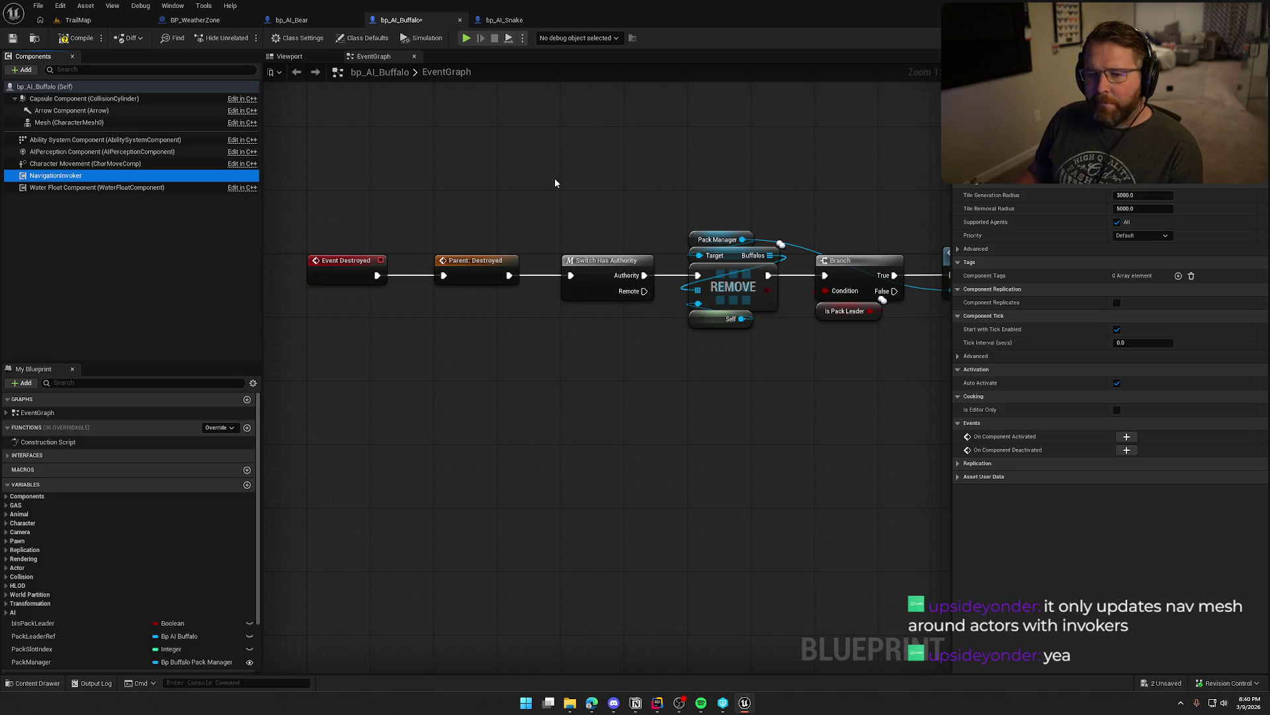
{"action": "key", "text": "Delete"}
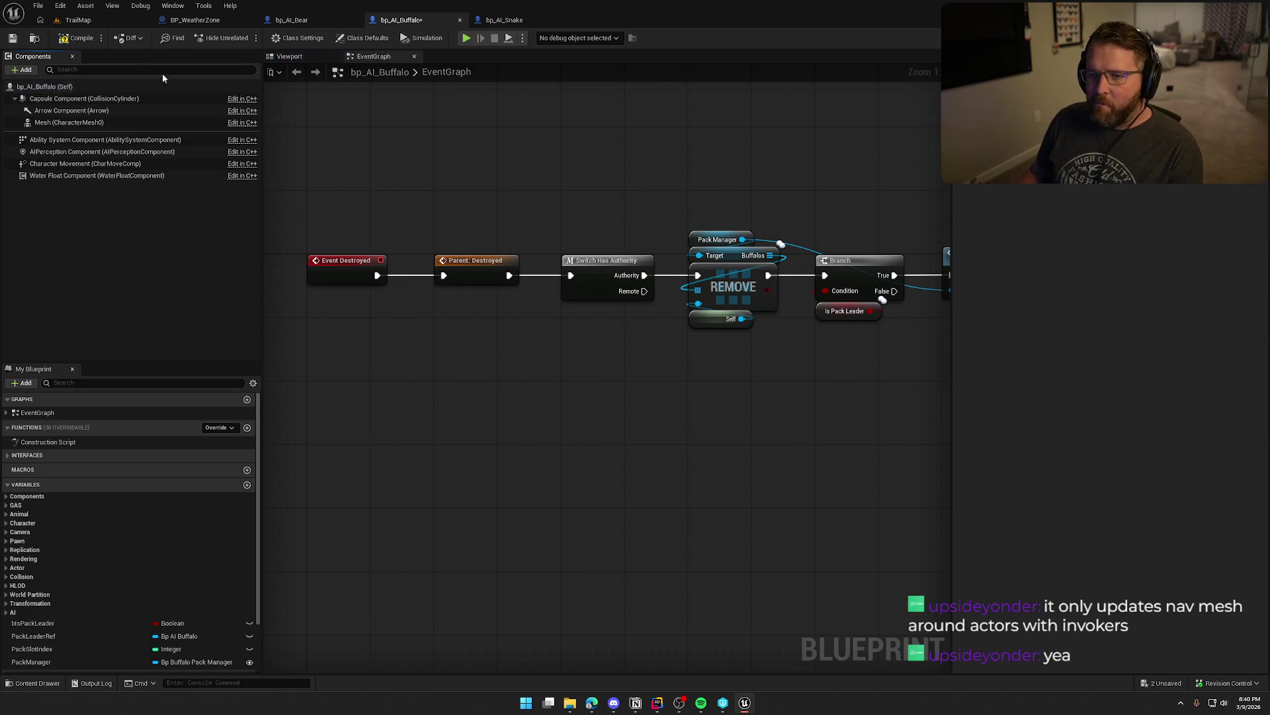
{"action": "left_click", "coordinate": [76, 37]}
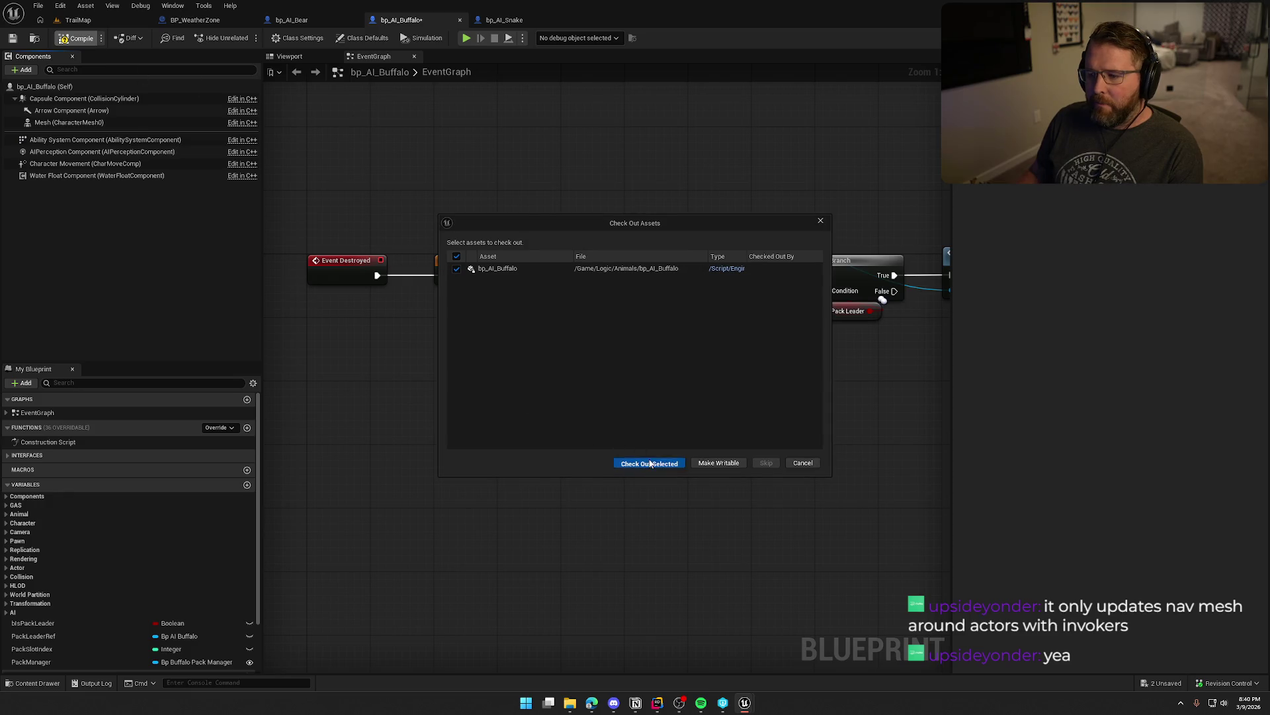
{"action": "left_click", "coordinate": [648, 449]}
{"action": "left_click", "coordinate": [78, 20]}
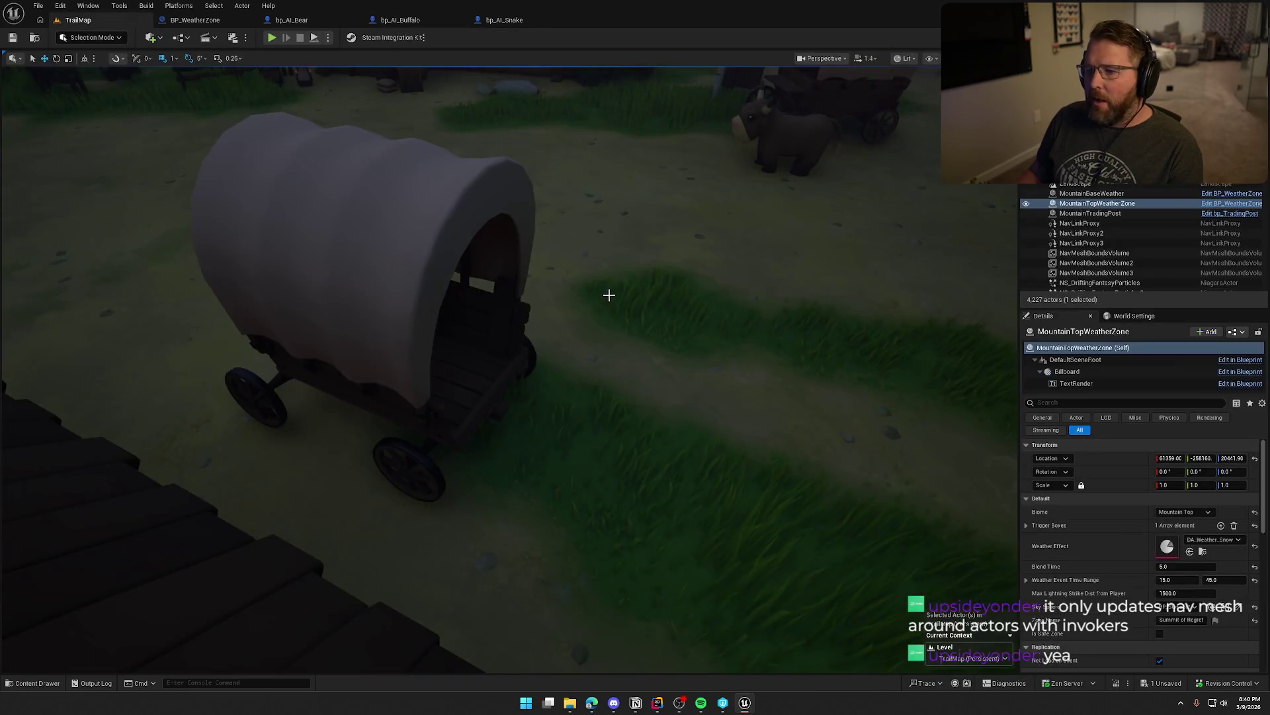
- Find and select RecastNavMesh-Default in the Outliner by searching 'recast'
{"action": "left_click", "coordinate": [1085, 253]}
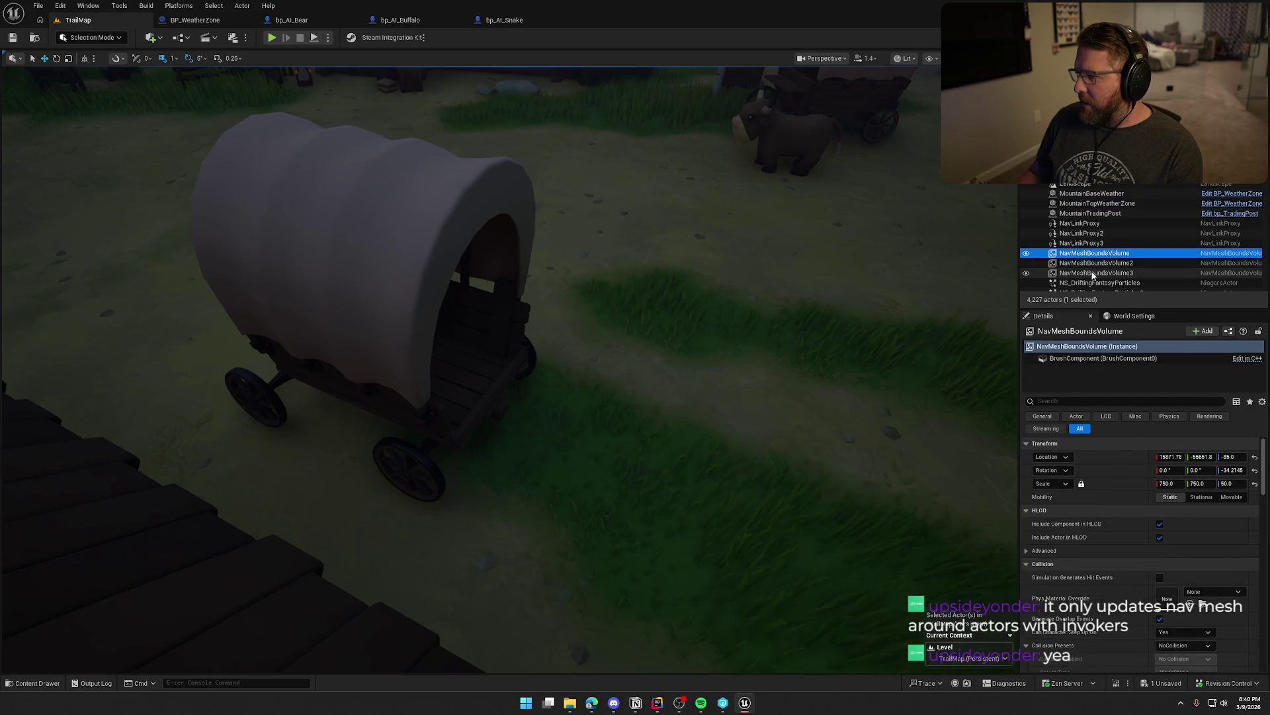
{"action": "left_click", "coordinate": [1092, 272], "text": "shift"}
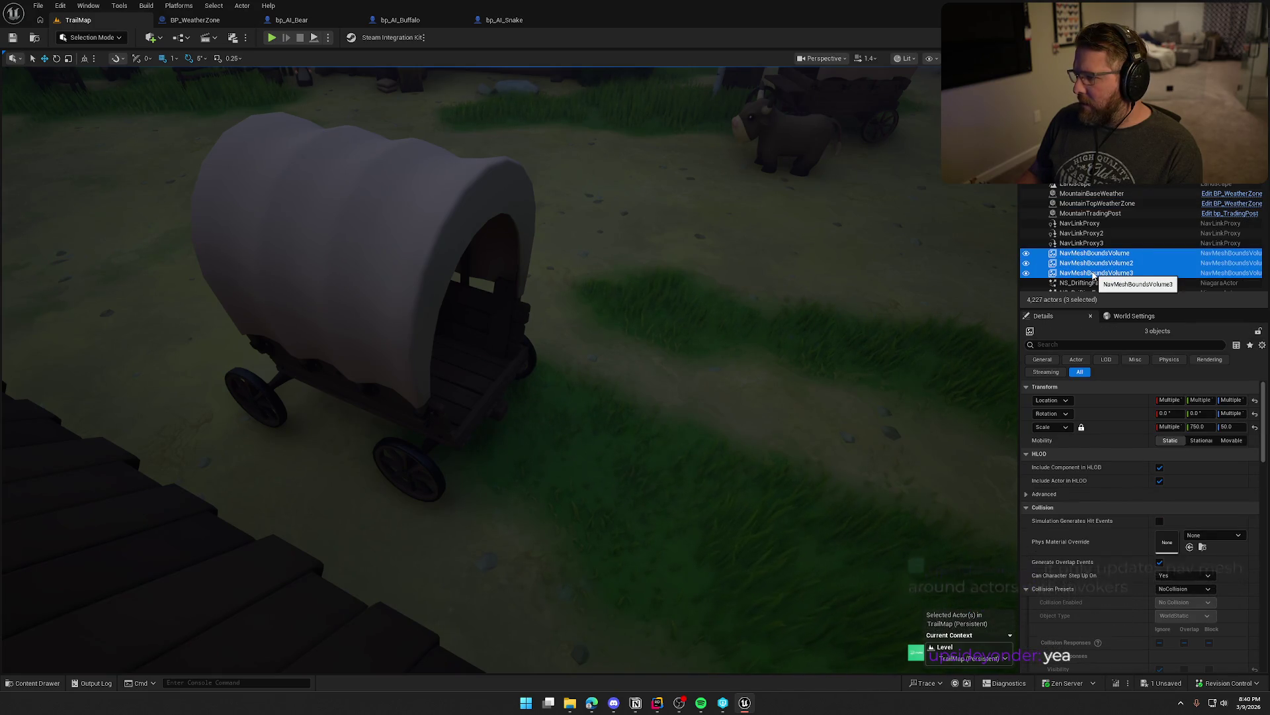
{"action": "scroll", "coordinate": [1105, 262], "scroll_direction": "down", "scroll_amount": 3}
{"action": "type", "text": "recast"}
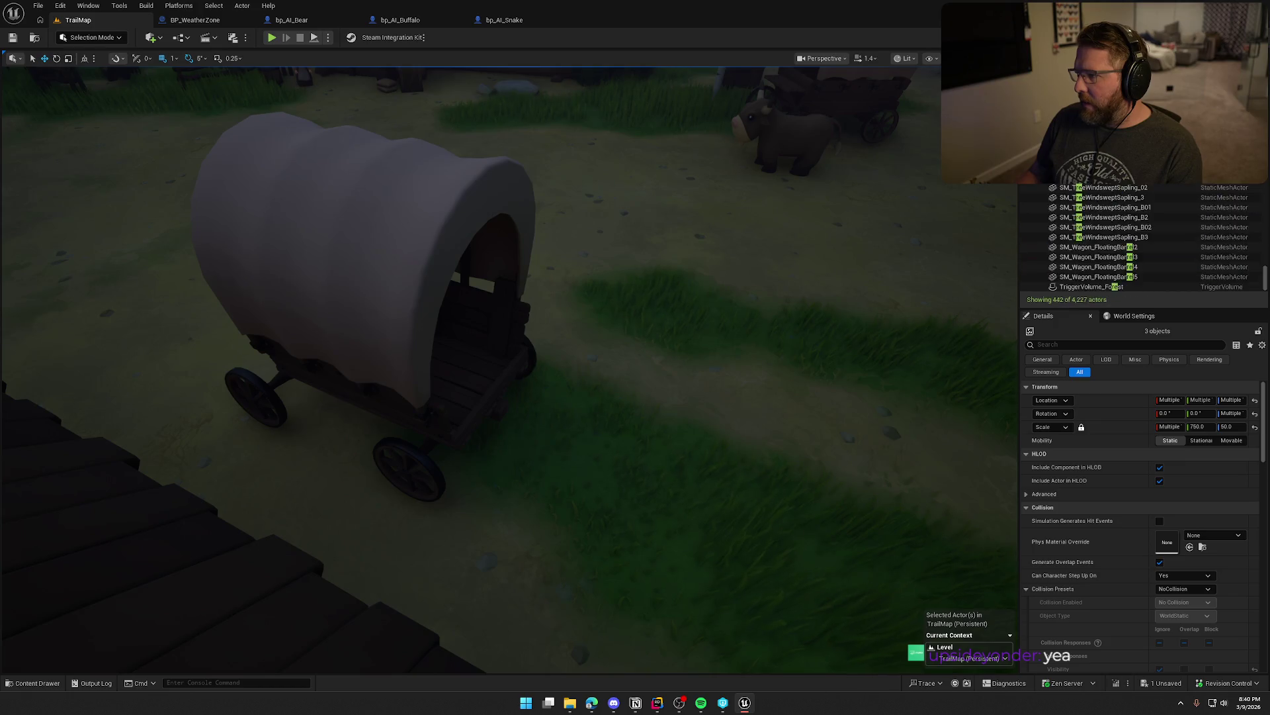
{"action": "left_click", "coordinate": [1072, 173]}
- Scroll the nav mesh Details down to the Runtime section, collapsing Nav Link Jump Configs
{"action": "left_click", "coordinate": [1071, 401]}
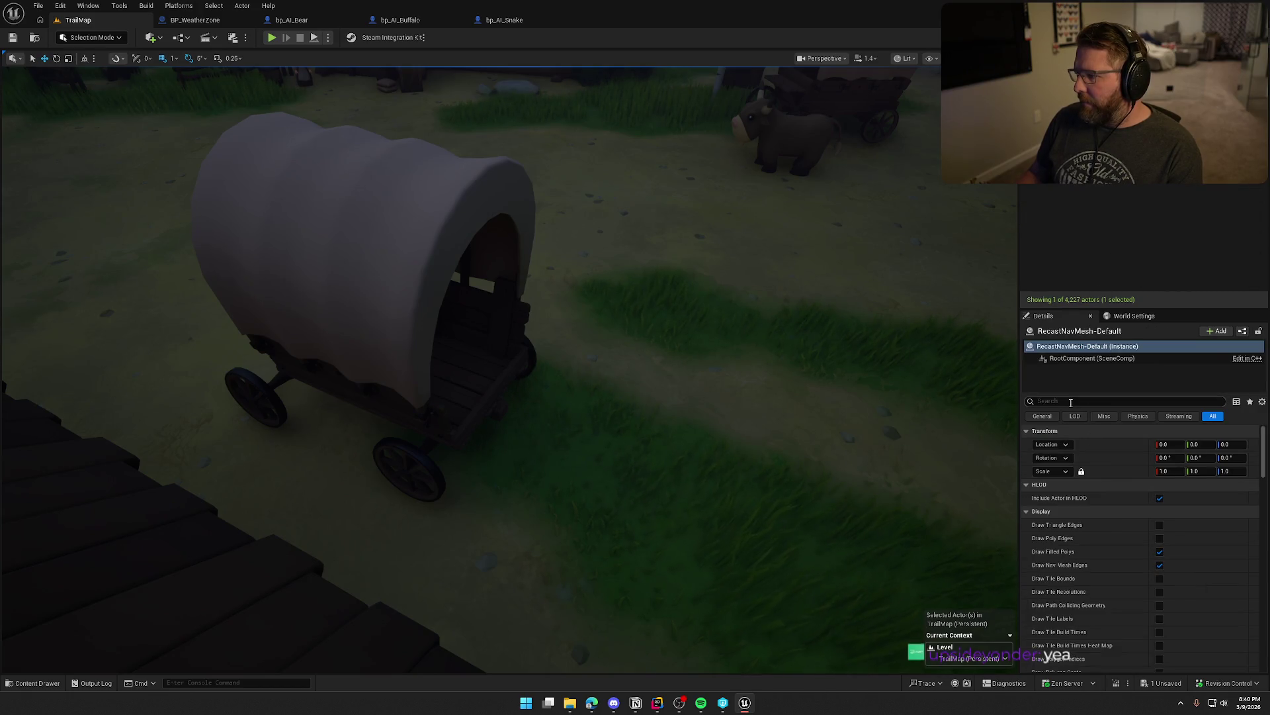
{"action": "type", "text": "dy"}
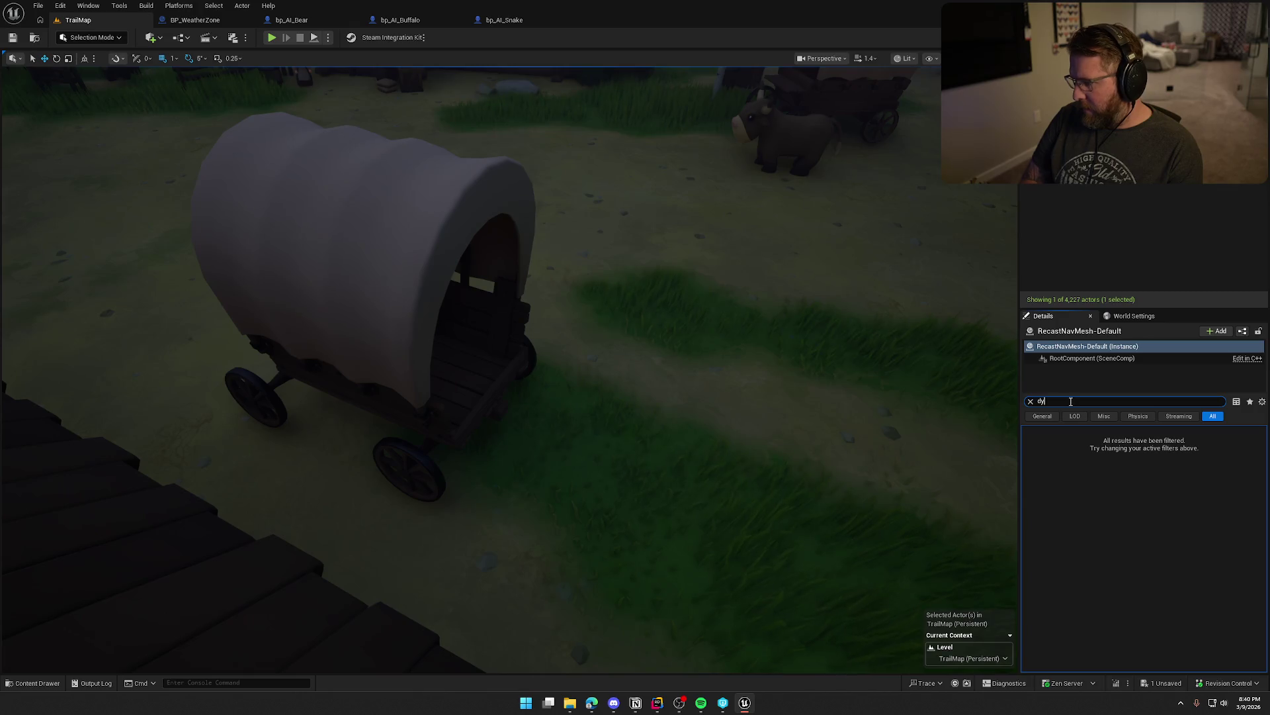
{"action": "key", "text": "BackSpace"}
{"action": "key", "text": "BackSpace"}
{"action": "scroll", "coordinate": [1092, 527], "scroll_direction": "down", "scroll_amount": 10}
{"action": "scroll", "coordinate": [1090, 523], "scroll_direction": "down", "scroll_amount": 5}
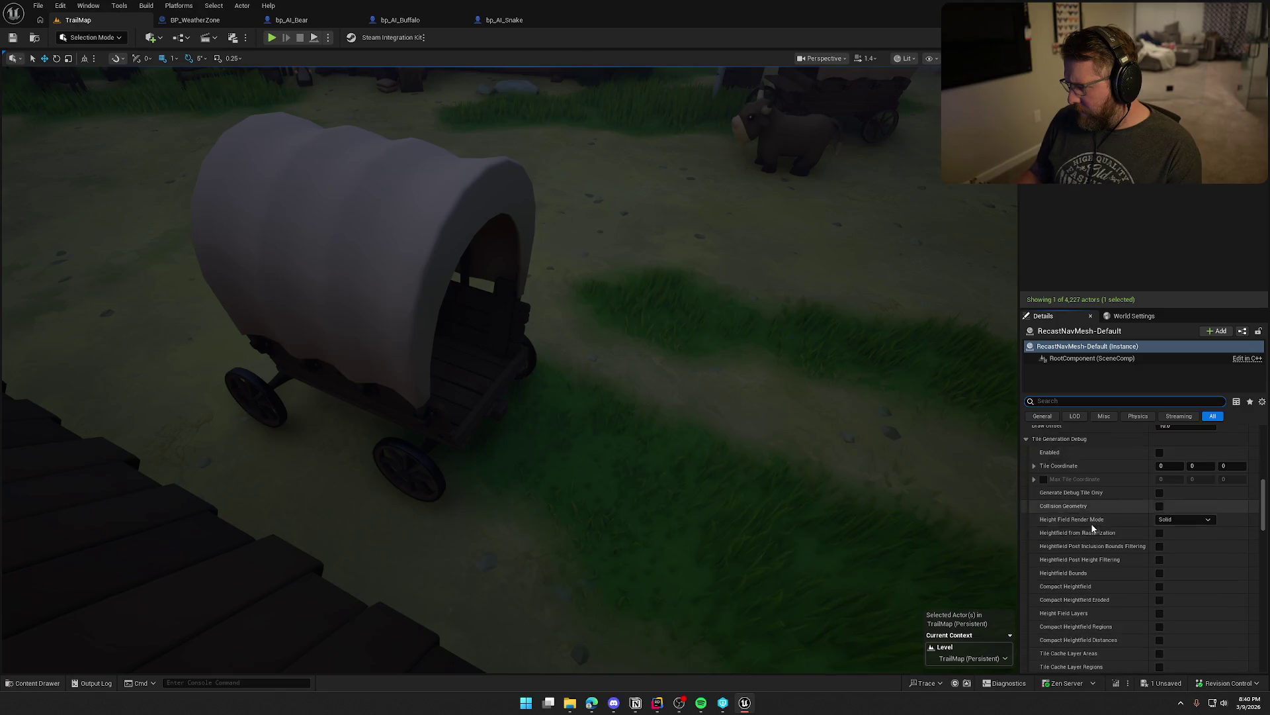
{"action": "scroll", "coordinate": [1096, 514], "scroll_direction": "down", "scroll_amount": 3}
{"action": "scroll", "coordinate": [1097, 519], "scroll_direction": "down", "scroll_amount": 3}
{"action": "scroll", "coordinate": [1097, 514], "scroll_direction": "down", "scroll_amount": 6}
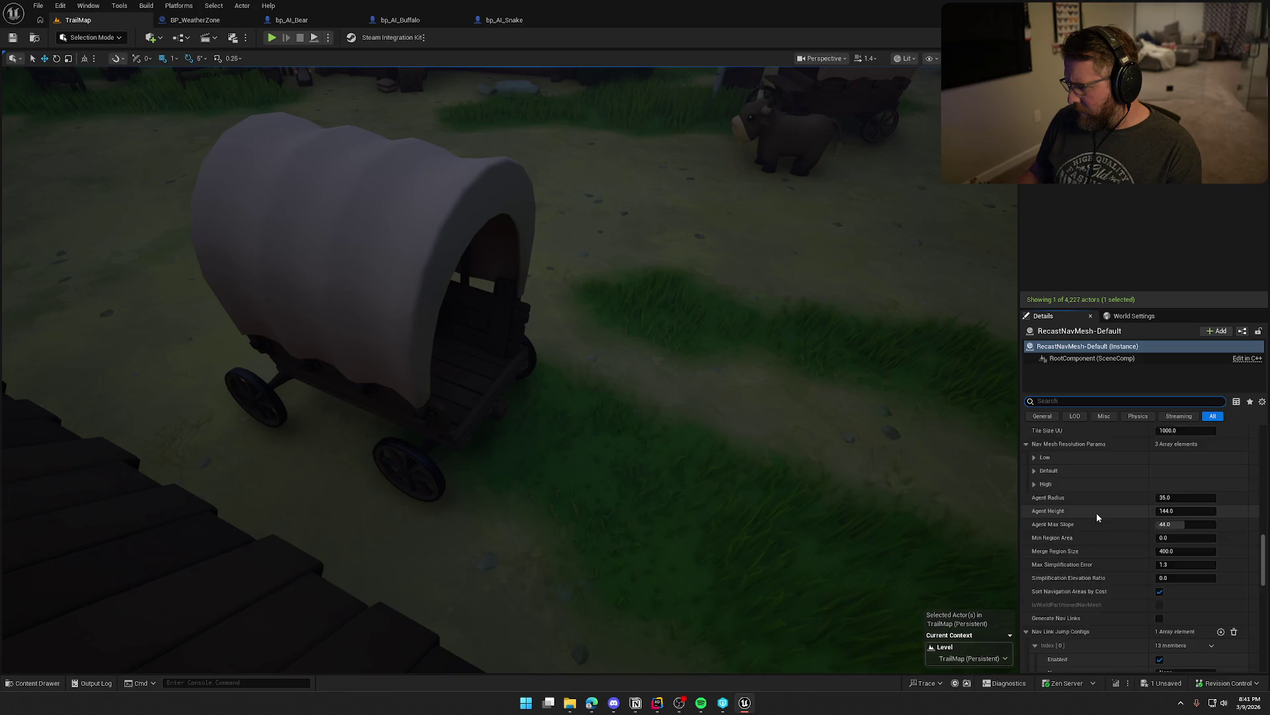
{"action": "scroll", "coordinate": [1221, 527], "scroll_direction": "down", "scroll_amount": 3}
{"action": "left_click", "coordinate": [1025, 442]}
{"action": "scroll", "coordinate": [1107, 506], "scroll_direction": "down", "scroll_amount": 2}
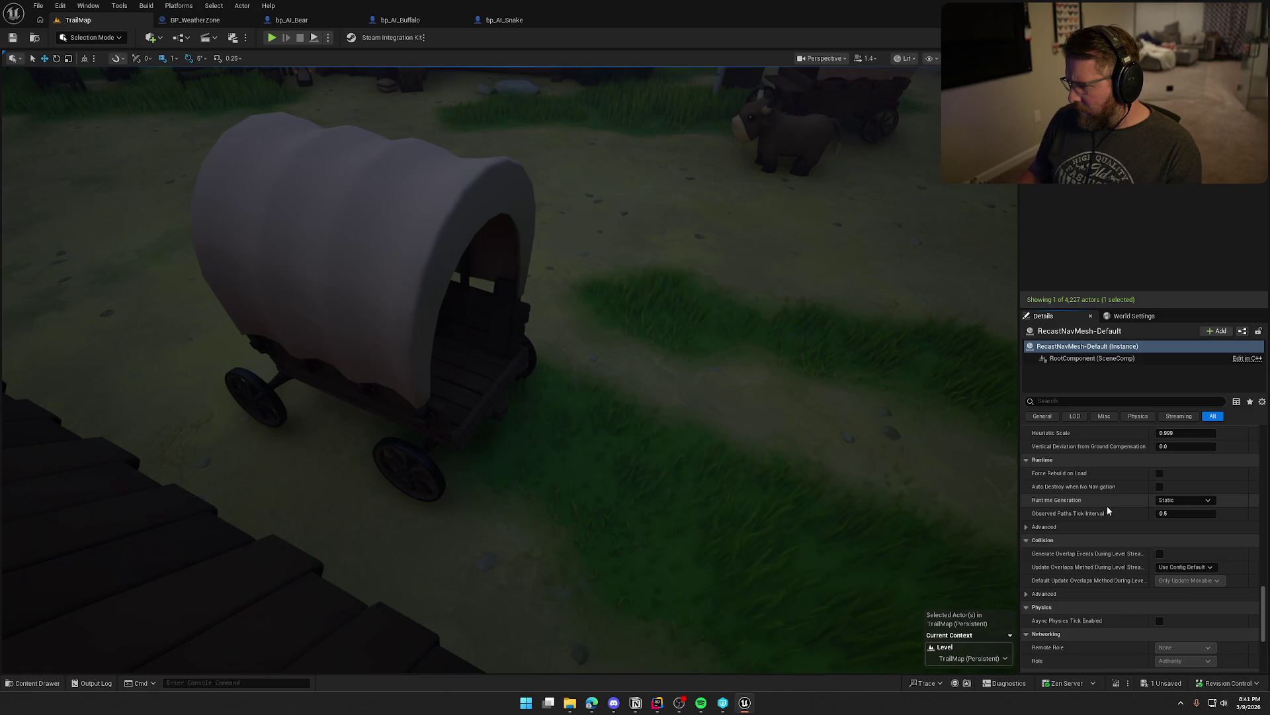
- Set Runtime Generation to Dynamic Modifiers Only
{"action": "left_click", "coordinate": [1181, 501]}
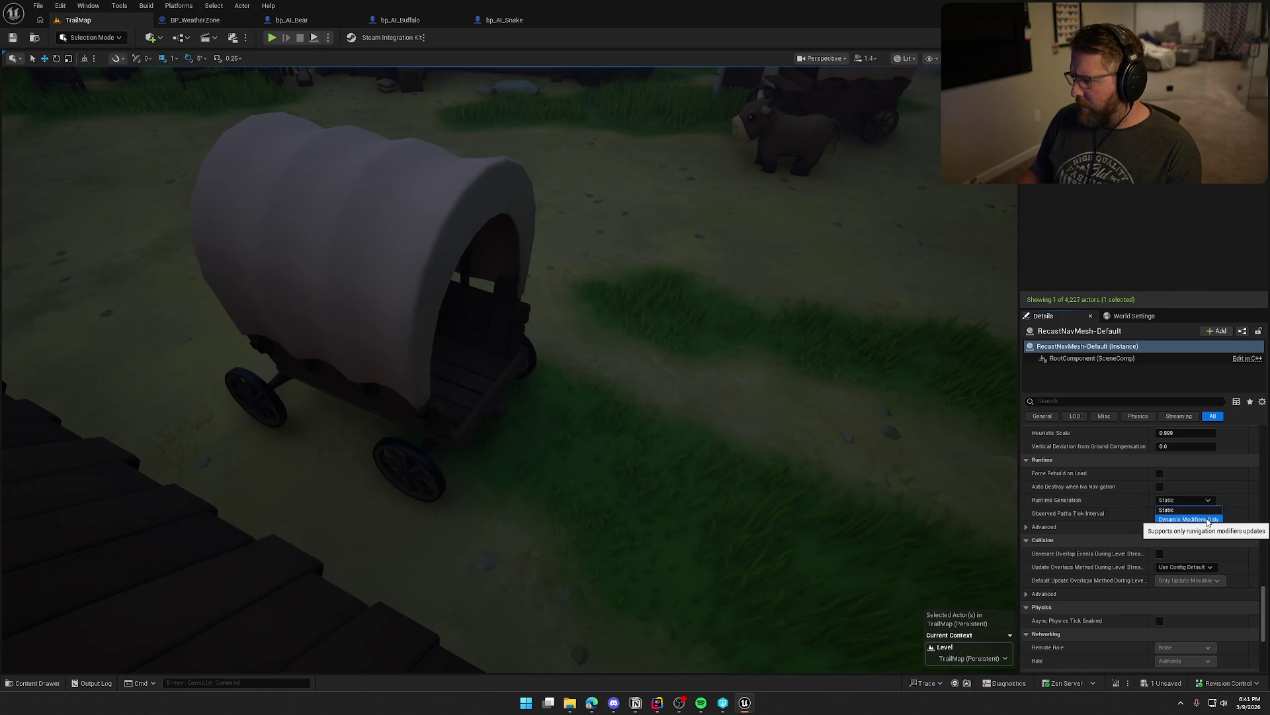
{"action": "left_click", "coordinate": [1208, 520]}
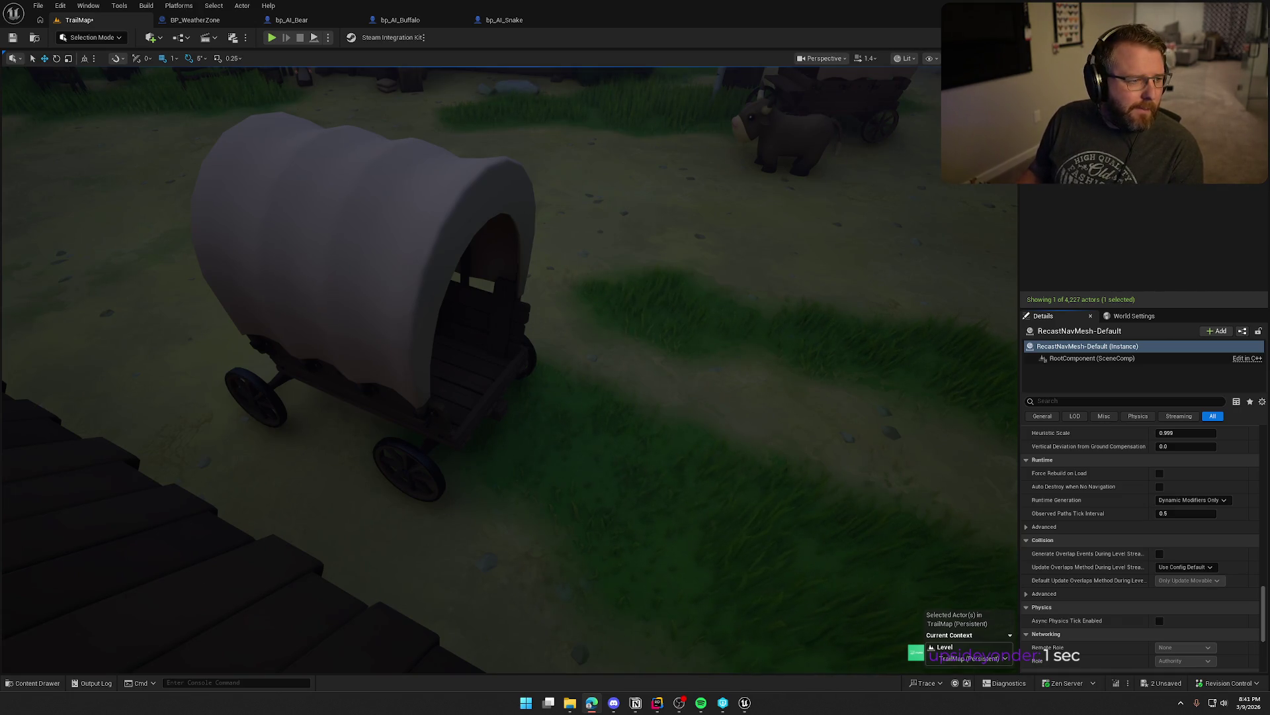
{"action": "key", "text": "alt+Tab"}
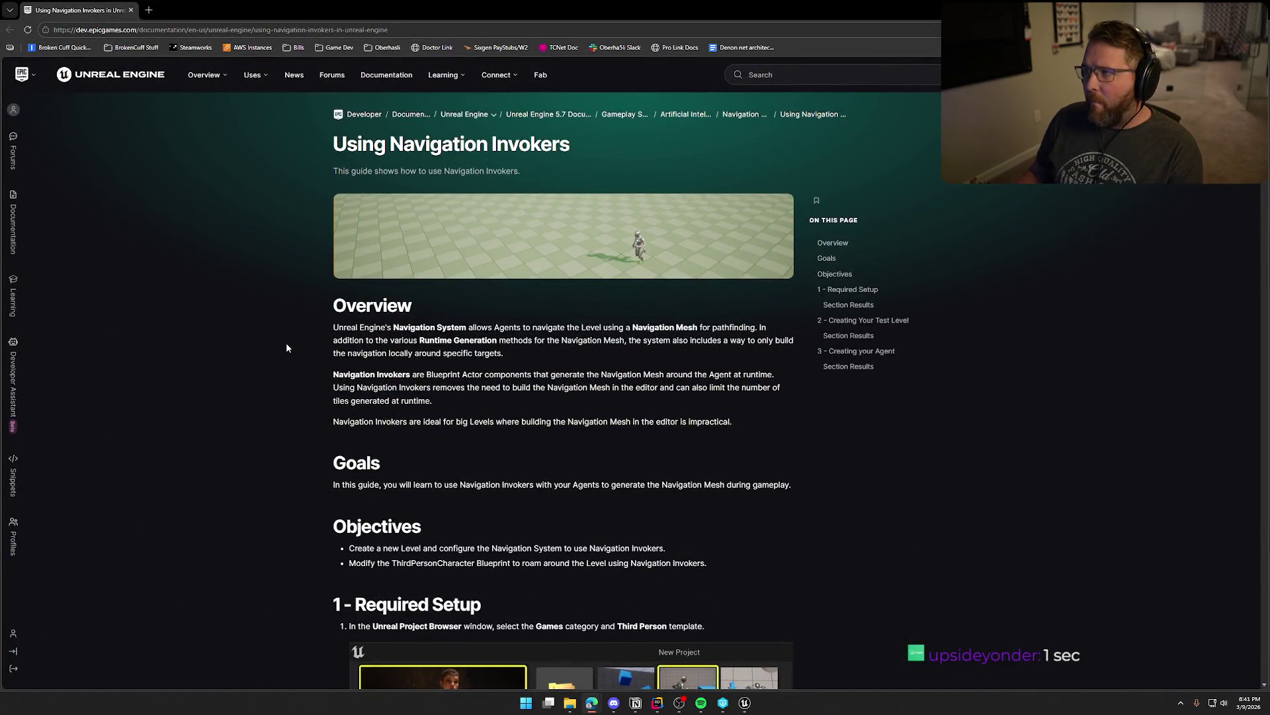
- Read through the Using Navigation Invokers documentation page in the browser
{"action": "scroll", "coordinate": [285, 344], "scroll_direction": "down", "scroll_amount": 2}
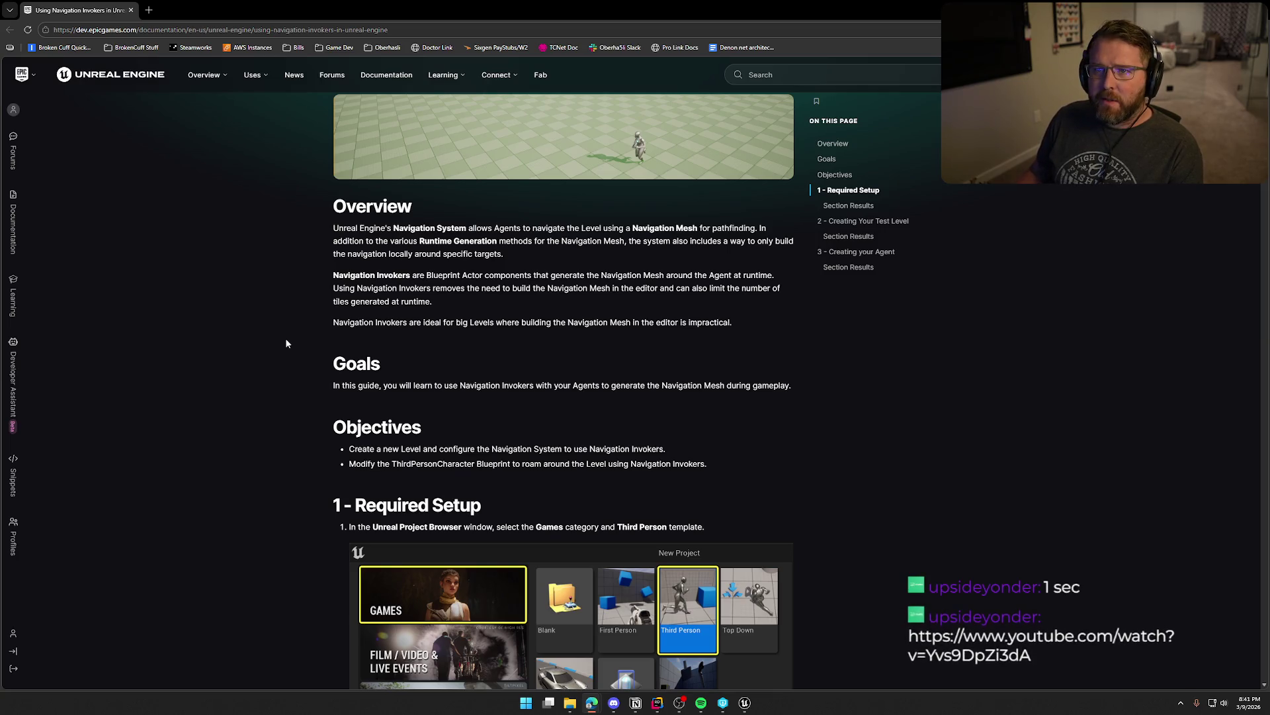
{"action": "left_click", "coordinate": [677, 127]}
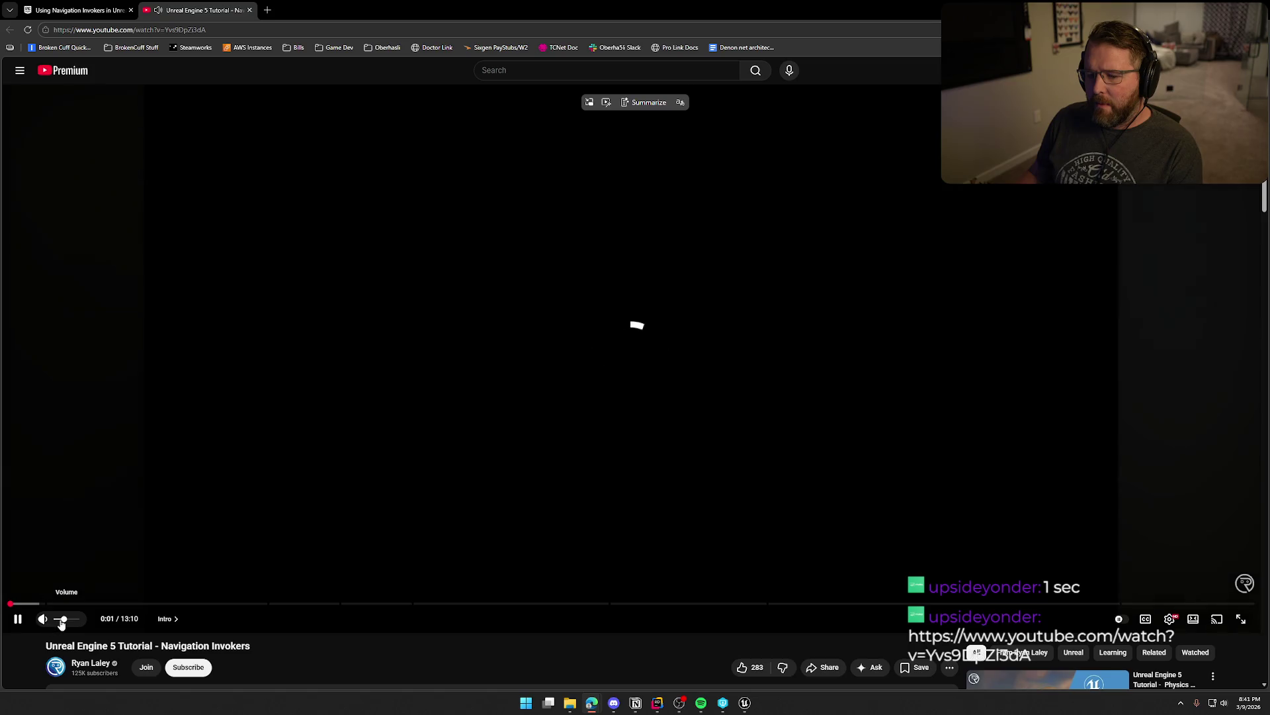
- Raise the tutorial video's volume and skip past the intro
{"action": "left_click_drag", "start_coordinate": [64, 622], "coordinate": [70, 621]}
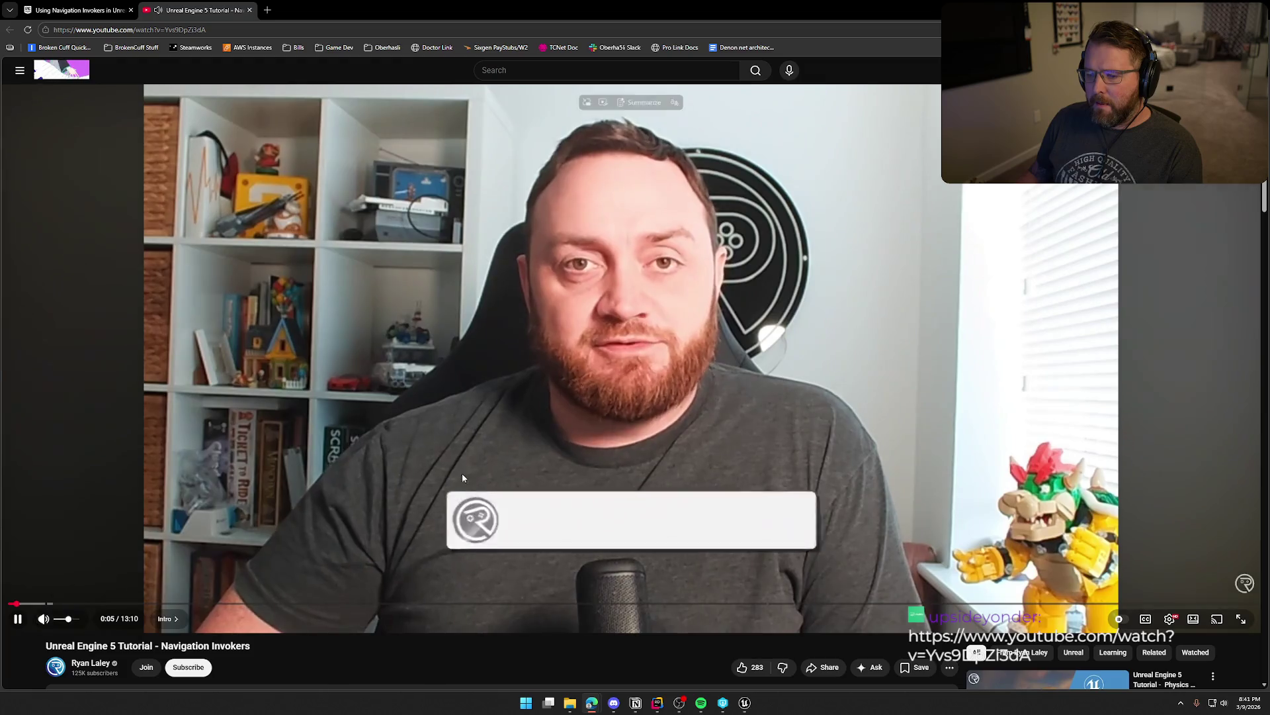
{"action": "left_click", "coordinate": [453, 433]}
{"action": "key", "text": "Right"}
{"action": "key", "text": "Right"}
{"action": "key", "text": "Right"}
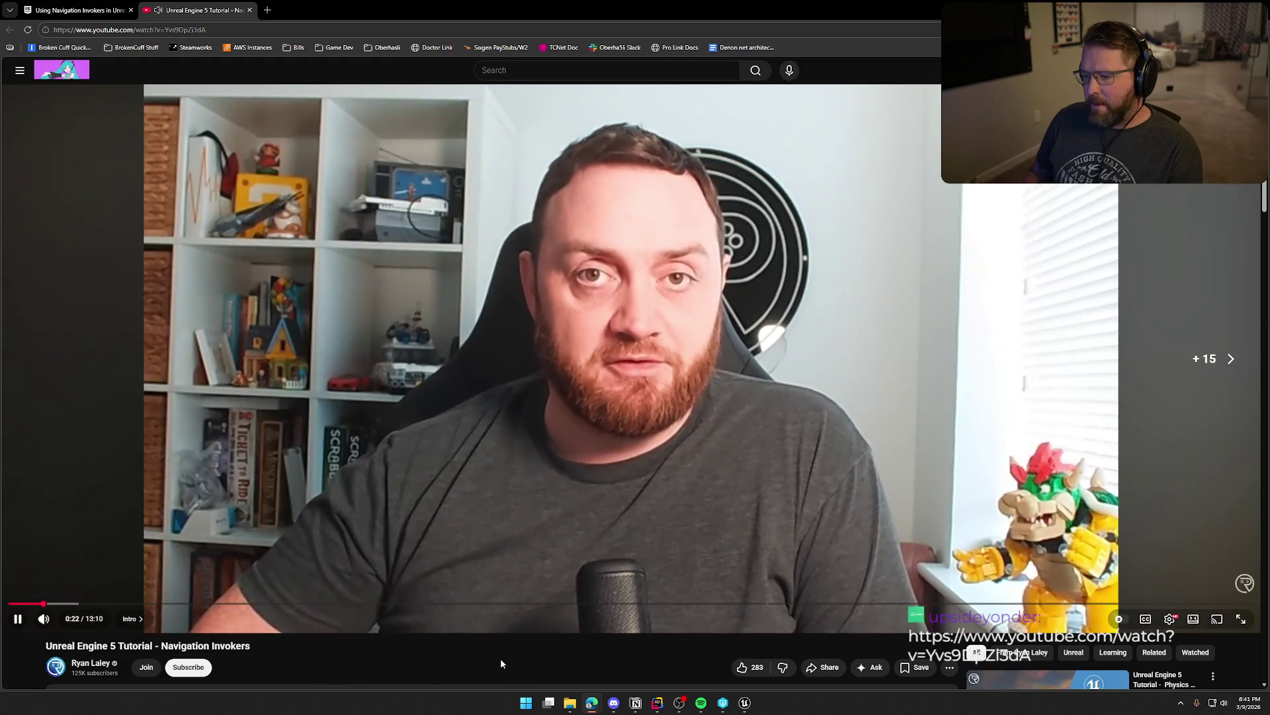
{"action": "key", "text": "Right"}
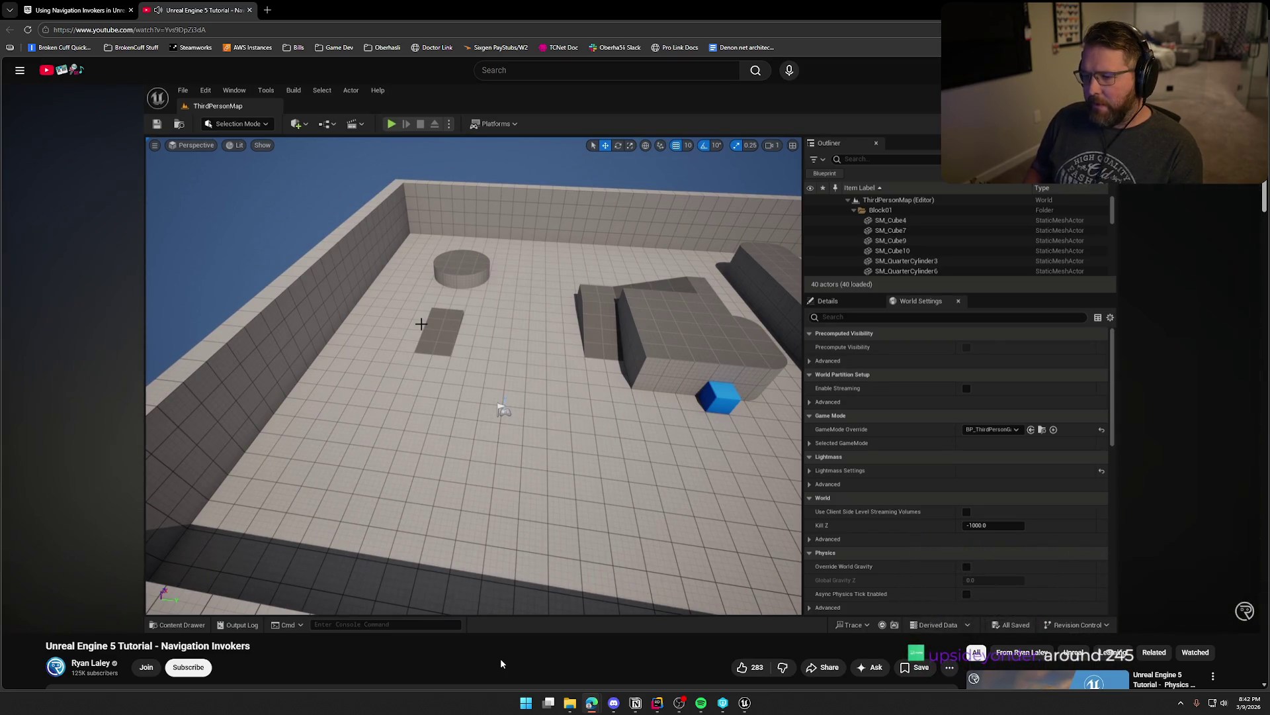
{"action": "key", "text": "Right"}
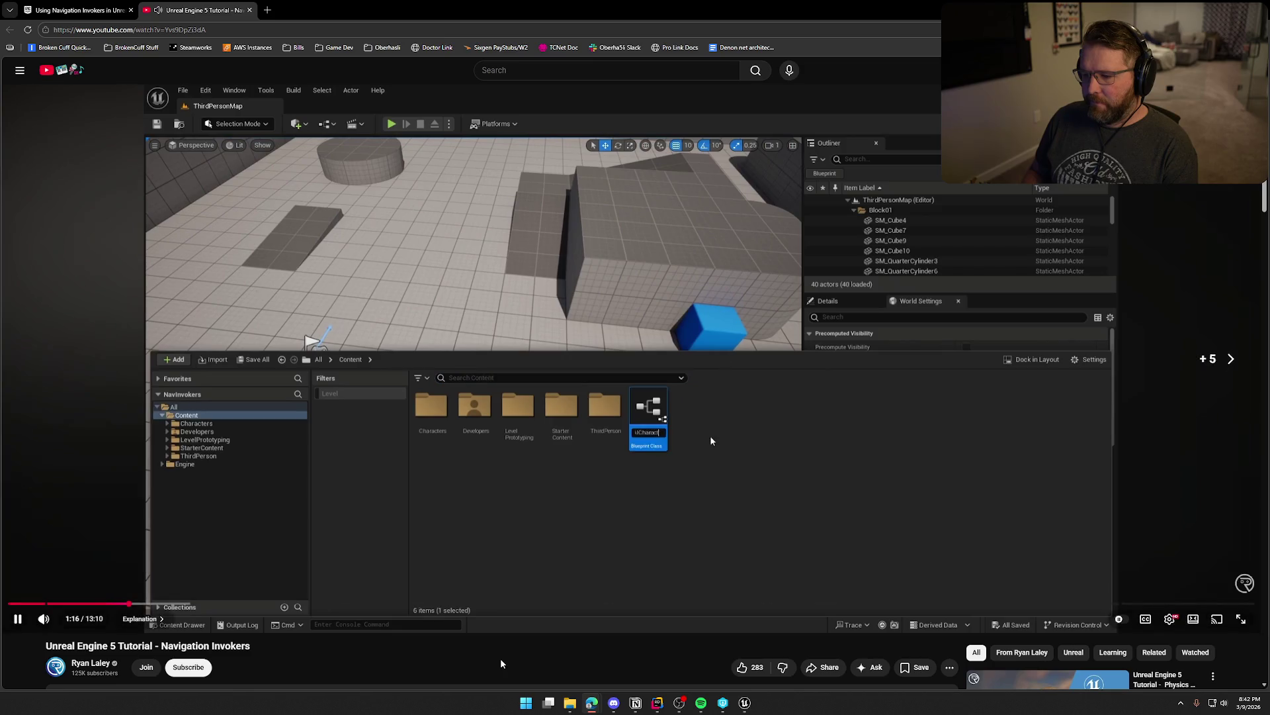
- Skip through the AI character and MoveTo setup, pausing at the invoker radius edits
{"action": "key", "text": "l"}
{"action": "key", "text": "l"}
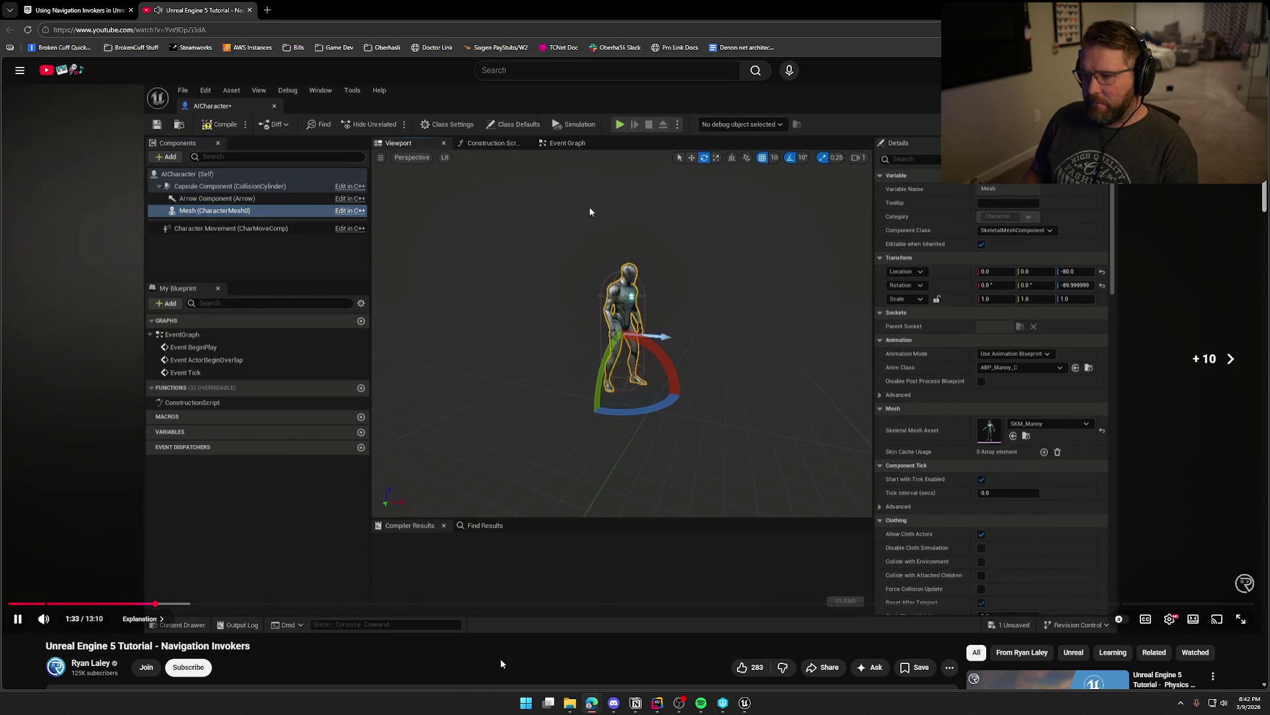
{"action": "key", "text": "Right"}
{"action": "key", "text": "l"}
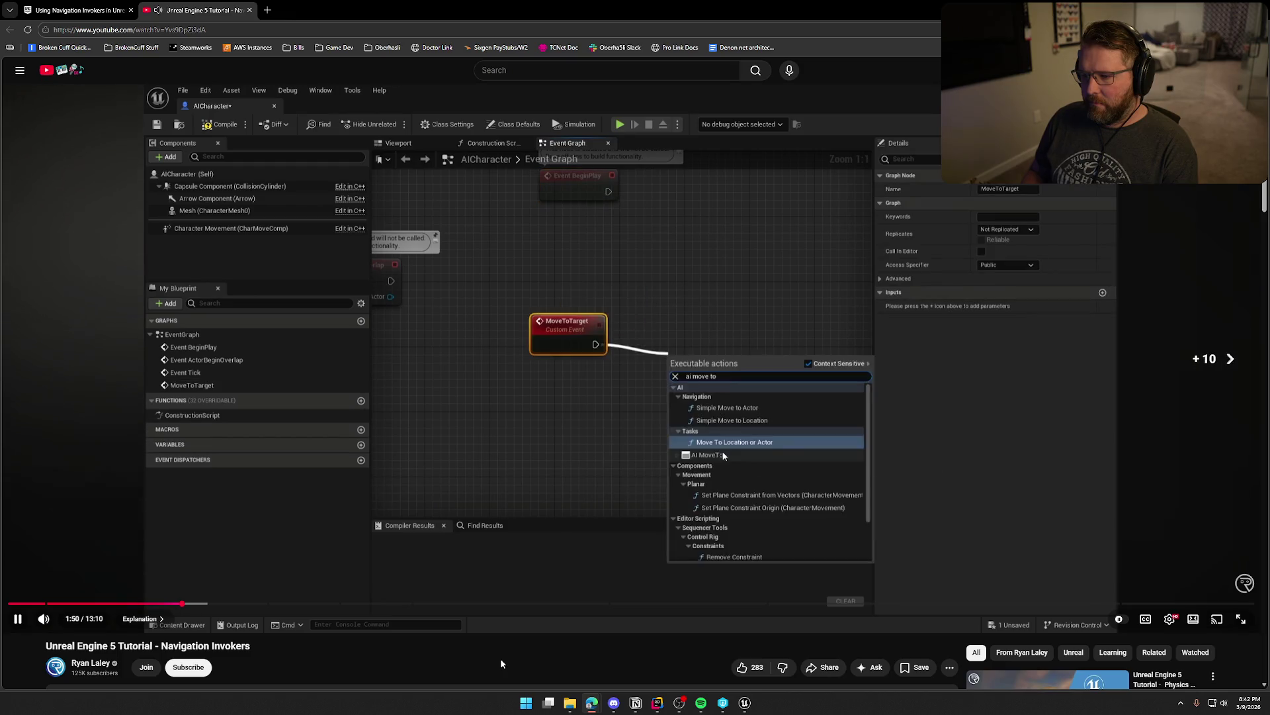
{"action": "key", "text": "Right"}
{"action": "key", "text": "Right"}
{"action": "key", "text": "Right"}
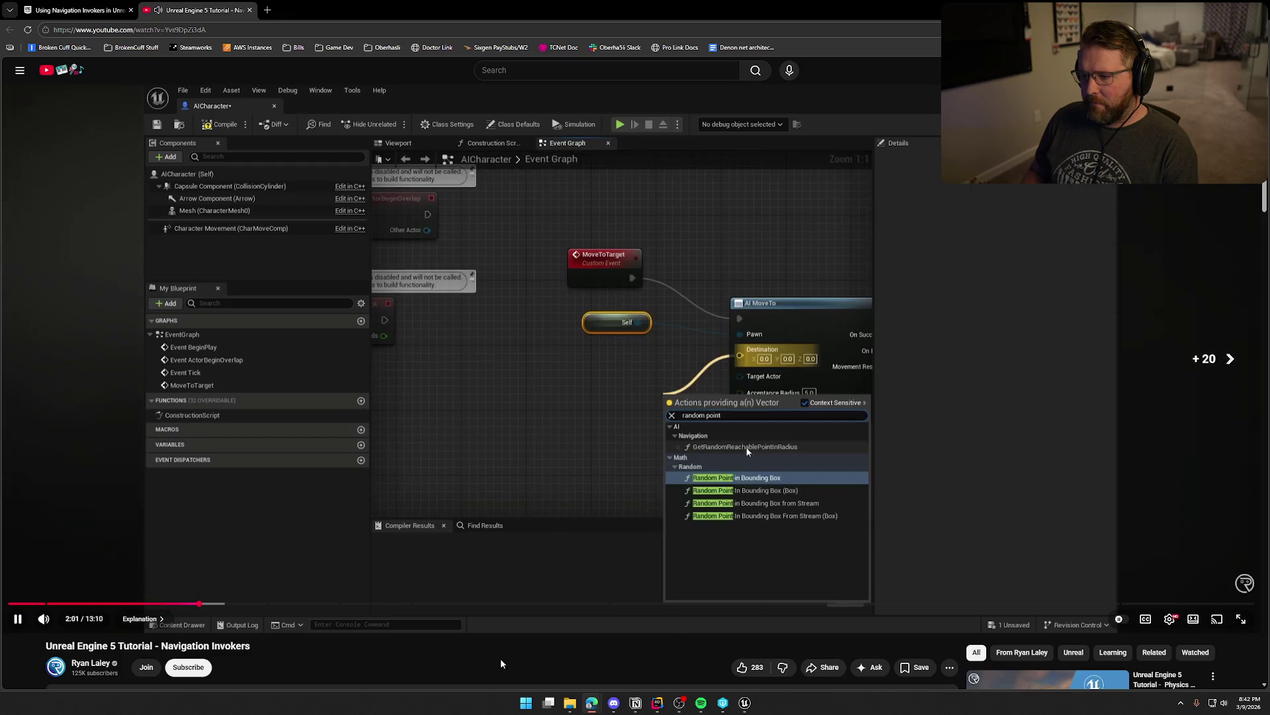
{"action": "key", "text": "Right"}
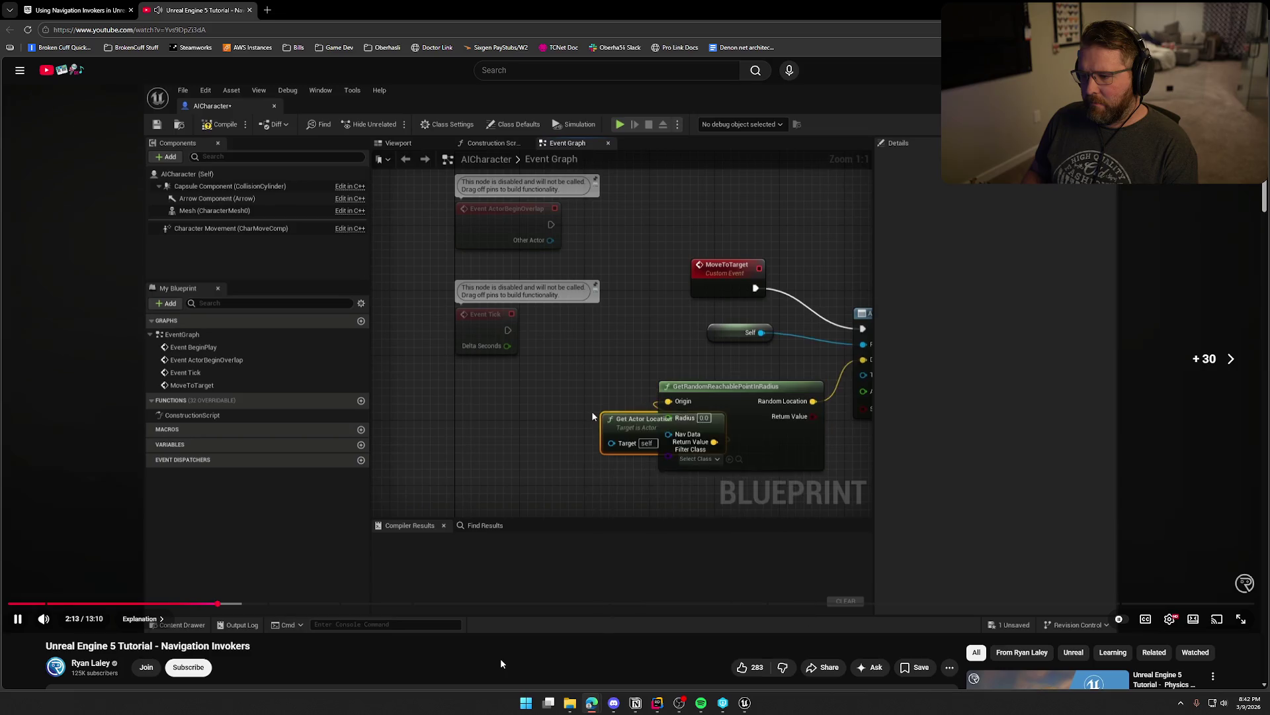
{"action": "key", "text": "Right"}
{"action": "key", "text": "Right"}
{"action": "key", "text": "Right"}
{"action": "key", "text": "Right"}
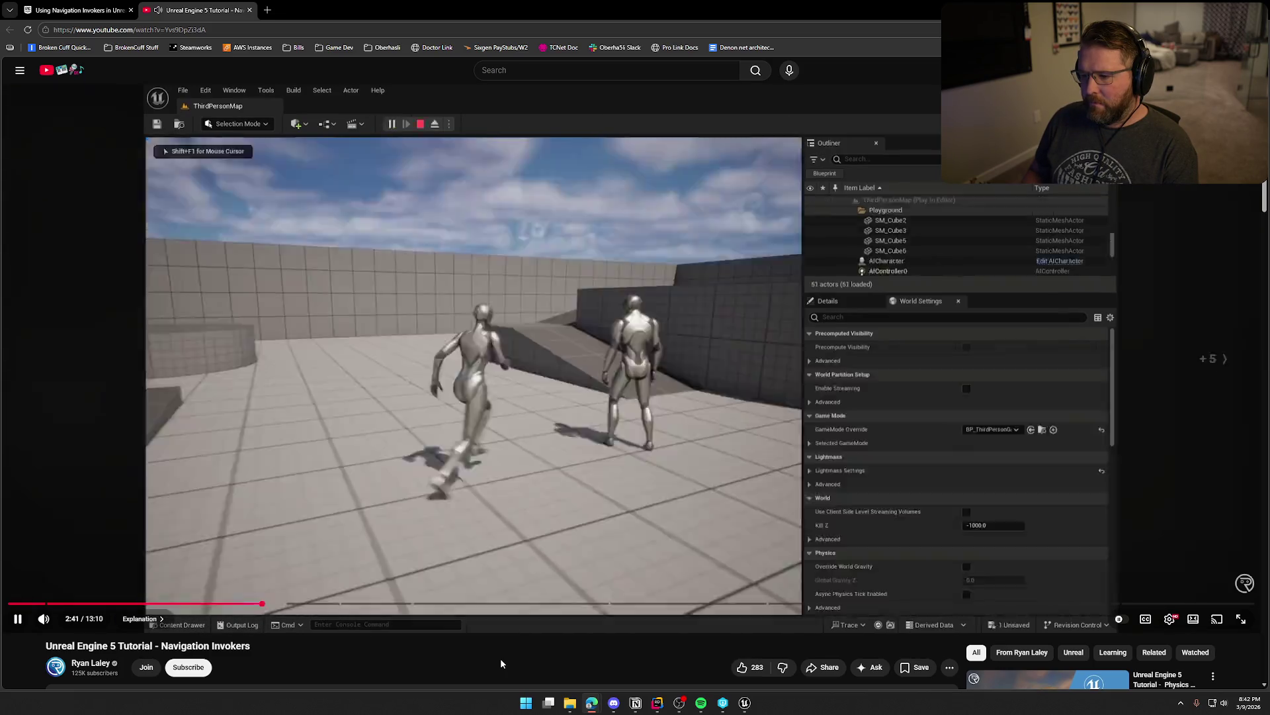
{"action": "key", "text": "Right"}
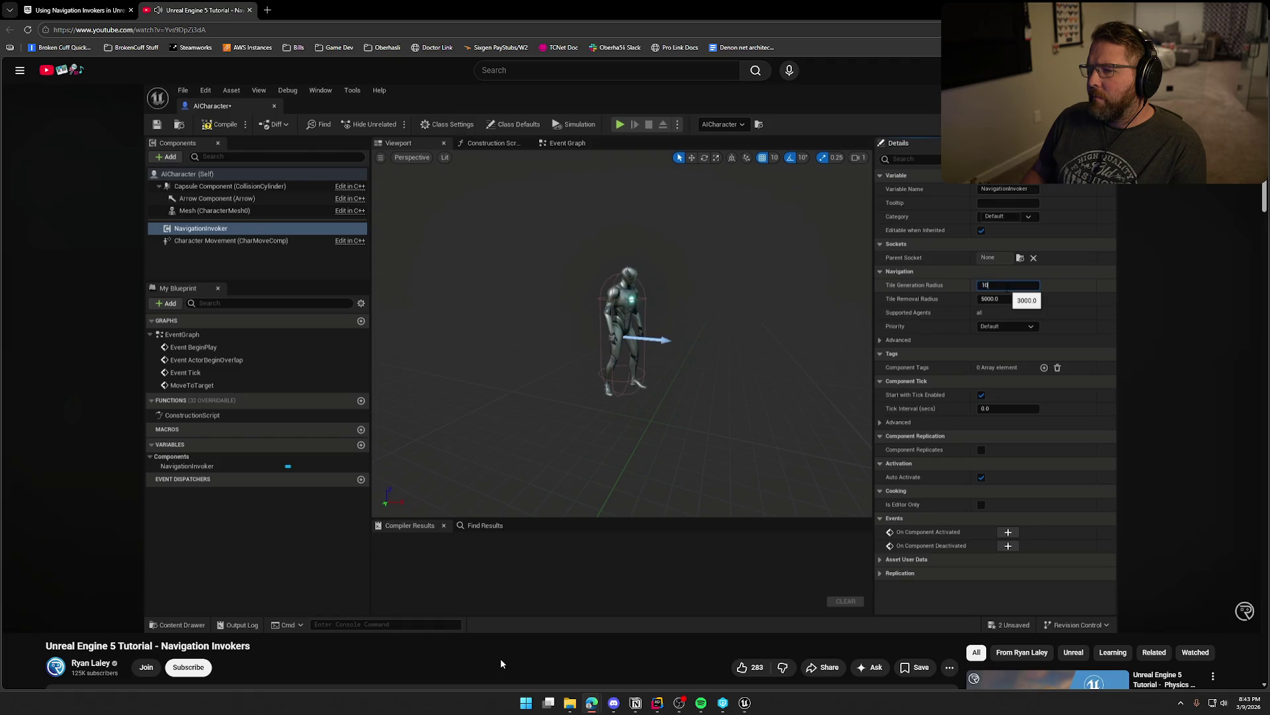
{"action": "key", "text": "Right"}
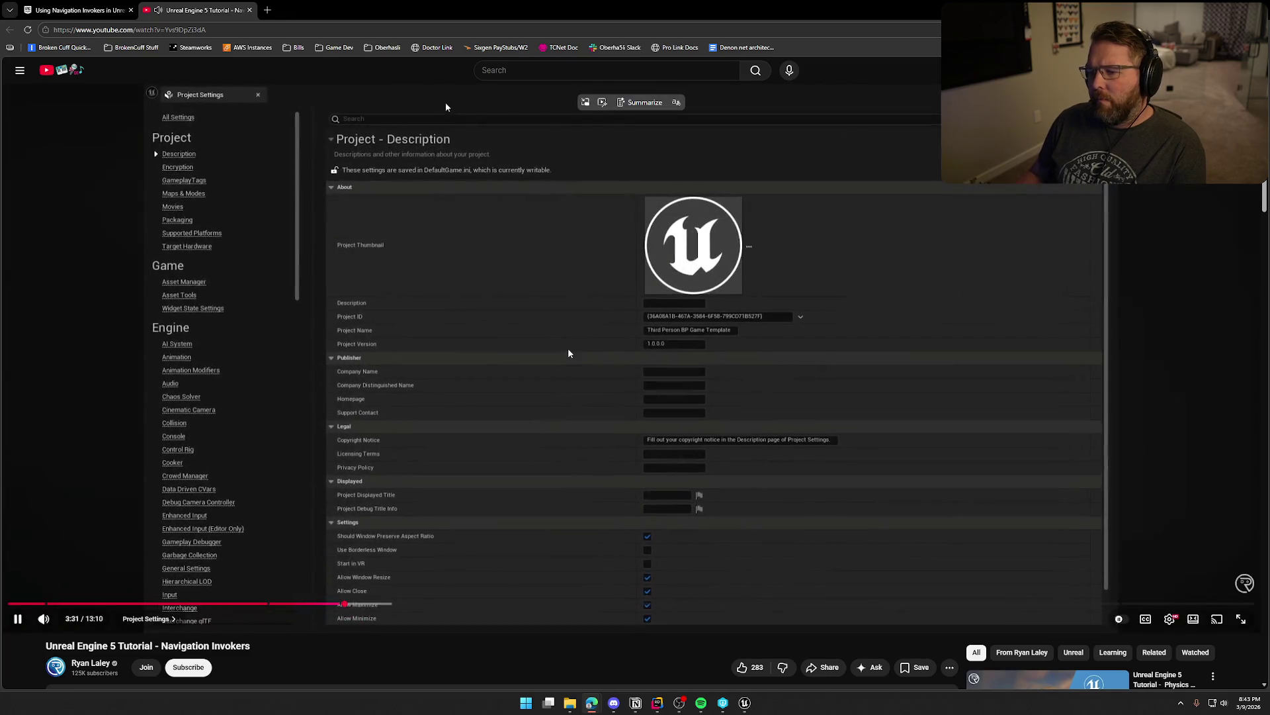
{"action": "left_click", "coordinate": [568, 353]}
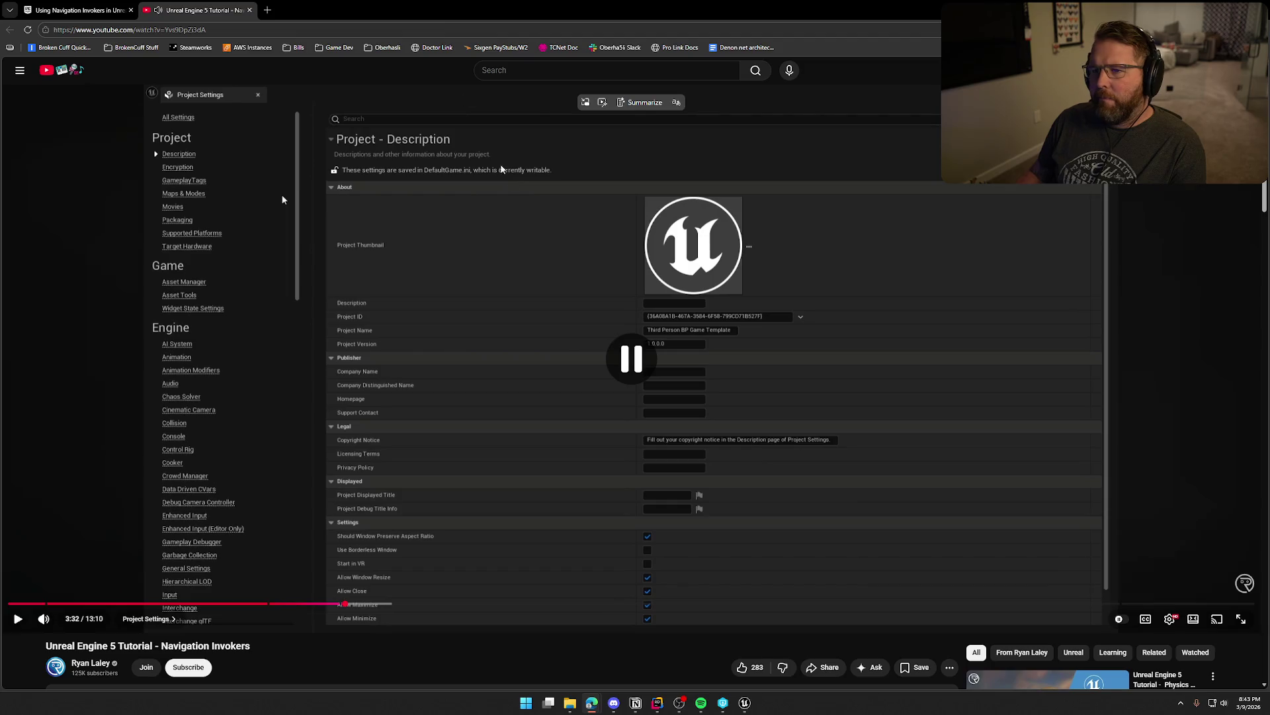
{"action": "key", "text": "alt+Tab"}
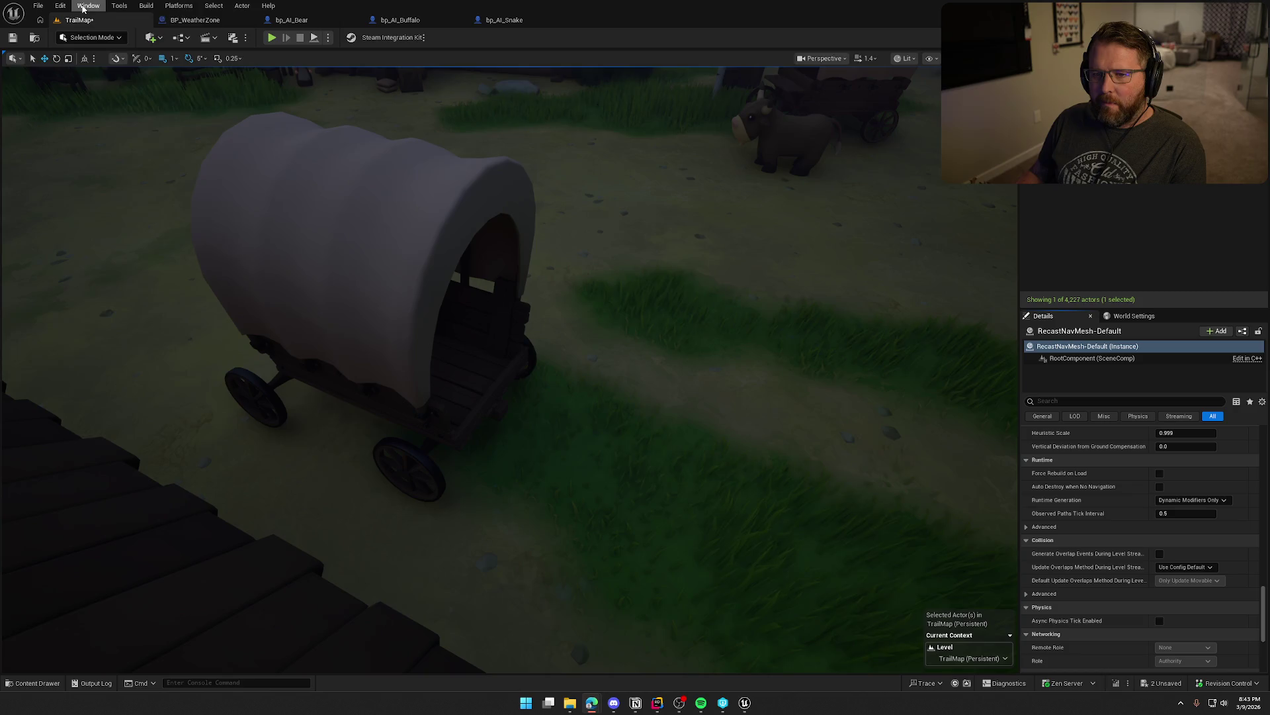
- In Project Settings > Navigation Mesh, enable Generate Navigation Only Around Navigation Invokers
{"action": "left_click", "coordinate": [88, 5]}
{"action": "left_click", "coordinate": [88, 5]}
{"action": "left_click", "coordinate": [60, 6]}
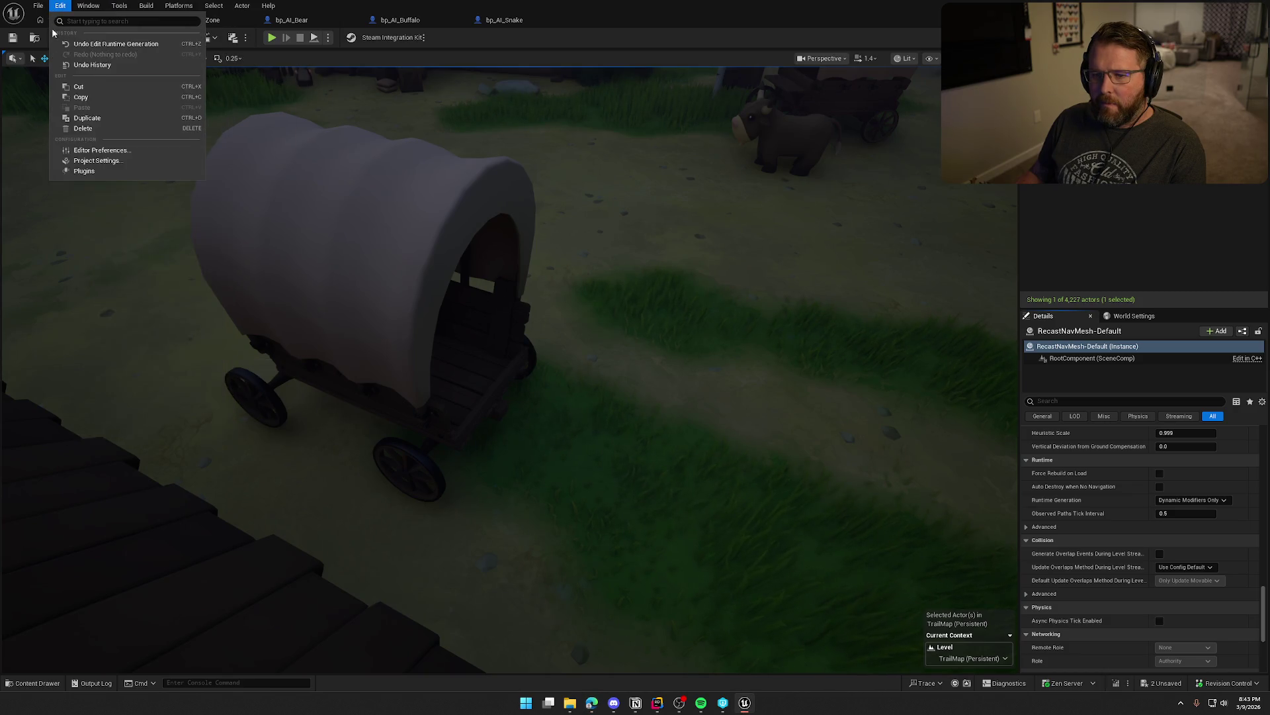
{"action": "left_click", "coordinate": [135, 166]}
{"action": "scroll", "coordinate": [75, 502], "scroll_direction": "down", "scroll_amount": 10}
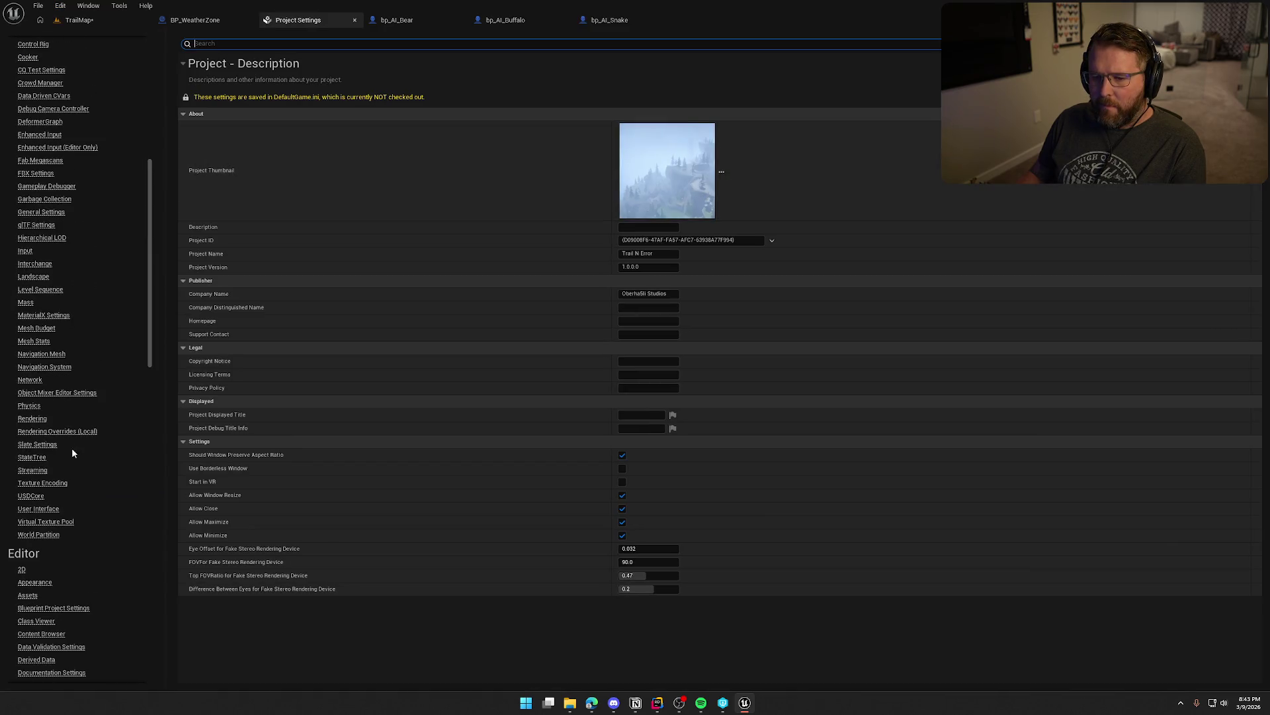
{"action": "left_click", "coordinate": [43, 355]}
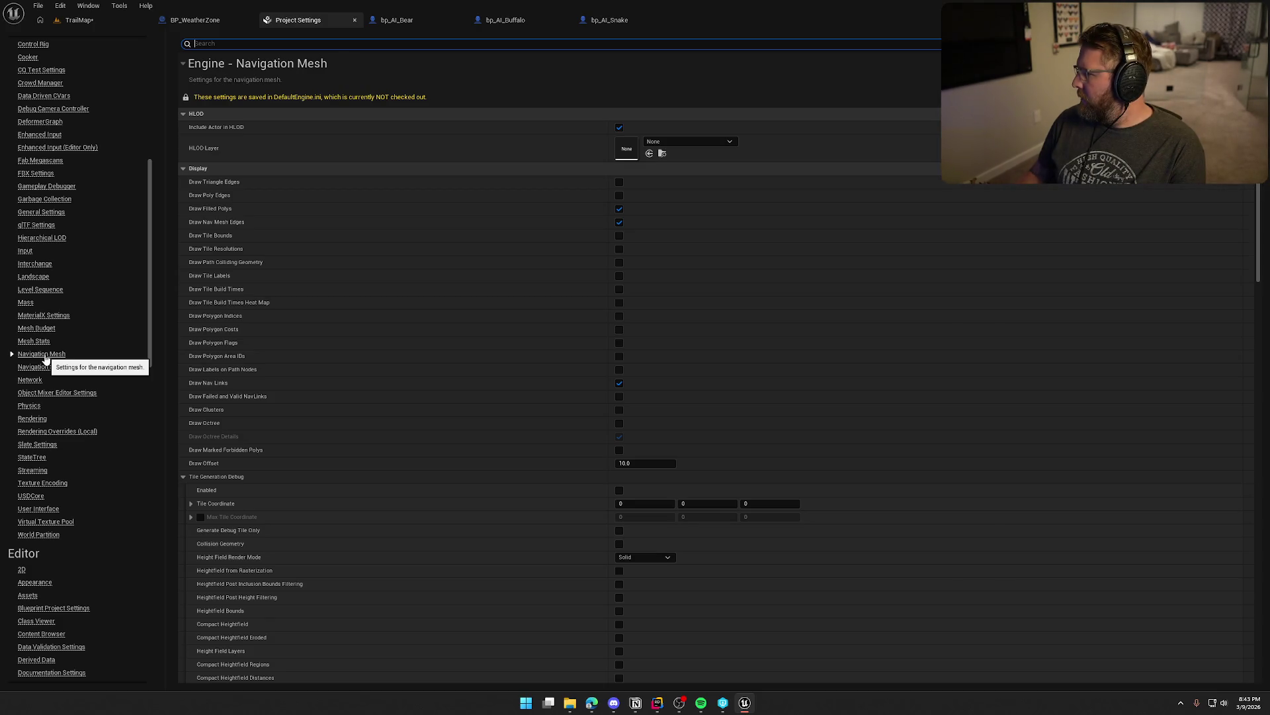
{"action": "type", "text": "invok"}
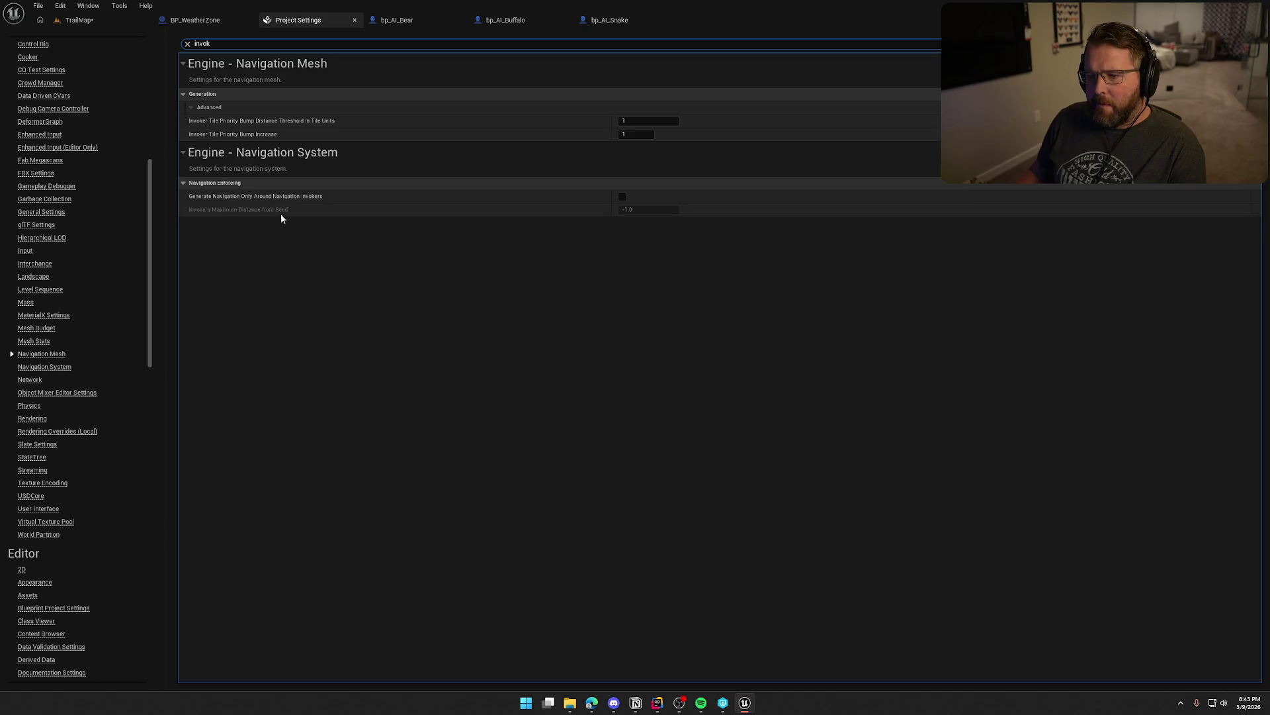
{"action": "mouse_move", "coordinate": [262, 200]}
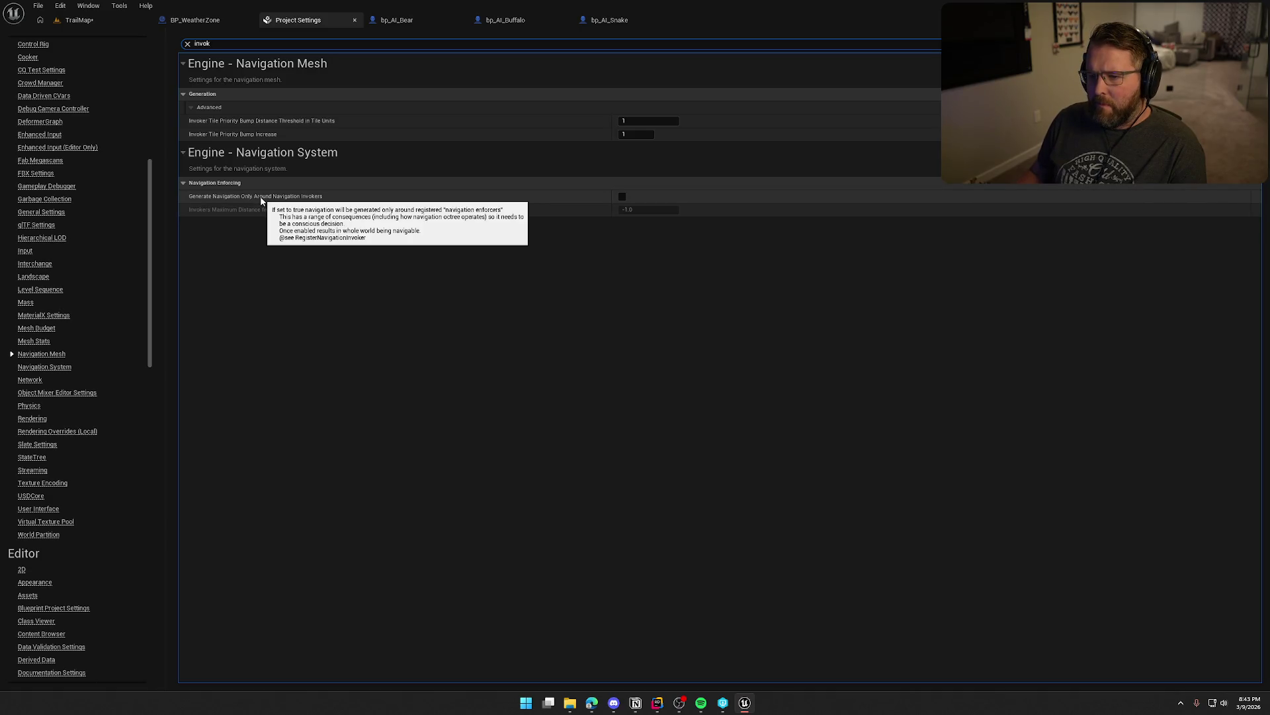
{"action": "left_click", "coordinate": [625, 201]}
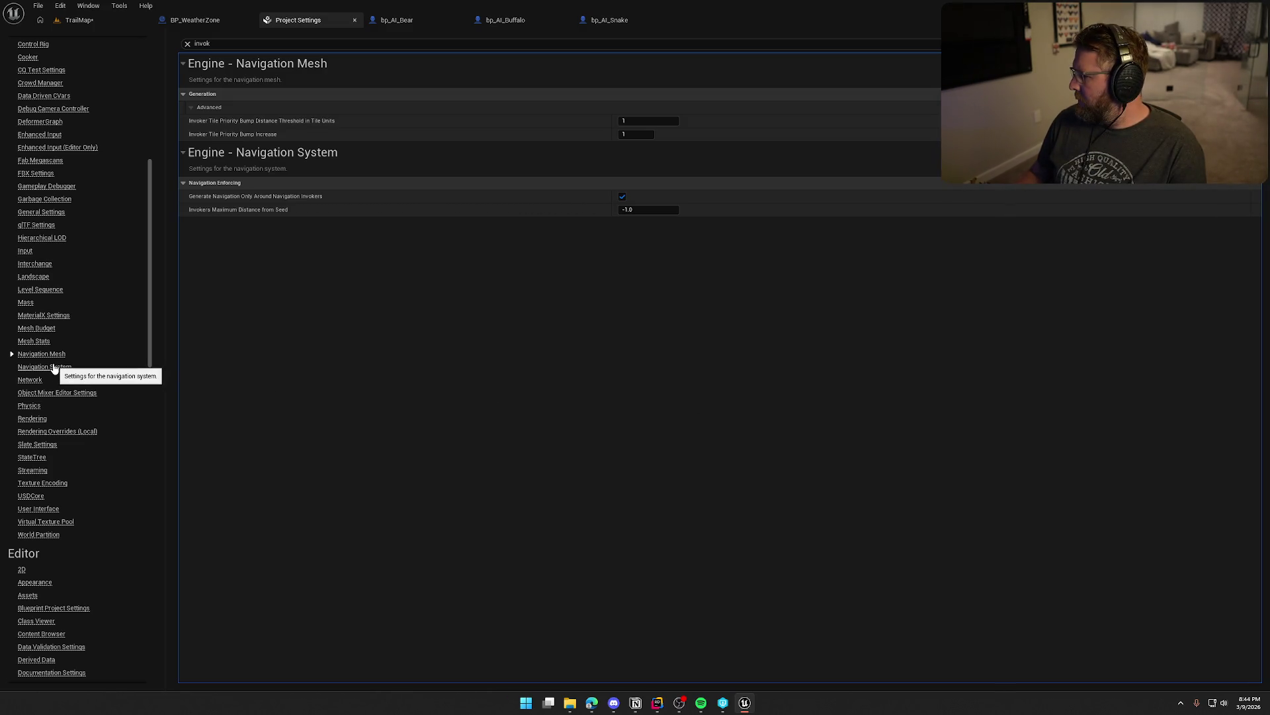
- Set the project Navigation Mesh Runtime Generation to Dynamic
{"action": "left_click", "coordinate": [187, 44]}
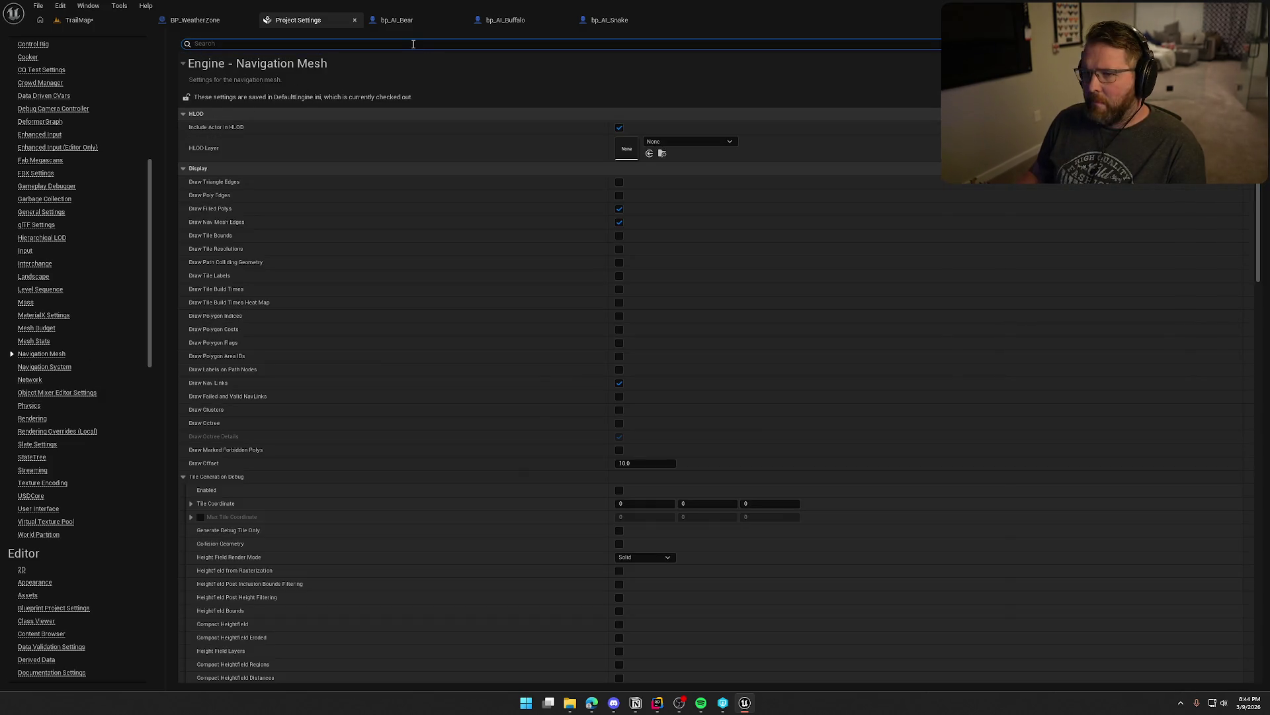
{"action": "type", "text": "runtim"}
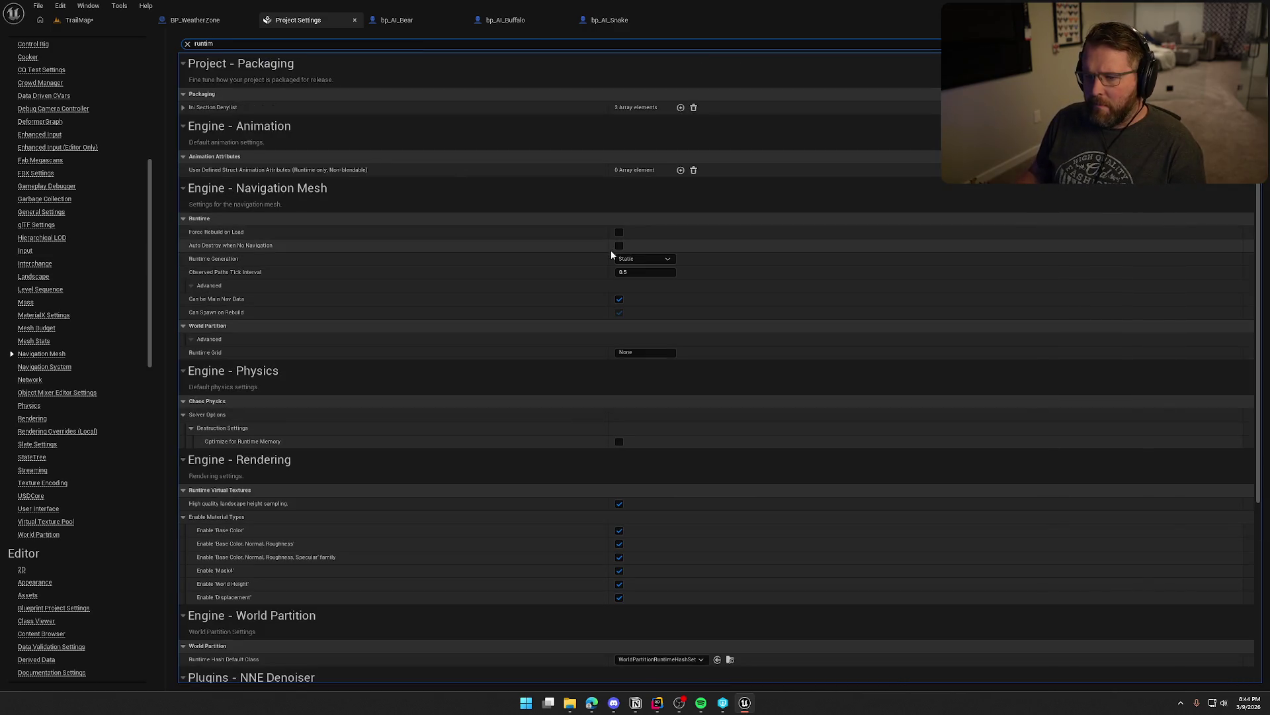
{"action": "left_click", "coordinate": [642, 258]}
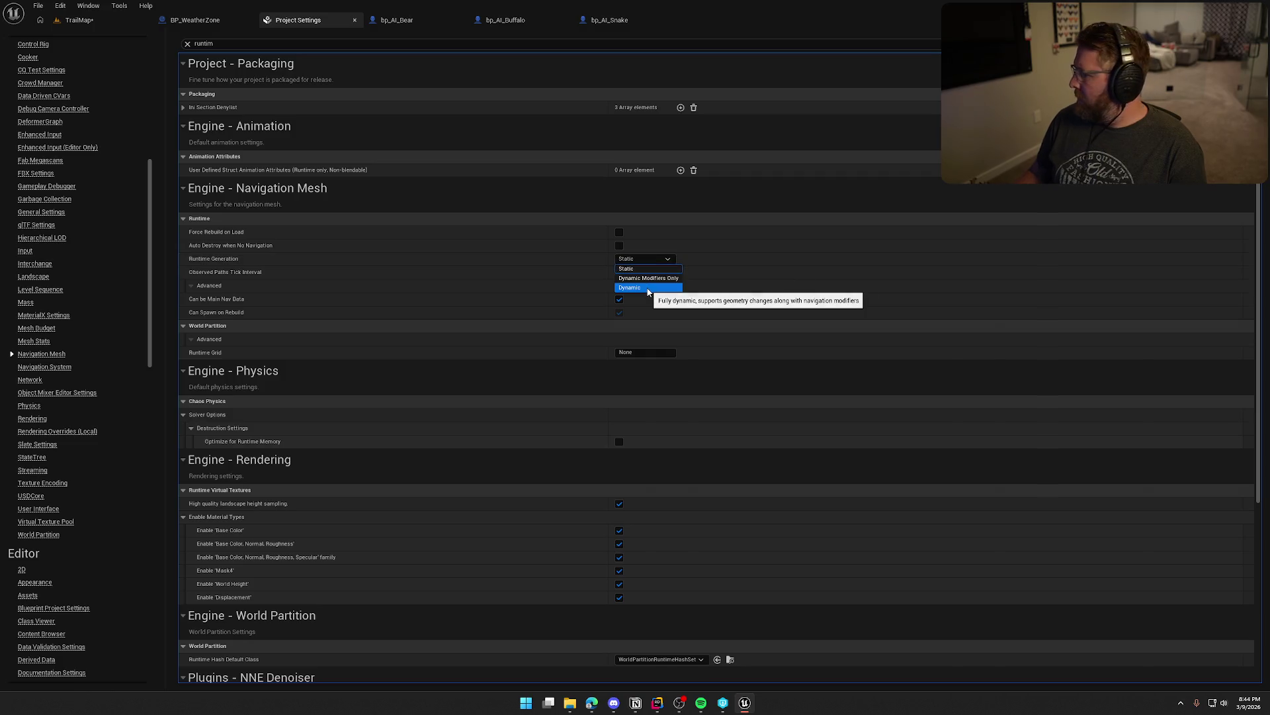
{"action": "left_click", "coordinate": [648, 288]}
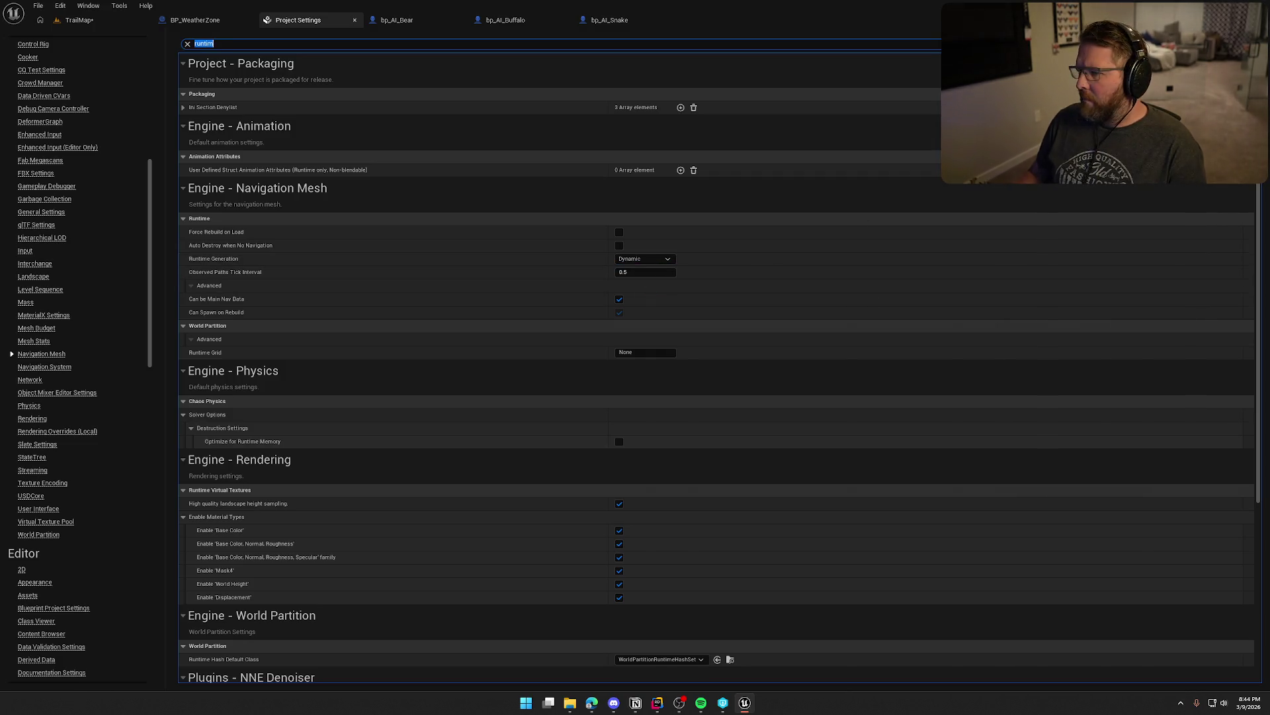
{"action": "key", "text": "alt+Tab"}
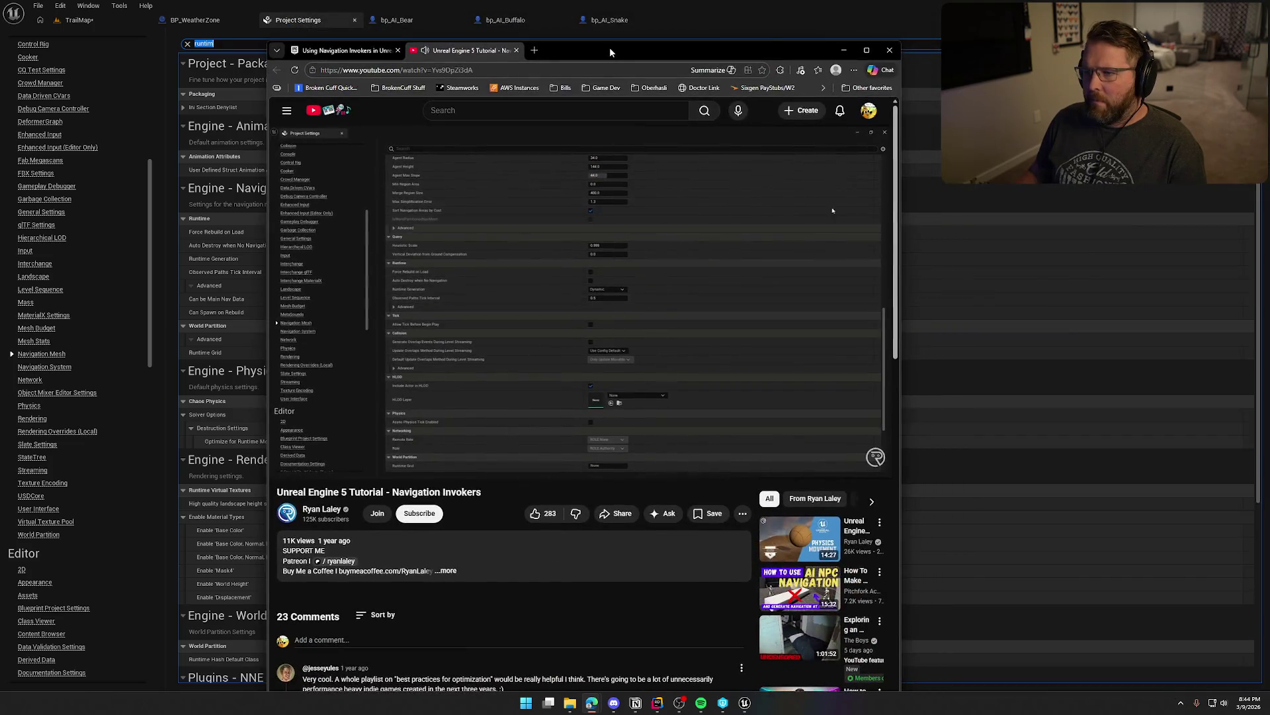
- Maximize the browser to watch the Navigation Invokers tutorial full-size
{"action": "double_click", "coordinate": [609, 46]}
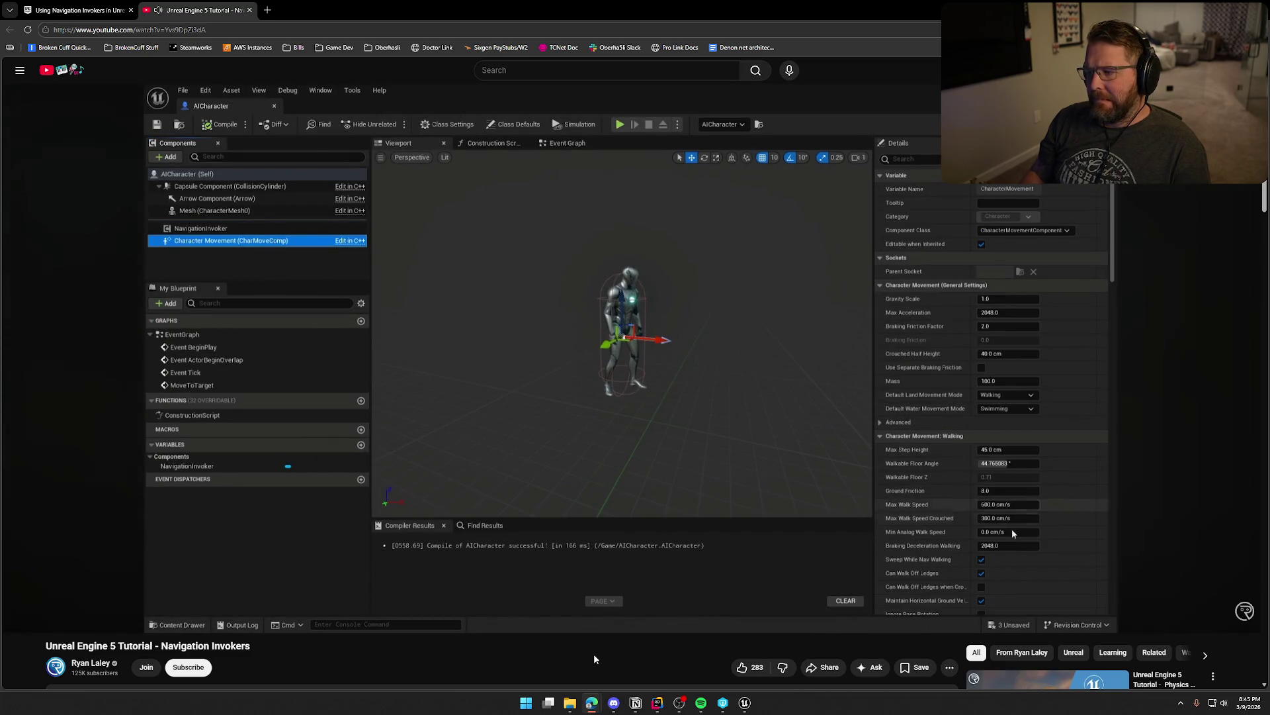
- Skip ahead and pause the tutorial at tile generation radius 500, removal radius 600
{"action": "key", "text": "Right"}
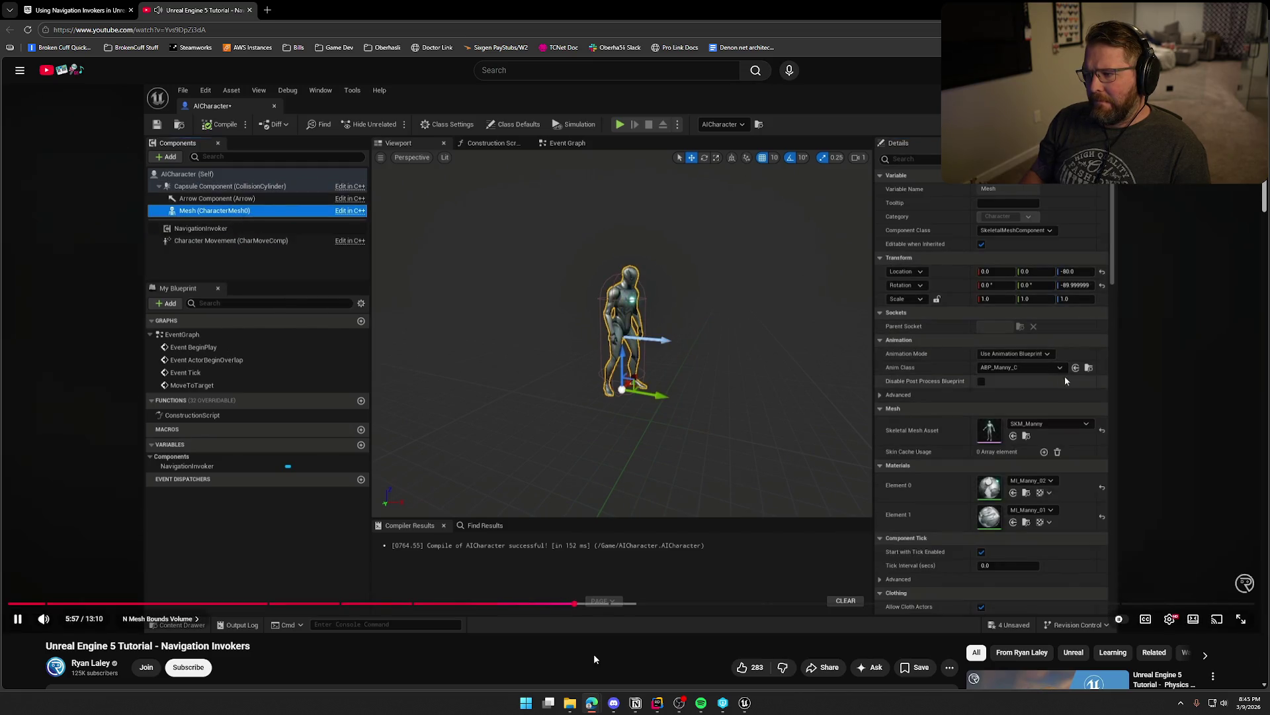
{"action": "key", "text": "Right"}
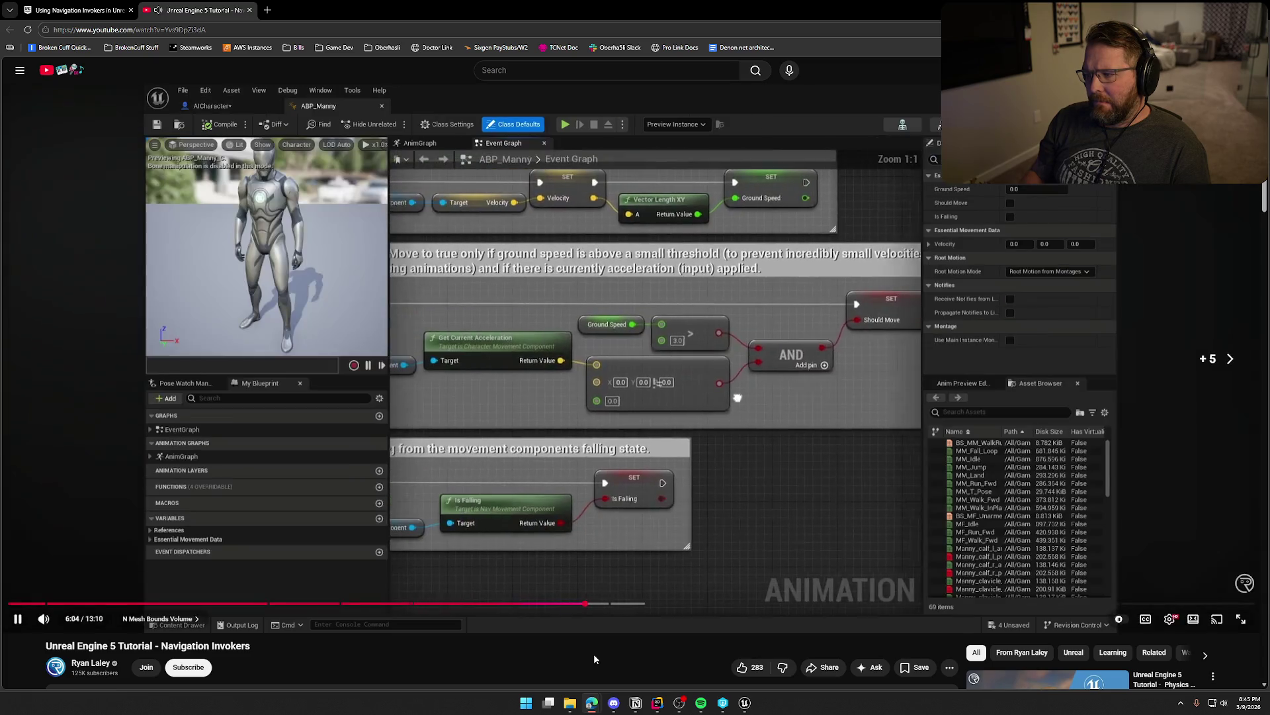
{"action": "key", "text": "Right"}
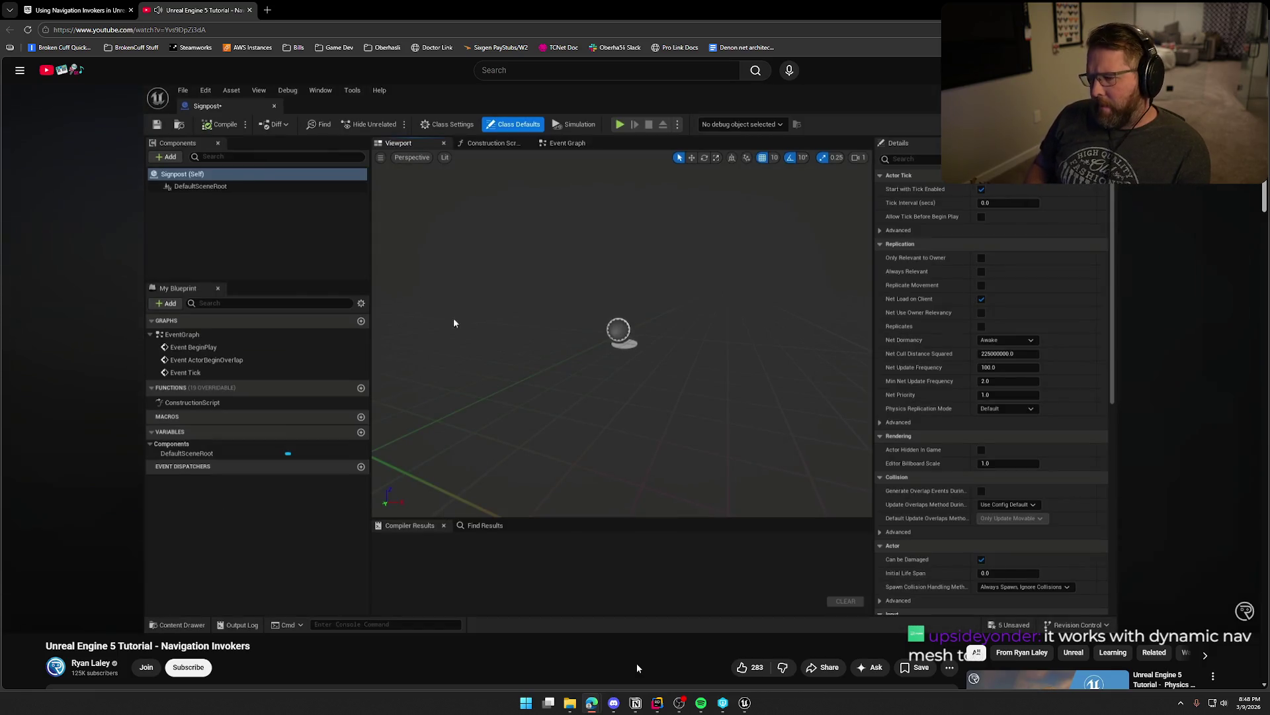
{"action": "key", "text": "l"}
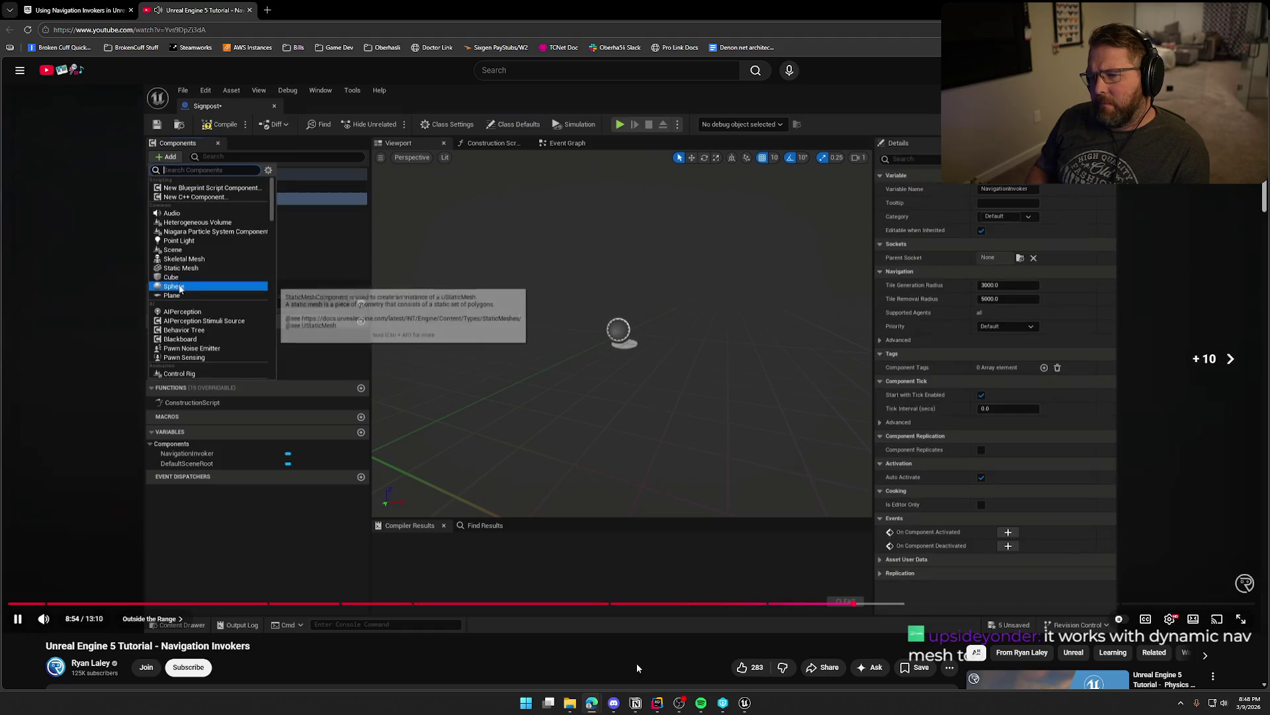
{"action": "key", "text": "l"}
{"action": "key", "text": "l"}
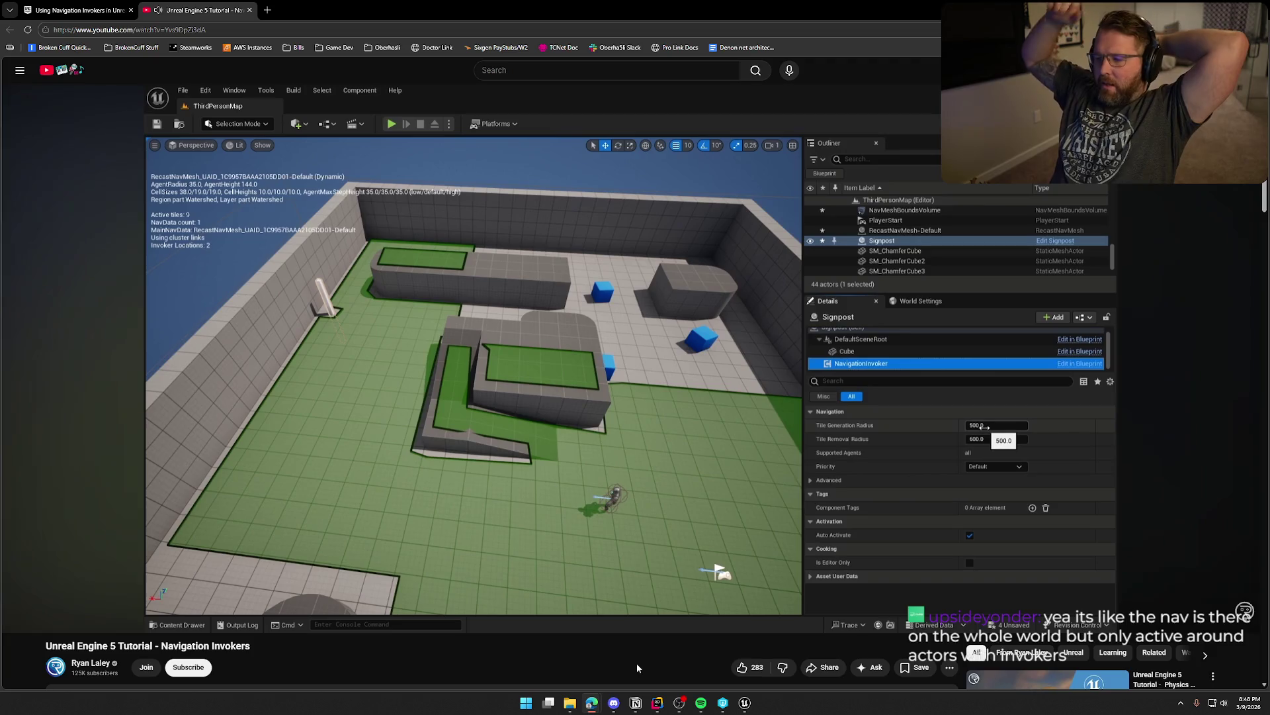
{"action": "left_click", "coordinate": [581, 374]}
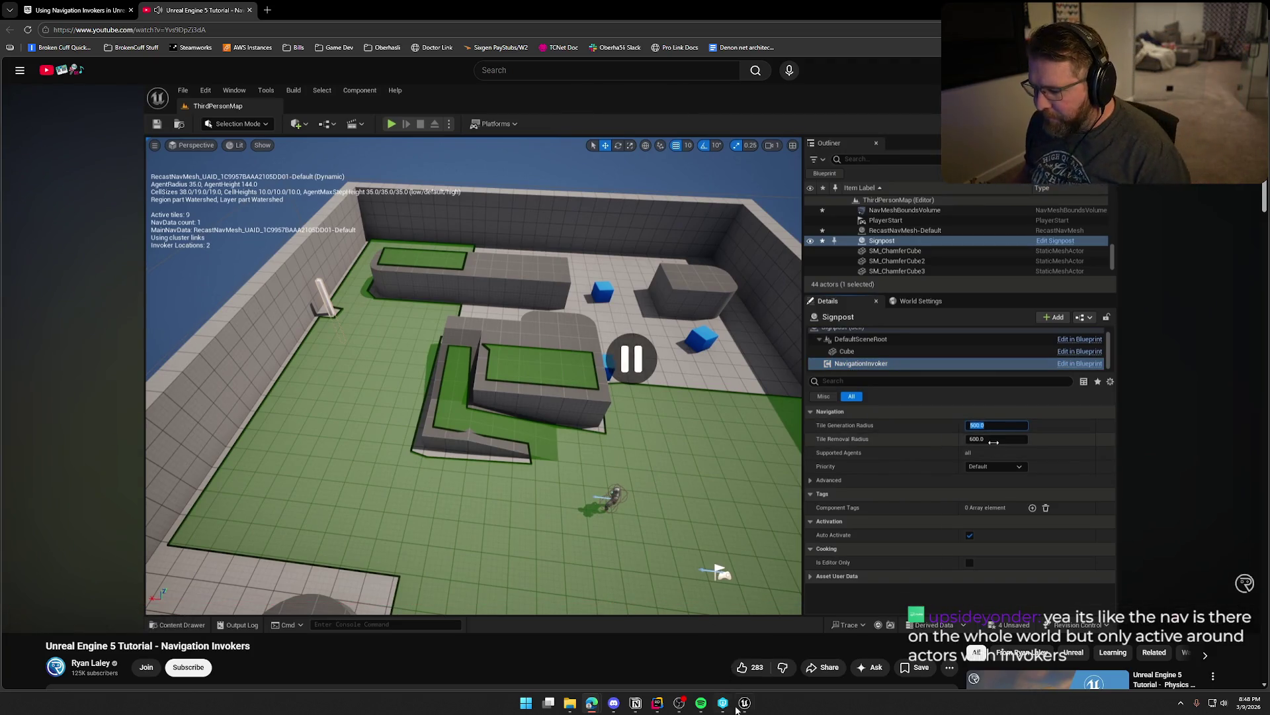
{"action": "key", "text": "alt+Tab"}
- Return to TrailMap and switch the viewport to Unlit to remove the fog
{"action": "left_click", "coordinate": [79, 19]}
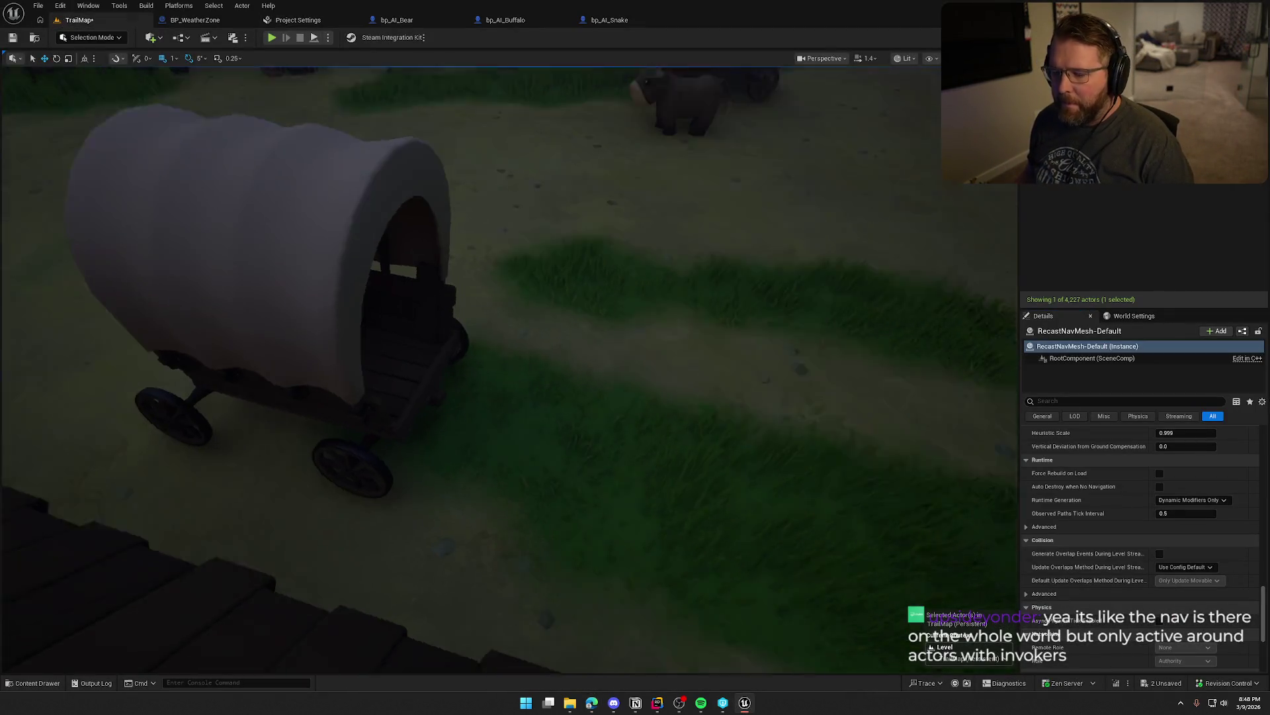
{"action": "scroll", "coordinate": [411, 332], "scroll_direction": "down", "scroll_amount": 5}
{"action": "scroll", "coordinate": [471, 369], "scroll_direction": "down", "scroll_amount": 10}
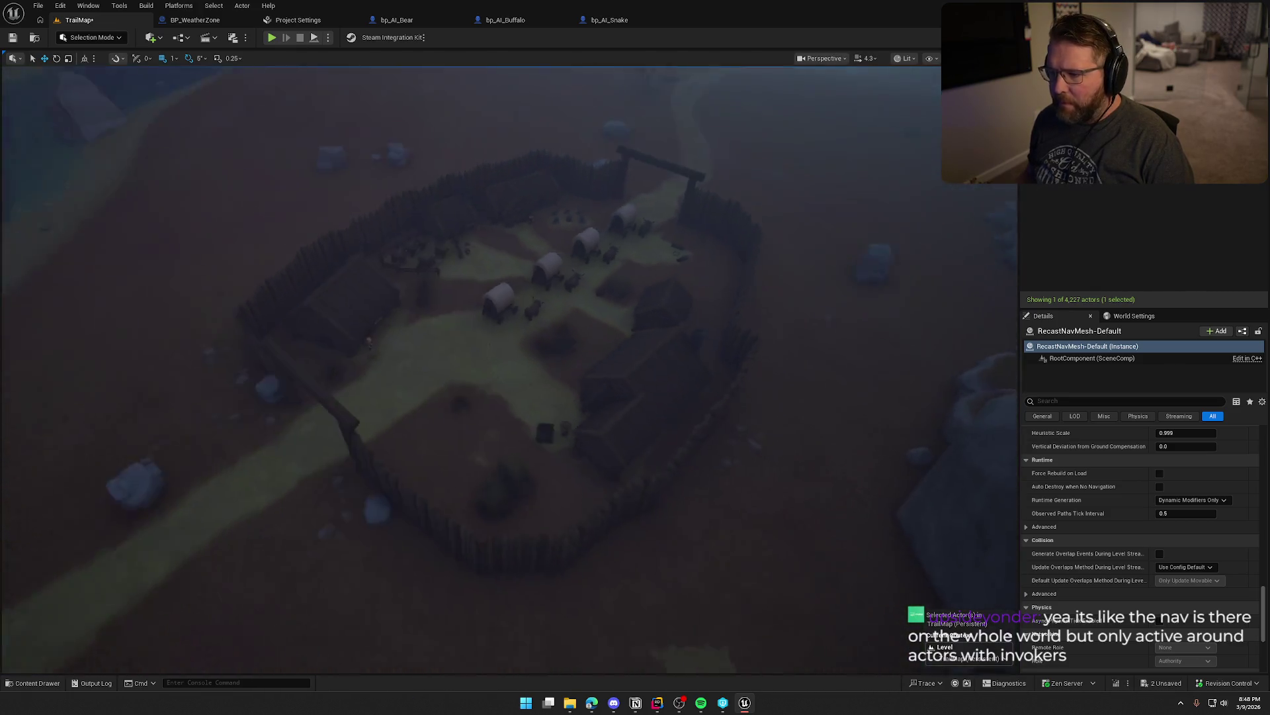
{"action": "mouse_move", "coordinate": [500, 388]}
{"action": "left_mouse_down"}
{"action": "mouse_move", "coordinate": [500, 371]}
{"action": "mouse_move", "coordinate": [500, 388]}
{"action": "left_mouse_up"}
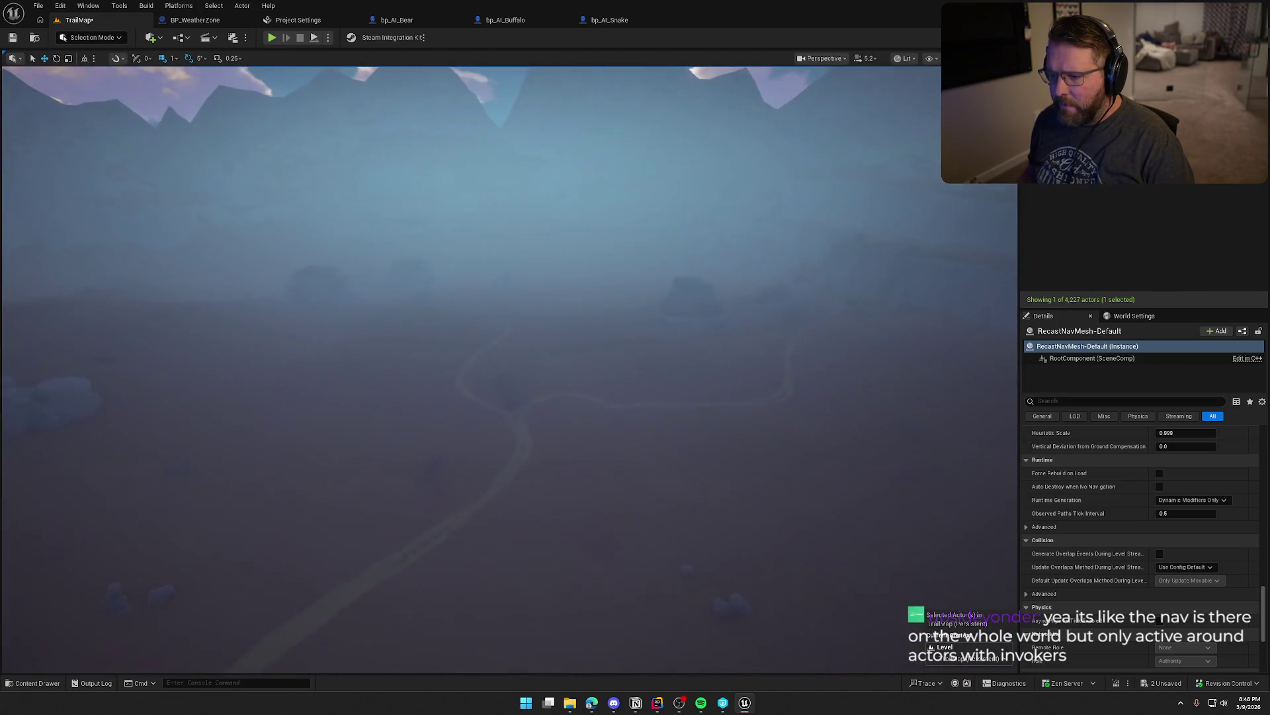
{"action": "key", "text": "alt+3"}
- Inspect the buffalo herd and terrain from above, then resume the tutorial video
{"action": "scroll", "coordinate": [500, 388], "scroll_direction": "up", "scroll_amount": 5}
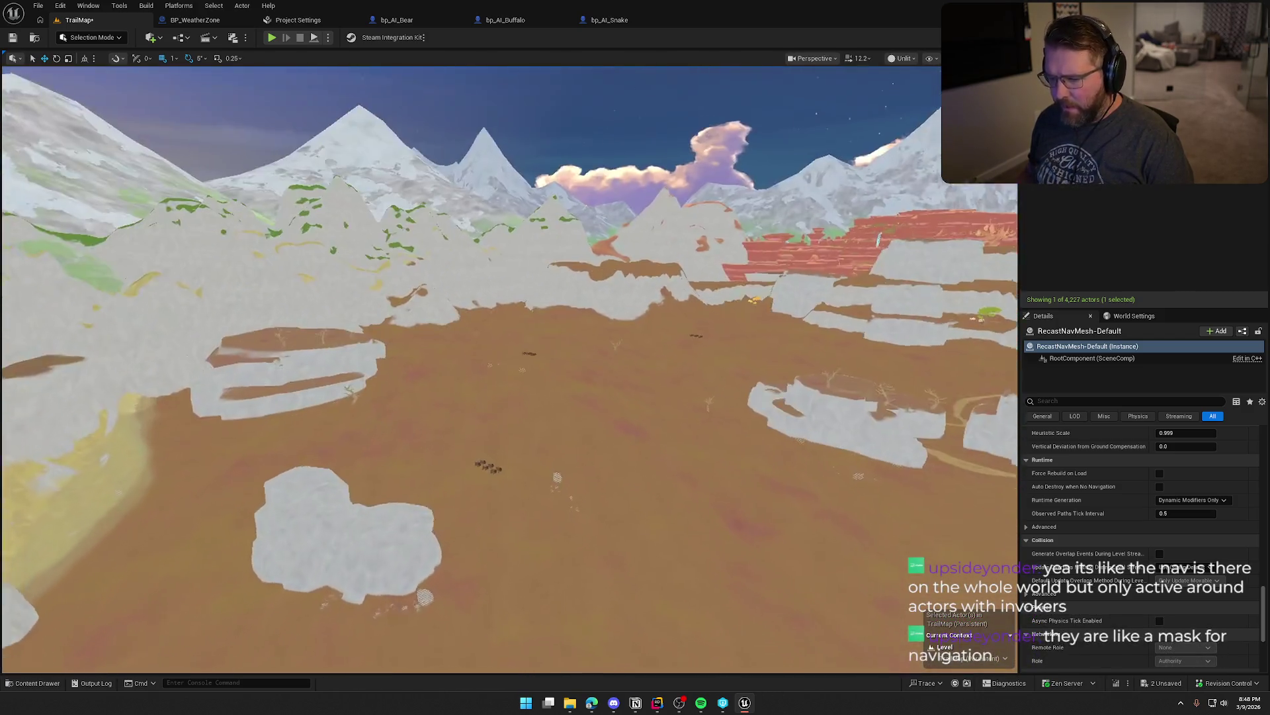
{"action": "left_click_drag", "start_coordinate": [500, 388], "coordinate": [500, 463]}
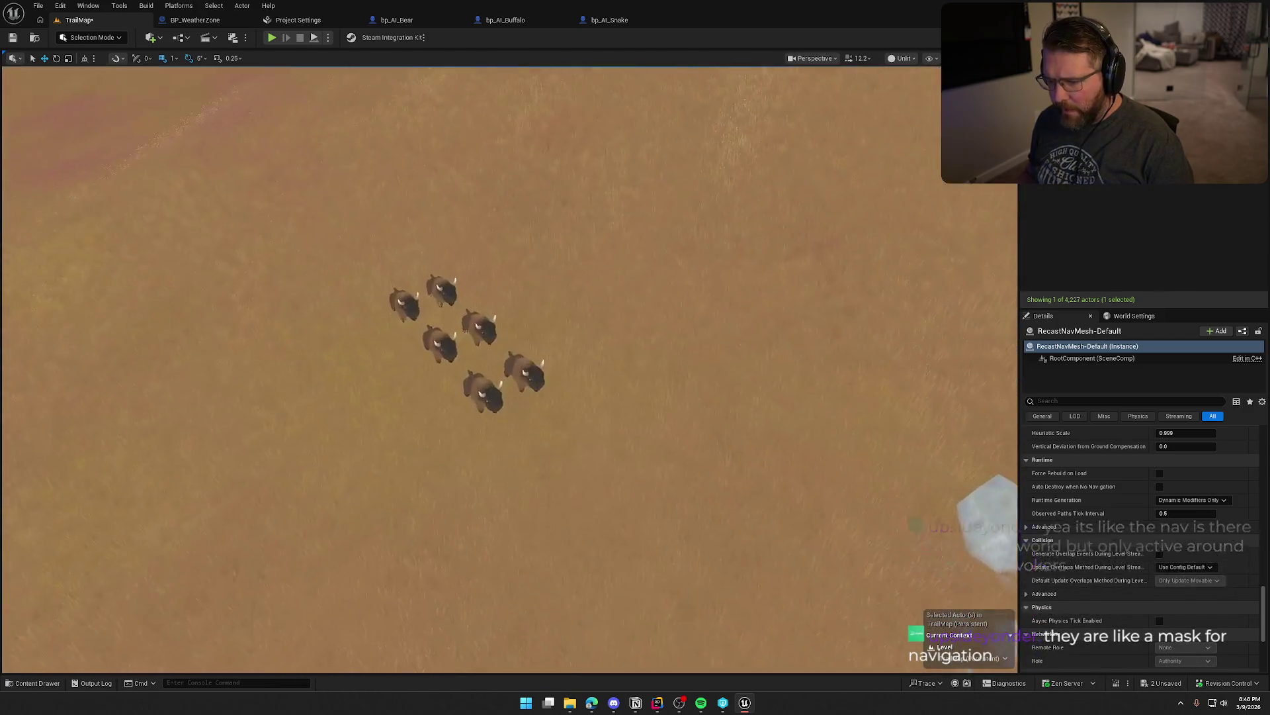
{"action": "scroll", "coordinate": [509, 371], "scroll_direction": "down", "scroll_amount": 10}
{"action": "mouse_move", "coordinate": [500, 388]}
{"action": "left_mouse_down"}
{"action": "mouse_move", "coordinate": [500, 317]}
{"action": "mouse_move", "coordinate": [500, 424]}
{"action": "mouse_move", "coordinate": [500, 364]}
{"action": "left_mouse_up"}
{"action": "left_click_drag", "start_coordinate": [282, 490], "coordinate": [282, 514]}
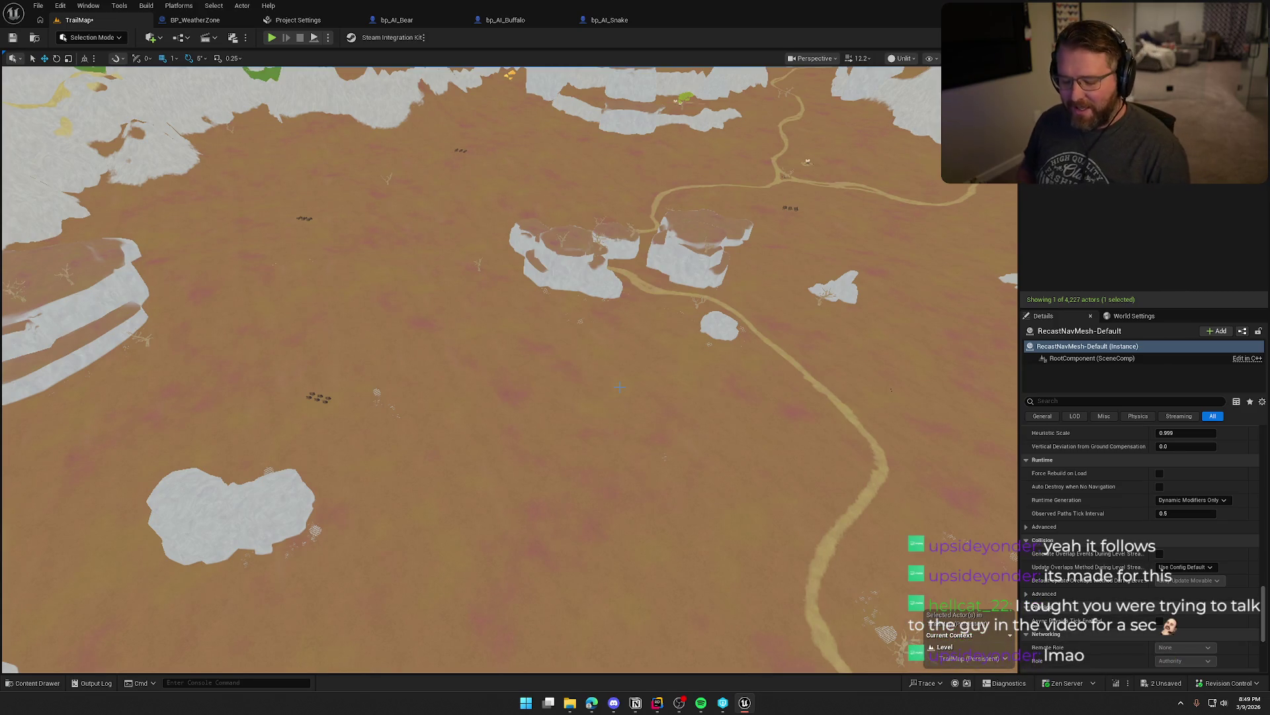
{"action": "key", "text": "alt+Tab"}
{"action": "left_click", "coordinate": [650, 346]}
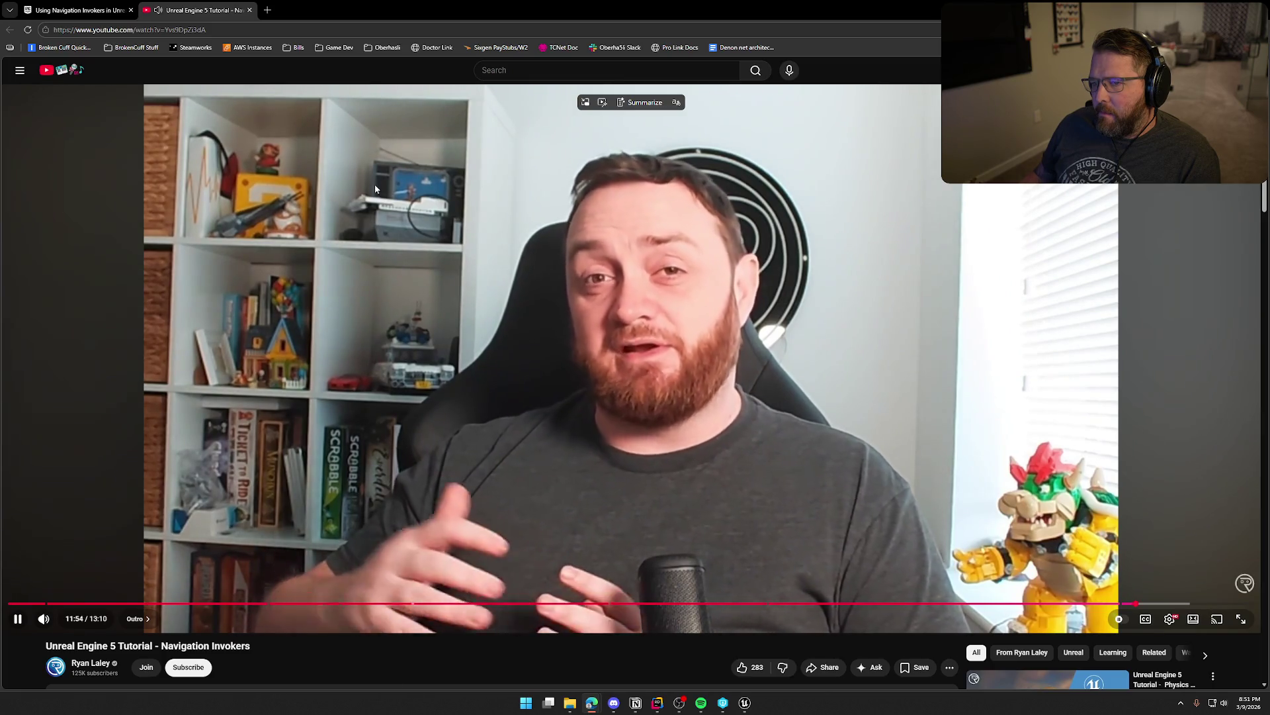
- Close the YouTube tab to return to the 'Using Navigation Invokers' documentation
{"action": "middle_click", "coordinate": [200, 8]}
- Read through the Navigation Invokers guide to its Section Results, then return to the Unreal editor
{"action": "scroll", "coordinate": [305, 394], "scroll_direction": "down", "scroll_amount": 10}
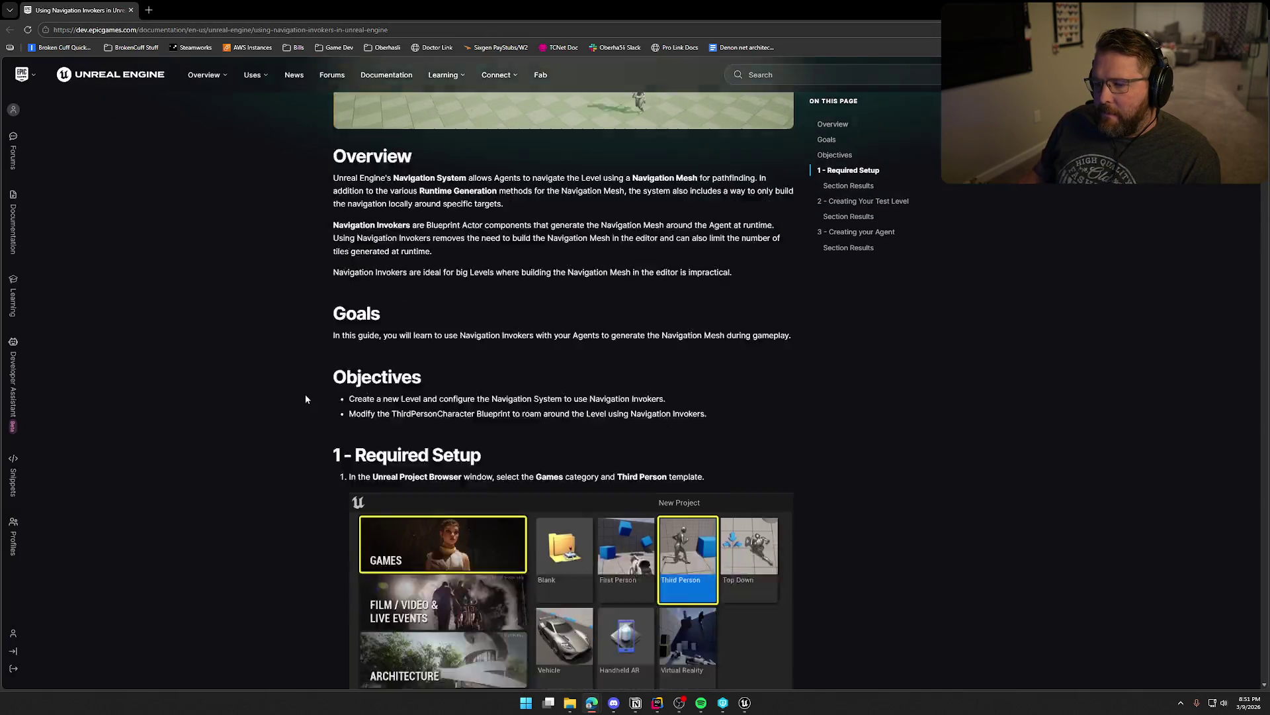
{"action": "scroll", "coordinate": [296, 410], "scroll_direction": "down", "scroll_amount": 13}
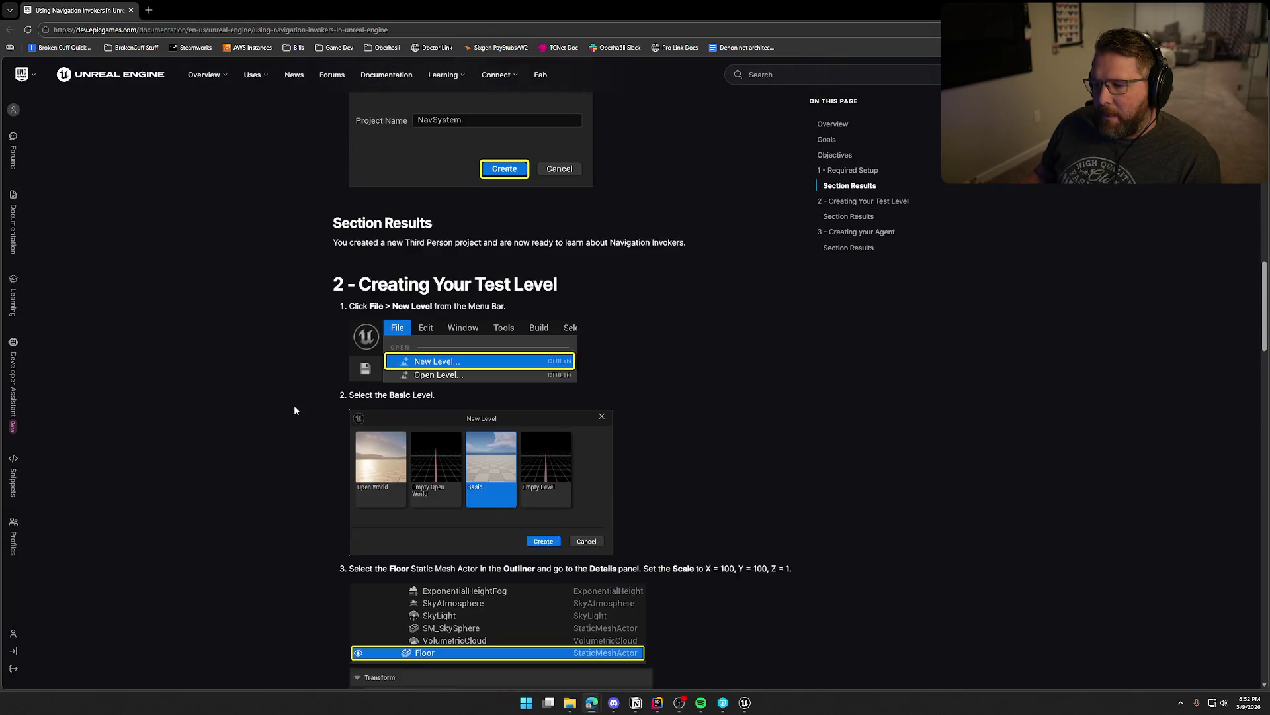
{"action": "scroll", "coordinate": [295, 410], "scroll_direction": "down", "scroll_amount": 9}
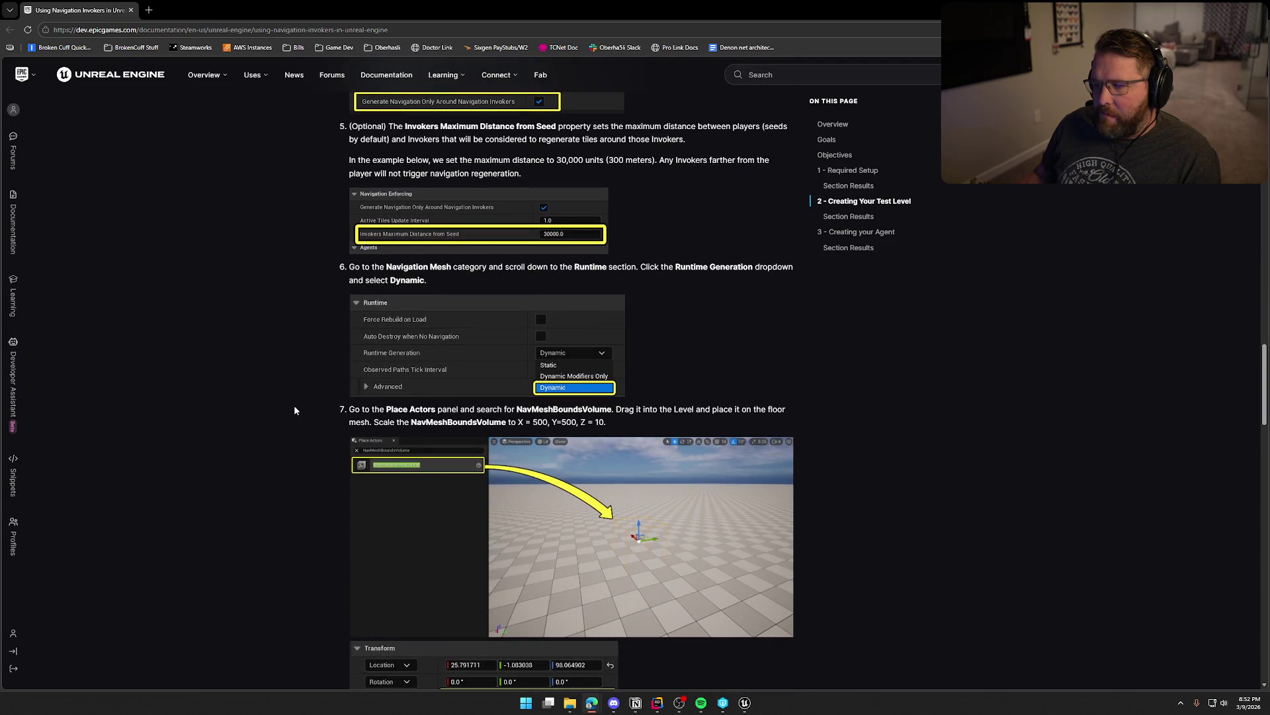
{"action": "scroll", "coordinate": [316, 380], "scroll_direction": "up", "scroll_amount": 2}
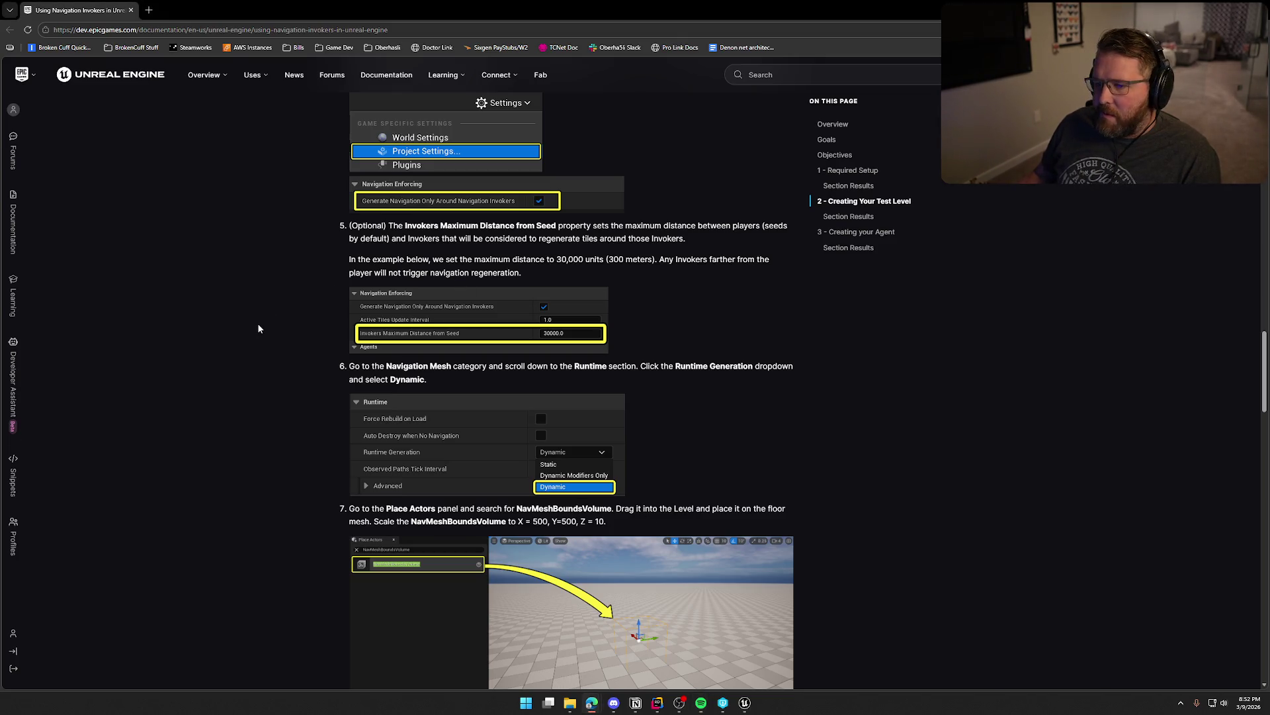
{"action": "scroll", "coordinate": [280, 322], "scroll_direction": "down", "scroll_amount": 2}
{"action": "scroll", "coordinate": [281, 319], "scroll_direction": "down", "scroll_amount": 2}
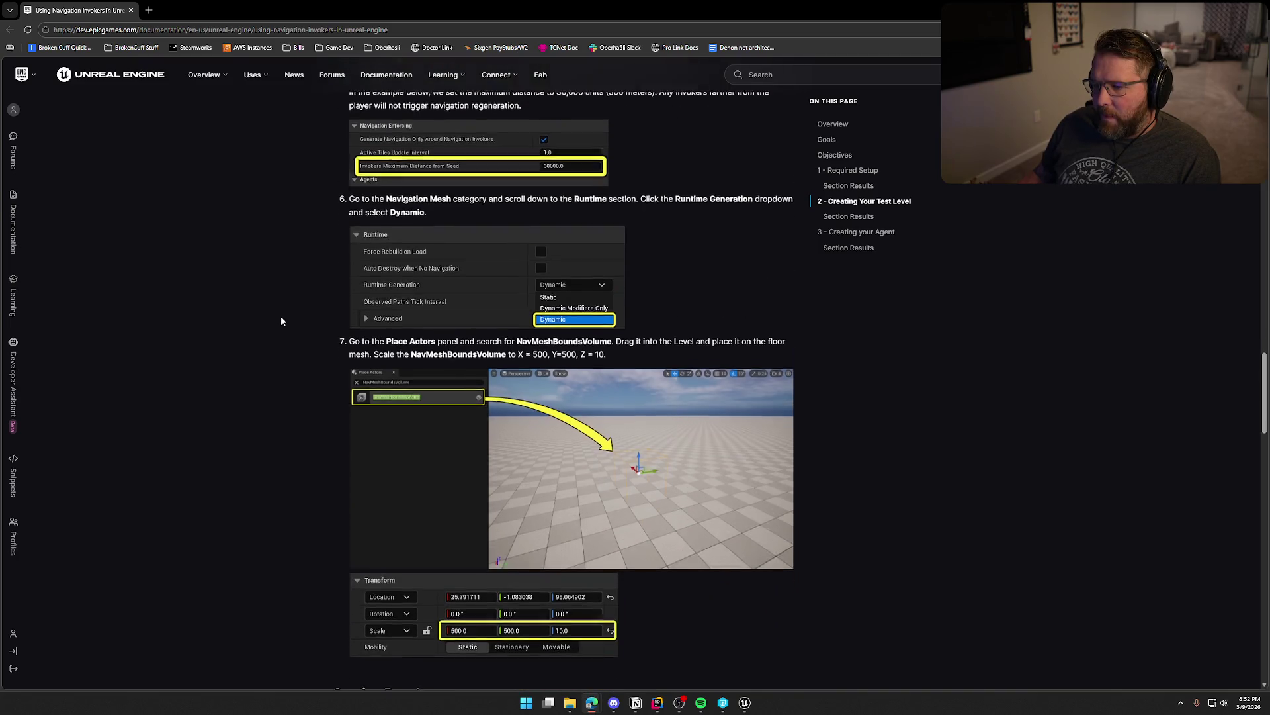
{"action": "scroll", "coordinate": [281, 320], "scroll_direction": "down", "scroll_amount": 3}
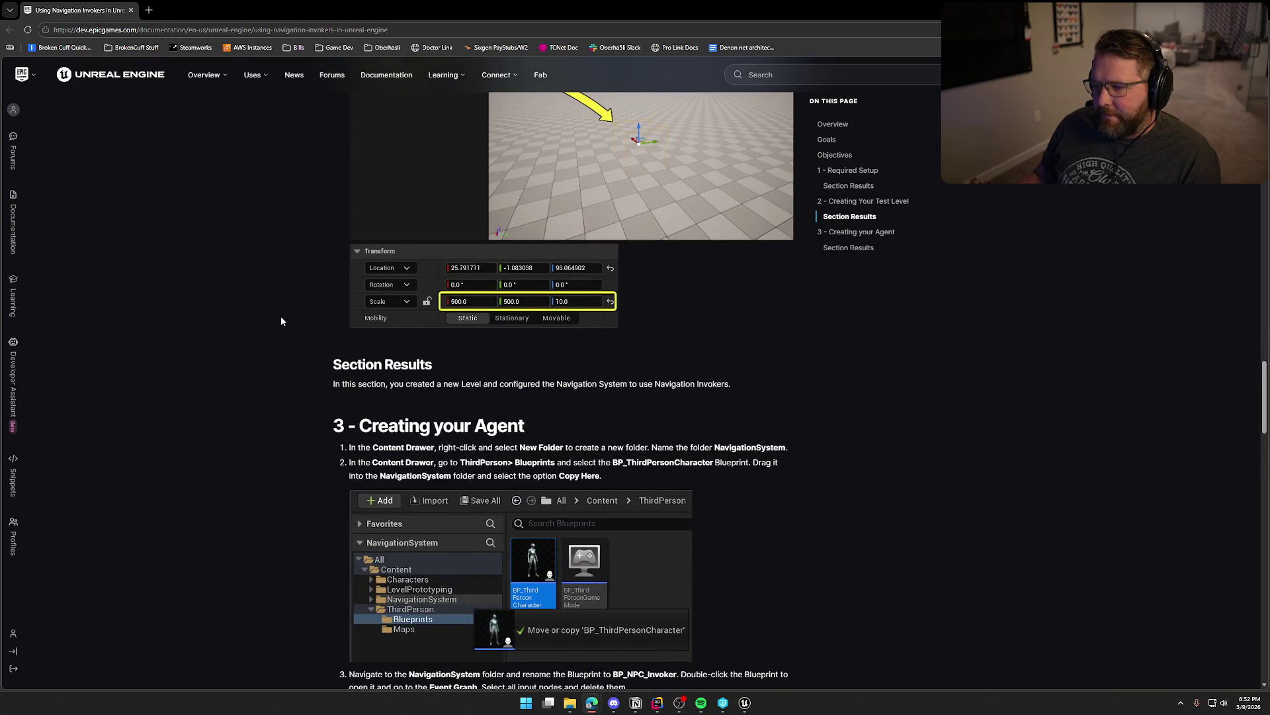
{"action": "scroll", "coordinate": [281, 321], "scroll_direction": "down", "scroll_amount": 3}
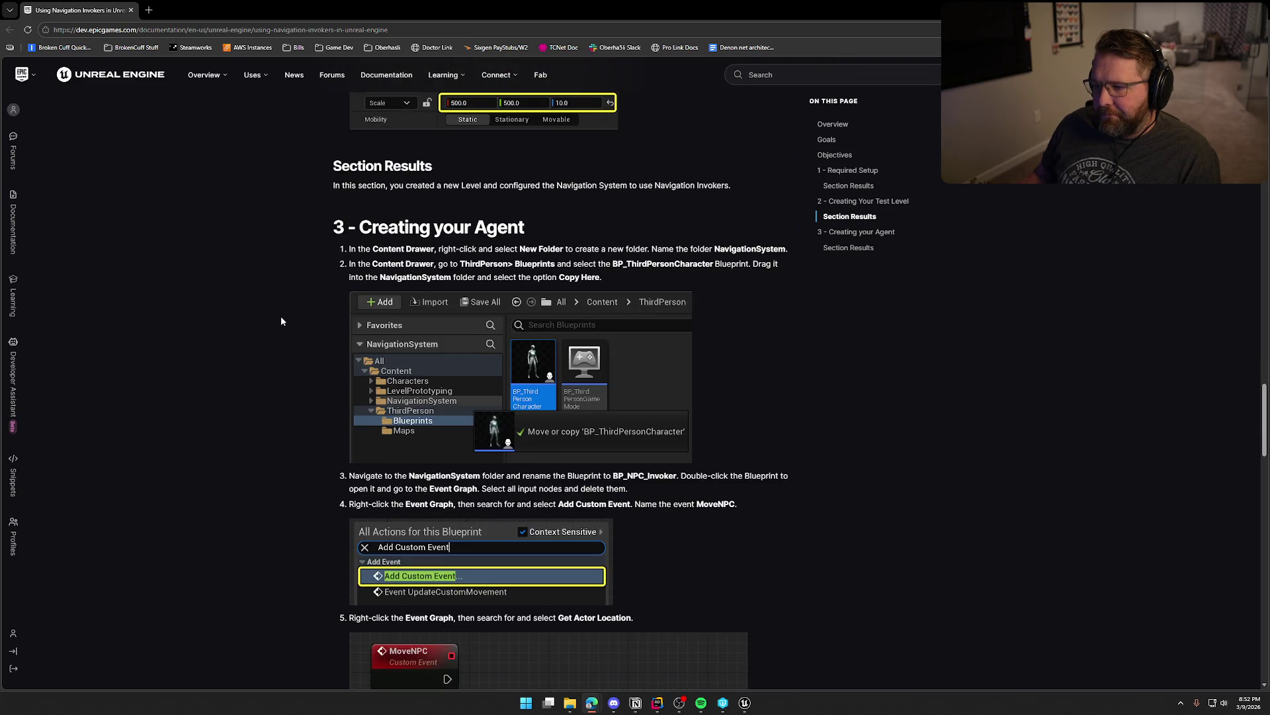
{"action": "scroll", "coordinate": [281, 321], "scroll_direction": "down", "scroll_amount": 4}
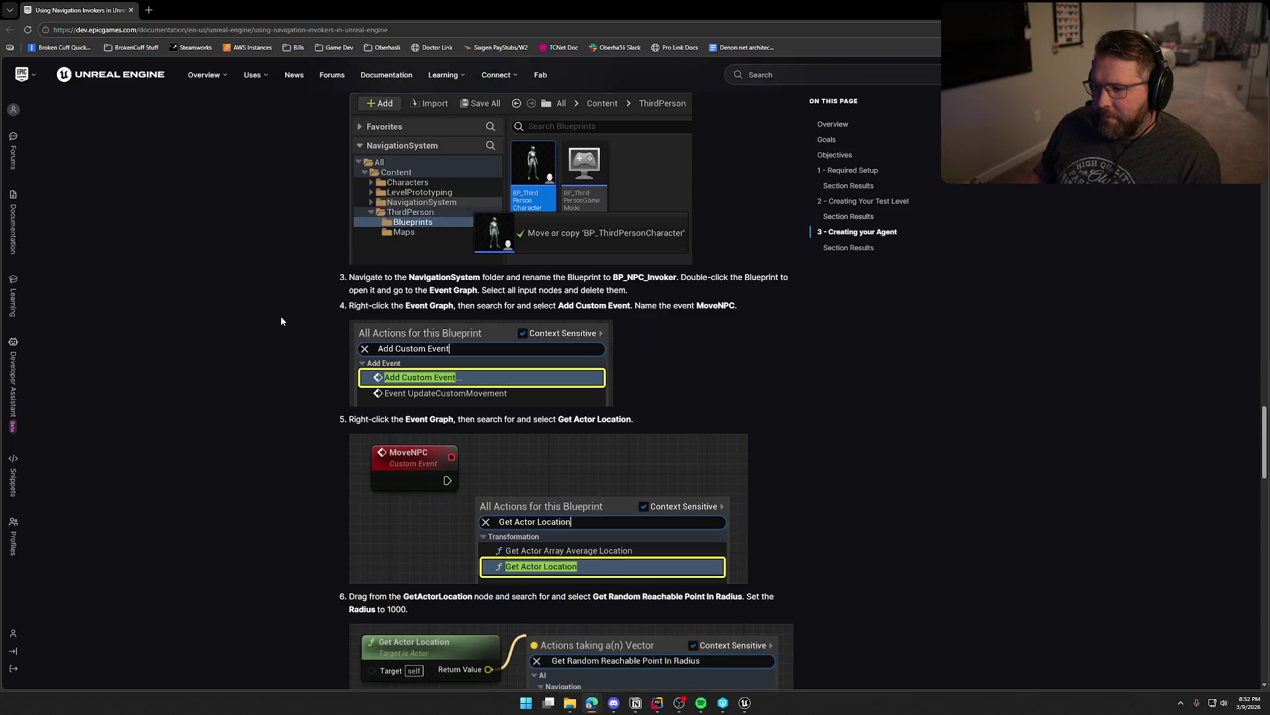
{"action": "scroll", "coordinate": [281, 321], "scroll_direction": "down", "scroll_amount": 1}
{"action": "scroll", "coordinate": [281, 316], "scroll_direction": "down", "scroll_amount": 5}
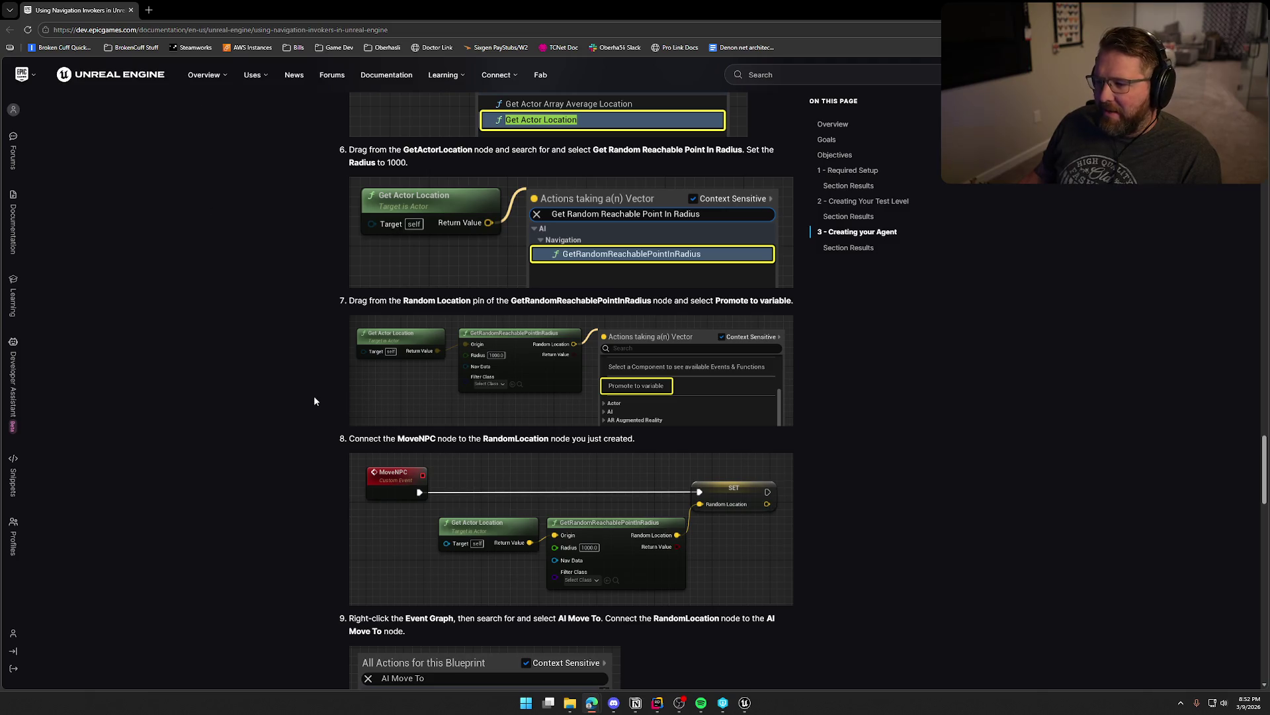
{"action": "scroll", "coordinate": [305, 460], "scroll_direction": "down", "scroll_amount": 5}
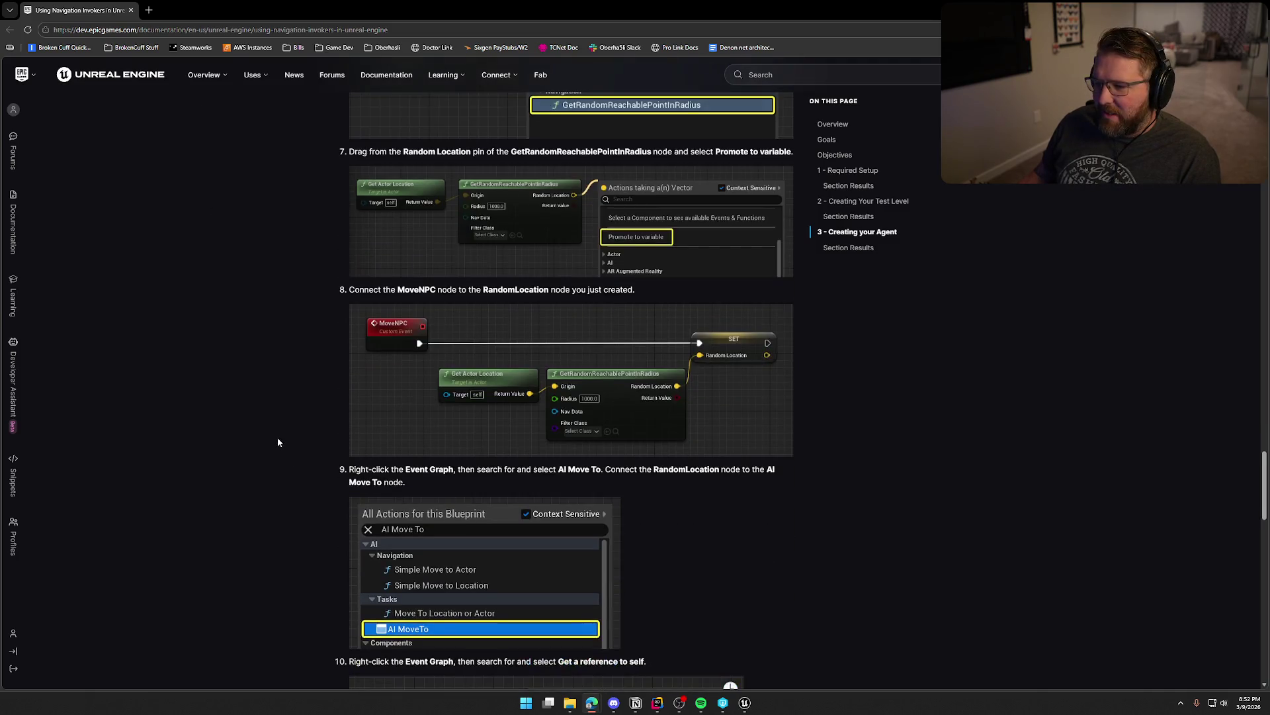
{"action": "scroll", "coordinate": [278, 440], "scroll_direction": "down", "scroll_amount": 3}
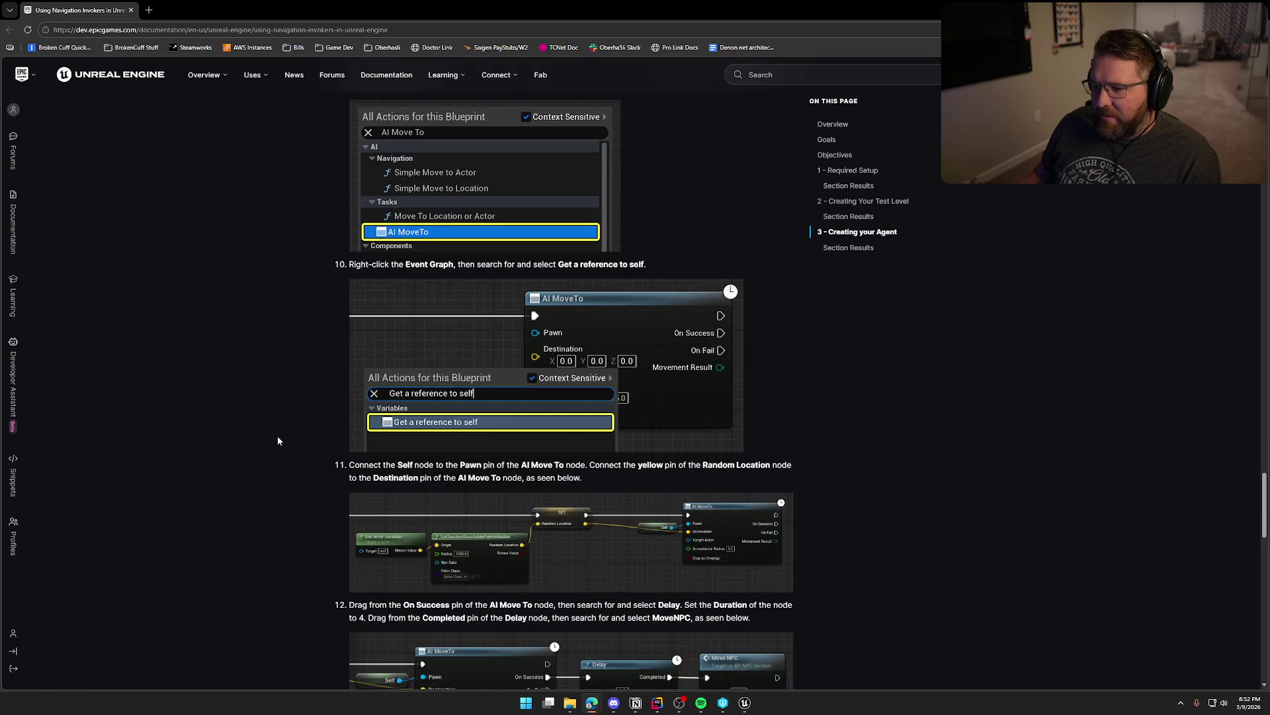
{"action": "scroll", "coordinate": [278, 440], "scroll_direction": "down", "scroll_amount": 3}
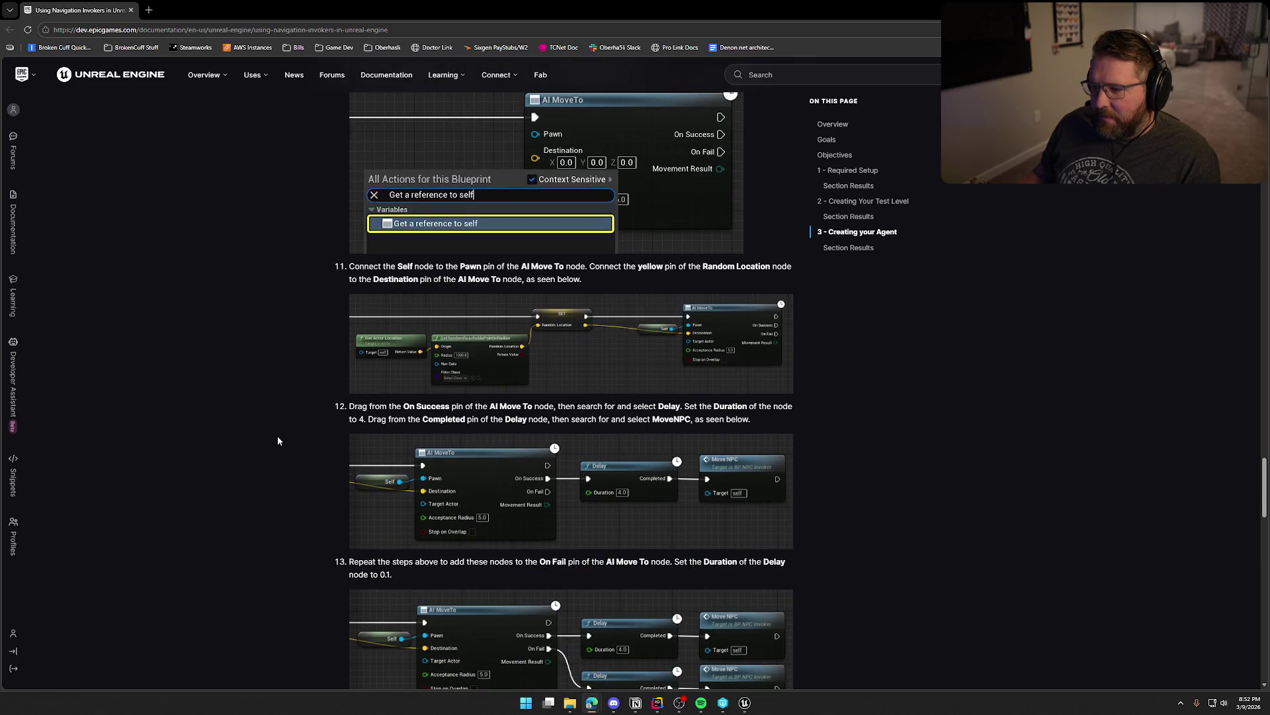
{"action": "scroll", "coordinate": [278, 440], "scroll_direction": "down", "scroll_amount": 3}
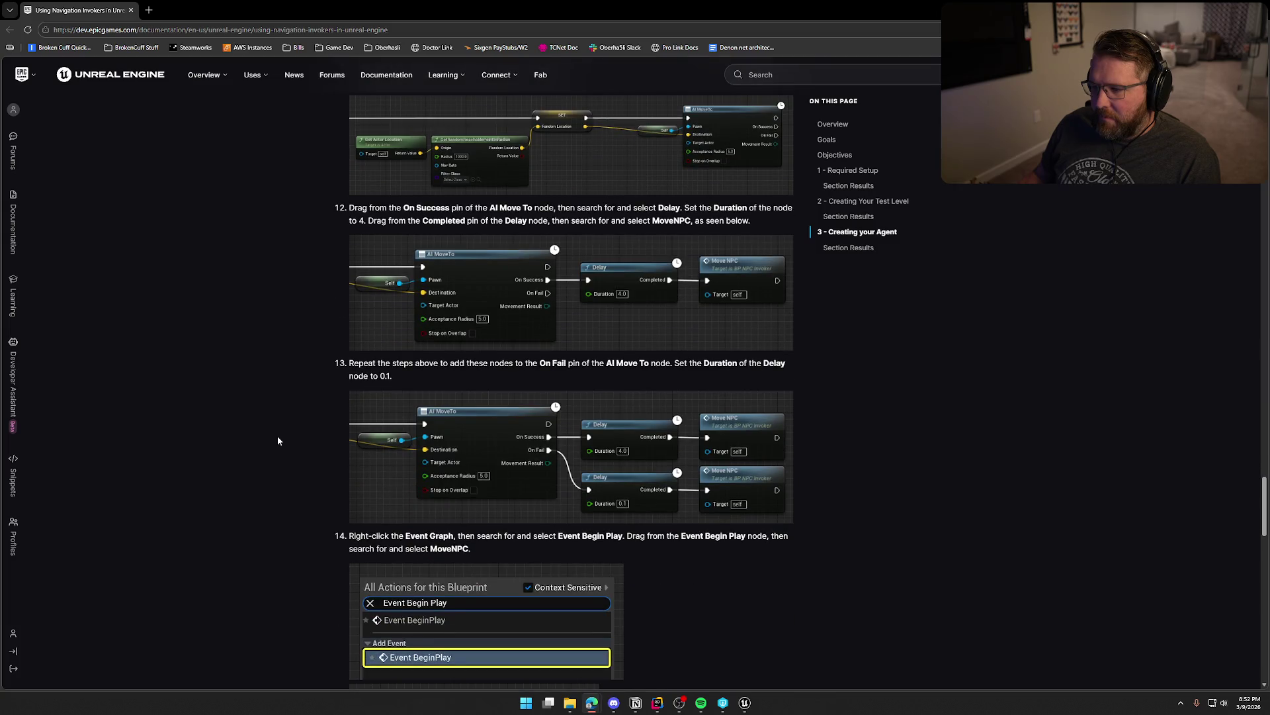
{"action": "scroll", "coordinate": [278, 440], "scroll_direction": "down", "scroll_amount": 3}
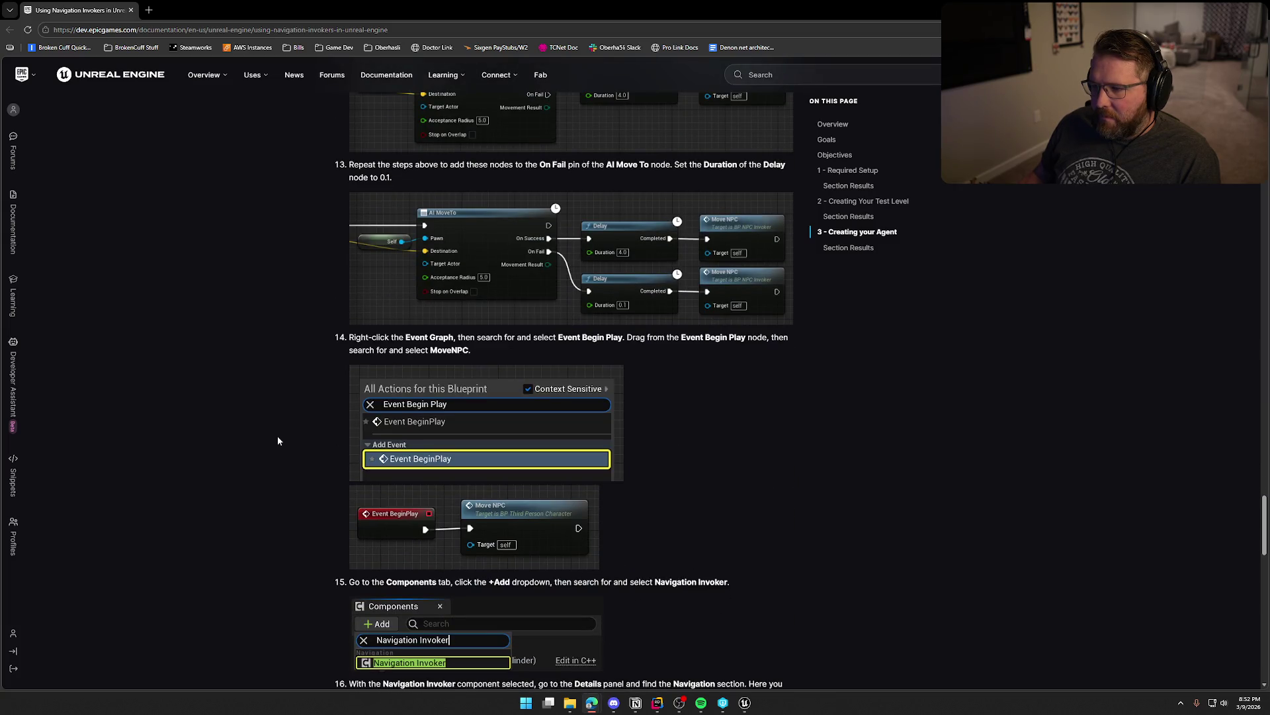
{"action": "scroll", "coordinate": [278, 440], "scroll_direction": "down", "scroll_amount": 3}
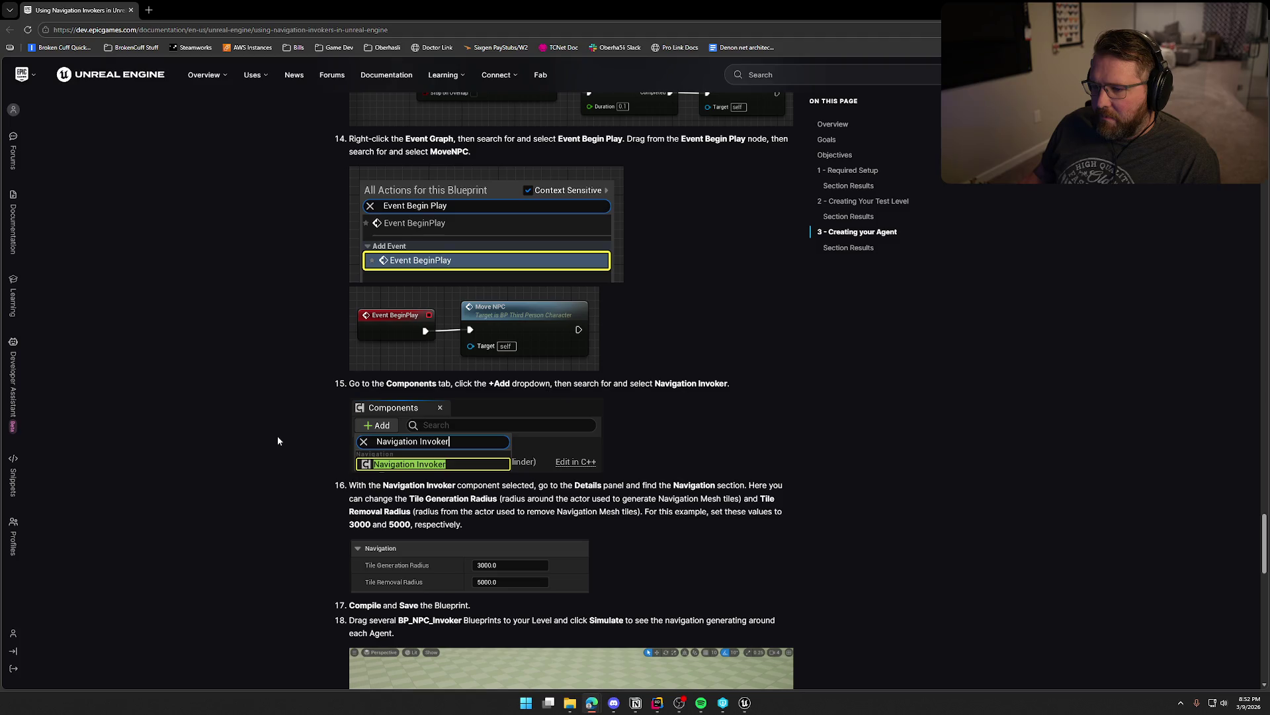
{"action": "scroll", "coordinate": [278, 440], "scroll_direction": "down", "scroll_amount": 2}
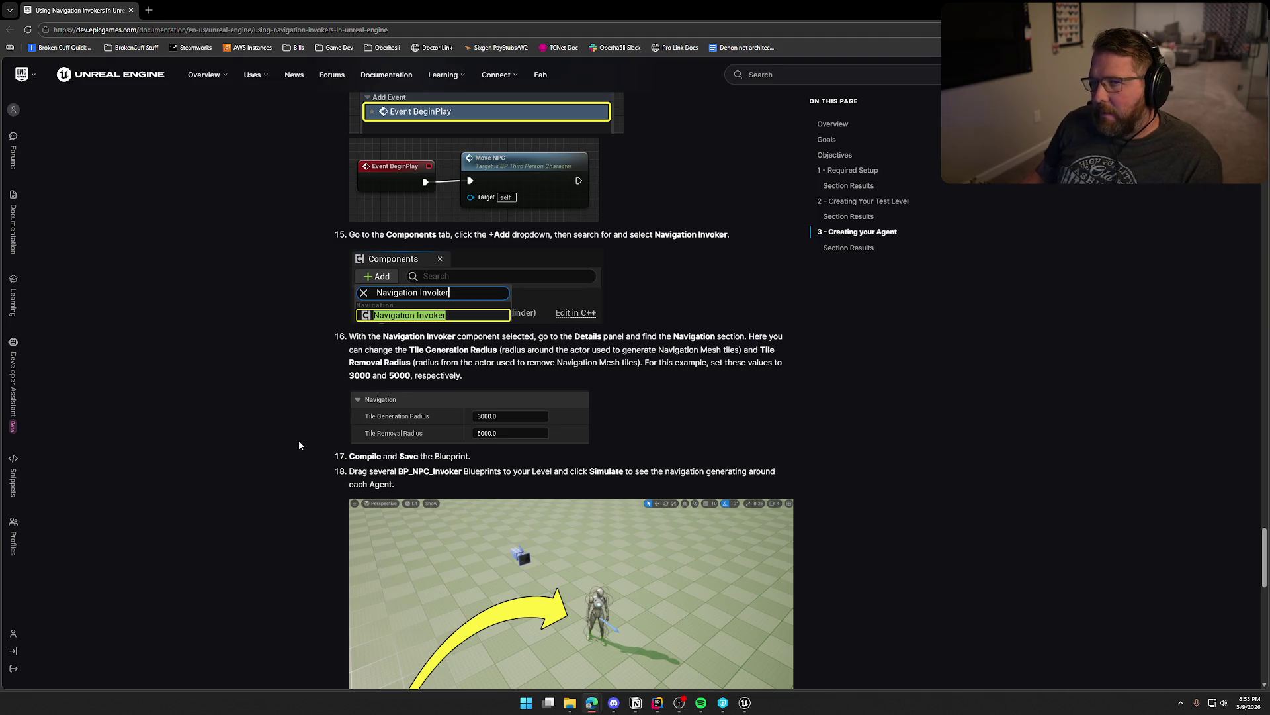
{"action": "scroll", "coordinate": [301, 440], "scroll_direction": "down", "scroll_amount": 2}
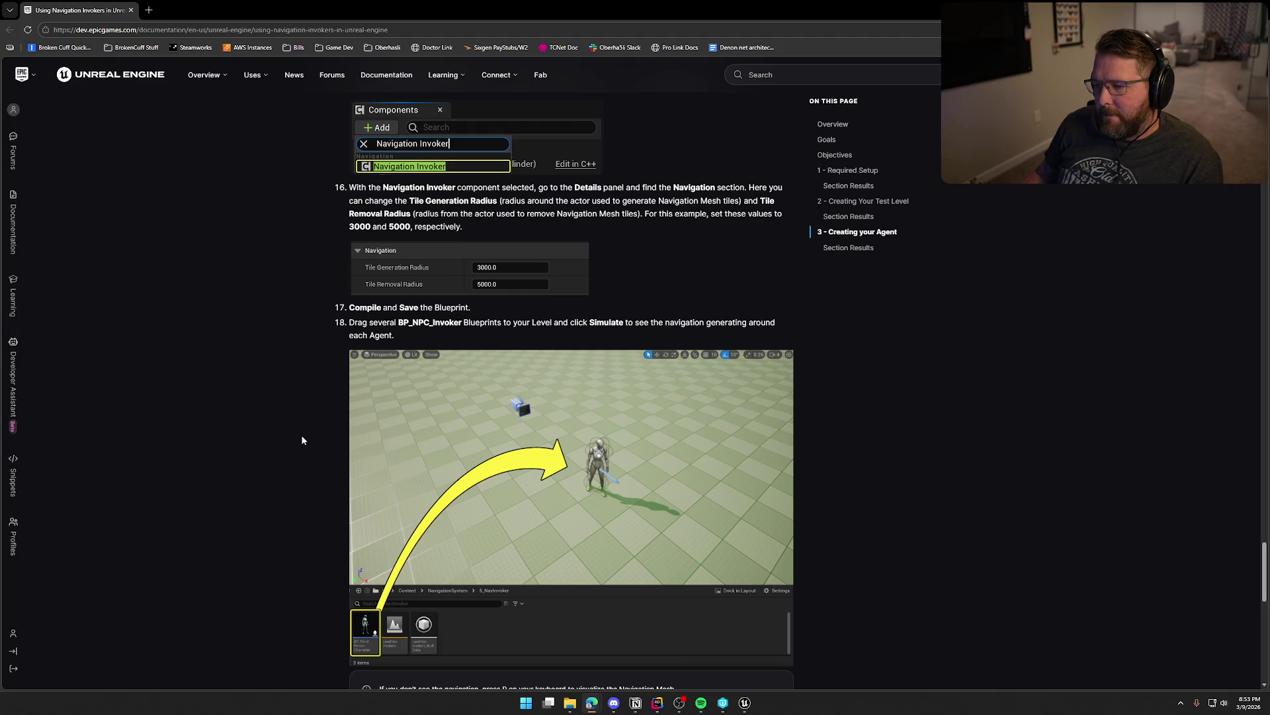
{"action": "scroll", "coordinate": [301, 440], "scroll_direction": "down", "scroll_amount": 5}
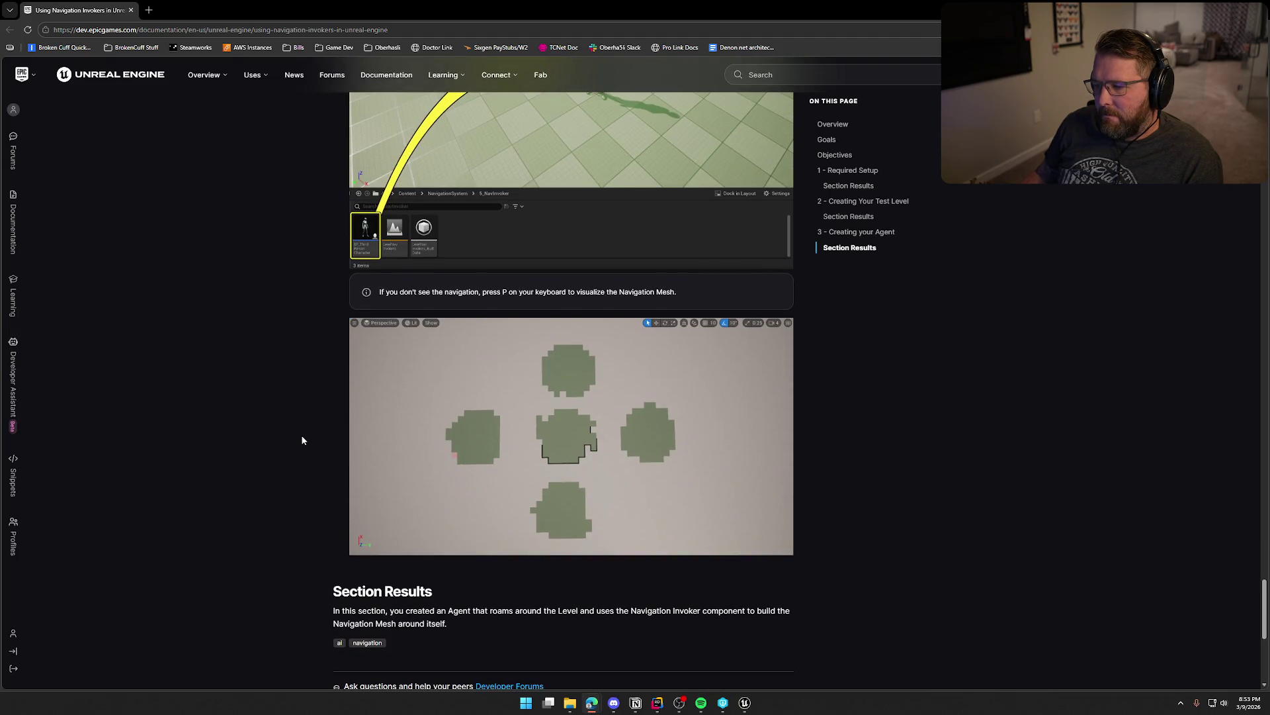
{"action": "scroll", "coordinate": [302, 440], "scroll_direction": "down", "scroll_amount": 3}
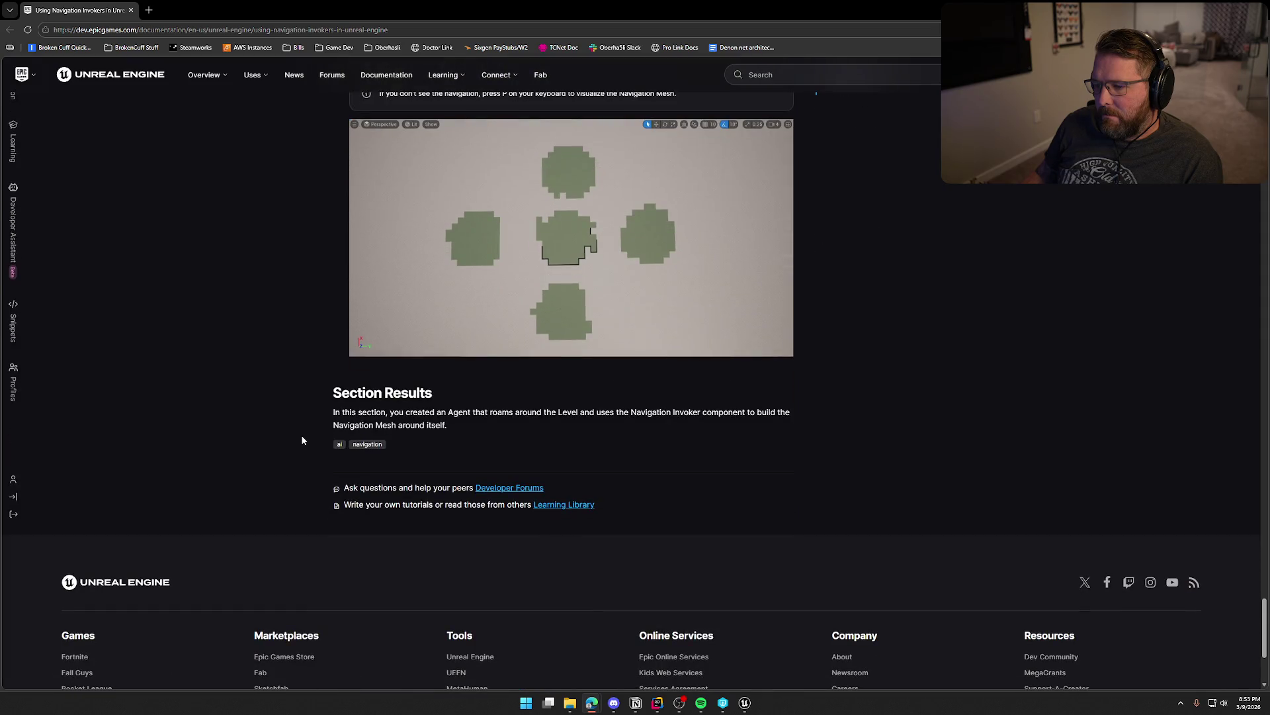
{"action": "scroll", "coordinate": [302, 440], "scroll_direction": "up", "scroll_amount": 3}
{"action": "scroll", "coordinate": [302, 440], "scroll_direction": "up", "scroll_amount": 3}
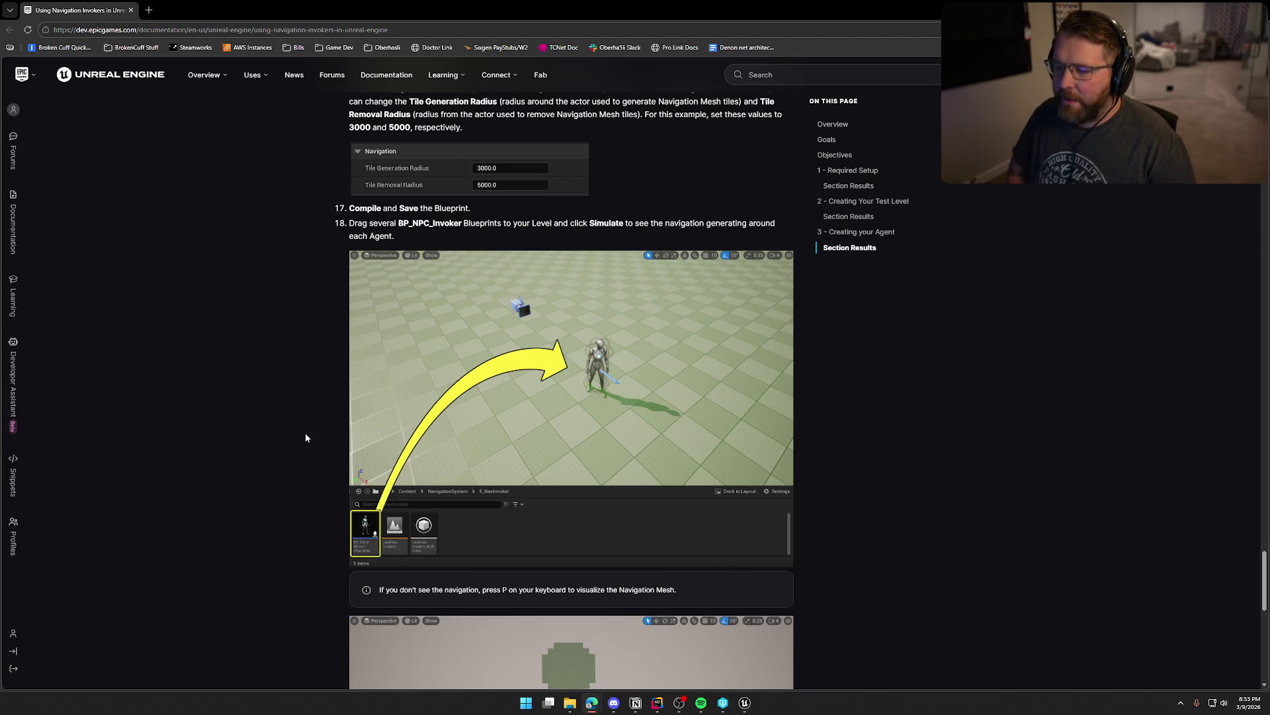
{"action": "key", "text": "alt+Tab"}
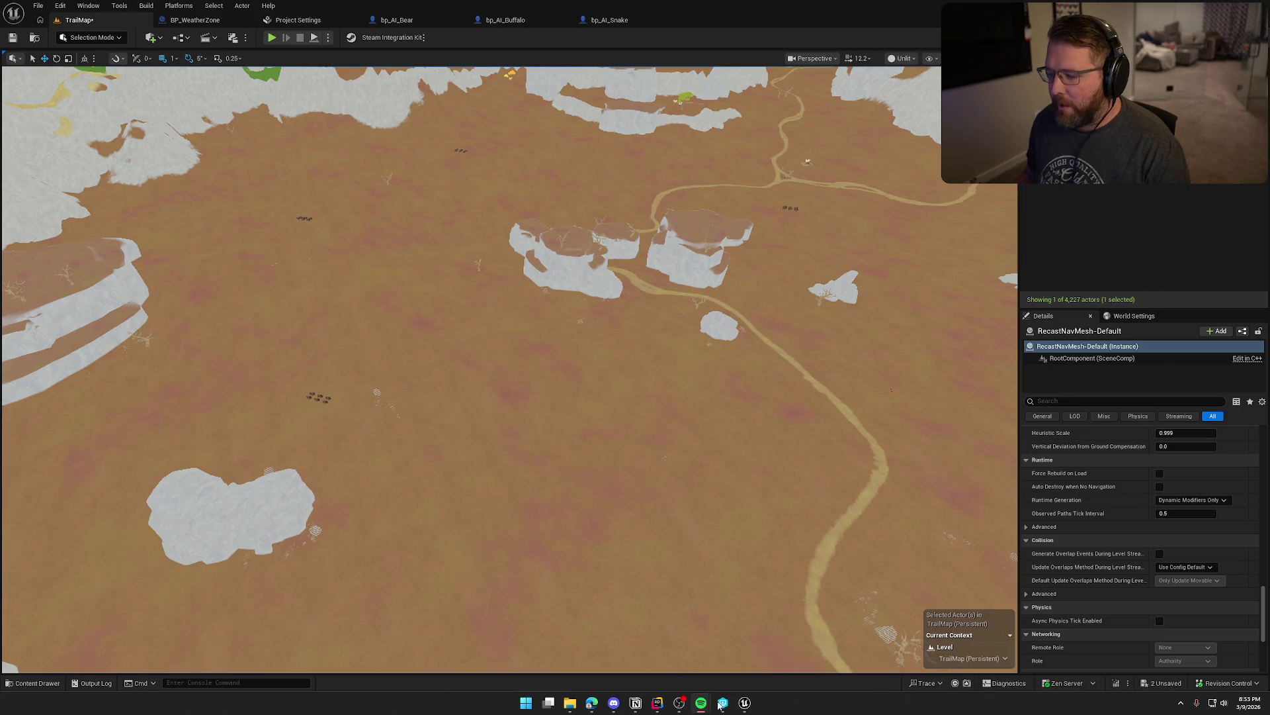
- Expand Games > TrailNError > Source > Animal in Rider and open Animal.h and Animal.cpp
{"action": "left_click", "coordinate": [661, 705]}
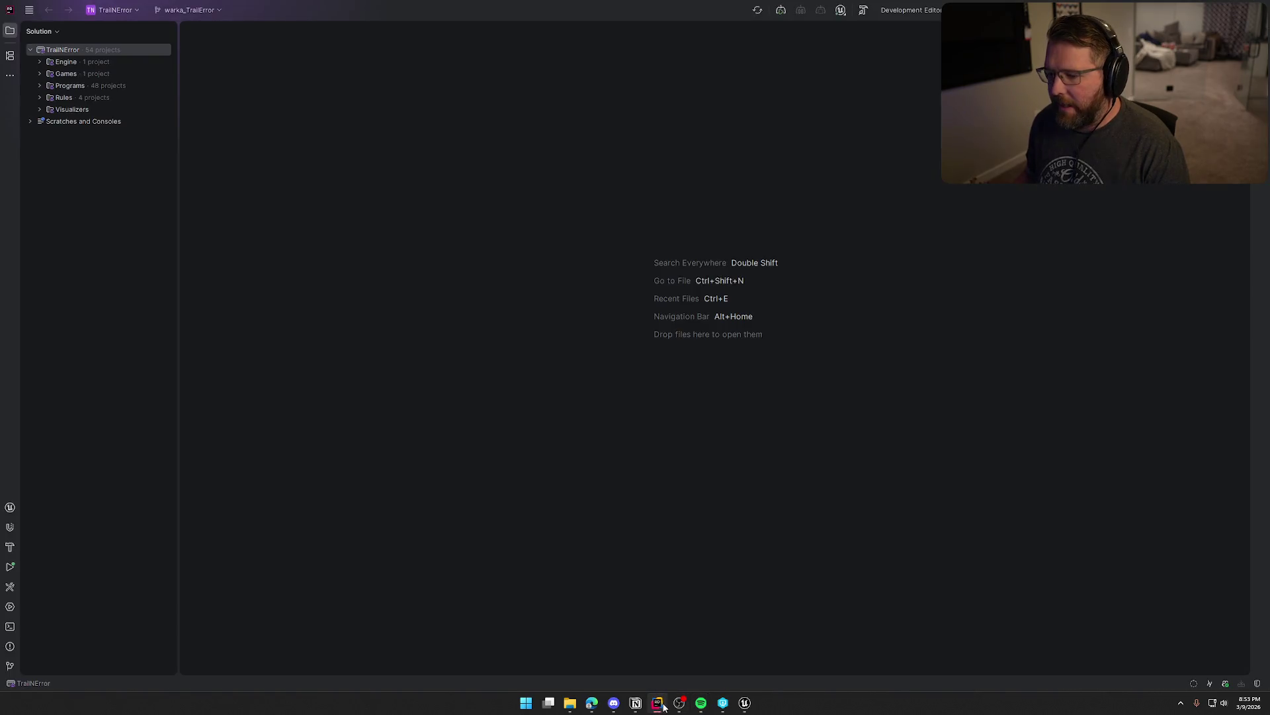
{"action": "left_click", "coordinate": [47, 74]}
{"action": "left_click", "coordinate": [54, 134]}
{"action": "left_click", "coordinate": [59, 133]}
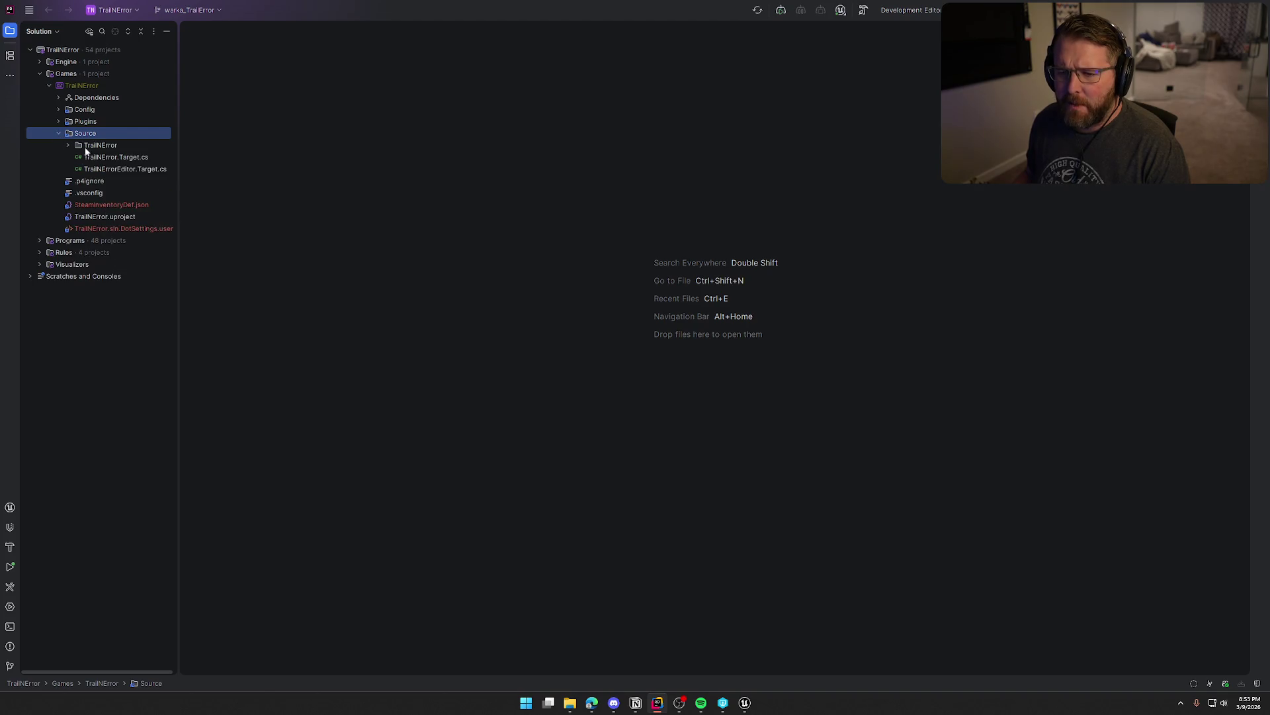
{"action": "left_click", "coordinate": [68, 146]}
{"action": "left_click", "coordinate": [77, 157]}
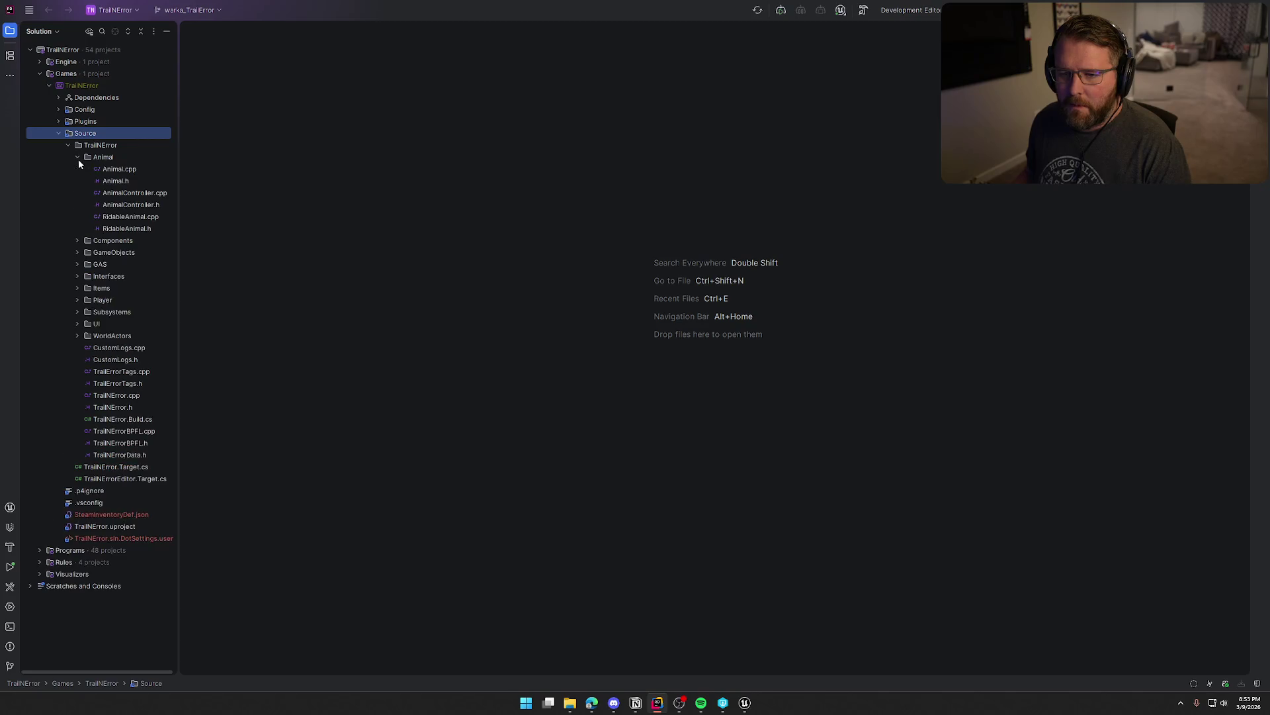
{"action": "double_click", "coordinate": [116, 181]}
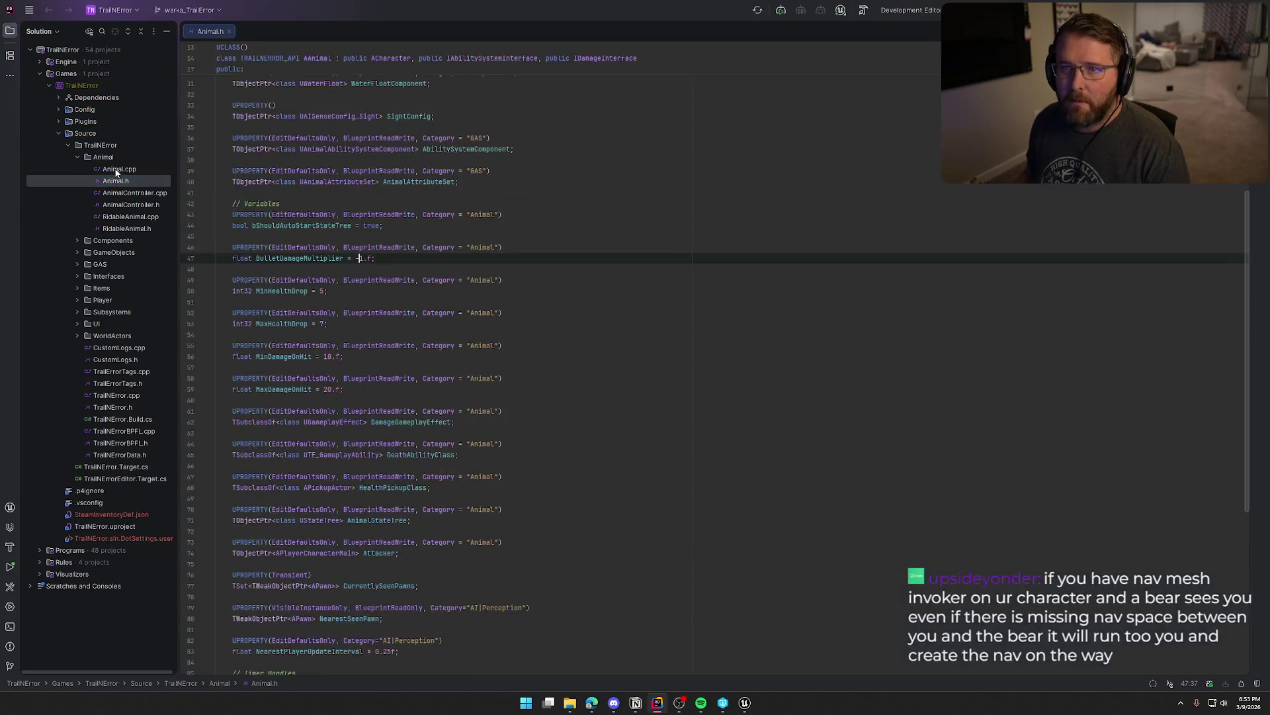
{"action": "double_click", "coordinate": [119, 170]}
- Show Animal.cpp beside Animal.h in split view, with the cursor at the end of line 31
{"action": "double_click", "coordinate": [112, 33]}
{"action": "mouse_move", "coordinate": [114, 33]}
{"action": "left_mouse_down"}
{"action": "mouse_move", "coordinate": [836, 298]}
{"action": "mouse_move", "coordinate": [1039, 282]}
{"action": "left_mouse_up"}
{"action": "scroll", "coordinate": [395, 262], "scroll_direction": "up", "scroll_amount": 3}
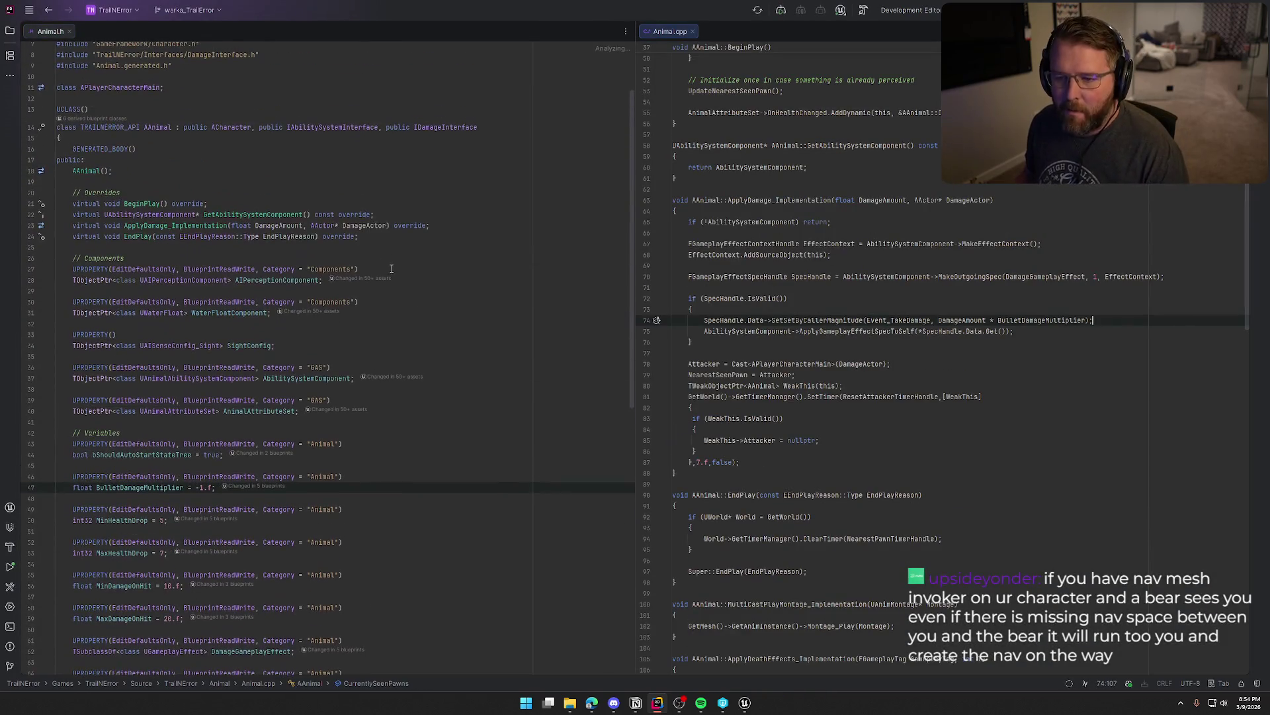
{"action": "left_click", "coordinate": [274, 314]}
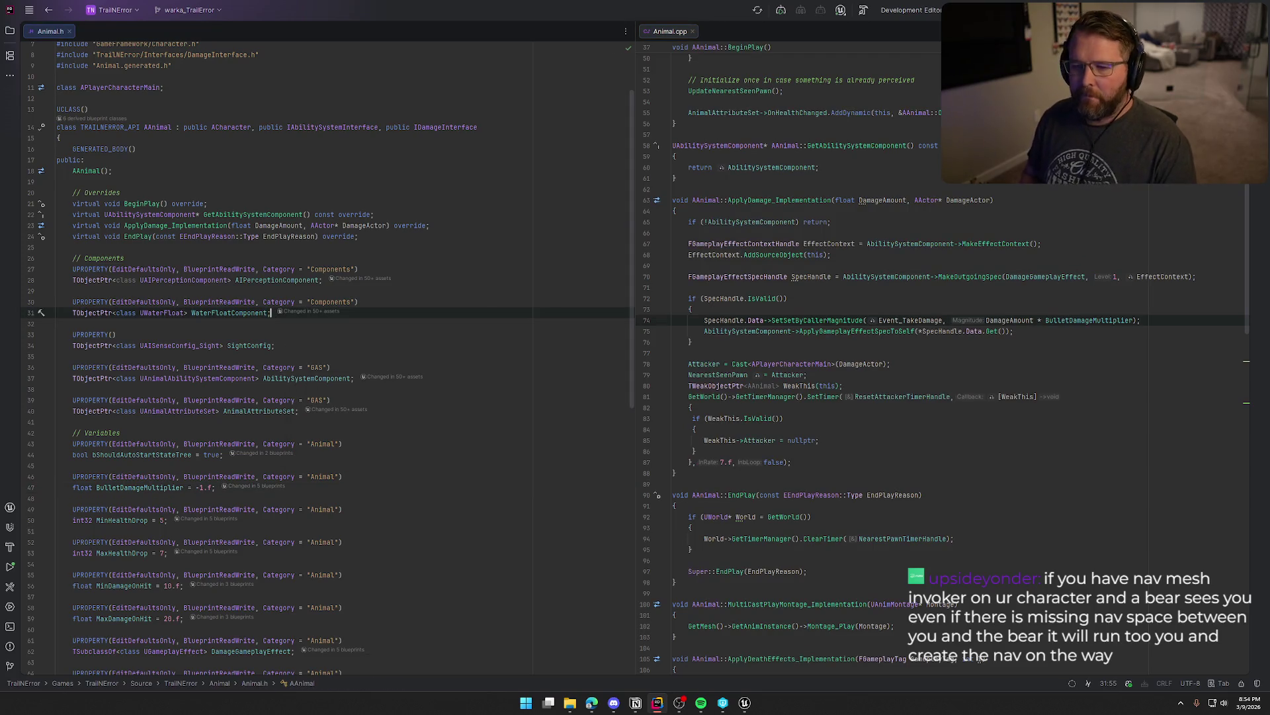
- Insert blank lines after the WaterFloatComponent declaration in Animal.h
{"action": "key", "text": "Return"}
{"action": "key", "text": "Return"}
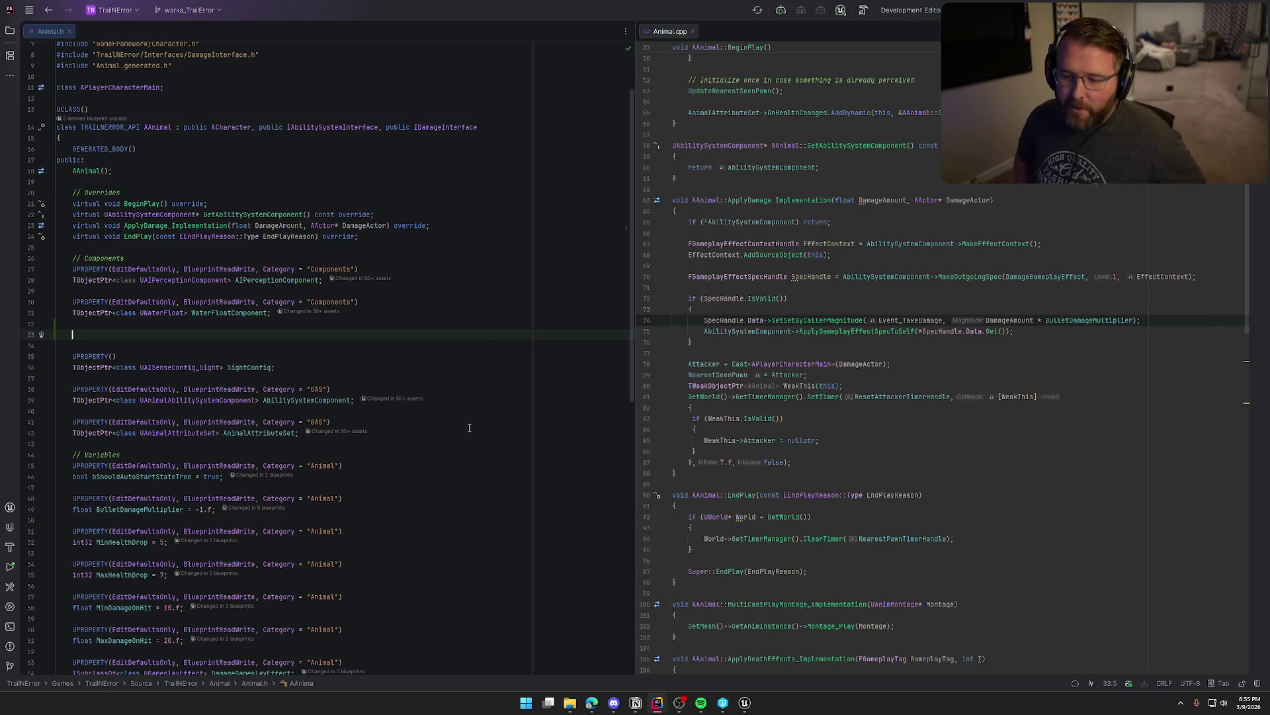
- Add a UPROPERTY(EditDefaultsOnly, BlueprintReadWrite) macro with the Components category in Animal.h
{"action": "type", "text": "UPR"}
{"action": "key", "text": "Return"}
{"action": "type", "text": "Edit"}
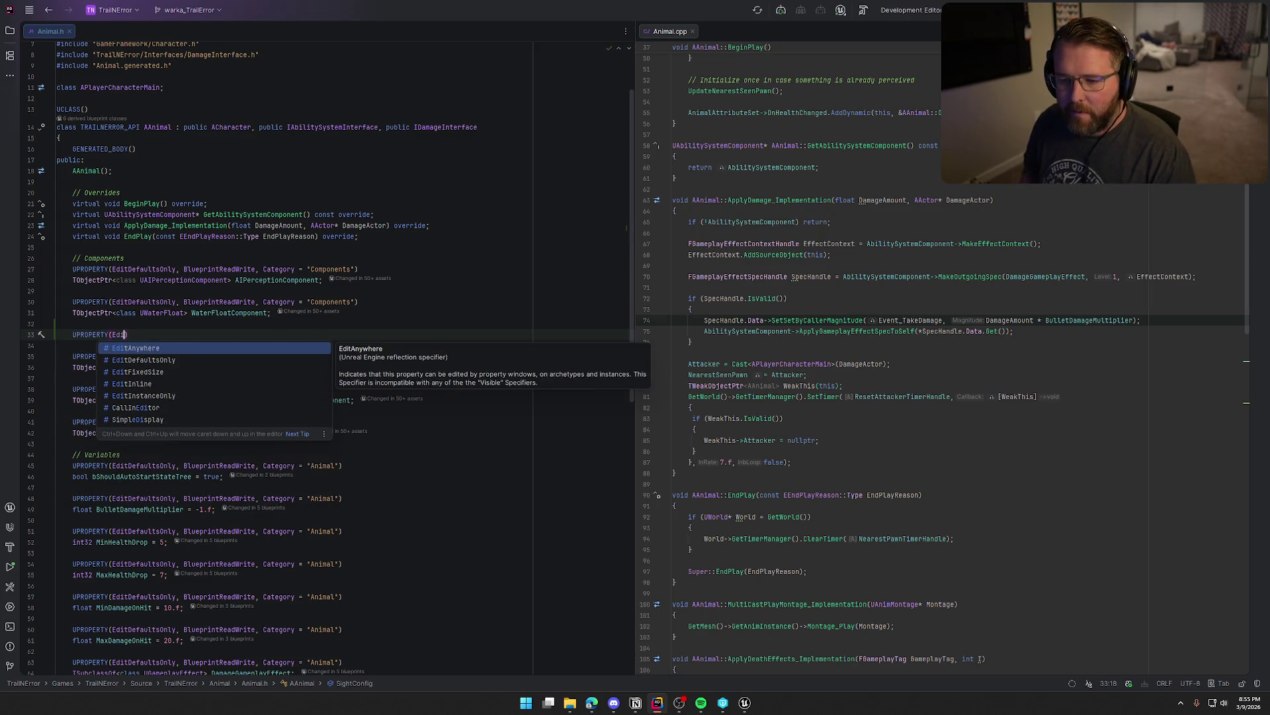
{"action": "key", "text": "Escape"}
{"action": "type", "text": "t"}
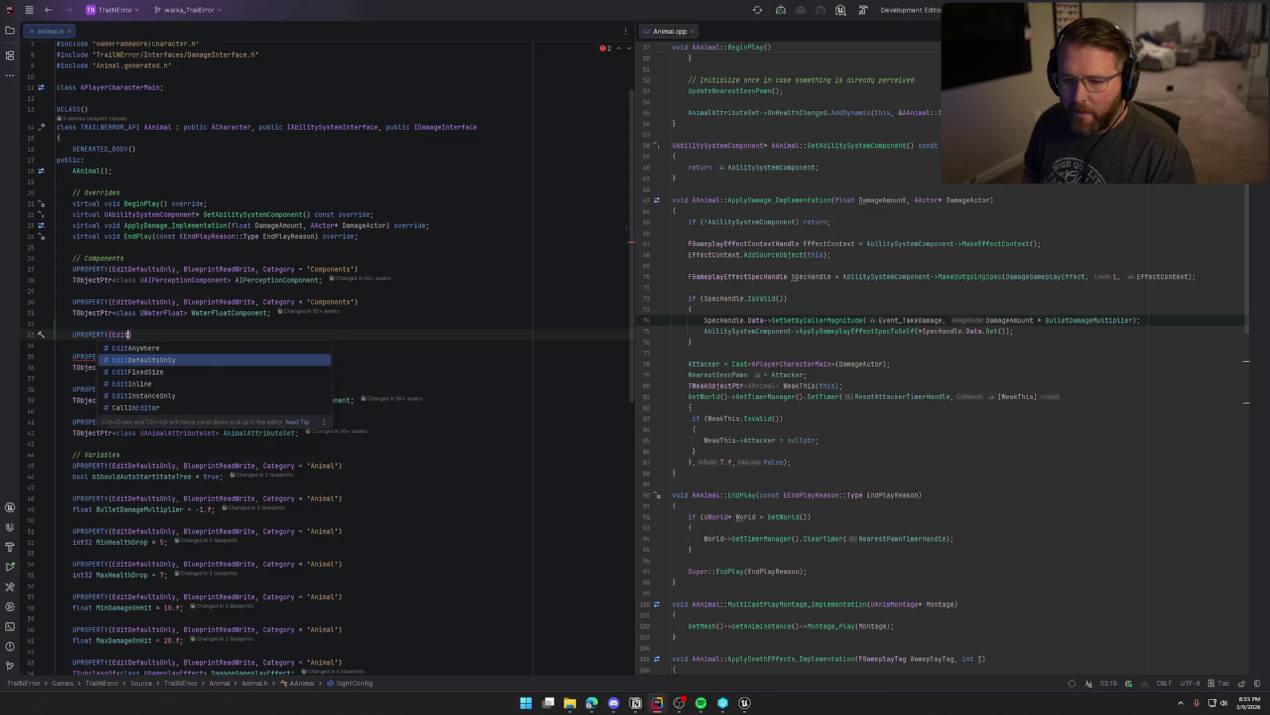
{"action": "key", "text": "Return"}
{"action": "type", "text": ","}
{"action": "key", "text": "Tab"}
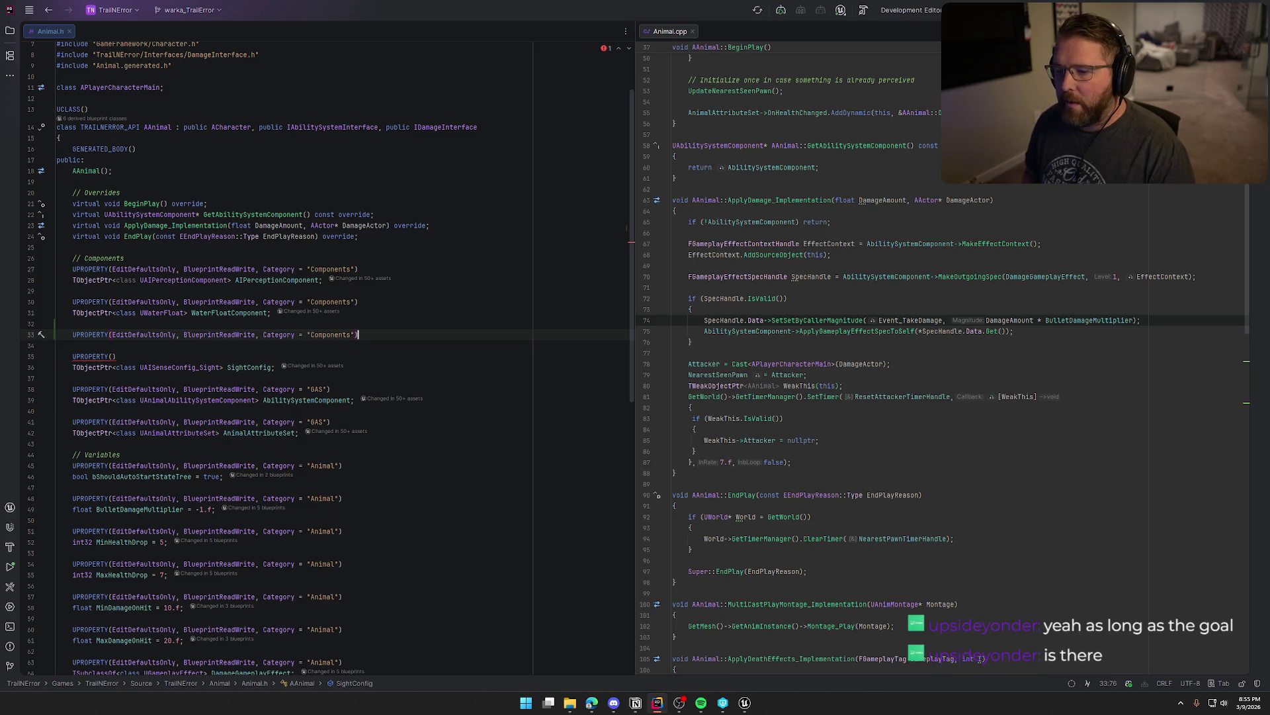
{"action": "key", "text": "Return"}
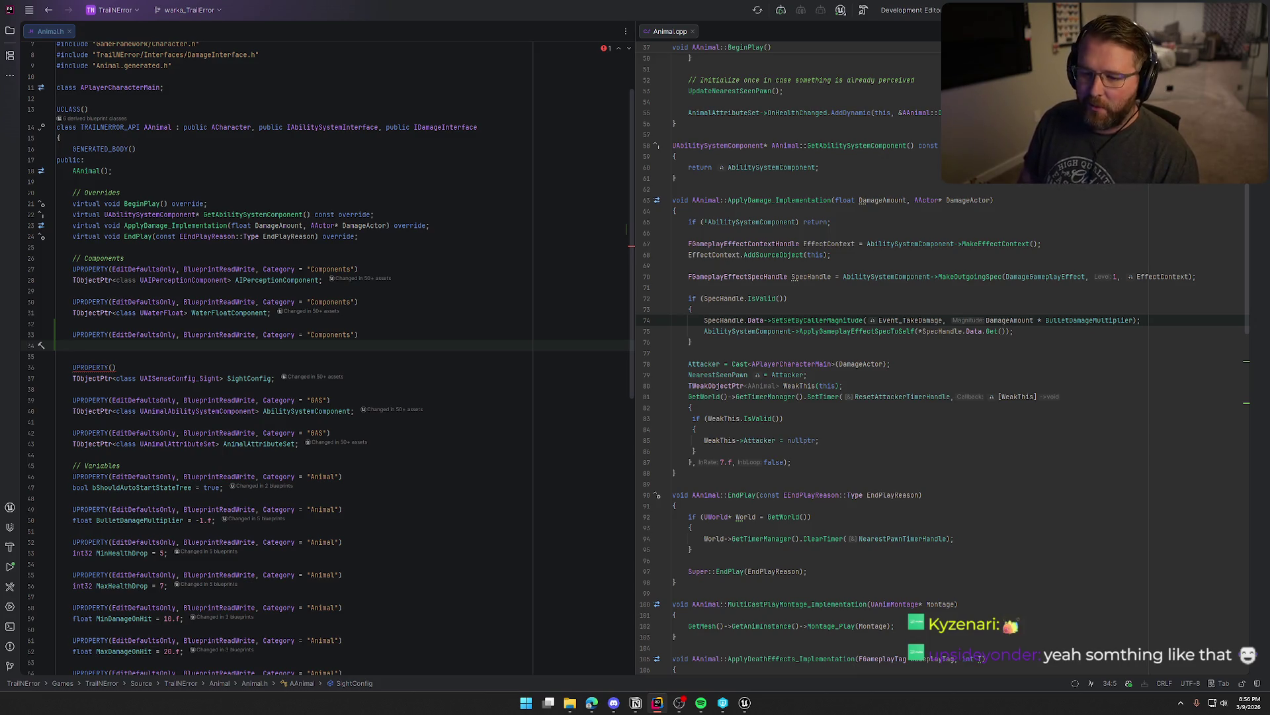
- Declare TObjectPtr<UNavigationInvokerComponent> NavInvokerComponent under the new UPROPERTY
{"action": "type", "text": "TObj"}
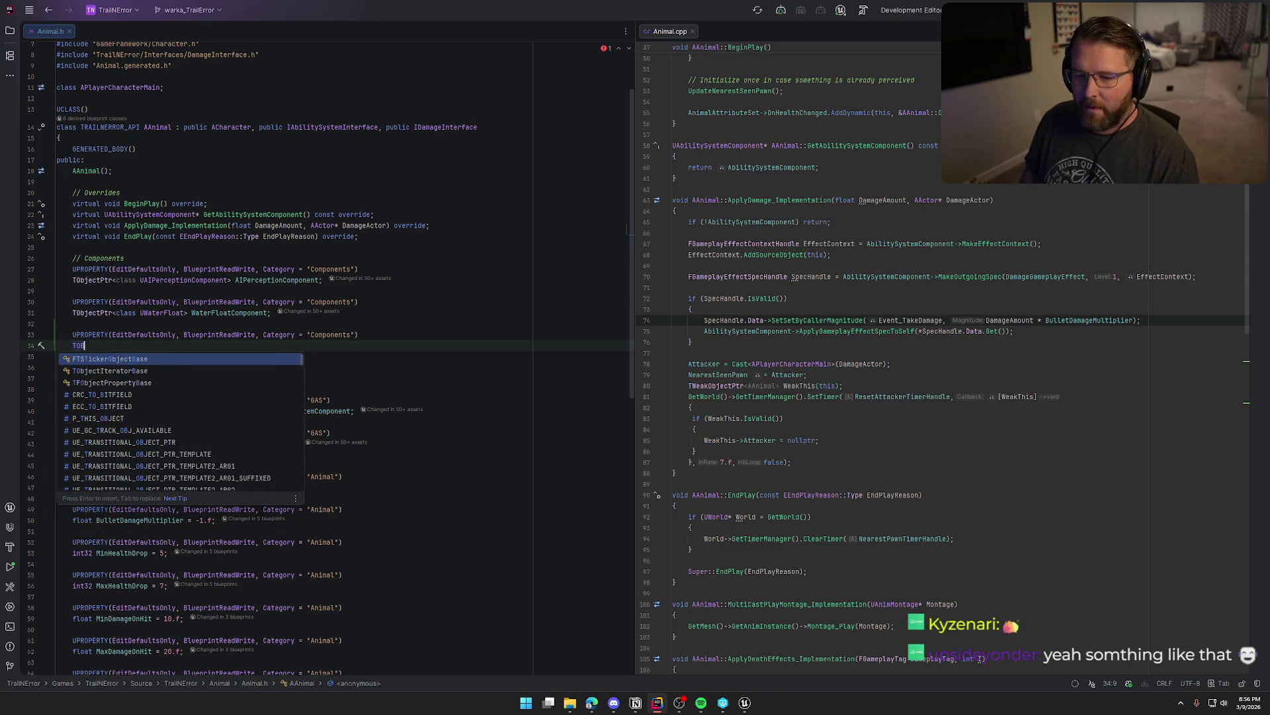
{"action": "type", "text": "ectPtr<"}
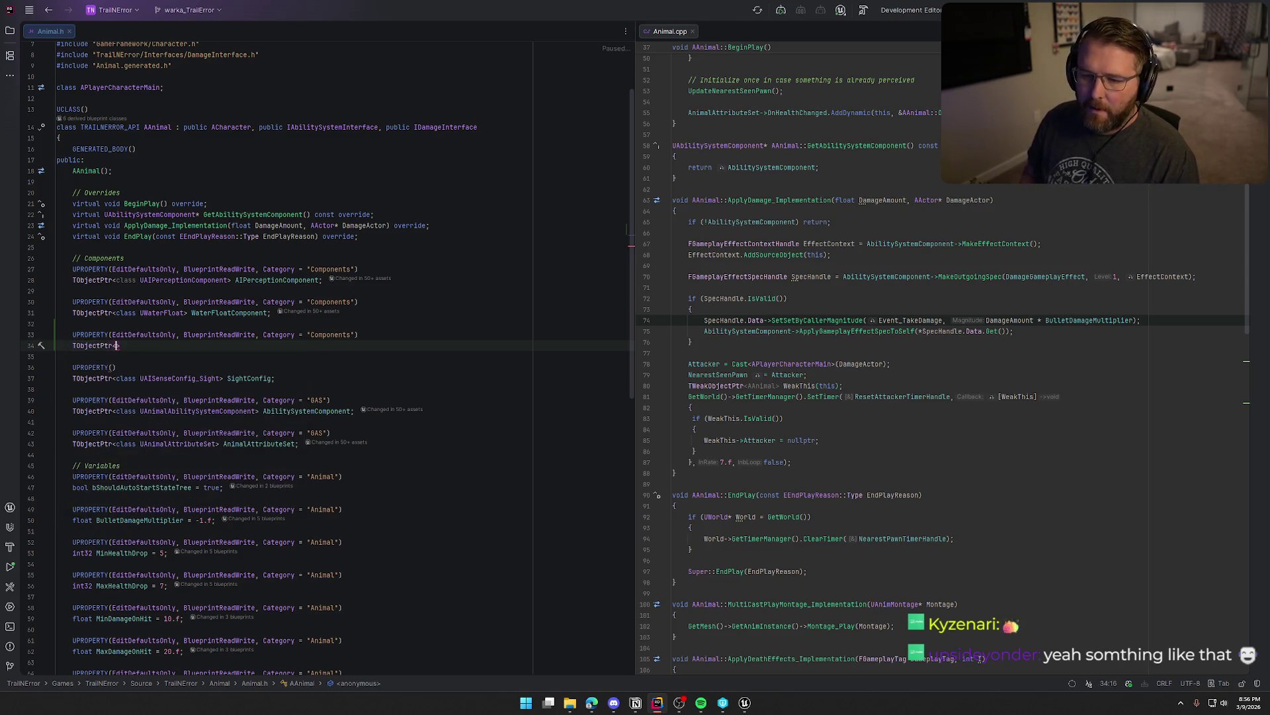
{"action": "type", "text": "class U"}
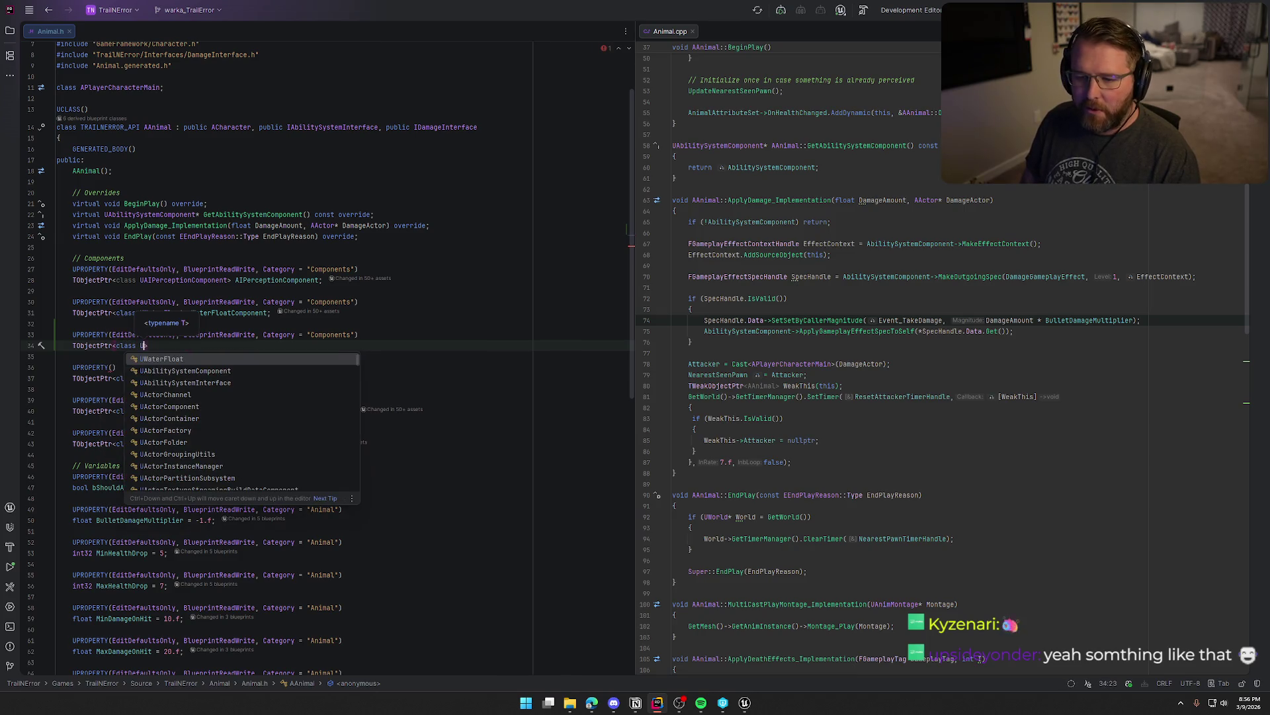
{"action": "type", "text": "Navi"}
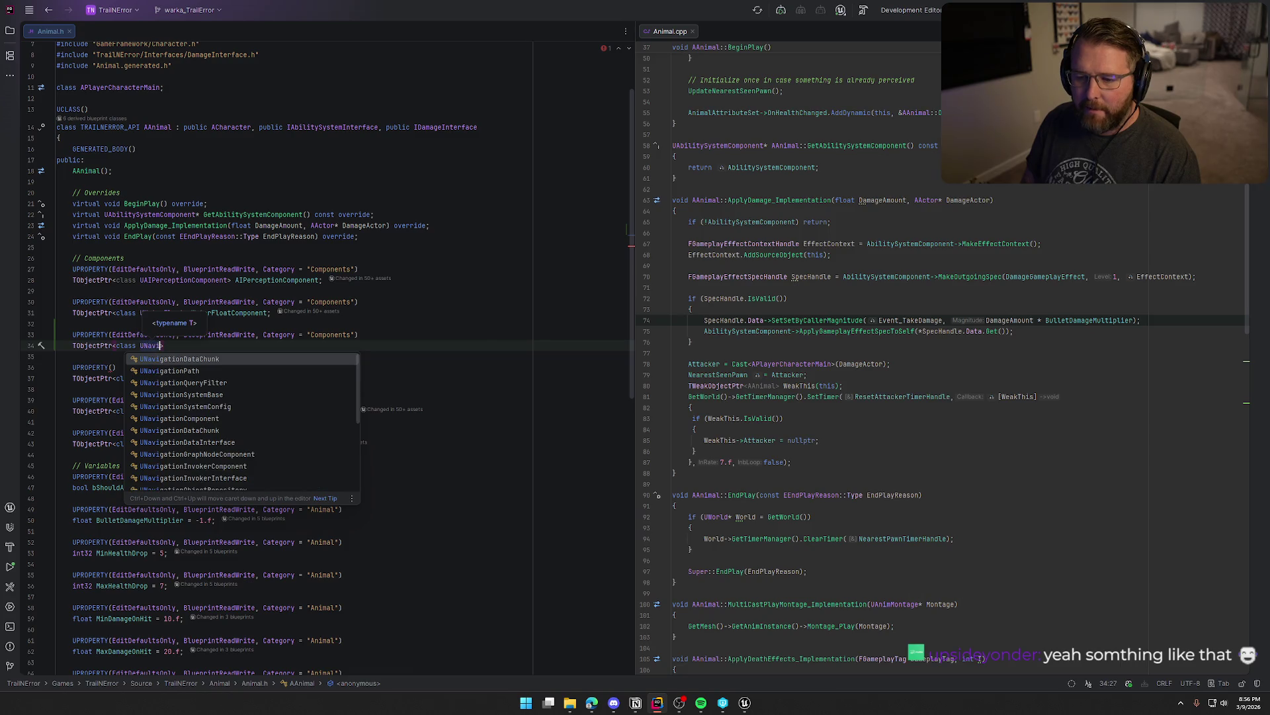
{"action": "type", "text": "gationIn"}
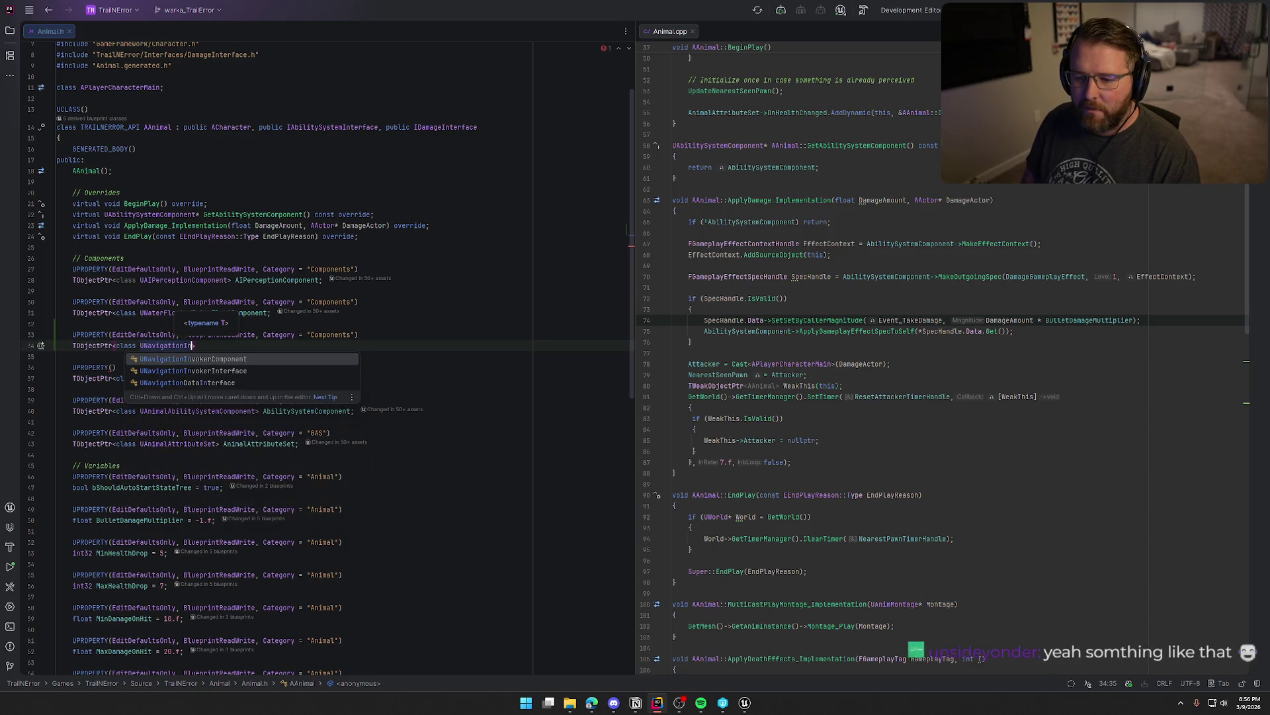
{"action": "key", "text": "Return"}
{"action": "type", "text": ">"}
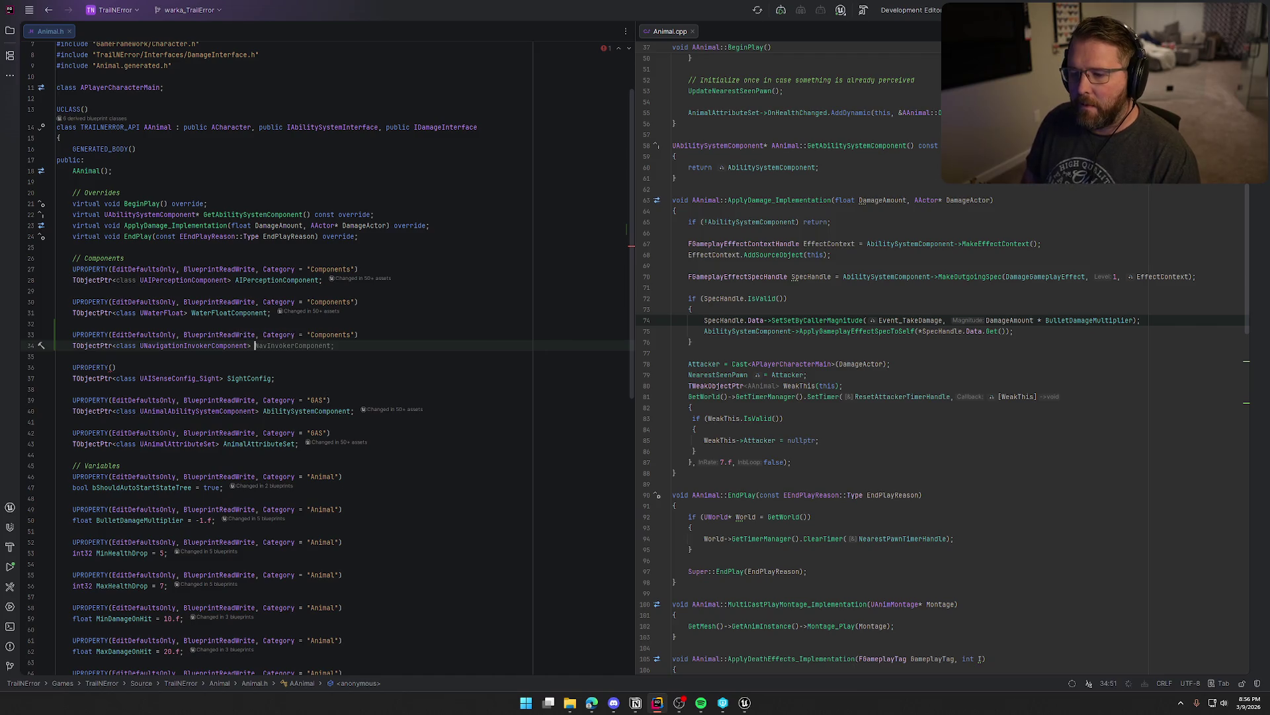
{"action": "key", "text": "Tab"}
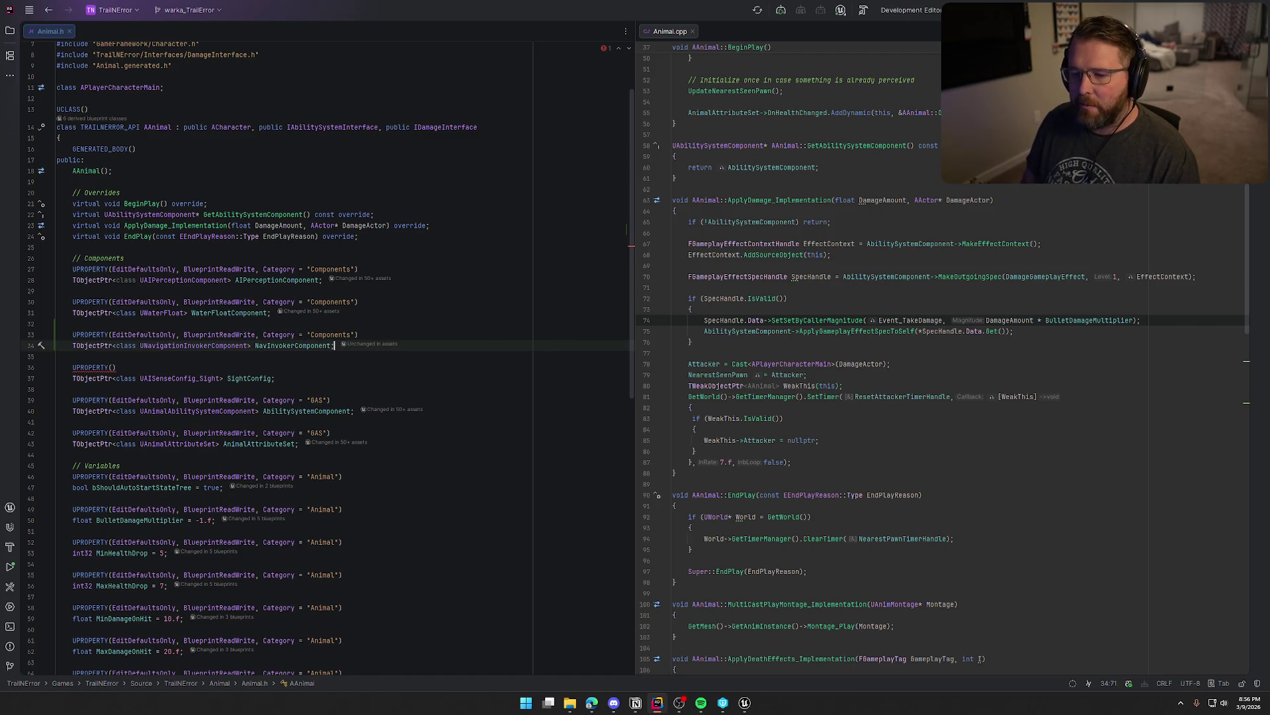
- Create NavInvokerComponent in the Animal.cpp constructor and add the NavigationInvokerComponent.h include
{"action": "scroll", "coordinate": [1053, 403], "scroll_direction": "up", "scroll_amount": 10}
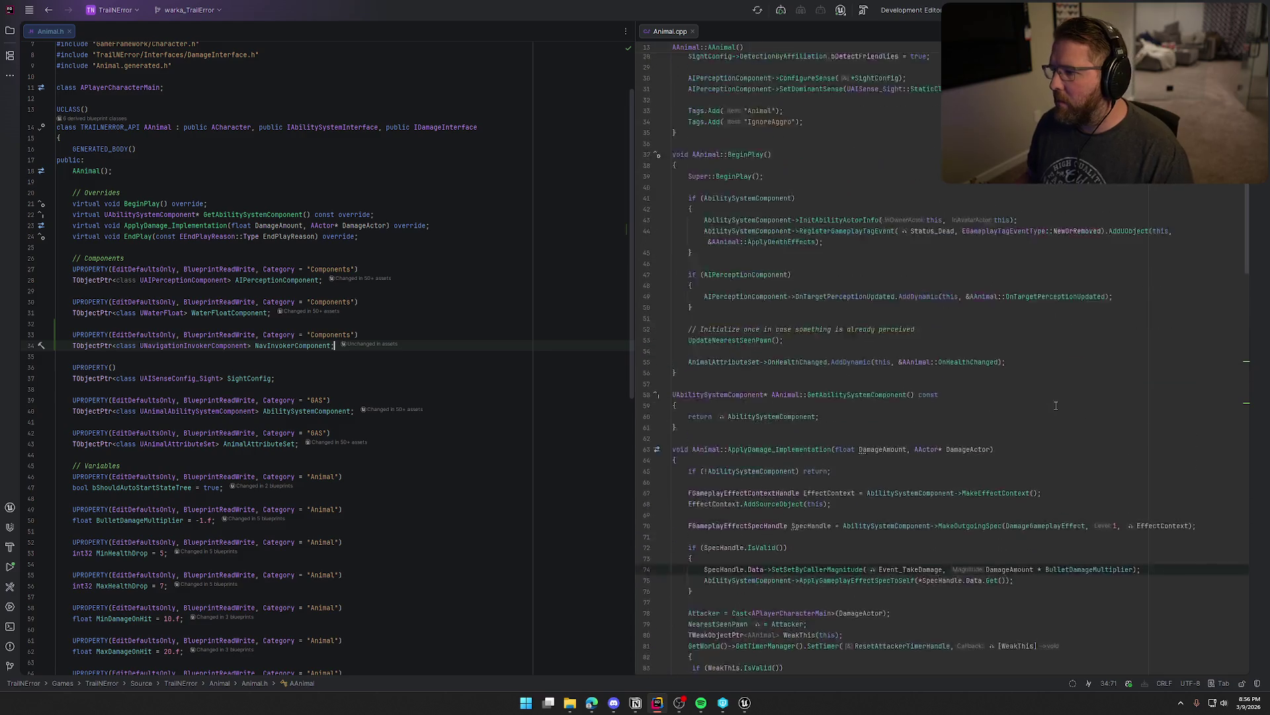
{"action": "left_click", "coordinate": [1051, 264]}
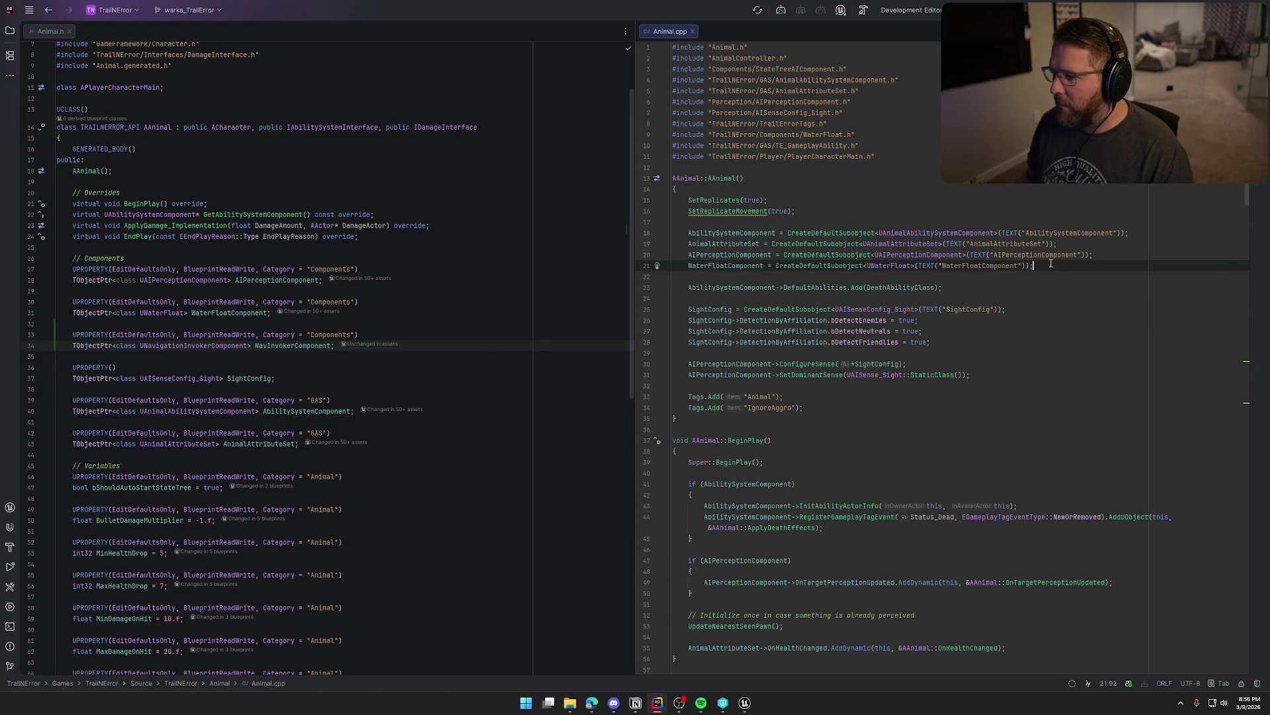
{"action": "key", "text": "Return"}
{"action": "key", "text": "Tab"}
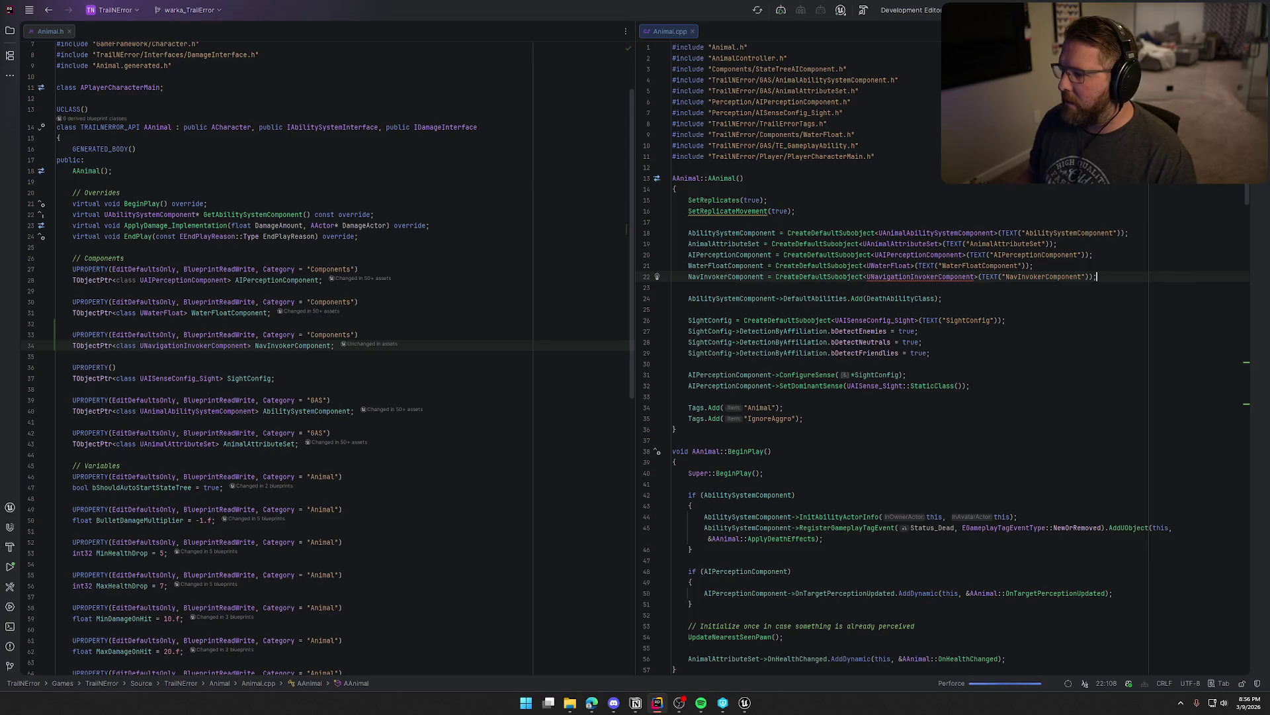
{"action": "left_click", "coordinate": [901, 279]}
{"action": "key", "text": "alt+Return"}
{"action": "key", "text": "Return"}
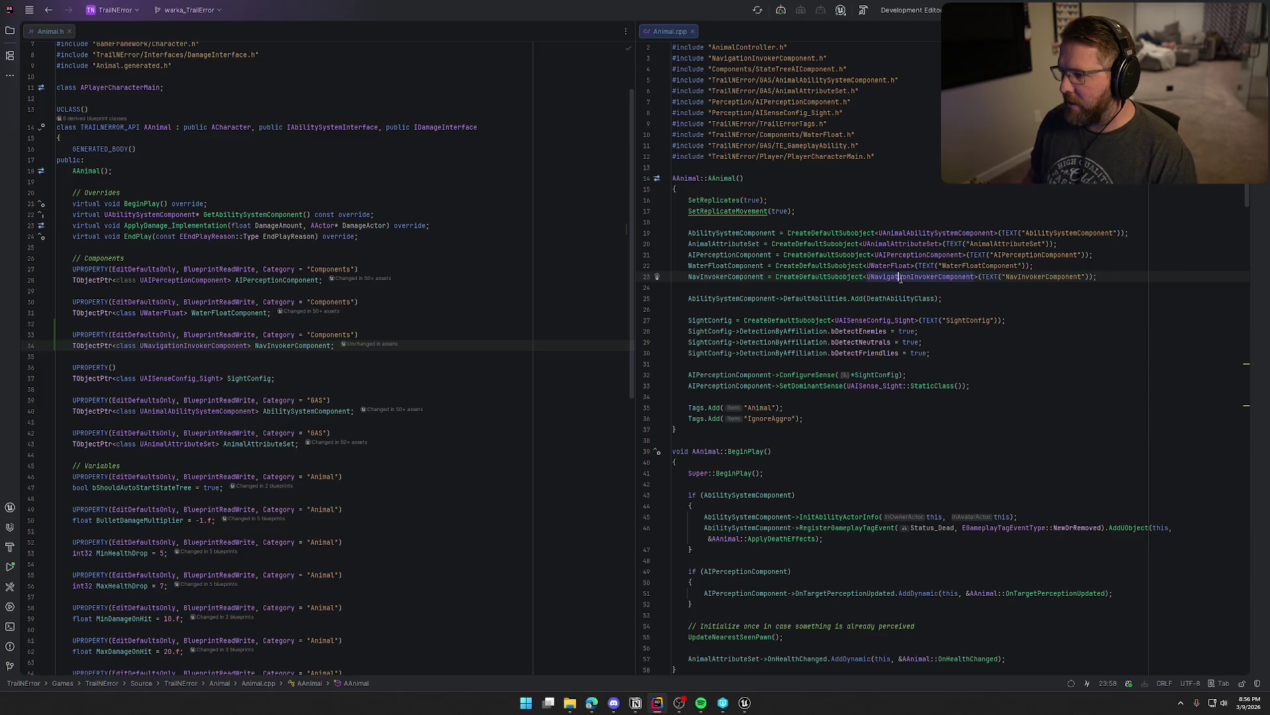
{"action": "scroll", "coordinate": [903, 330], "scroll_direction": "up", "scroll_amount": 1}
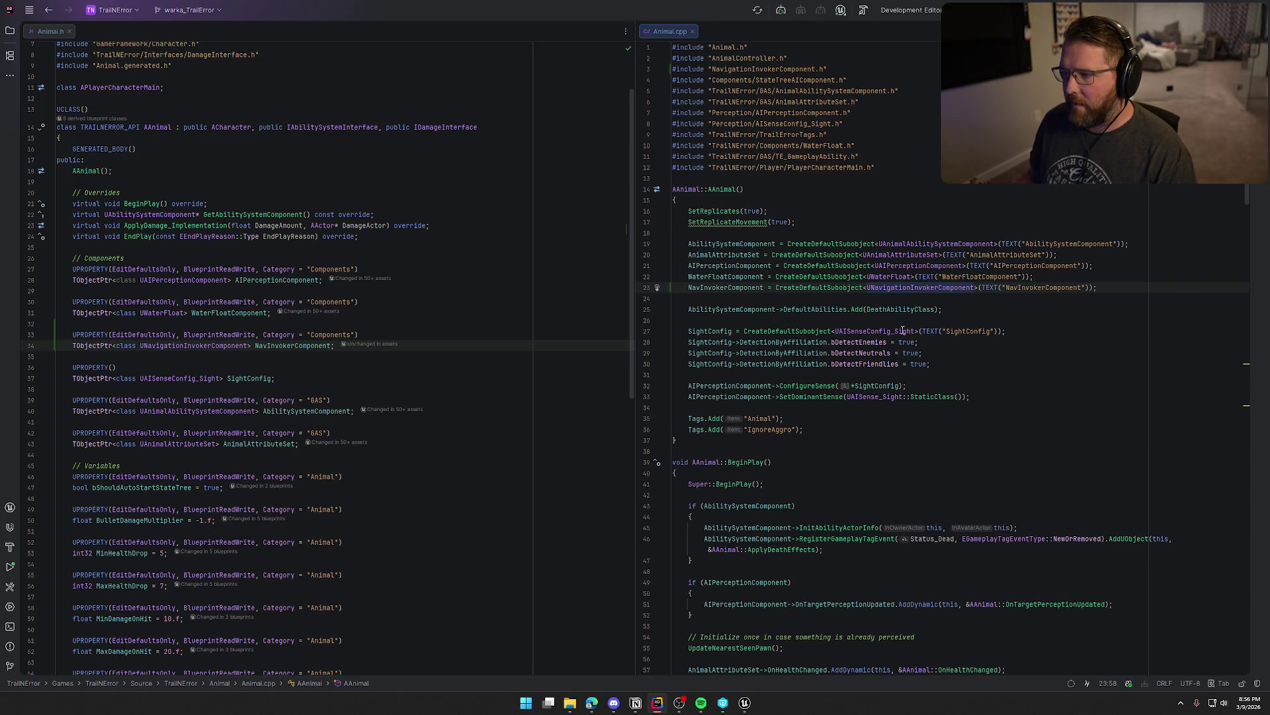
{"action": "left_click", "coordinate": [746, 703]}
- Save the TrailMap and TrailMap_Mountain levels, checking out TrailMap_Mountain, then return to Rider
{"action": "key", "text": "ctrl+shift+s"}
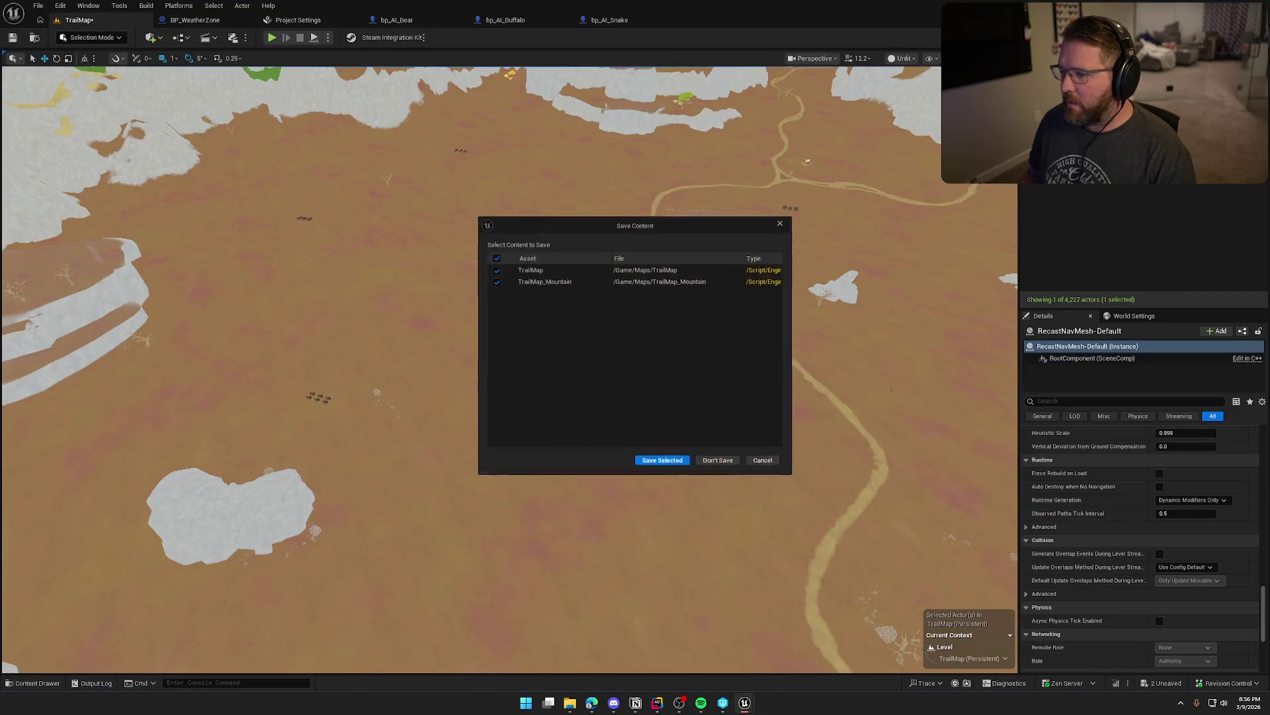
{"action": "left_click", "coordinate": [662, 460]}
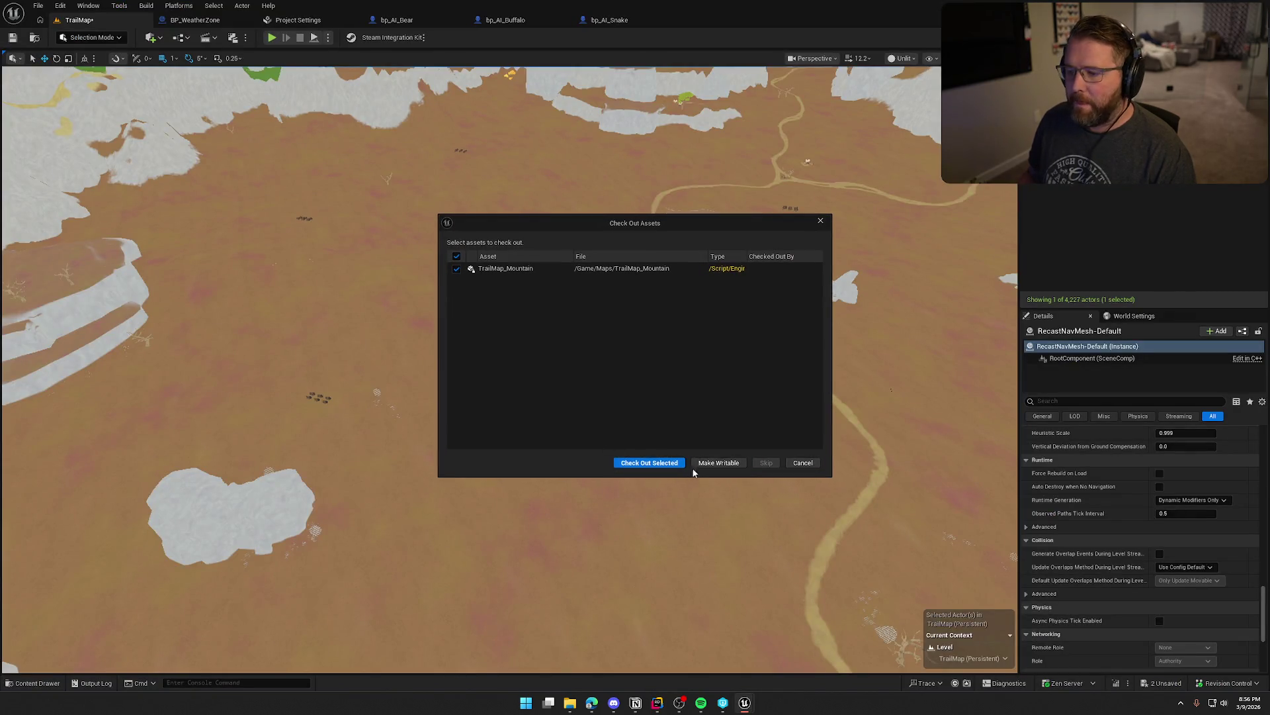
{"action": "left_click", "coordinate": [676, 463]}
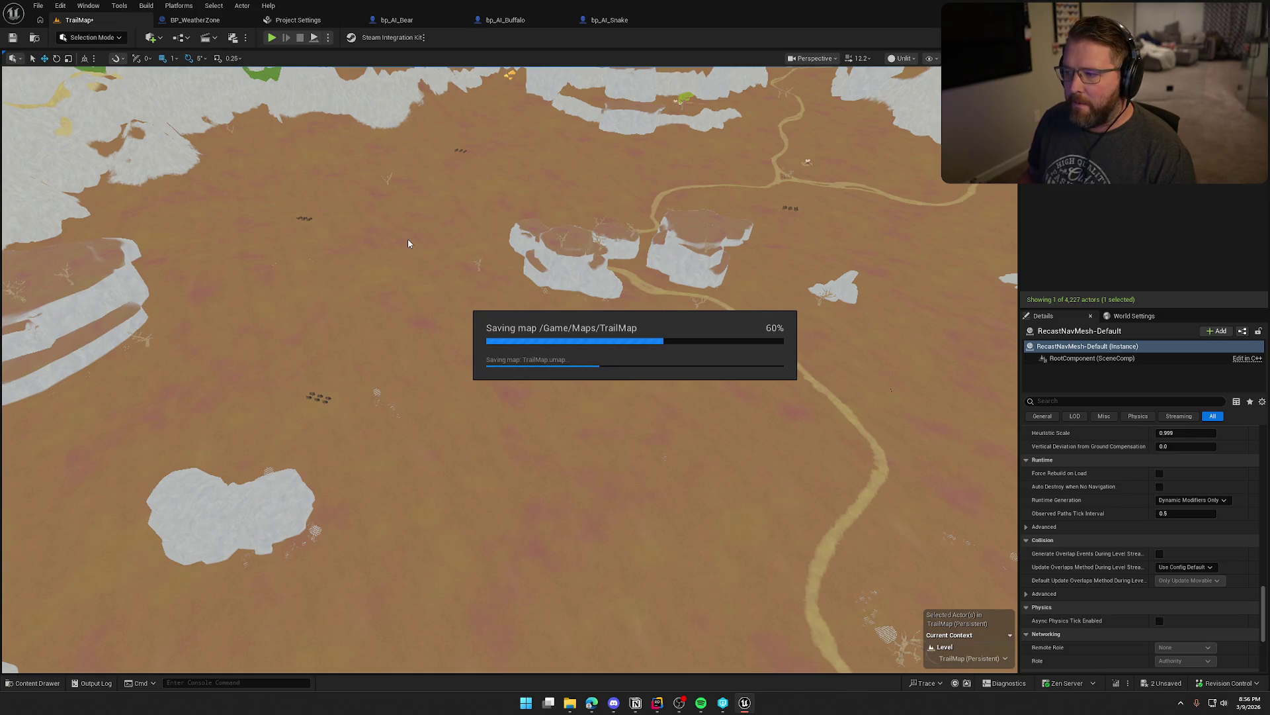
{"action": "key", "text": "alt+Tab"}
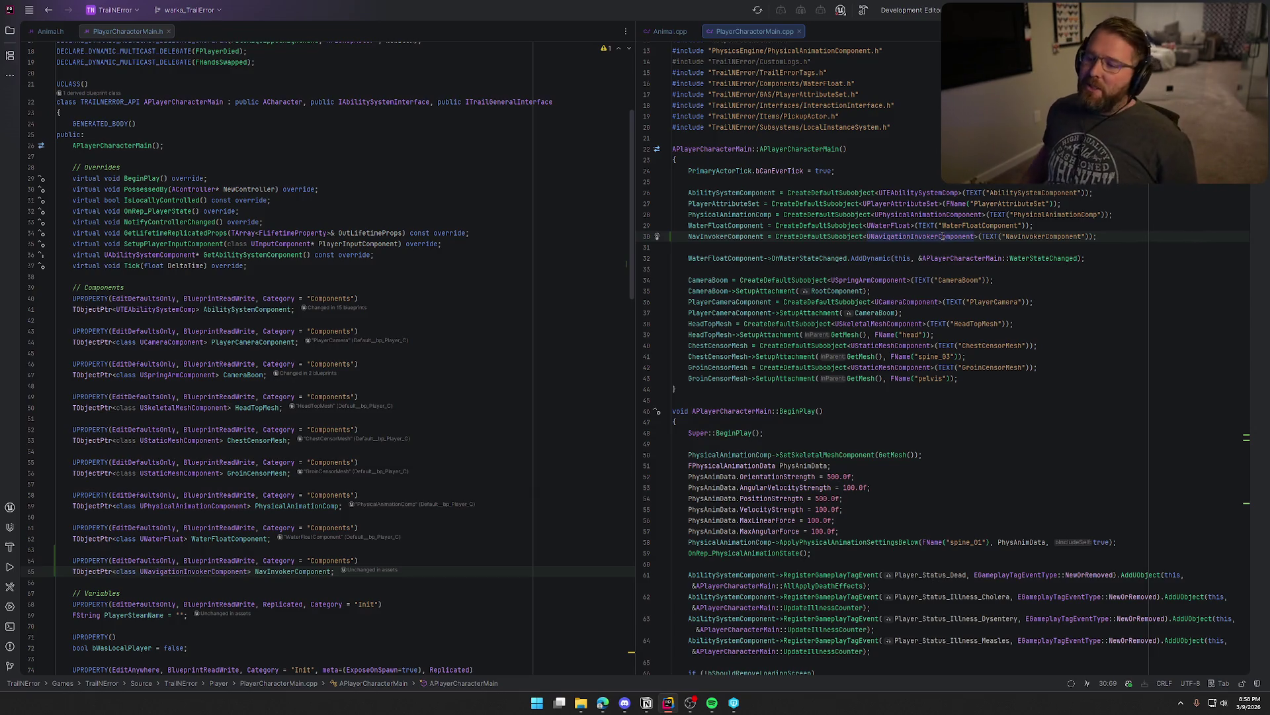
- Build TrailNError, review the UNavigationInvokerComponent unresolved external errors, then hide the build output
{"action": "scroll", "coordinate": [965, 329], "scroll_direction": "up", "scroll_amount": 4}
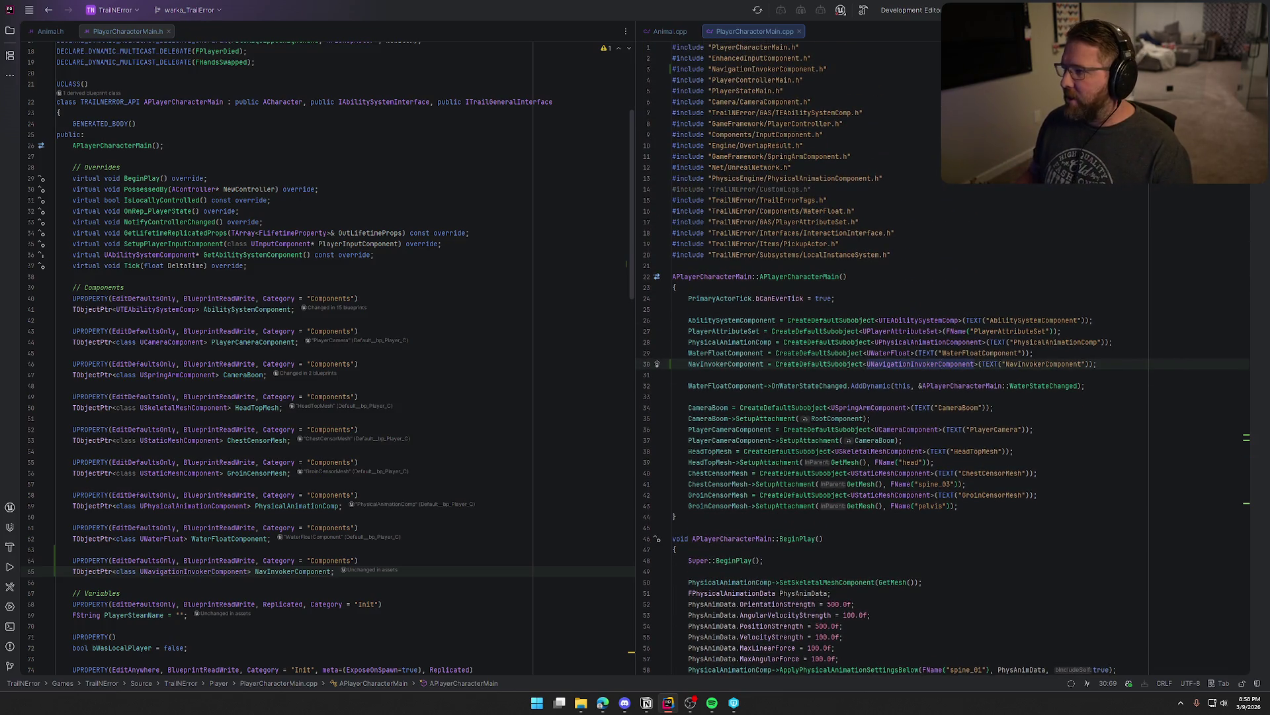
{"action": "left_click", "coordinate": [863, 9]}
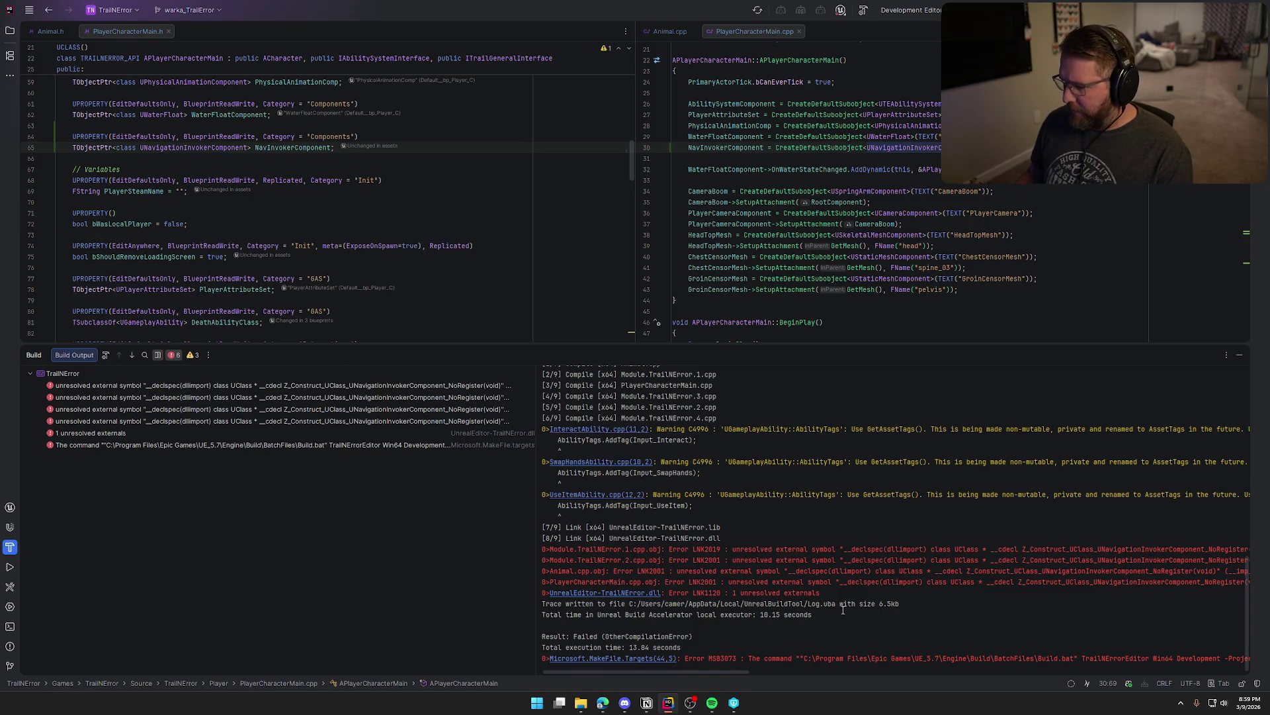
{"action": "scroll", "coordinate": [843, 608], "scroll_direction": "down", "scroll_amount": 1}
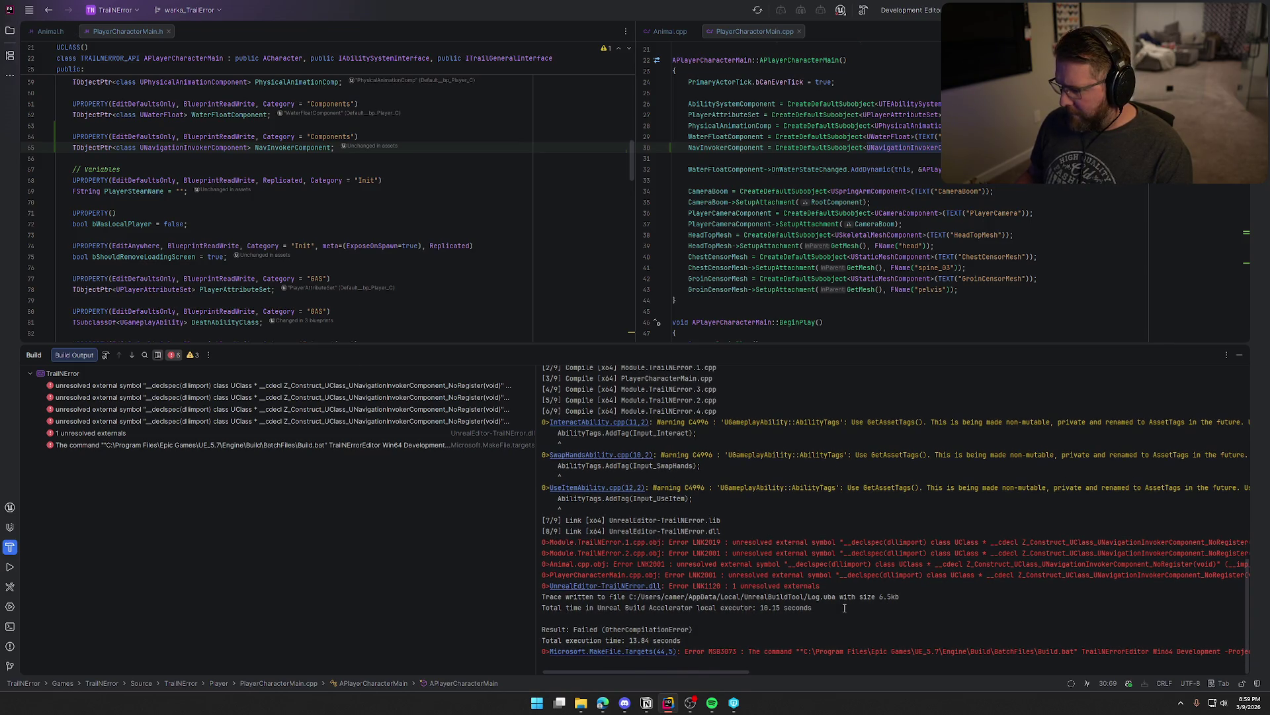
{"action": "left_click", "coordinate": [1239, 355]}
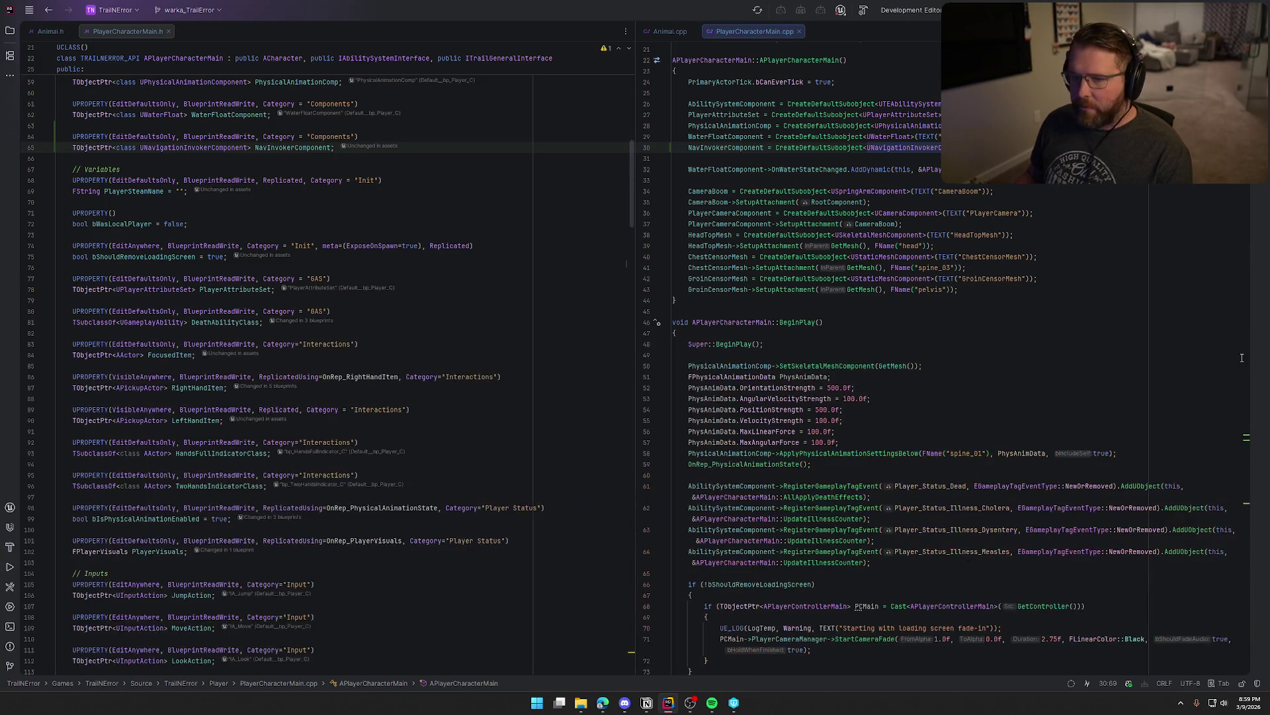
- Open TrailNError.Build.cs from the solution tree in the left editor pane
{"action": "left_click", "coordinate": [10, 31]}
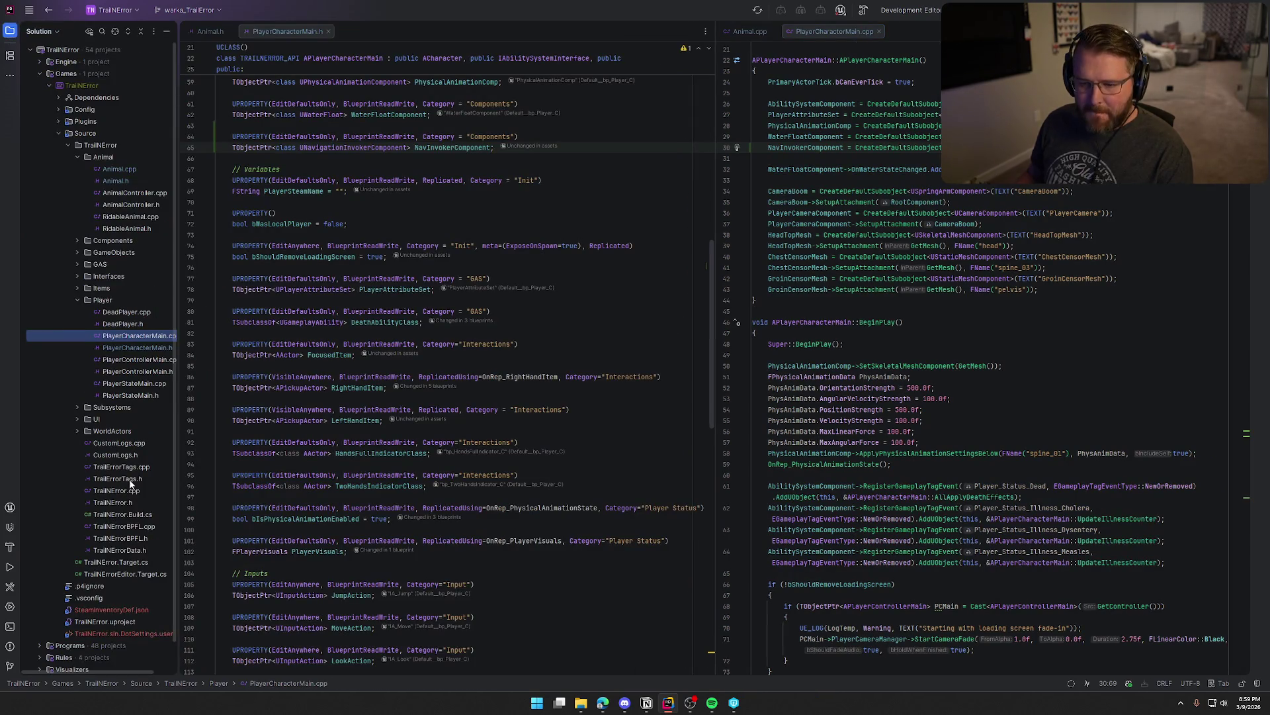
{"action": "left_click", "coordinate": [146, 515]}
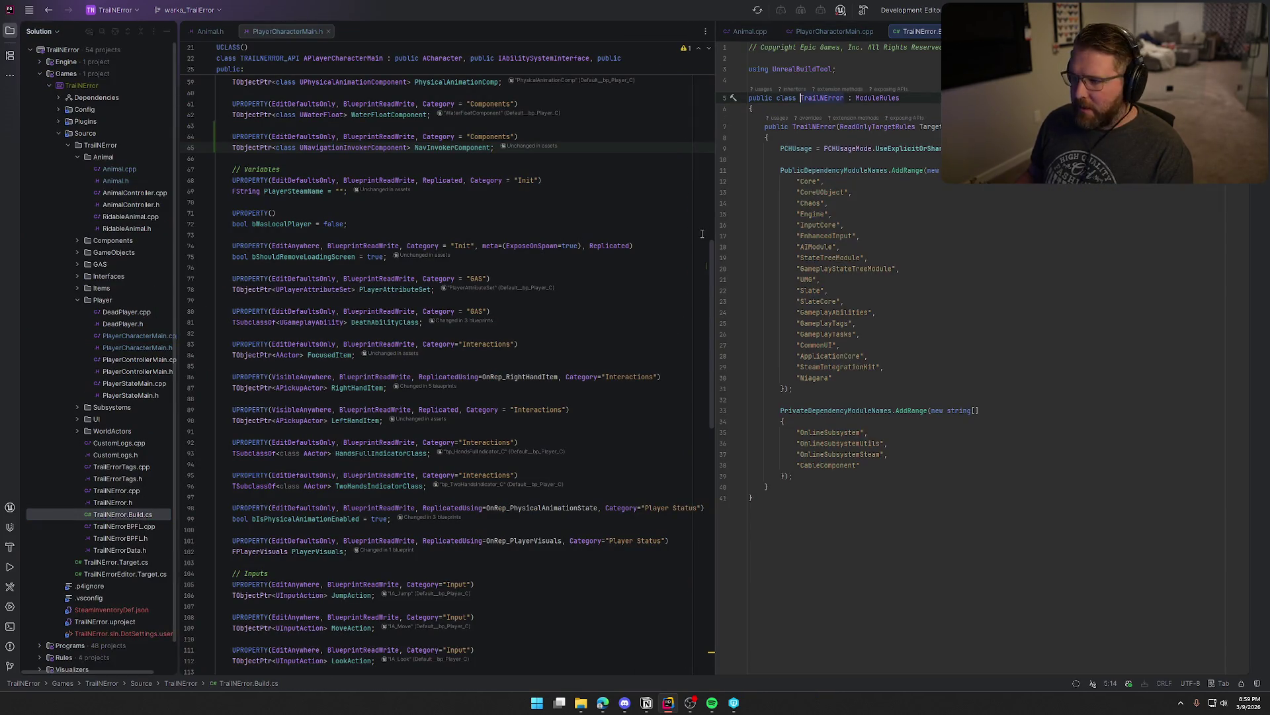
{"action": "left_click_drag", "start_coordinate": [146, 515], "coordinate": [323, 76]}
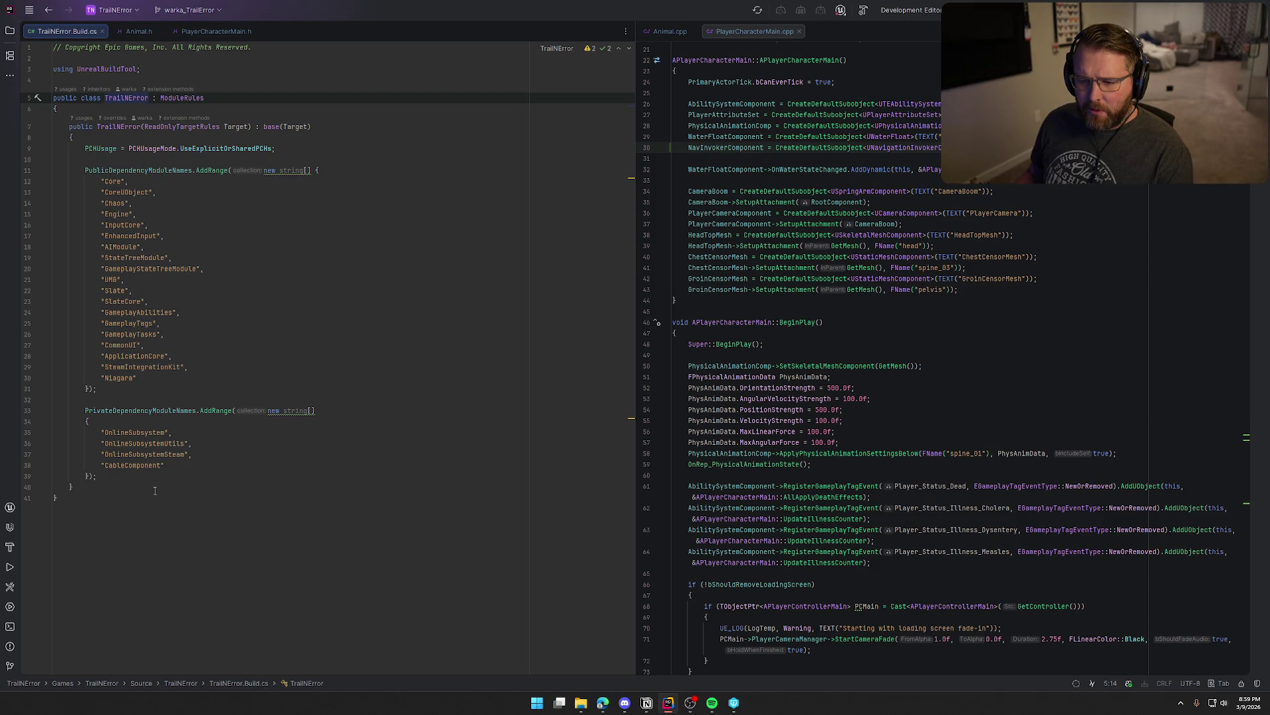
- Add "NavigationSystem" after "Niagara" in PublicDependencyModuleNames
{"action": "left_click", "coordinate": [139, 379]}
{"action": "type", "text": ","}
{"action": "key", "text": "Return"}
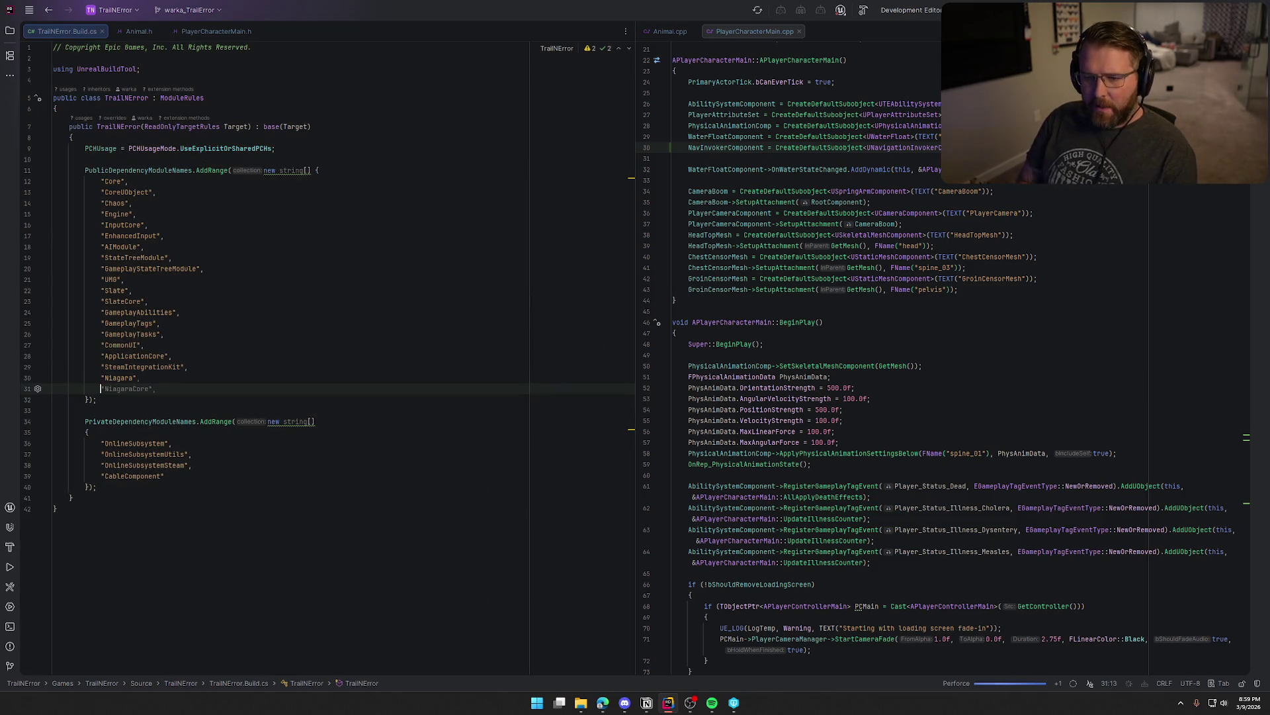
{"action": "type", "text": "\""}
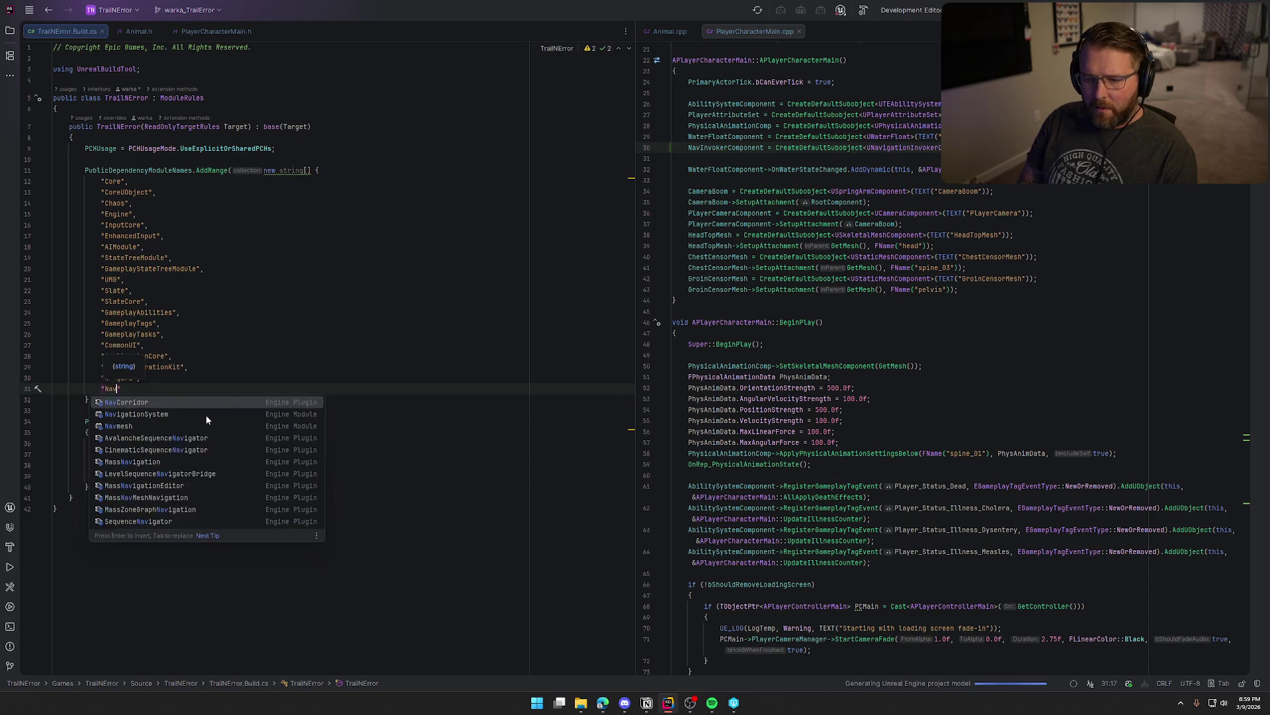
{"action": "type", "text": "Navig"}
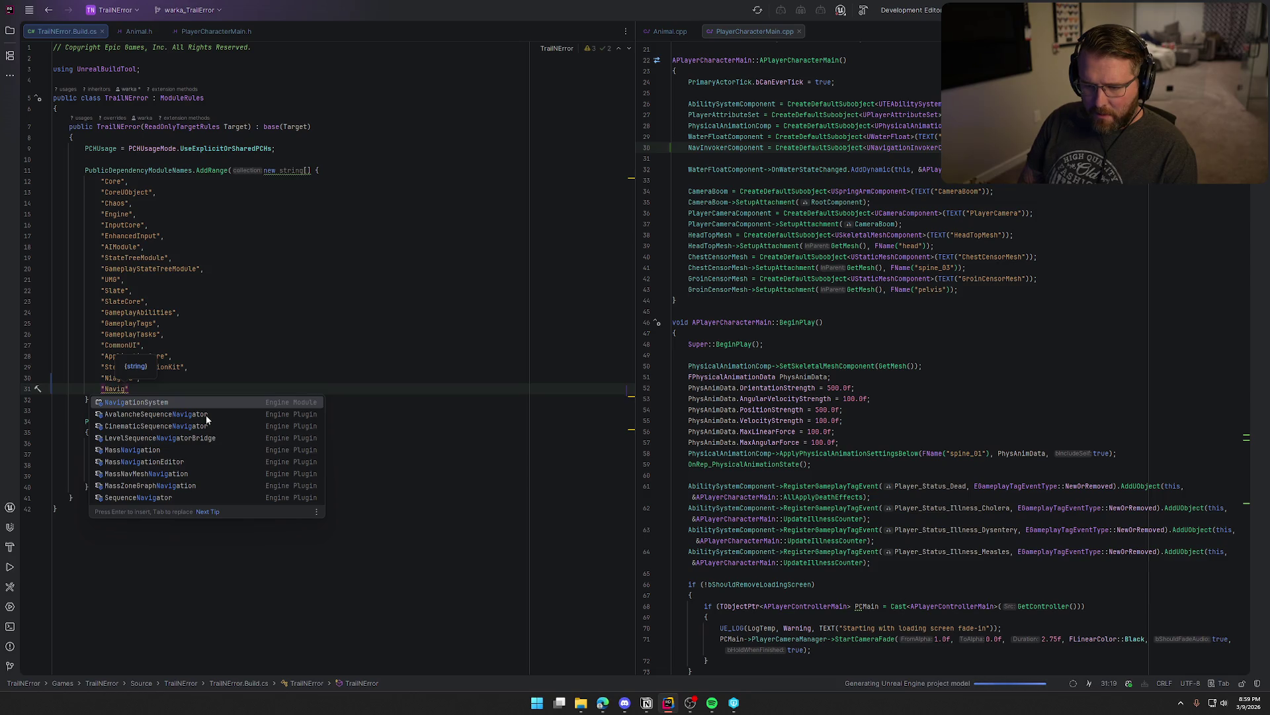
{"action": "type", "text": "ation"}
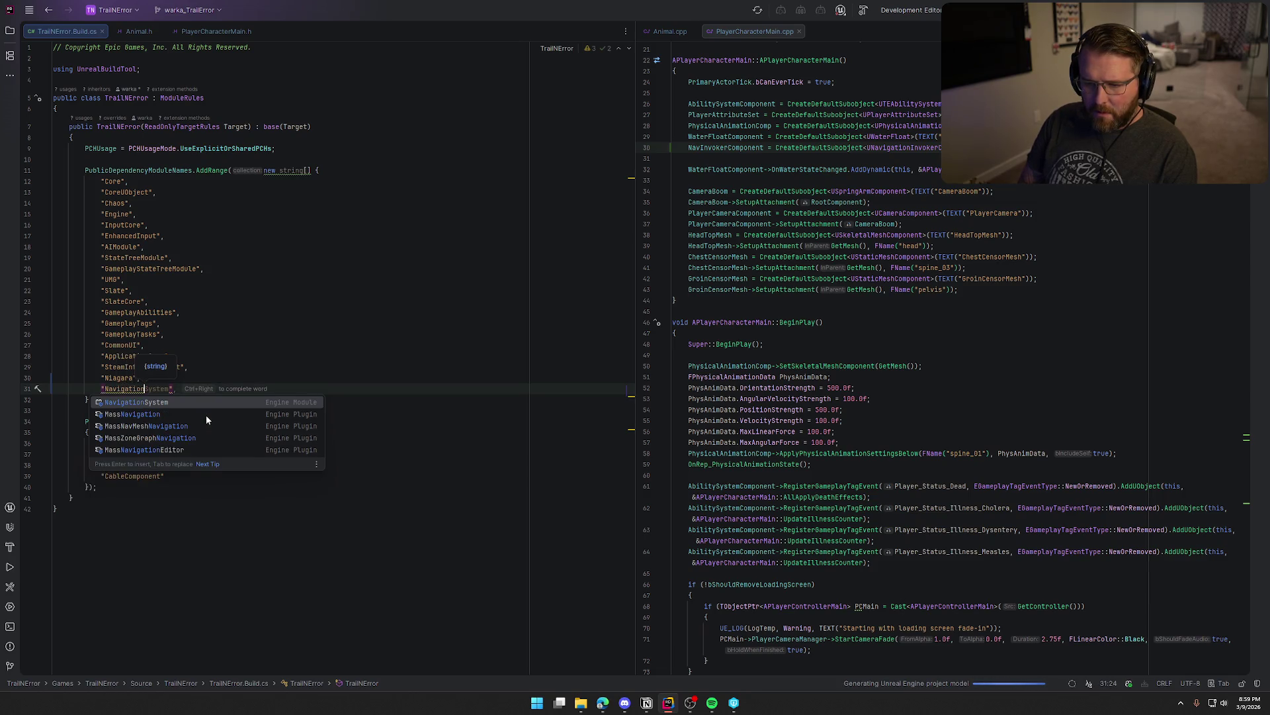
{"action": "key", "text": "Return"}
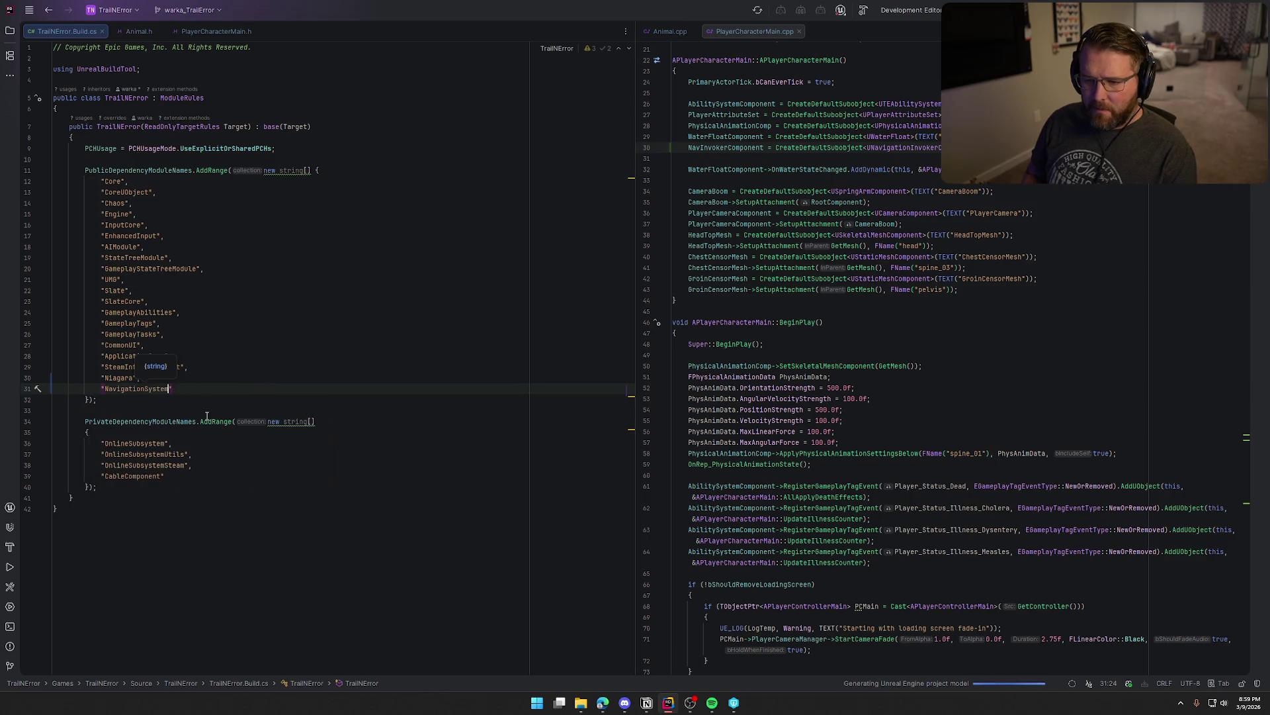
{"action": "key", "text": "Down"}
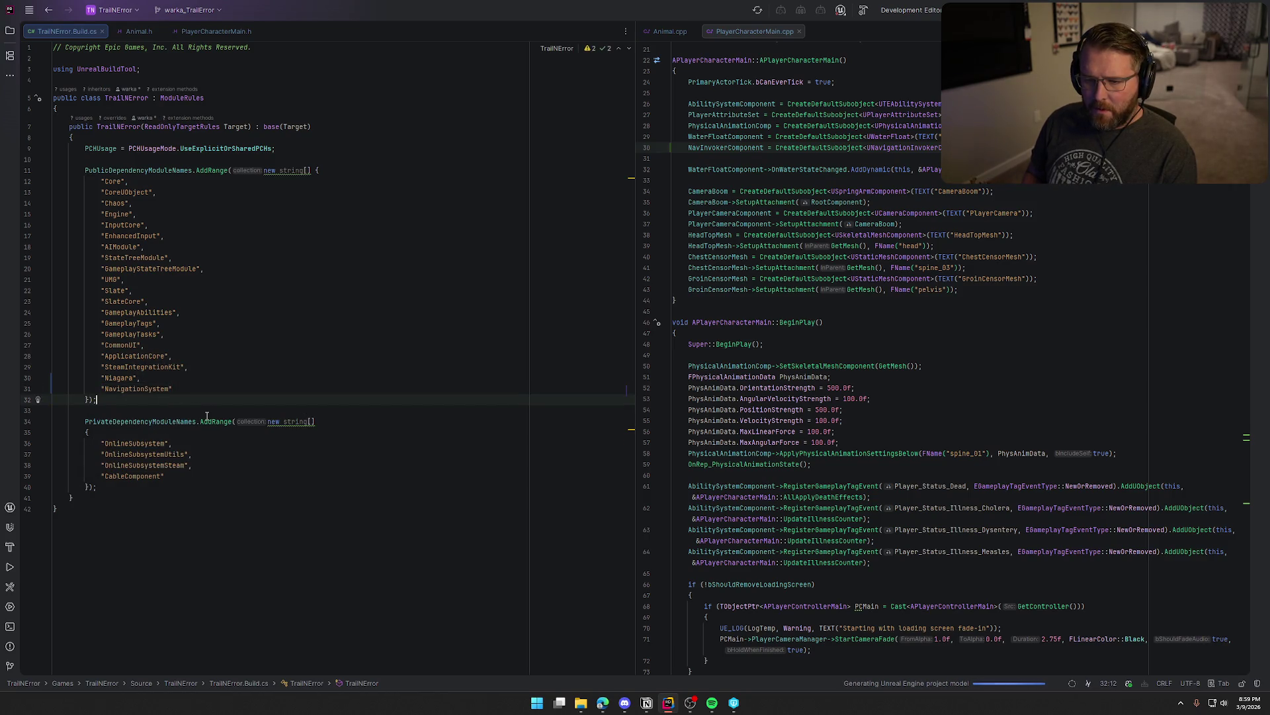
{"action": "double_click", "coordinate": [142, 388]}
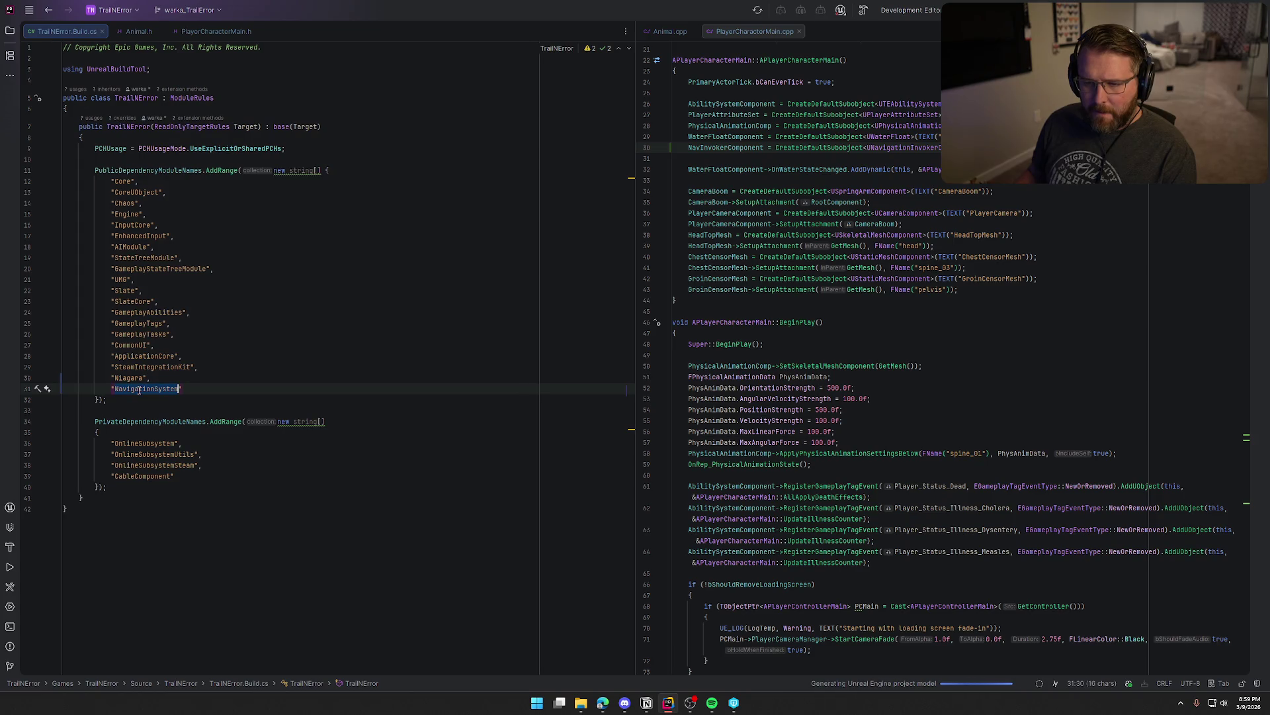
{"action": "left_click", "coordinate": [251, 356]}
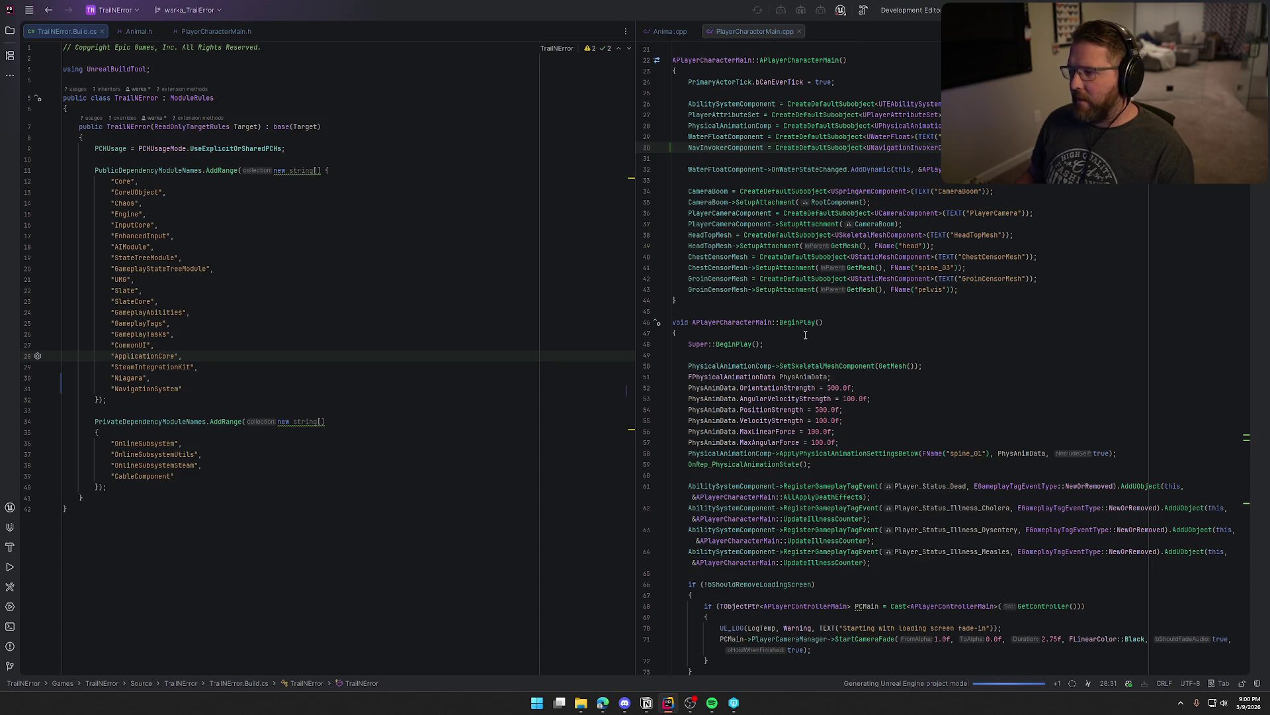
{"action": "left_click", "coordinate": [148, 34]}
{"action": "left_click", "coordinate": [205, 345]}
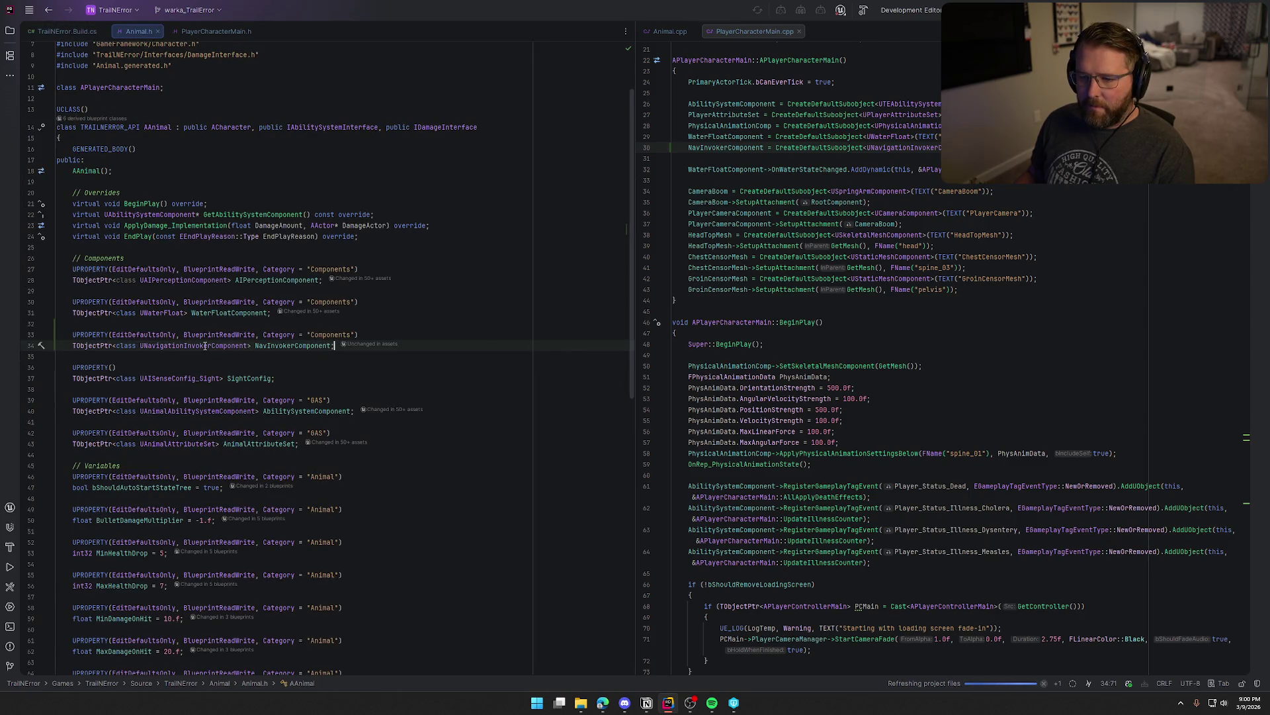
{"action": "key", "text": "F12"}
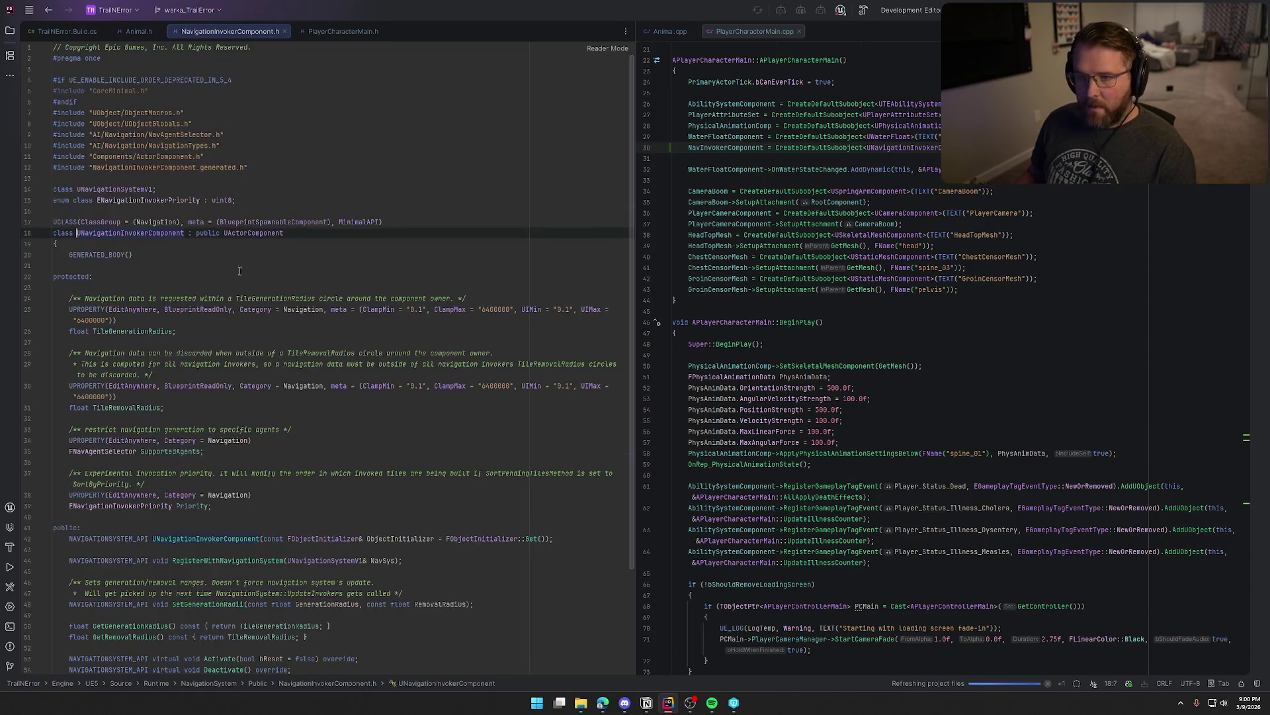
{"action": "middle_click", "coordinate": [209, 31]}
{"action": "left_click", "coordinate": [62, 30]}
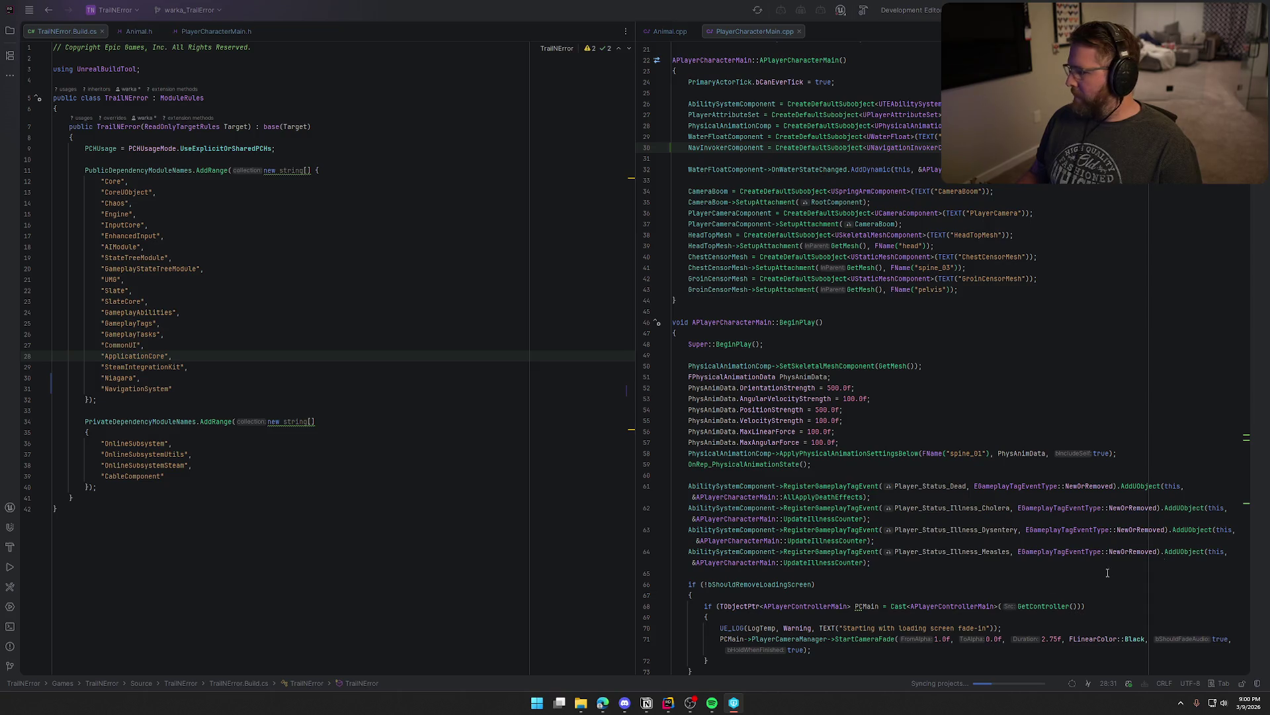
- Rebuild the project with the NavigationSystem dependency until it succeeds, then switch to the Unreal Editor
{"action": "left_click", "coordinate": [668, 703]}
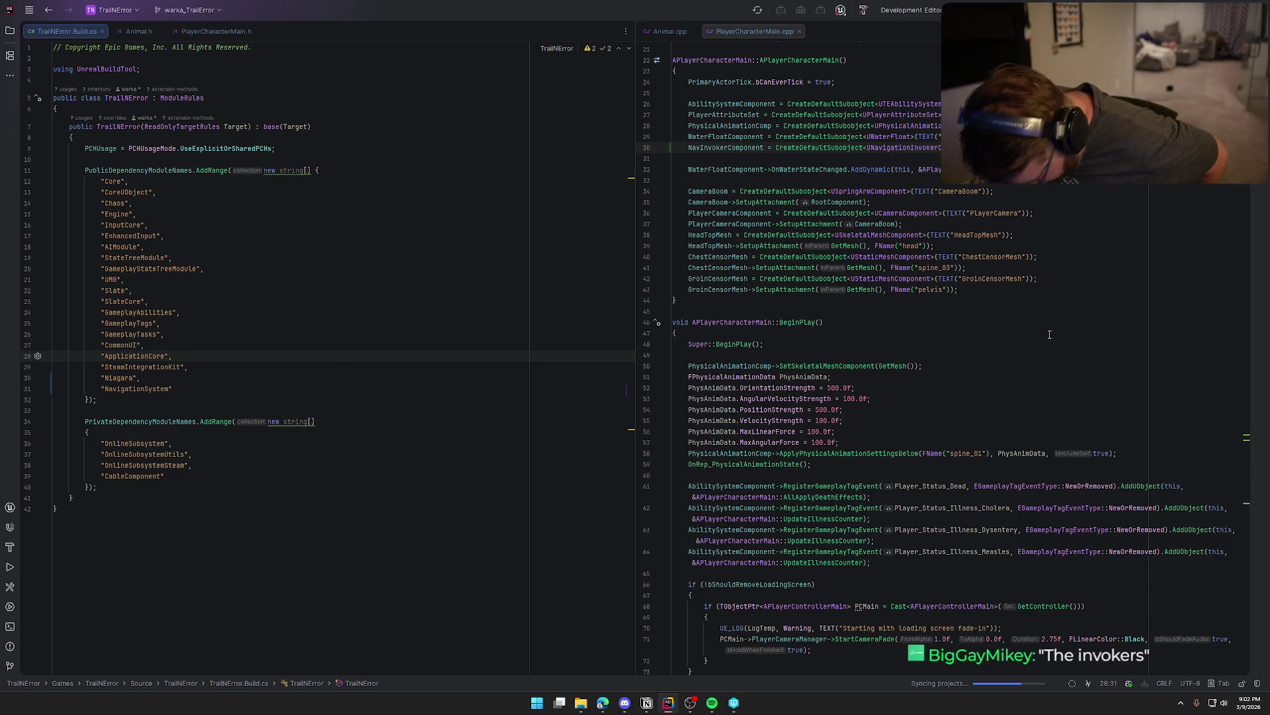
{"action": "key", "text": "ctrl+shift+b"}
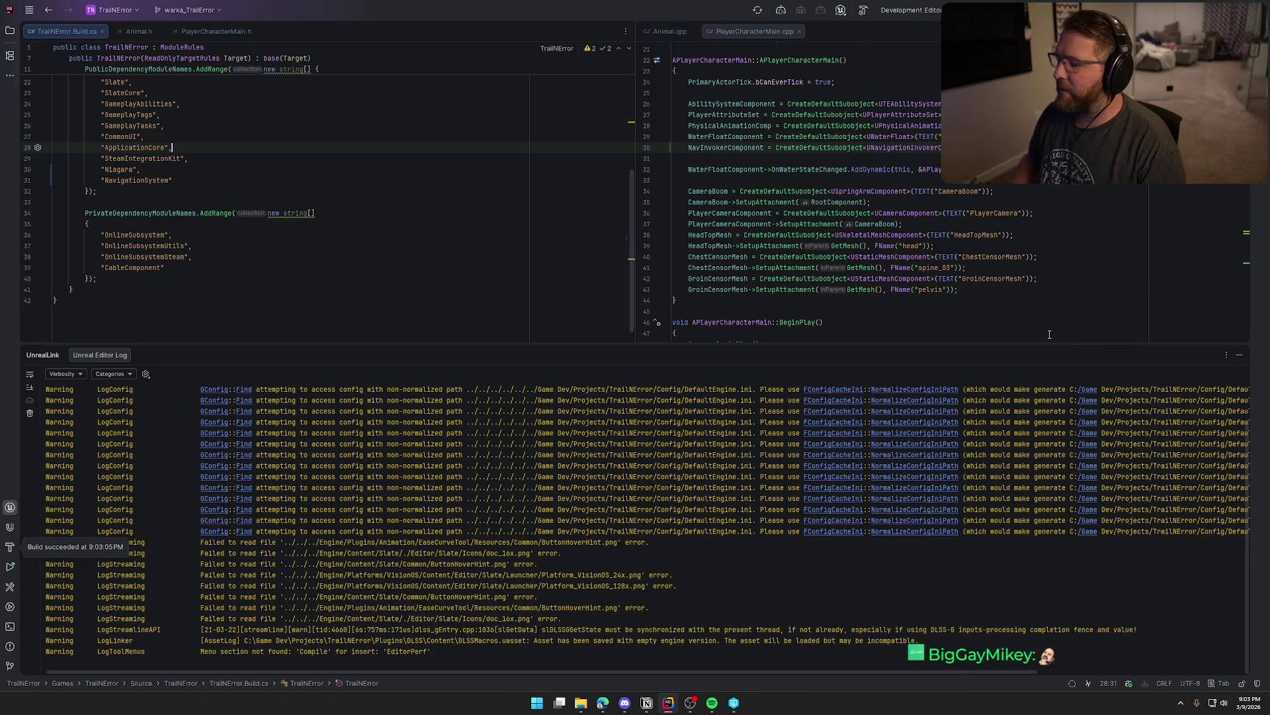
{"action": "left_click", "coordinate": [1239, 354]}
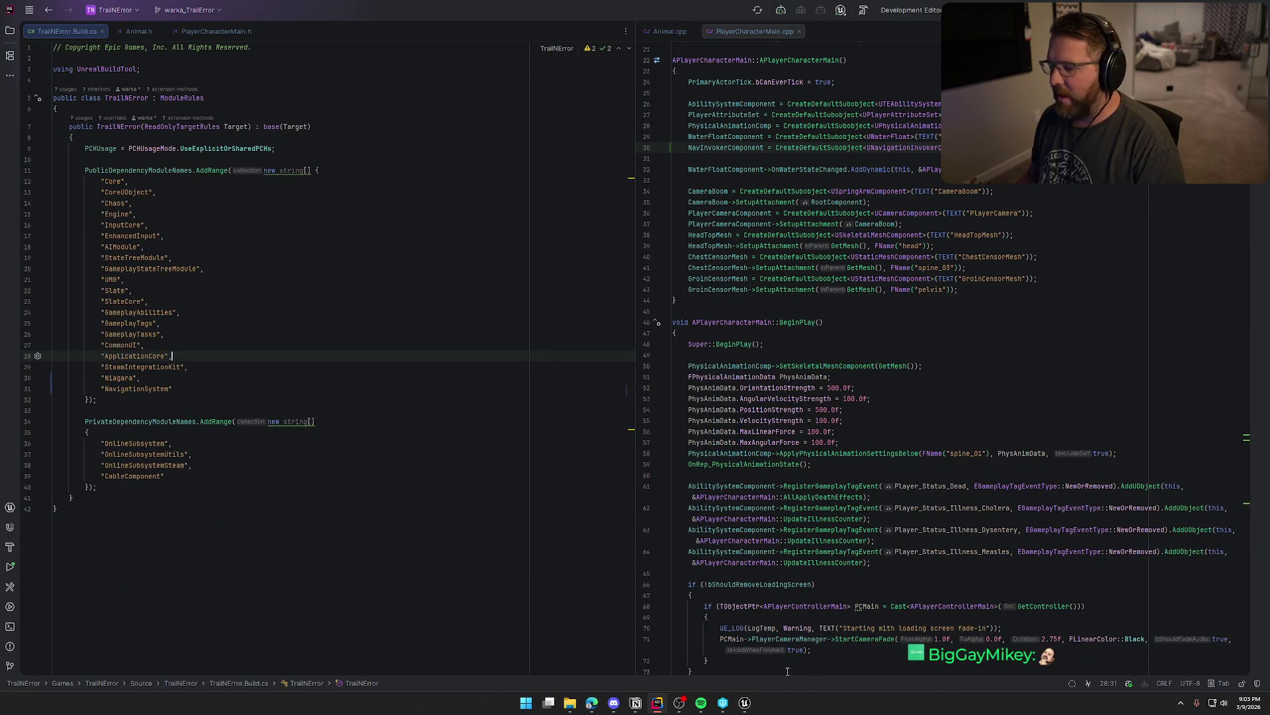
{"action": "left_click", "coordinate": [753, 708]}
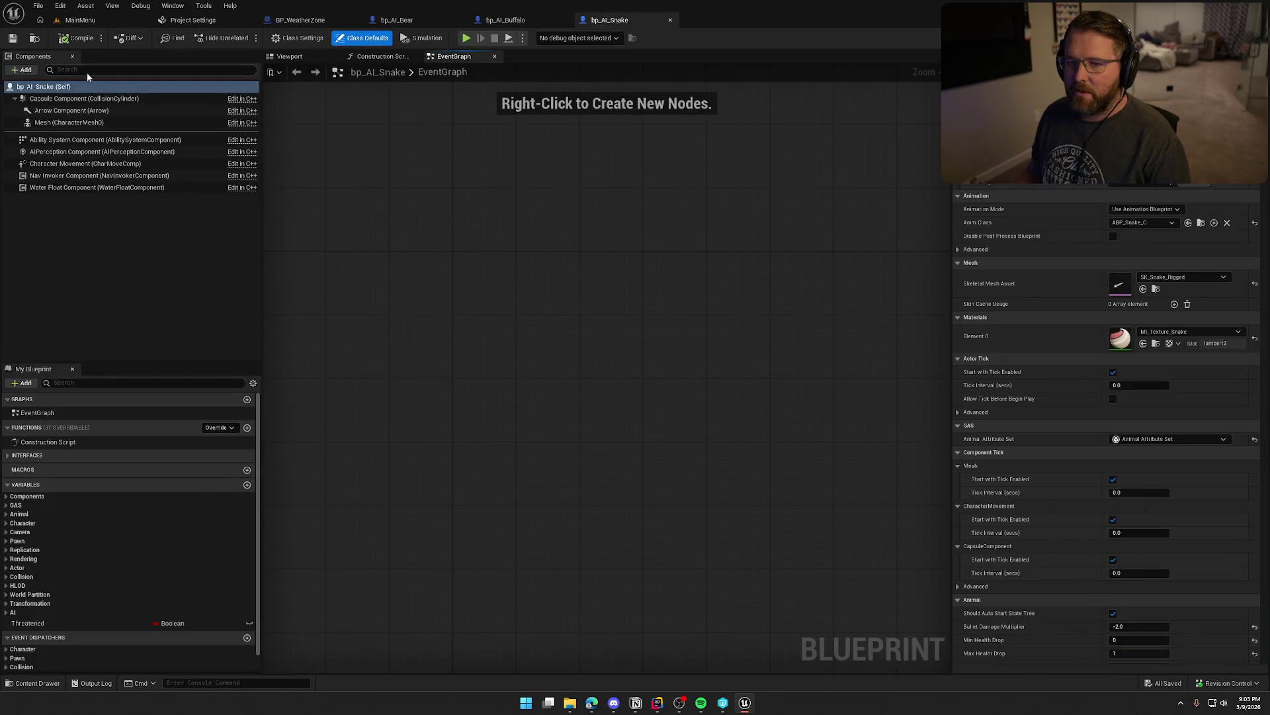
- Open the TrailMap level from the Maps folder in the Content Drawer
{"action": "left_click", "coordinate": [80, 20]}
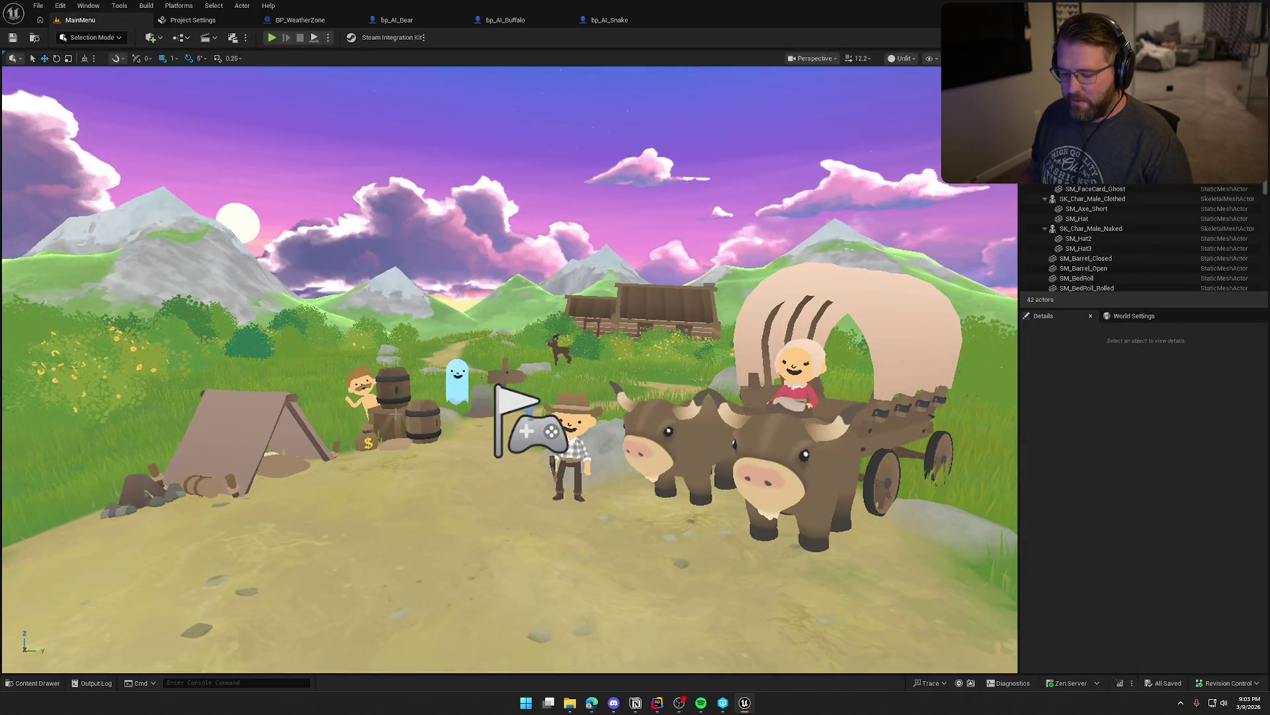
{"action": "key", "text": "ctrl+space"}
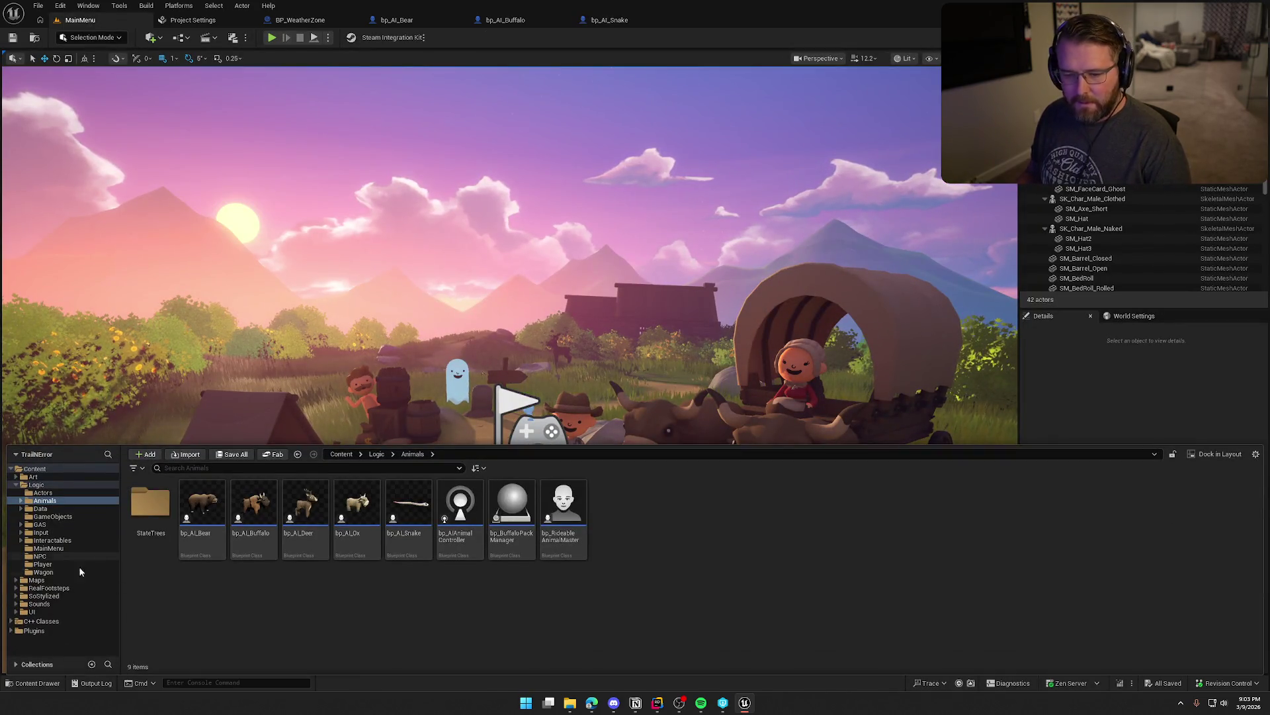
{"action": "left_click", "coordinate": [37, 580]}
{"action": "left_click", "coordinate": [356, 513]}
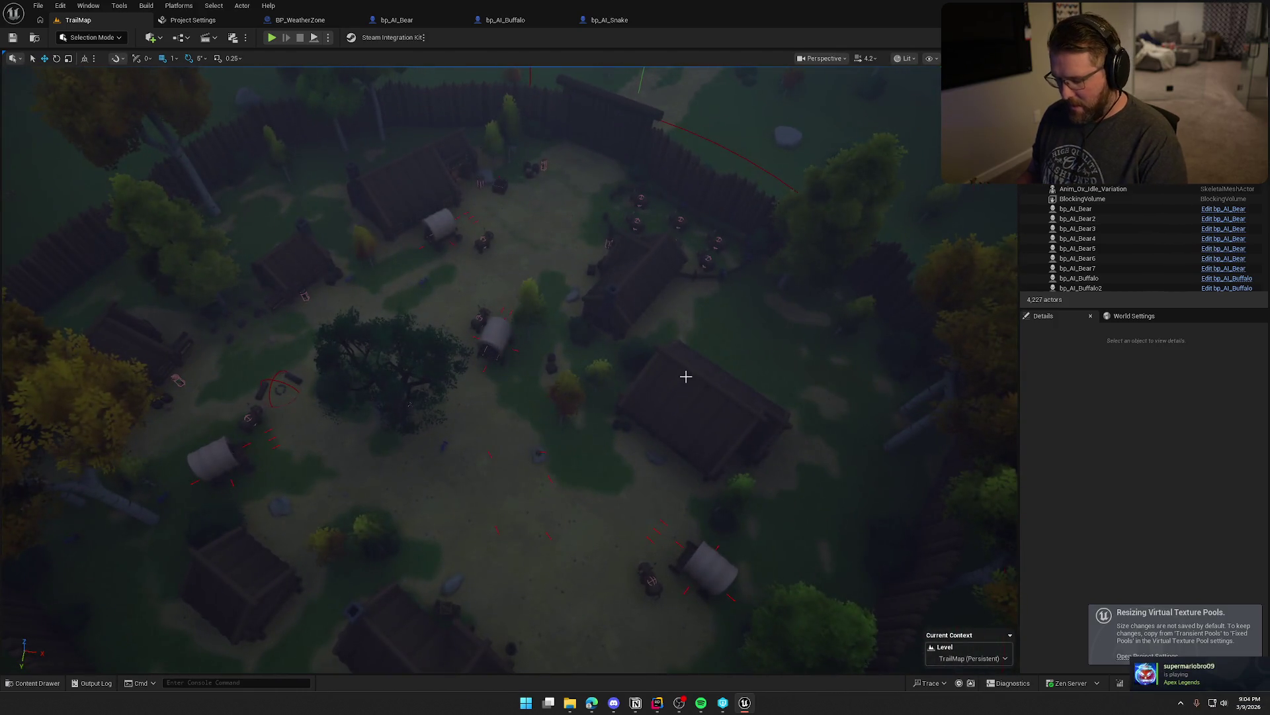
- Show the navigation mesh with P and move the camera down toward a village wagon
{"action": "key", "text": "p"}
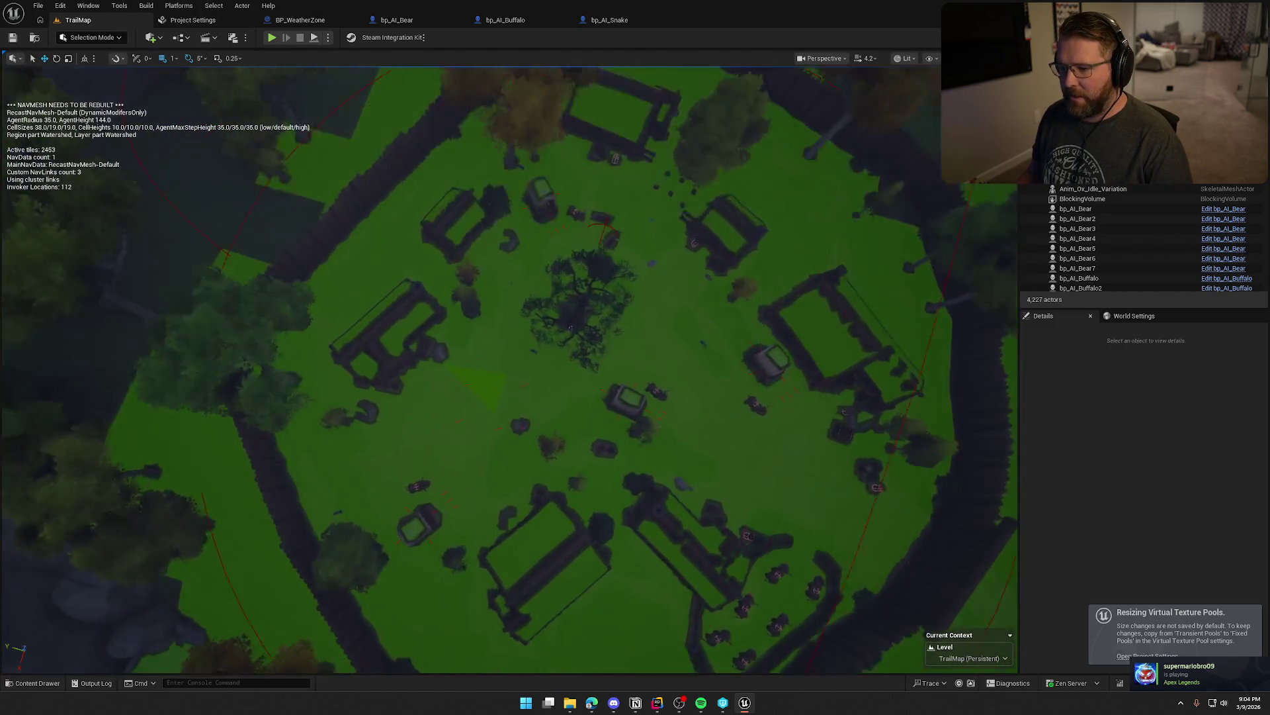
{"action": "scroll", "coordinate": [509, 371], "scroll_direction": "down", "scroll_amount": 10}
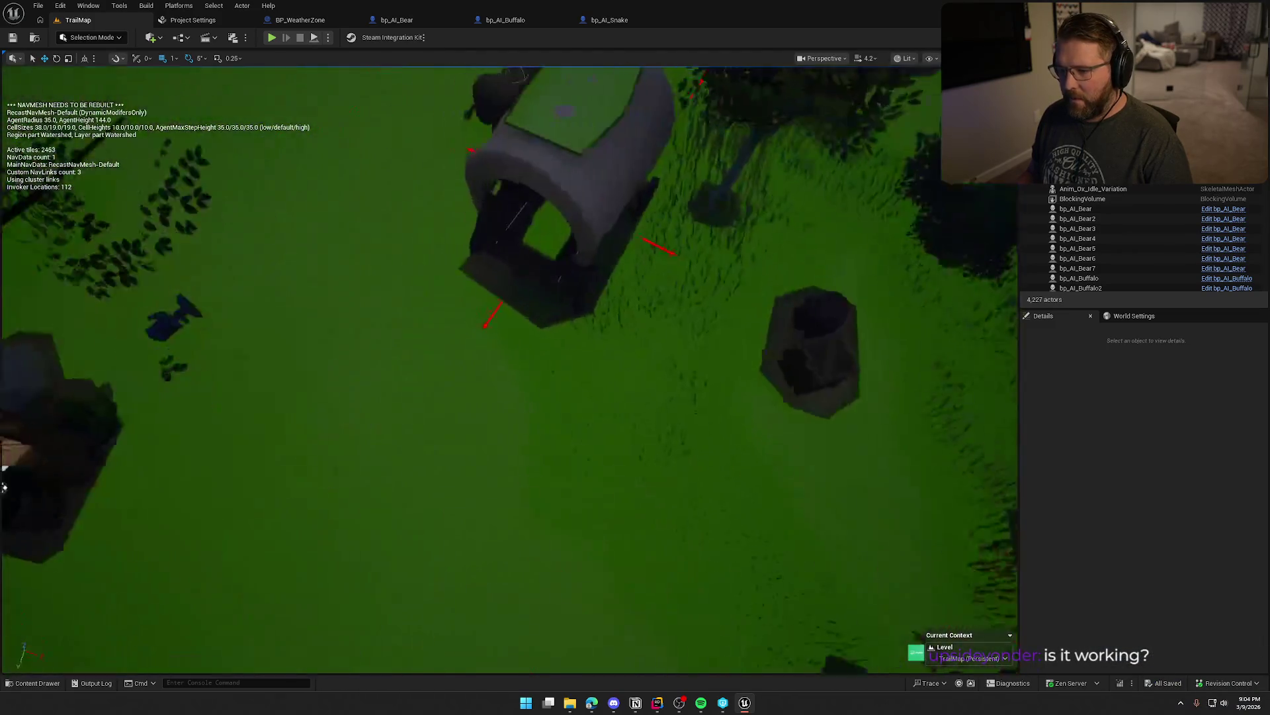
{"action": "scroll", "coordinate": [718, 380], "scroll_direction": "down", "scroll_amount": 10}
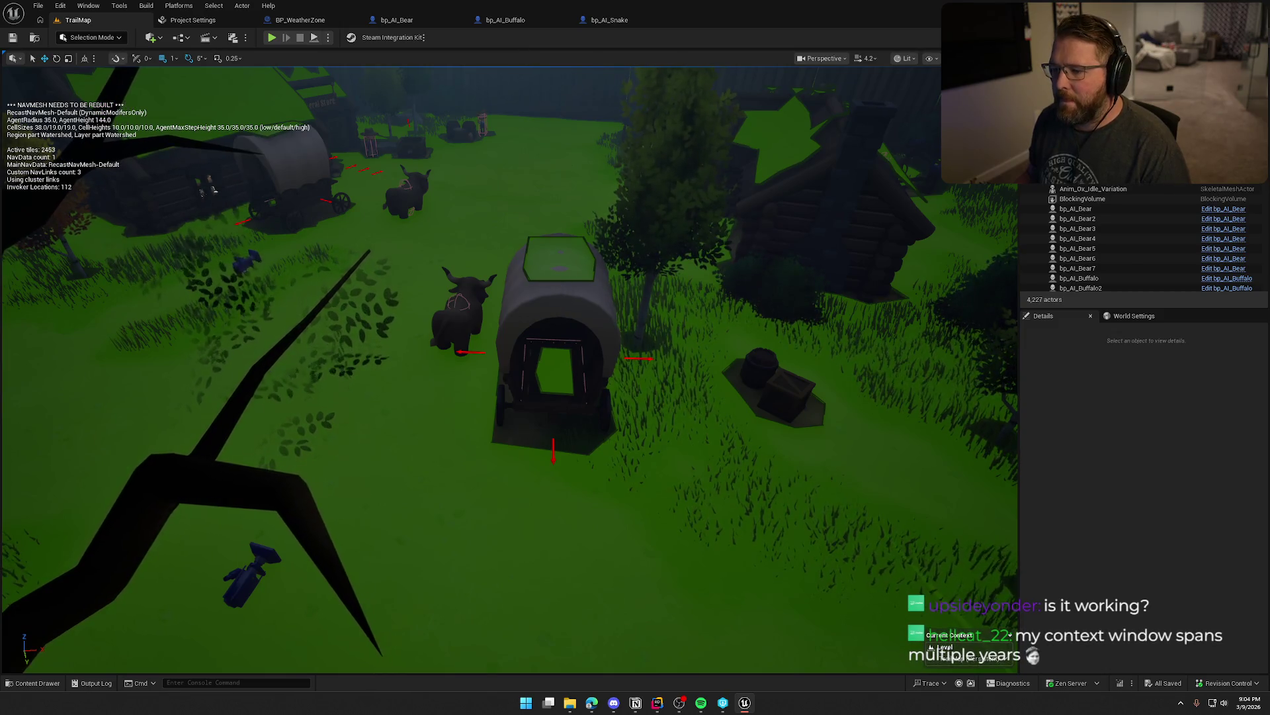
- Select the covered wagon, open bp_AVSWagon_Debug for editing, and show its Vehicle Mesh properties
{"action": "left_click", "coordinate": [559, 285]}
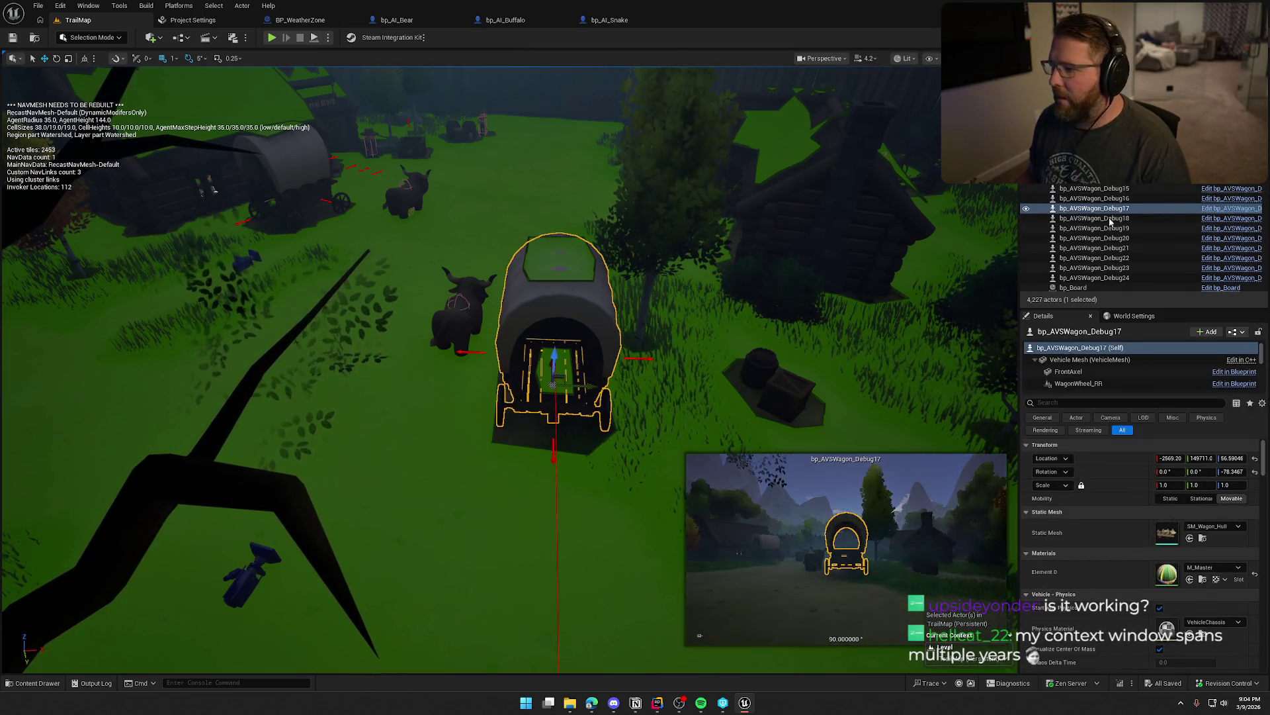
{"action": "left_click", "coordinate": [1211, 209]}
{"action": "left_click", "coordinate": [67, 98]}
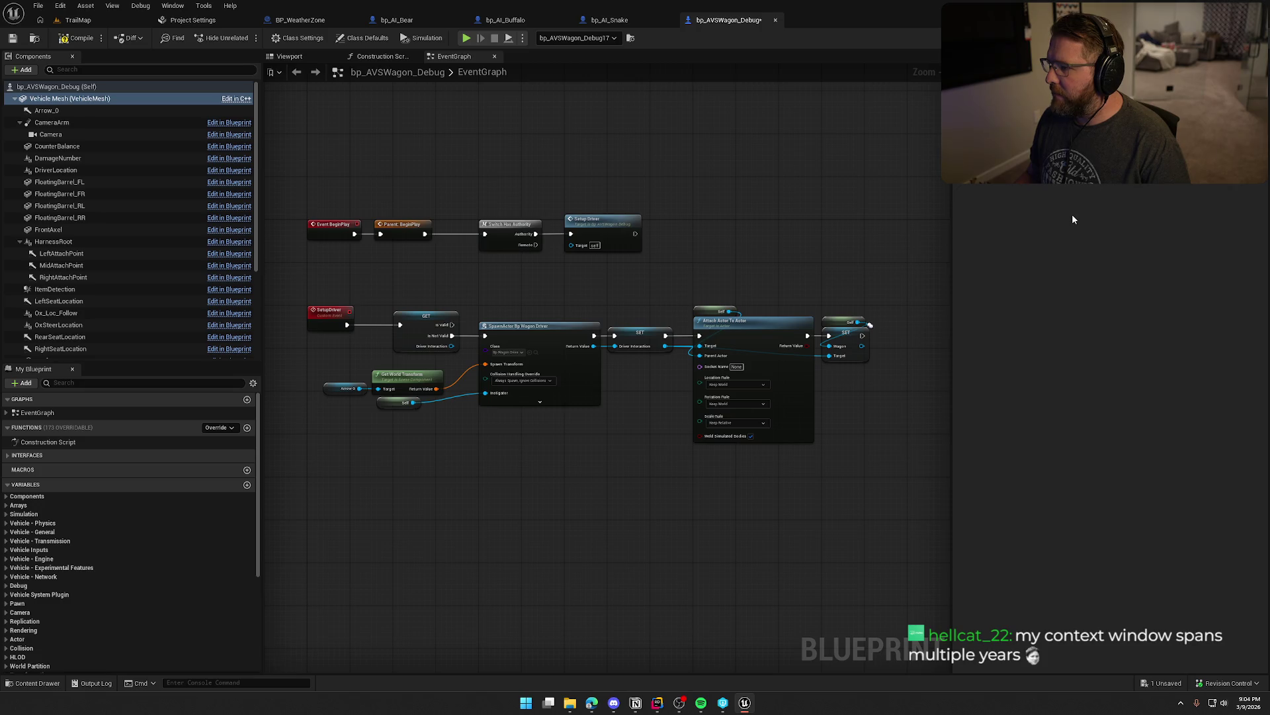
- Compile bp_AVSWagon_Debug, check out the asset, and go back to the TrailMap level
{"action": "left_click", "coordinate": [76, 40]}
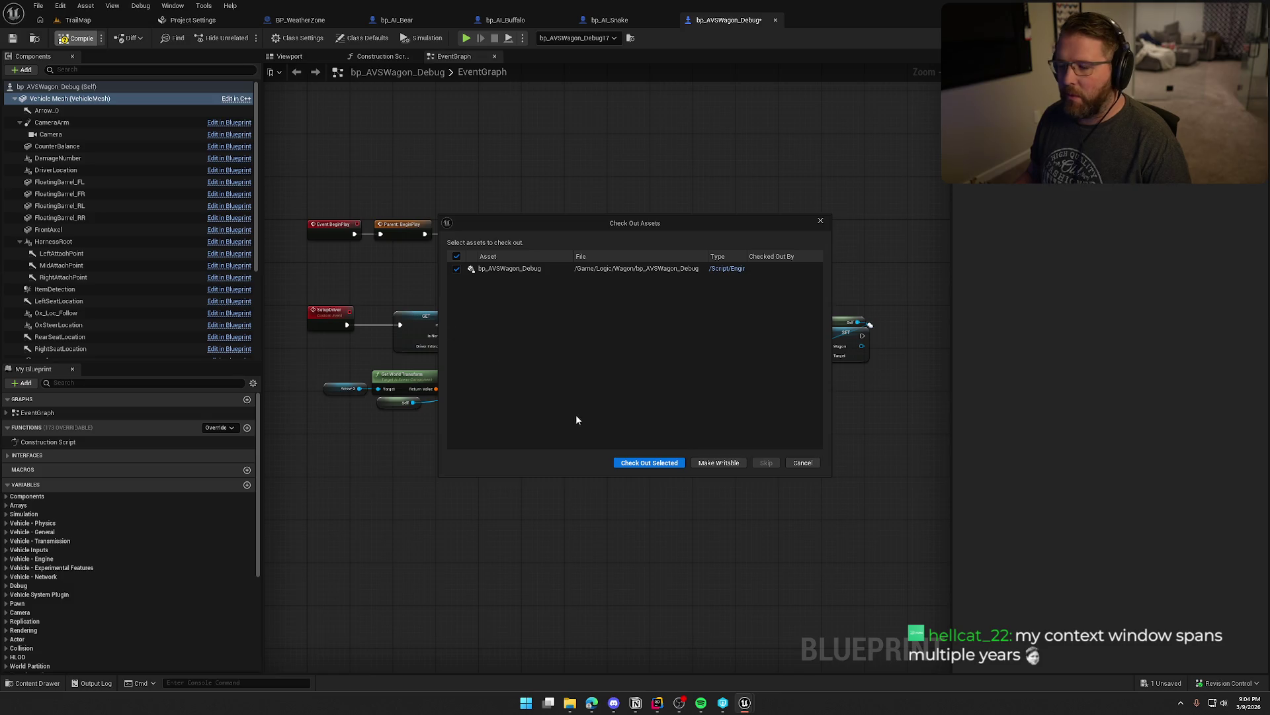
{"action": "left_click", "coordinate": [649, 462]}
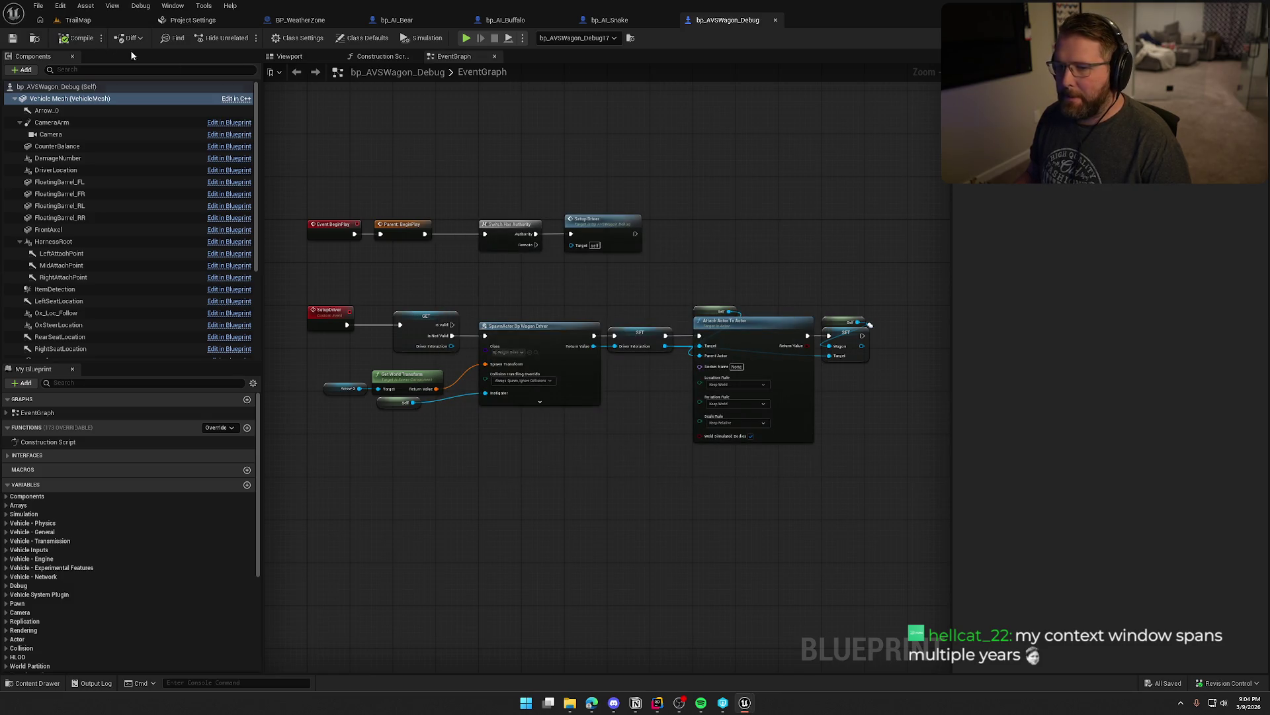
{"action": "left_click", "coordinate": [78, 20]}
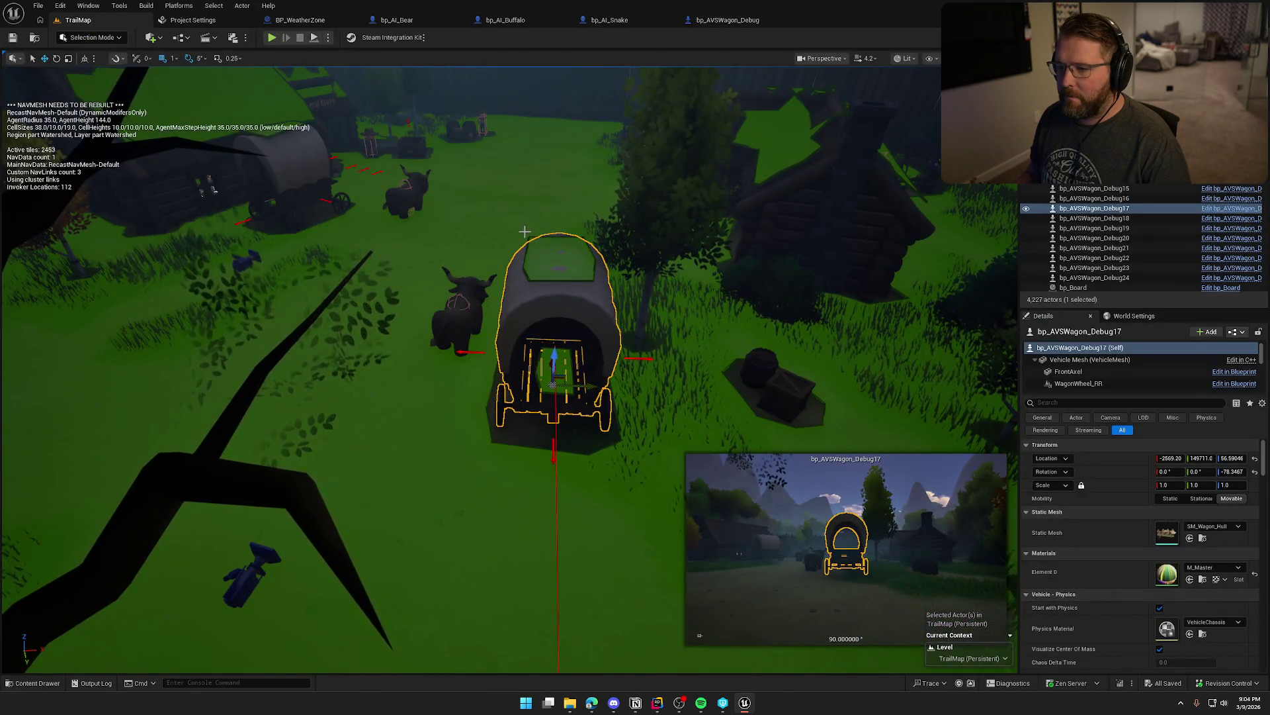
- Deselect the wagon and zoom in and out over the village to check the navmesh
{"action": "key", "text": "Escape"}
{"action": "scroll", "coordinate": [513, 241], "scroll_direction": "down", "scroll_amount": 10}
{"action": "scroll", "coordinate": [604, 207], "scroll_direction": "down", "scroll_amount": 10}
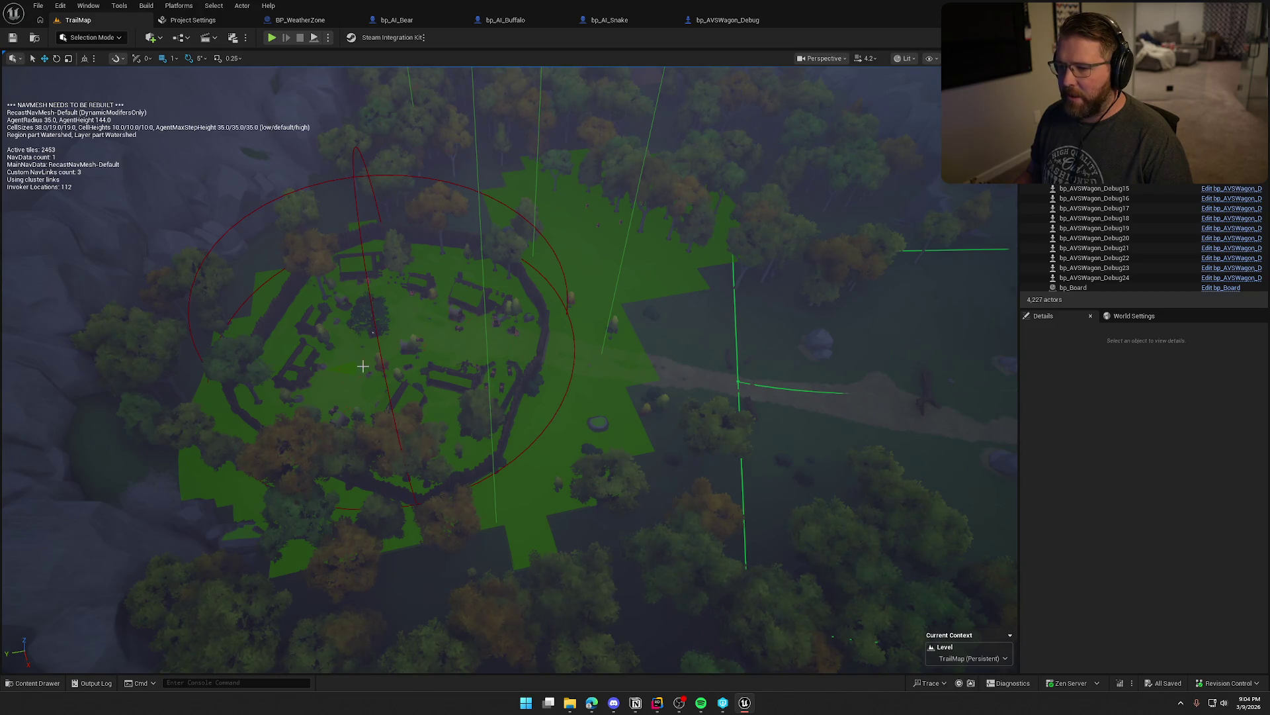
{"action": "scroll", "coordinate": [363, 366], "scroll_direction": "up", "scroll_amount": 10}
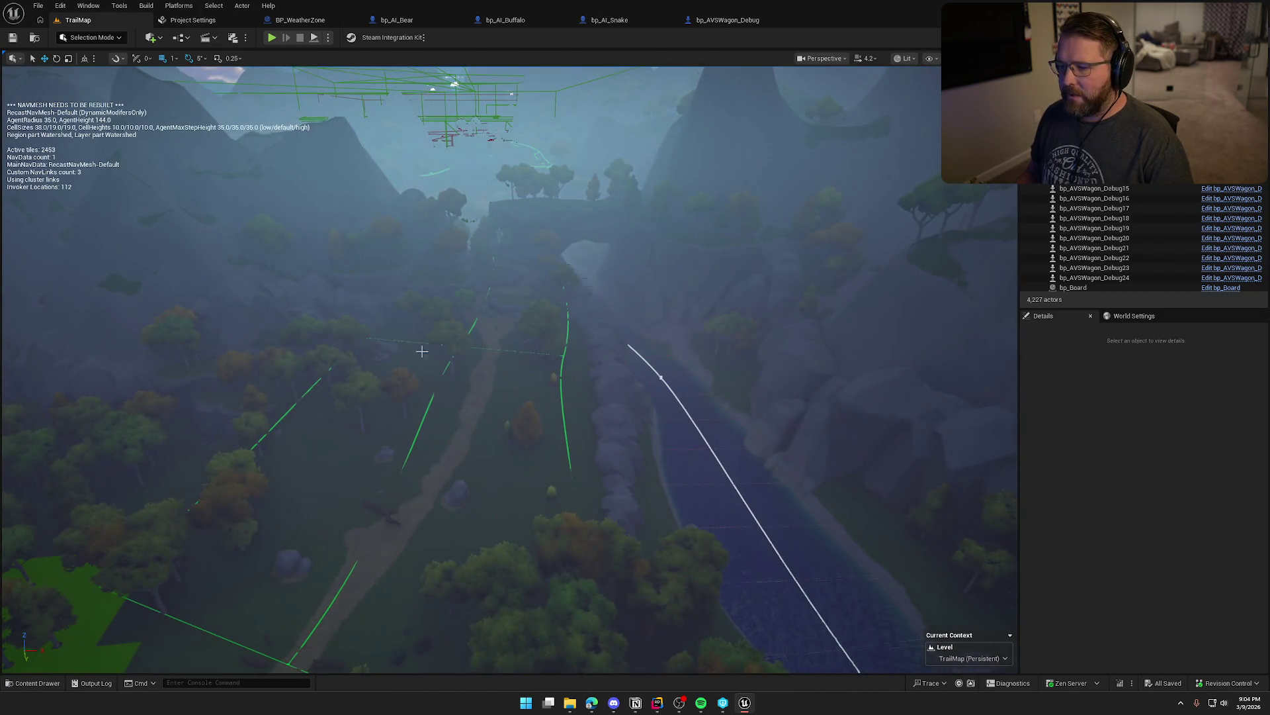
{"action": "scroll", "coordinate": [421, 350], "scroll_direction": "down", "scroll_amount": 10}
{"action": "scroll", "coordinate": [421, 351], "scroll_direction": "up", "scroll_amount": 5}
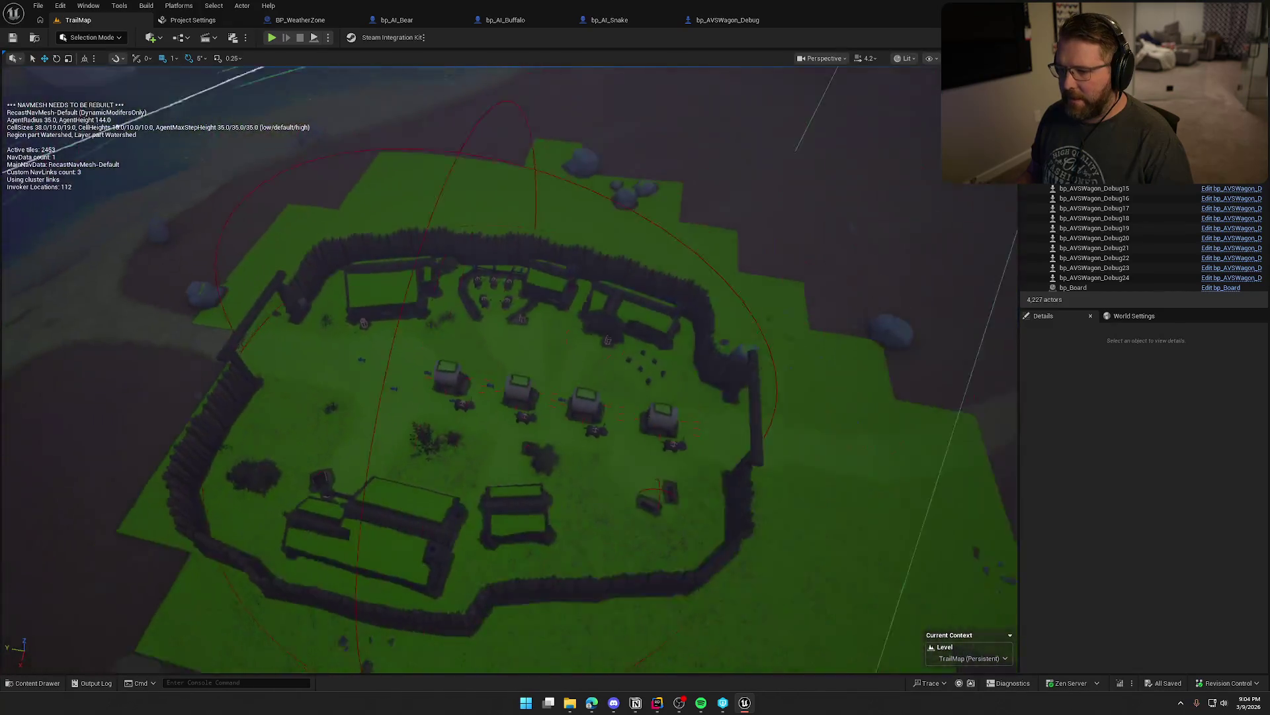
{"action": "scroll", "coordinate": [509, 370], "scroll_direction": "down", "scroll_amount": 5}
{"action": "scroll", "coordinate": [510, 371], "scroll_direction": "up", "scroll_amount": 10}
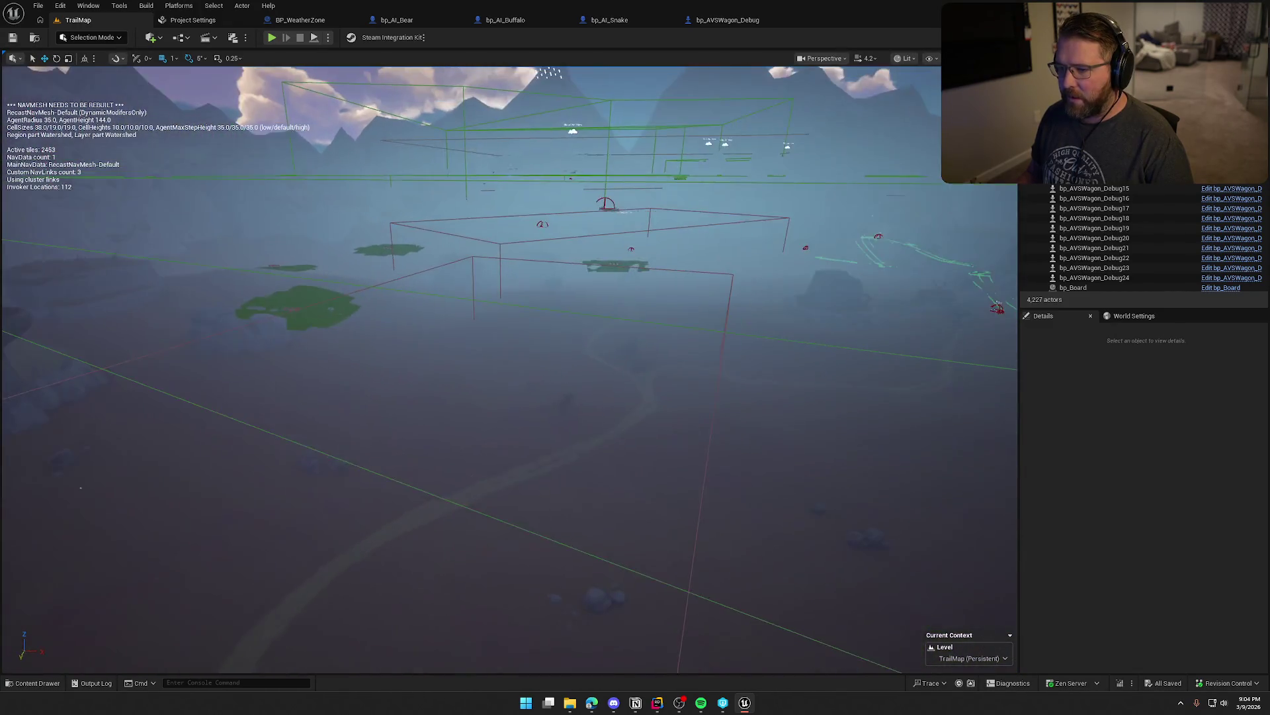
- Fly down behind a wagon to inspect its navmesh, then bring bp_AVSWagon_Debug back up
{"action": "left_click_drag", "start_coordinate": [466, 243], "coordinate": [533, 243]}
{"action": "left_click_drag", "start_coordinate": [588, 386], "coordinate": [496, 387]}
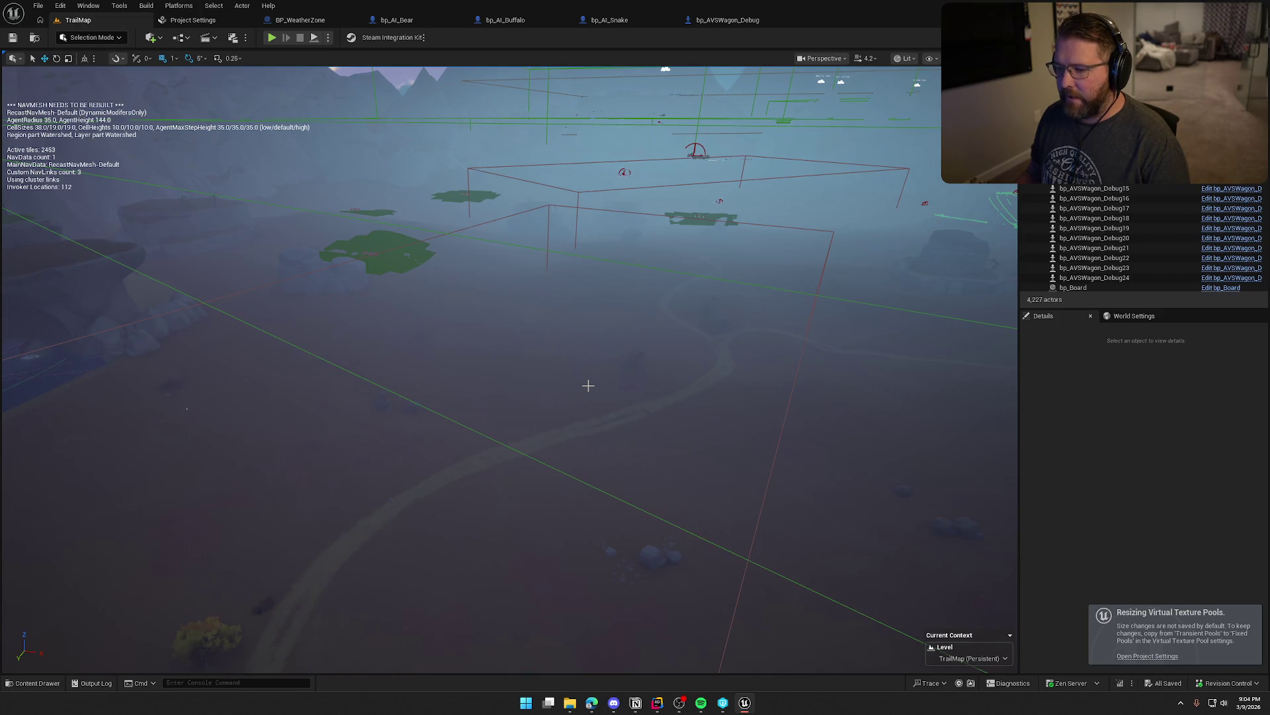
{"action": "scroll", "coordinate": [588, 385], "scroll_direction": "up", "scroll_amount": 10}
{"action": "mouse_move", "coordinate": [589, 385]}
{"action": "left_mouse_down"}
{"action": "mouse_move", "coordinate": [556, 357]}
{"action": "mouse_move", "coordinate": [529, 384]}
{"action": "left_mouse_up"}
{"action": "left_click_drag", "start_coordinate": [494, 225], "coordinate": [494, 239]}
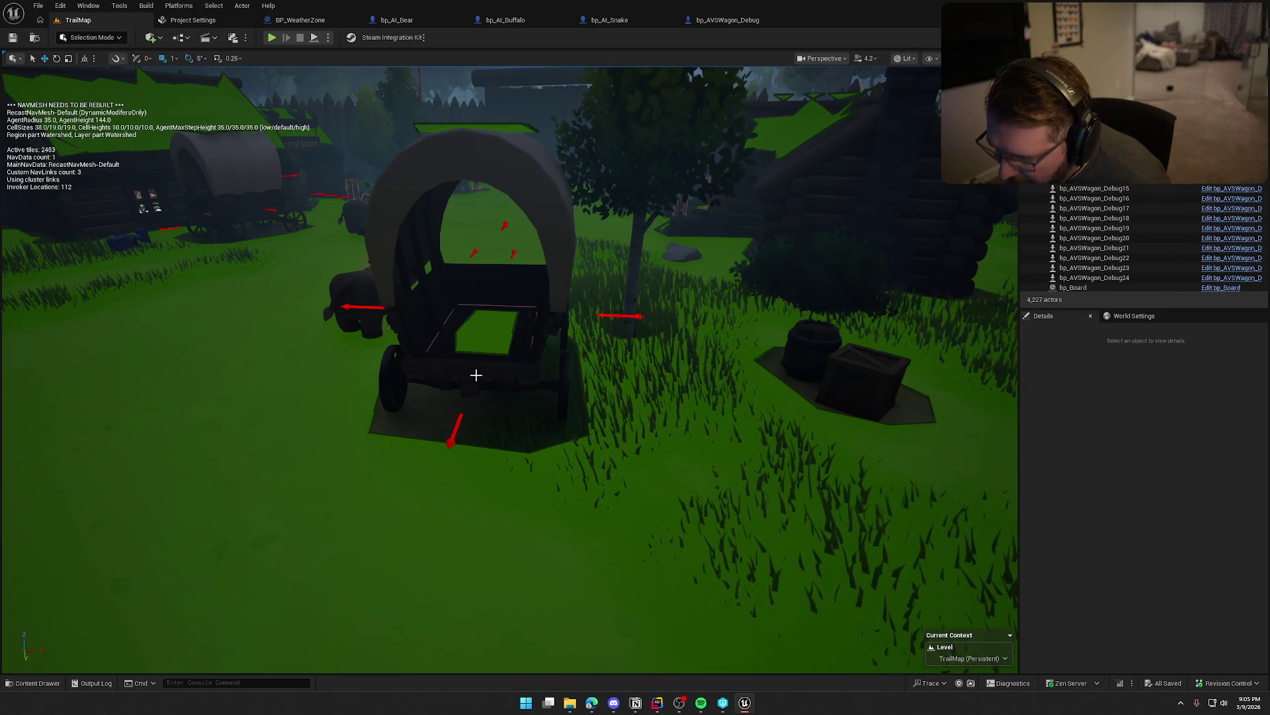
{"action": "left_click", "coordinate": [732, 24]}
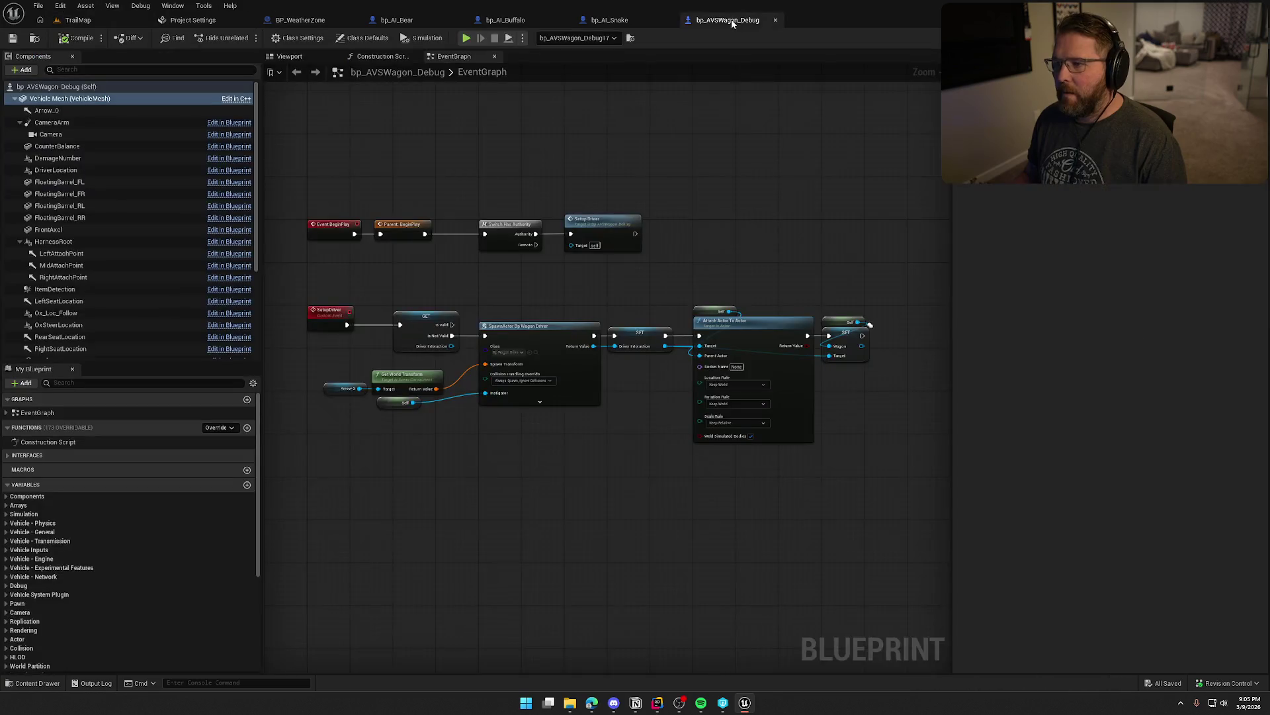
- Open bp_AVSWagon from the Logic/Wagon content folder and close the bp_AVSWagon_Debug tab
{"action": "left_click", "coordinate": [35, 38]}
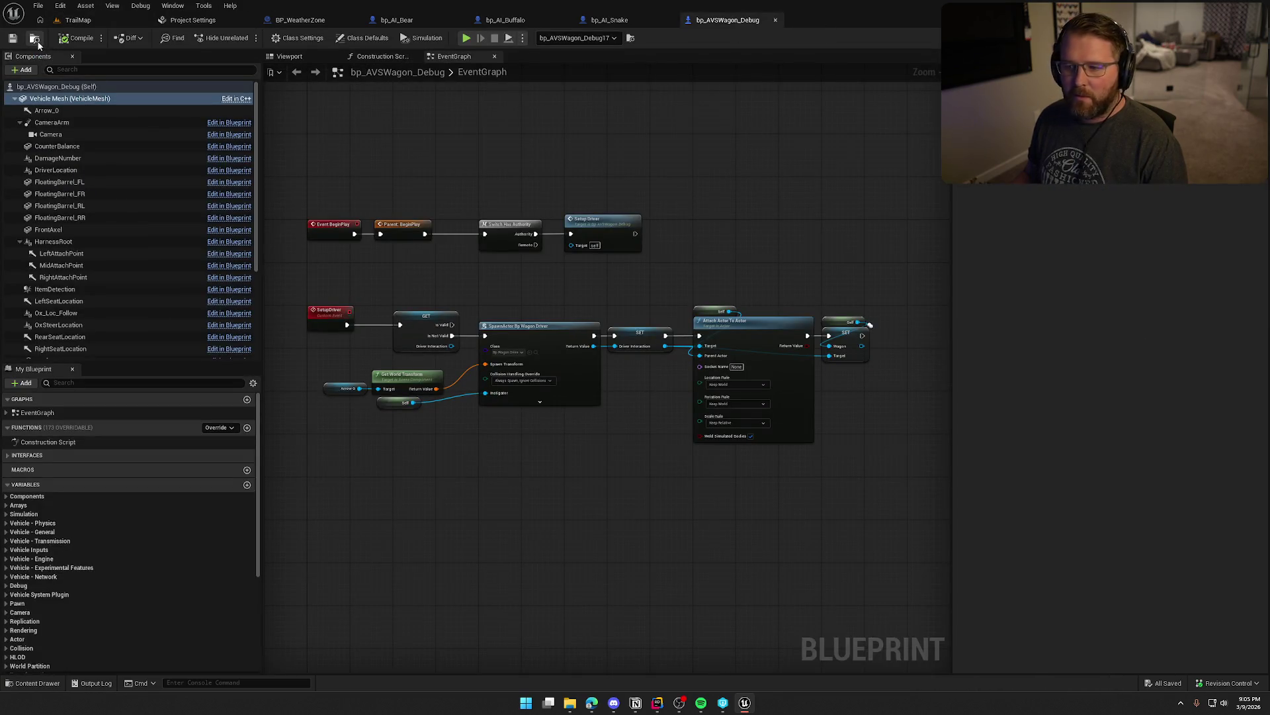
{"action": "double_click", "coordinate": [168, 516]}
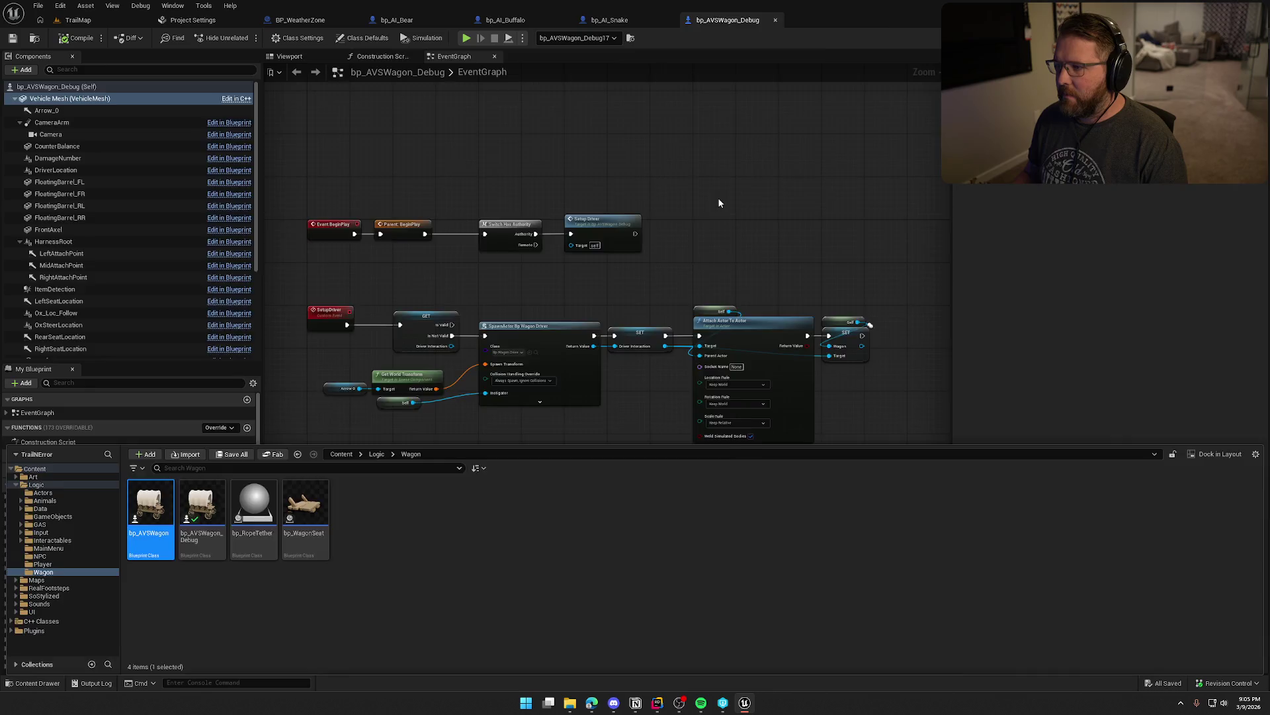
{"action": "middle_click", "coordinate": [726, 25]}
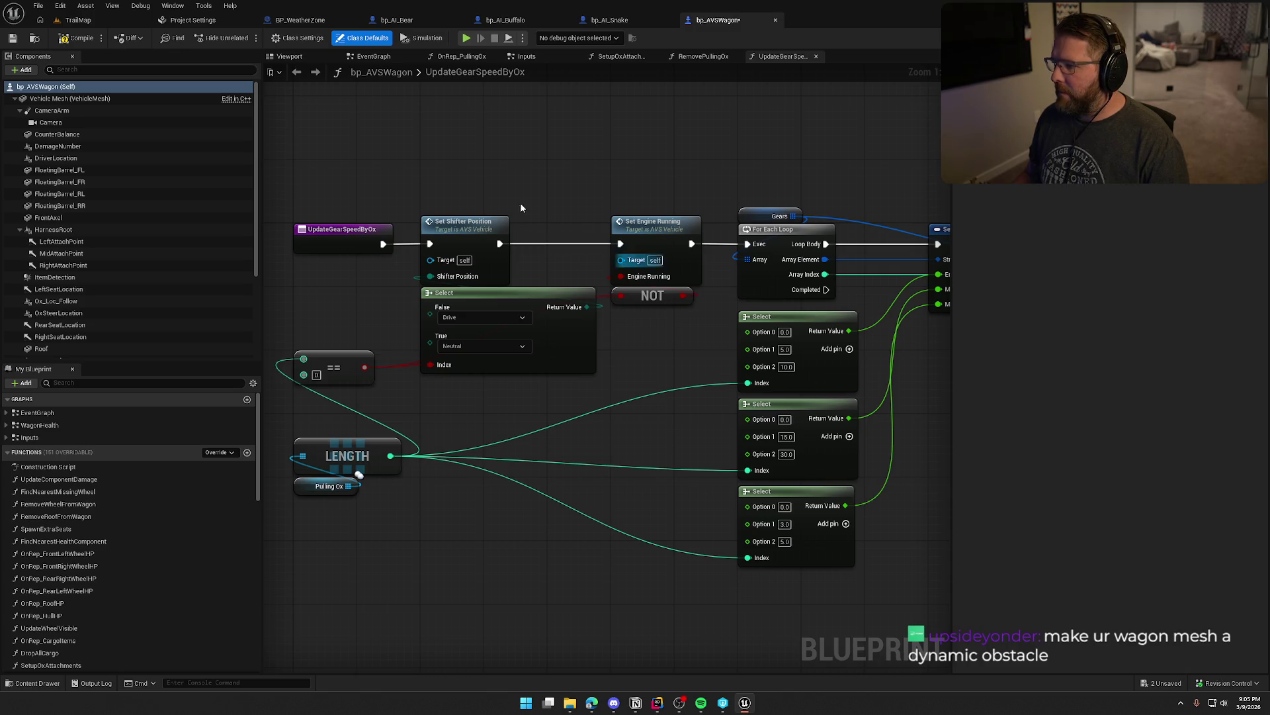
- Compile and check out bp_AVSWagon, then show the Vehicle Mesh's advanced Navigation settings
{"action": "left_click", "coordinate": [68, 39]}
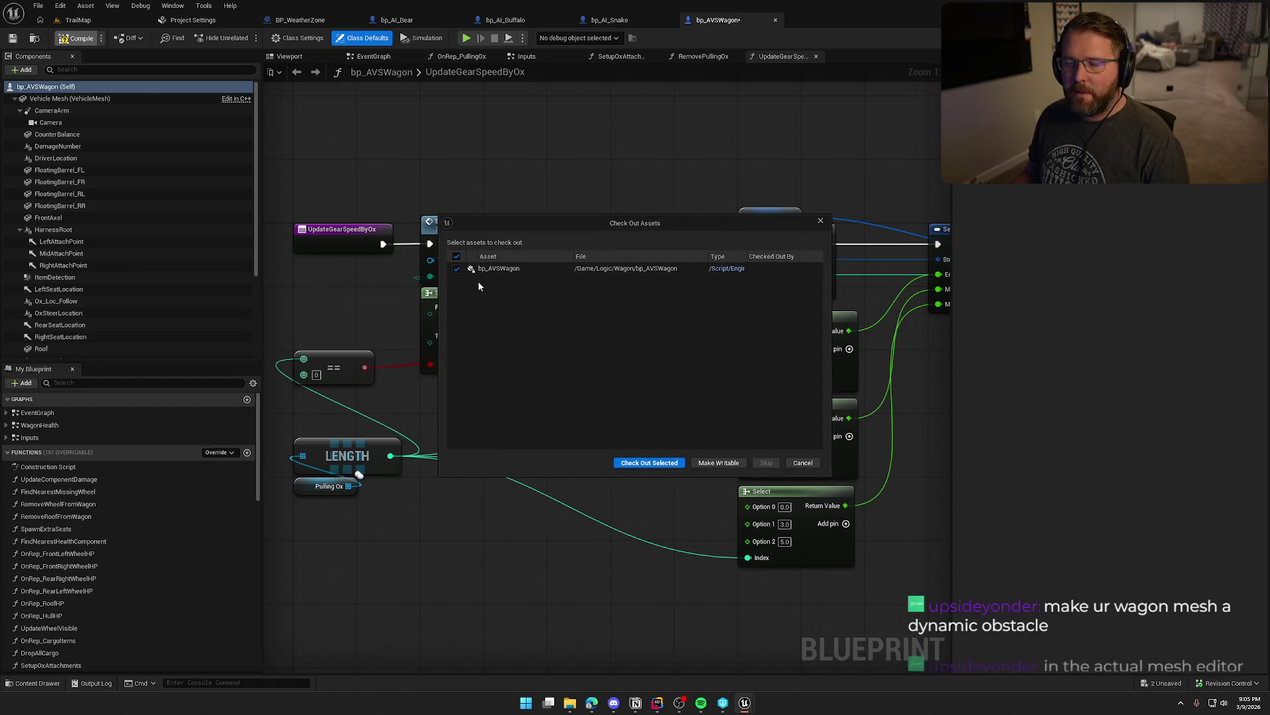
{"action": "left_click", "coordinate": [668, 462]}
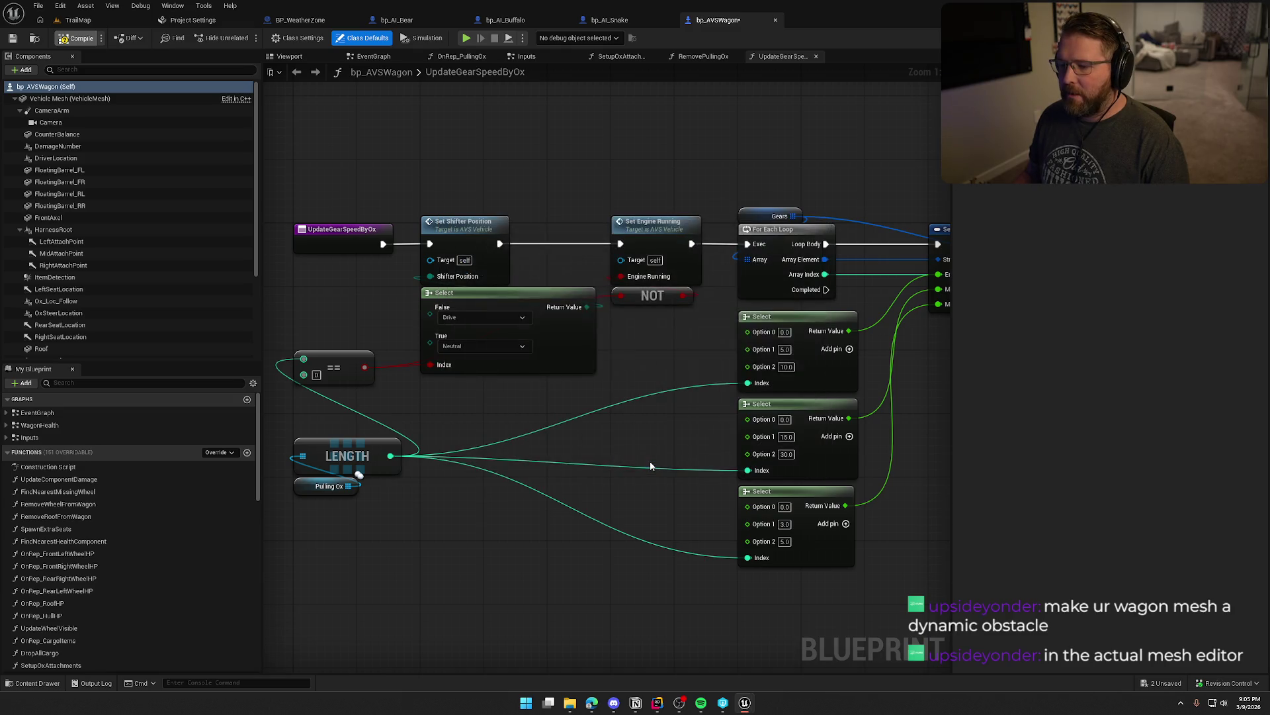
{"action": "left_click", "coordinate": [80, 98]}
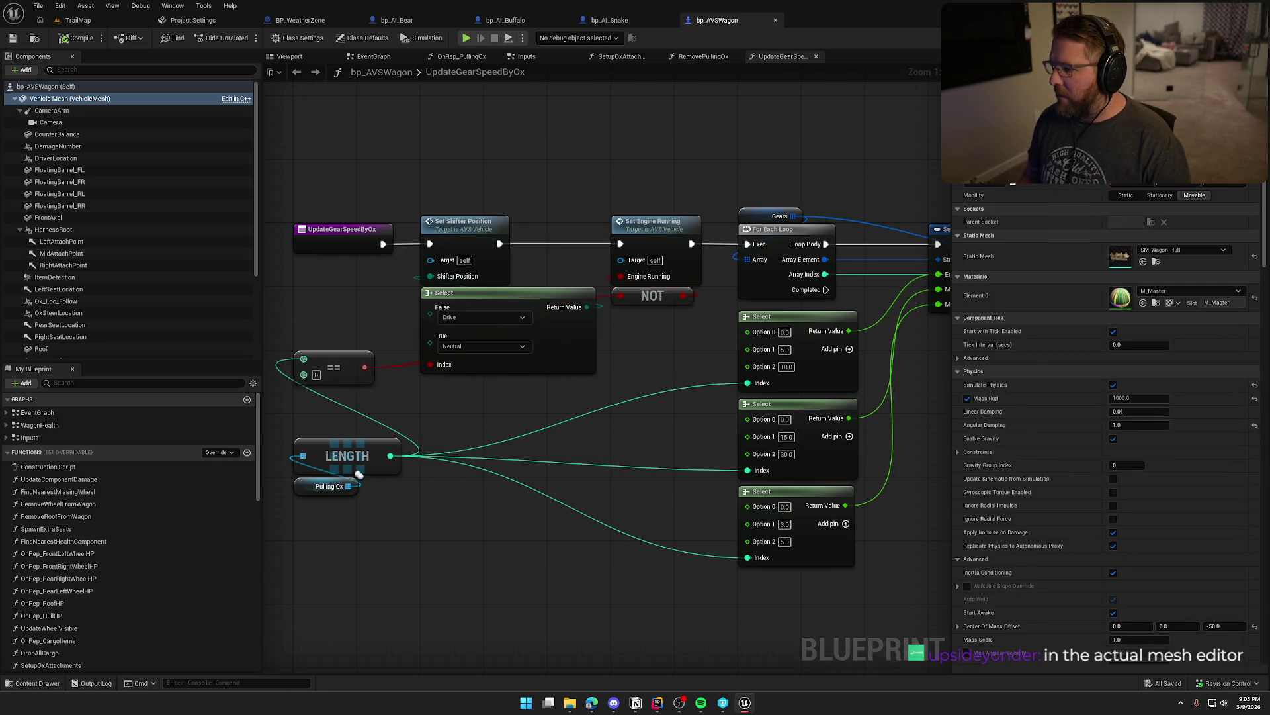
{"action": "scroll", "coordinate": [1072, 493], "scroll_direction": "down", "scroll_amount": 10}
{"action": "scroll", "coordinate": [1059, 491], "scroll_direction": "down", "scroll_amount": 8}
{"action": "scroll", "coordinate": [1058, 491], "scroll_direction": "down", "scroll_amount": 2}
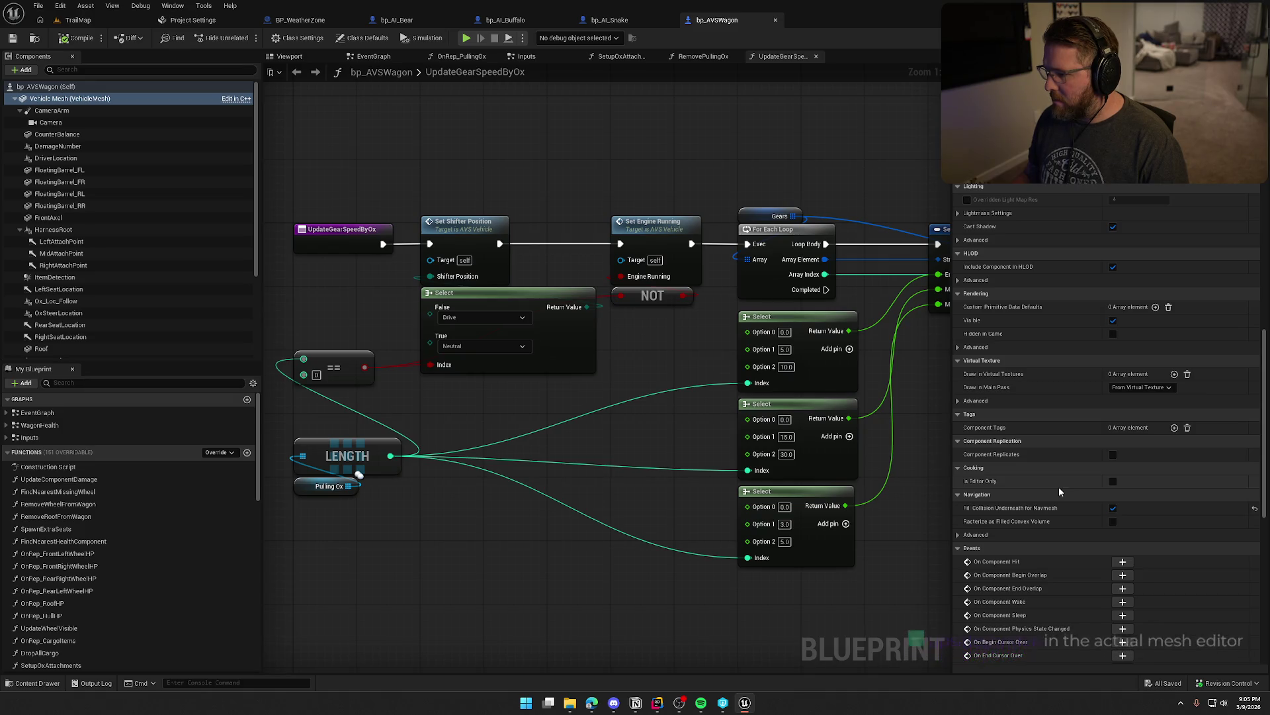
{"action": "left_click", "coordinate": [958, 534]}
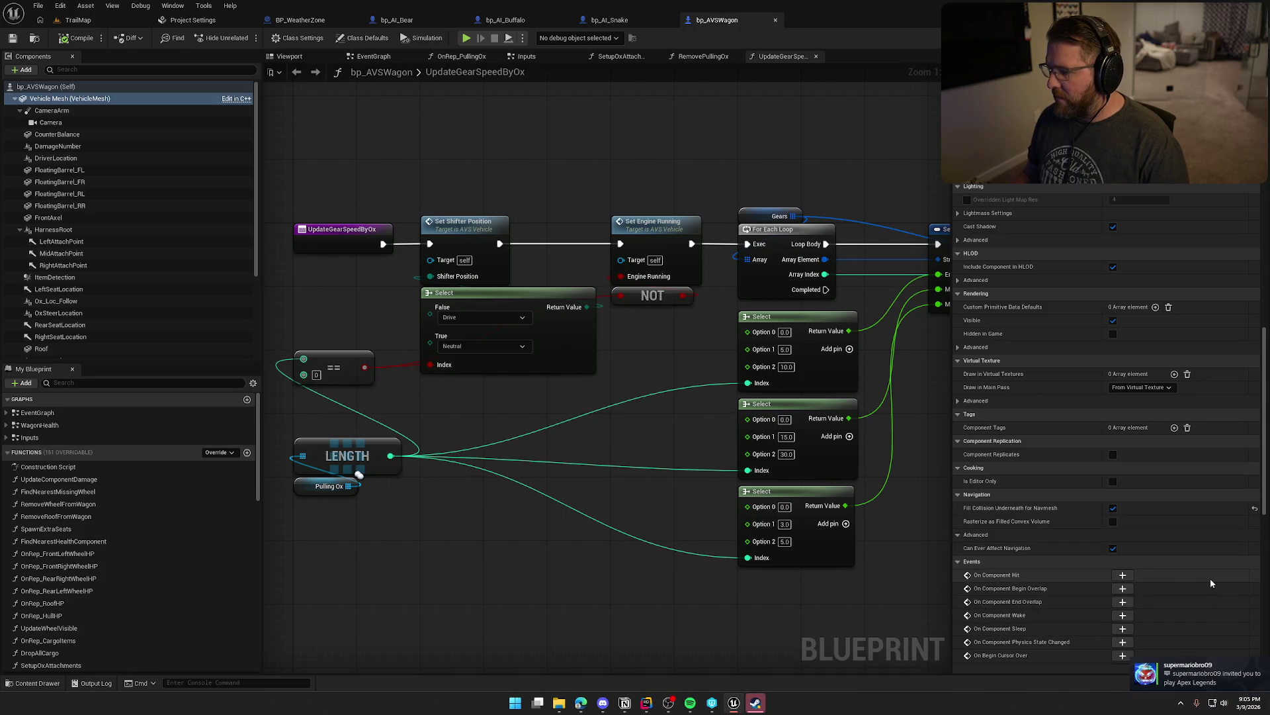
- Answer and close an incoming chat, then open the SM_Wagon_Hull static mesh
{"action": "left_click", "coordinate": [1221, 684]}
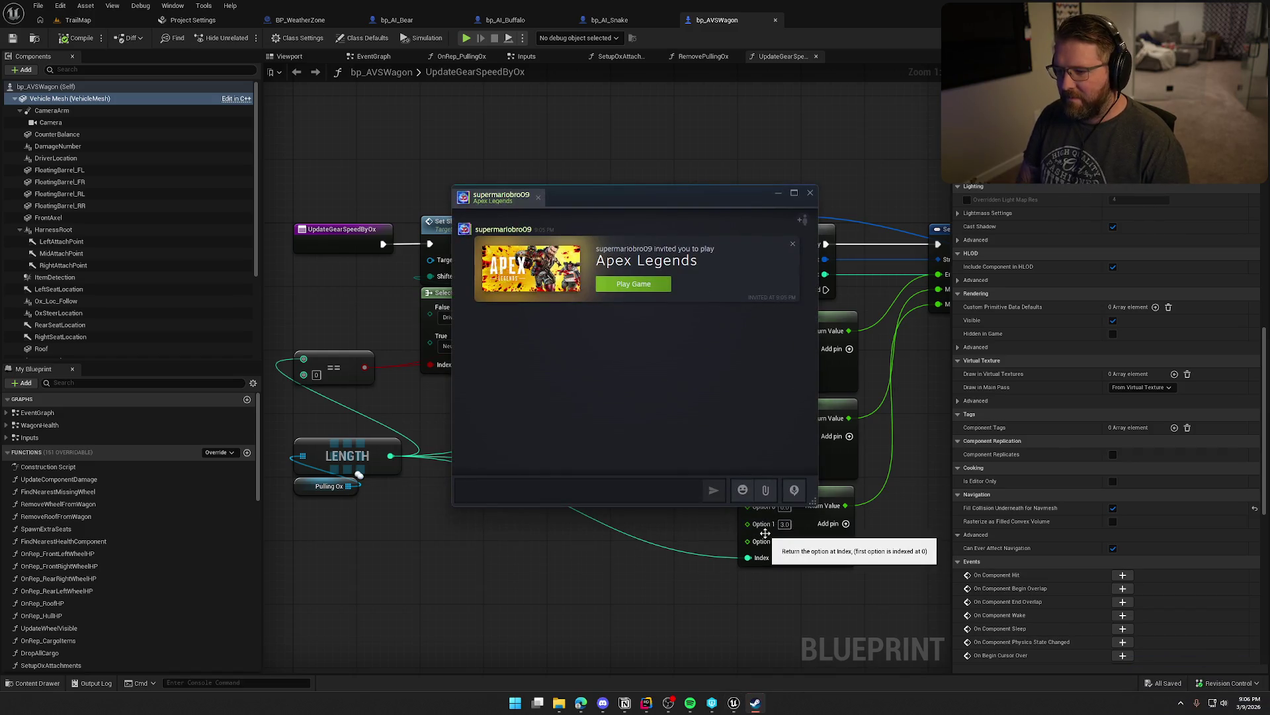
{"action": "key", "text": "Return"}
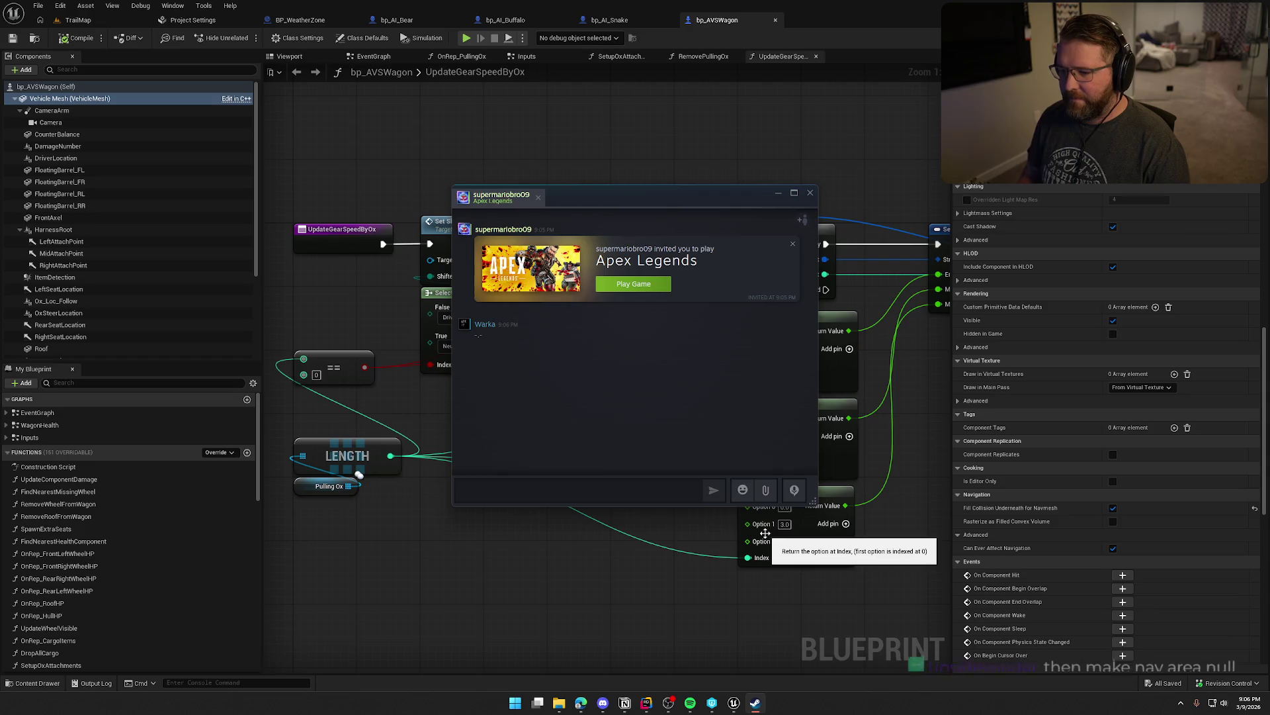
{"action": "left_click", "coordinate": [811, 193]}
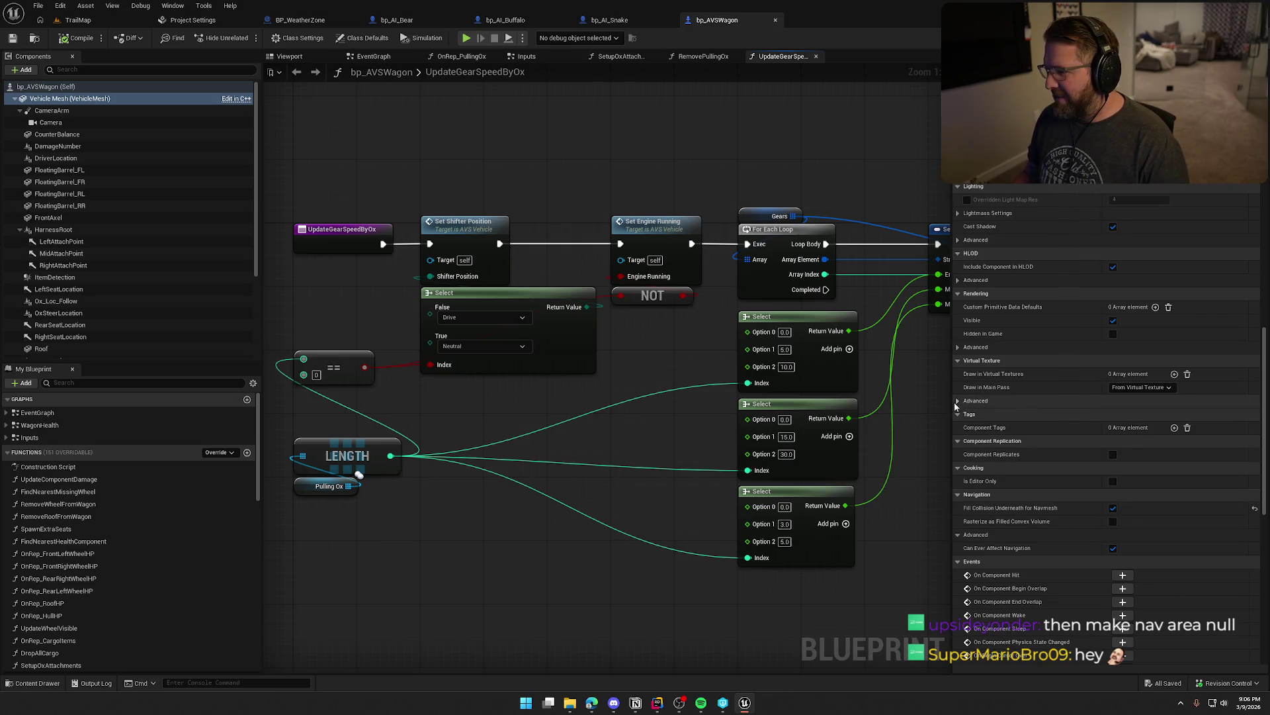
{"action": "scroll", "coordinate": [1157, 569], "scroll_direction": "up", "scroll_amount": 3}
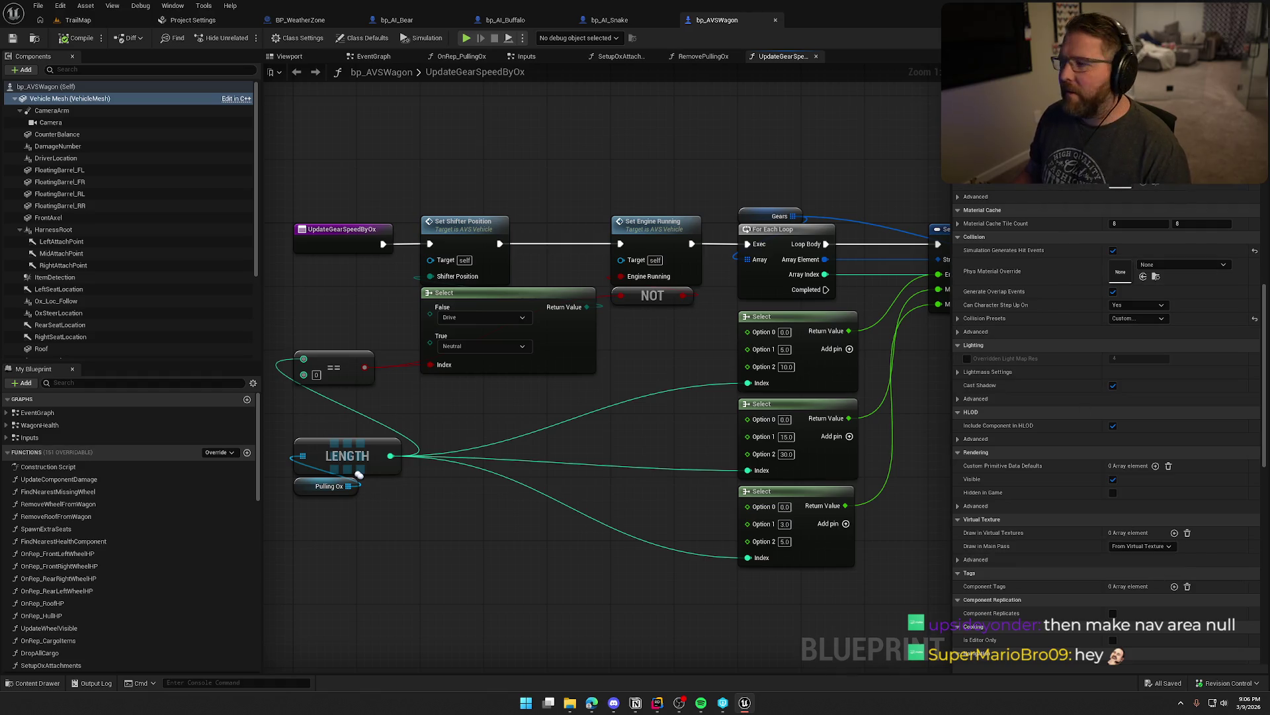
{"action": "left_click", "coordinate": [358, 474]}
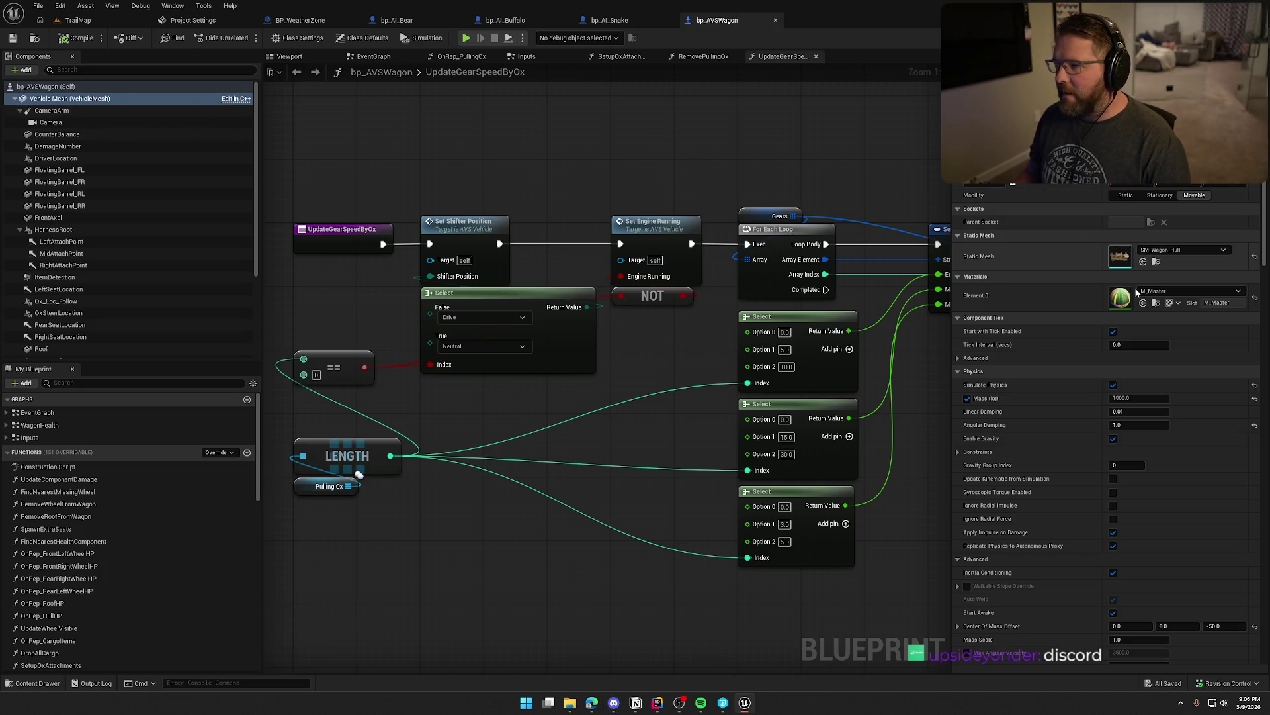
{"action": "double_click", "coordinate": [1126, 267]}
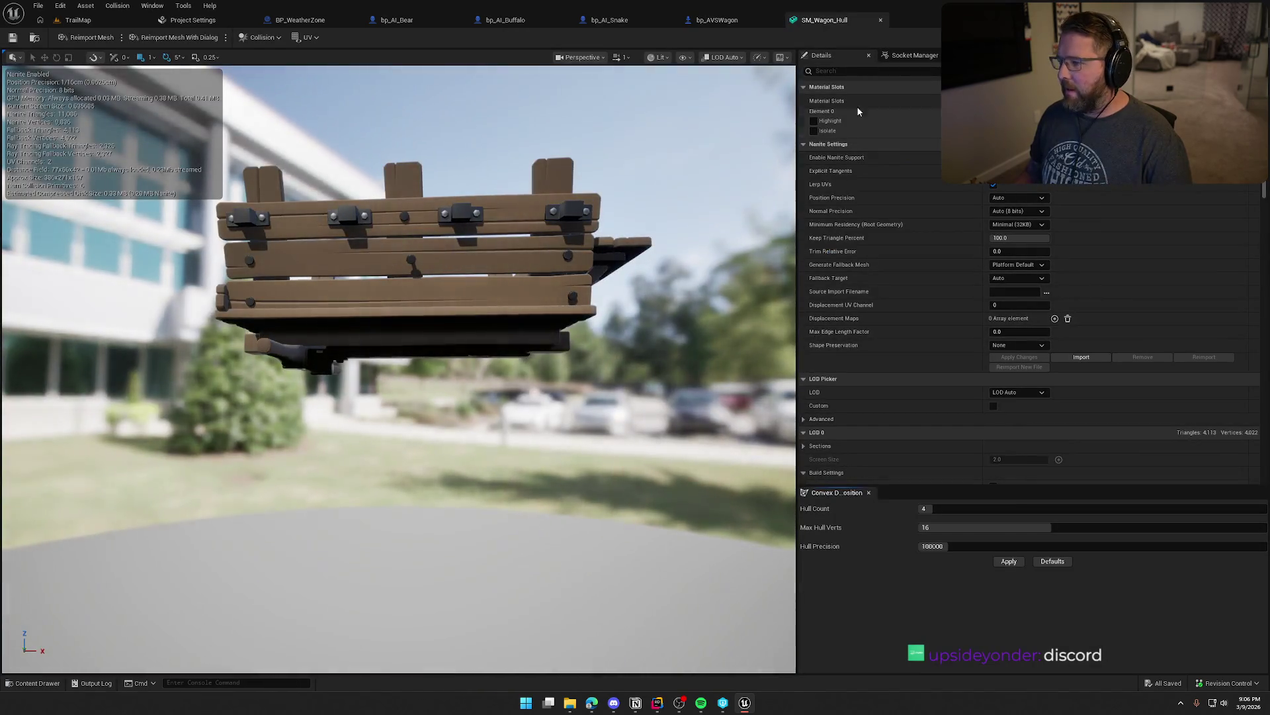
- Filter SM_Wagon_Hull's details to 'nav' and tick Is Dynamic Obstacle
{"action": "left_click", "coordinate": [884, 72]}
{"action": "type", "text": "nav"}
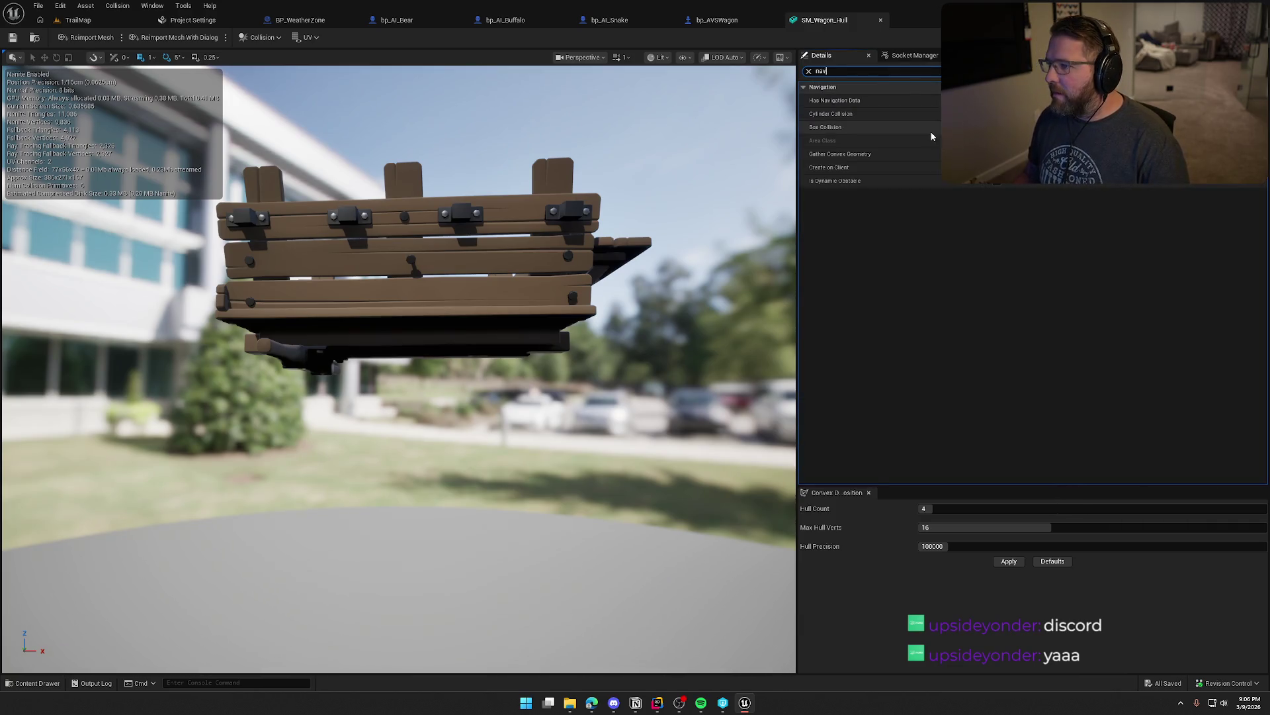
{"action": "mouse_move", "coordinate": [850, 103]}
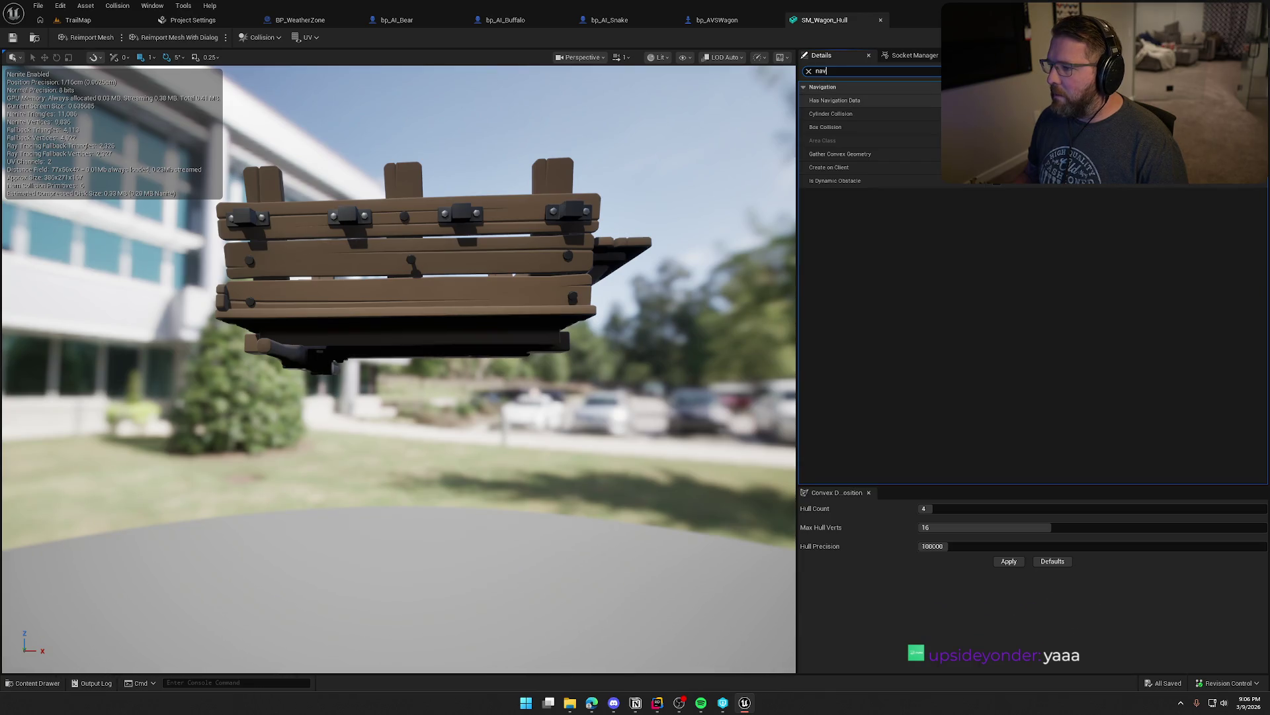
{"action": "left_click", "coordinate": [986, 181]}
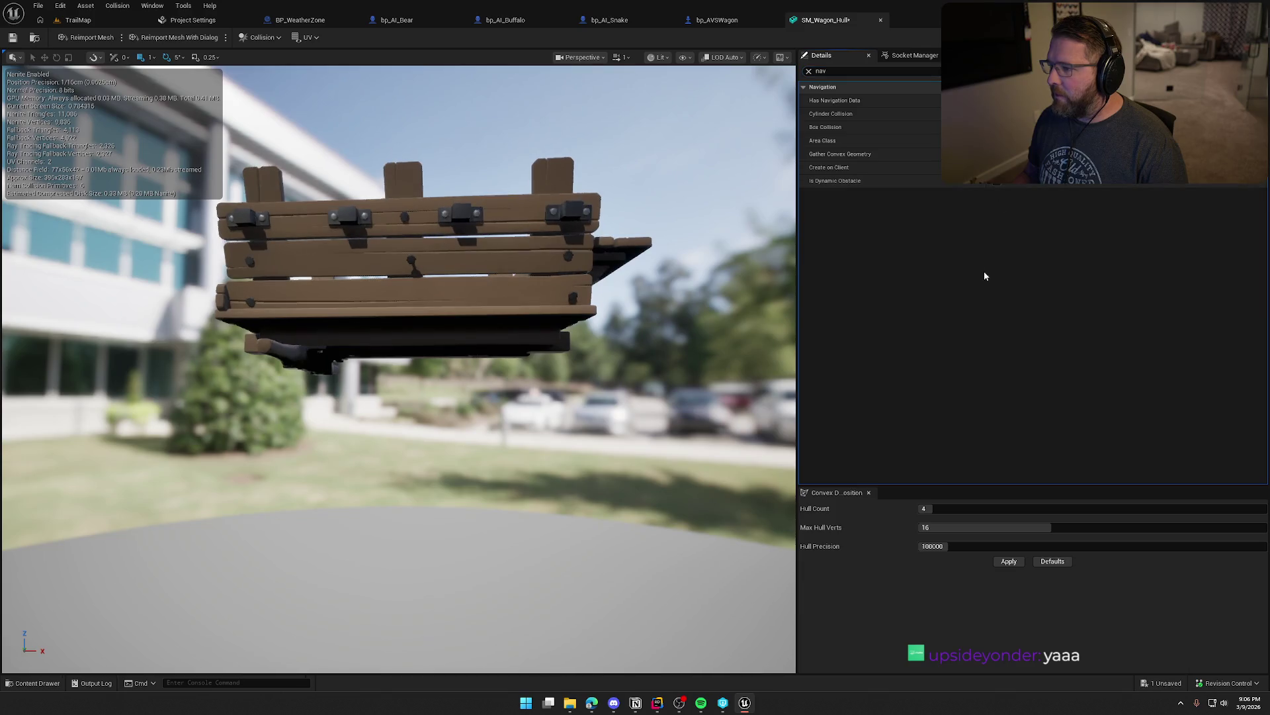
- Set the hull's navigation Area Class to NavArea_Null, then save and check out the mesh
{"action": "left_click", "coordinate": [809, 72]}
{"action": "scroll", "coordinate": [919, 277], "scroll_direction": "down", "scroll_amount": 3}
{"action": "scroll", "coordinate": [921, 278], "scroll_direction": "down", "scroll_amount": 5}
{"action": "scroll", "coordinate": [921, 278], "scroll_direction": "down", "scroll_amount": 3}
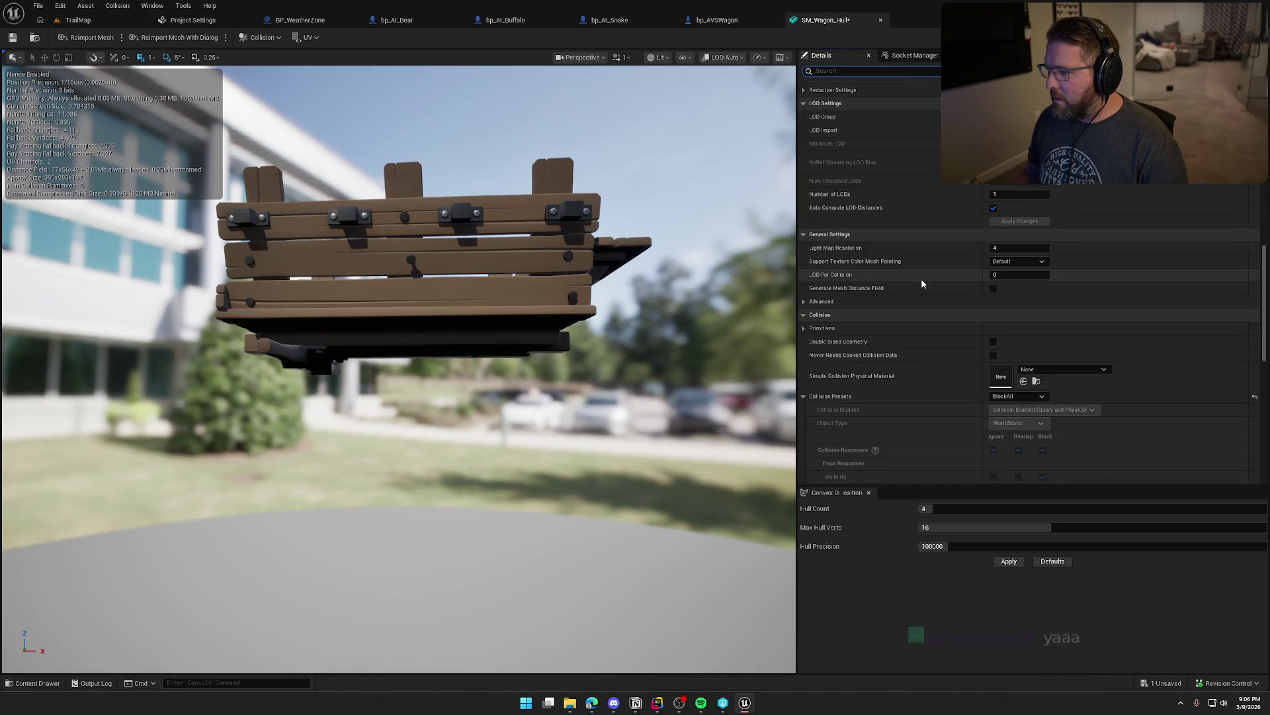
{"action": "scroll", "coordinate": [922, 283], "scroll_direction": "down", "scroll_amount": 10}
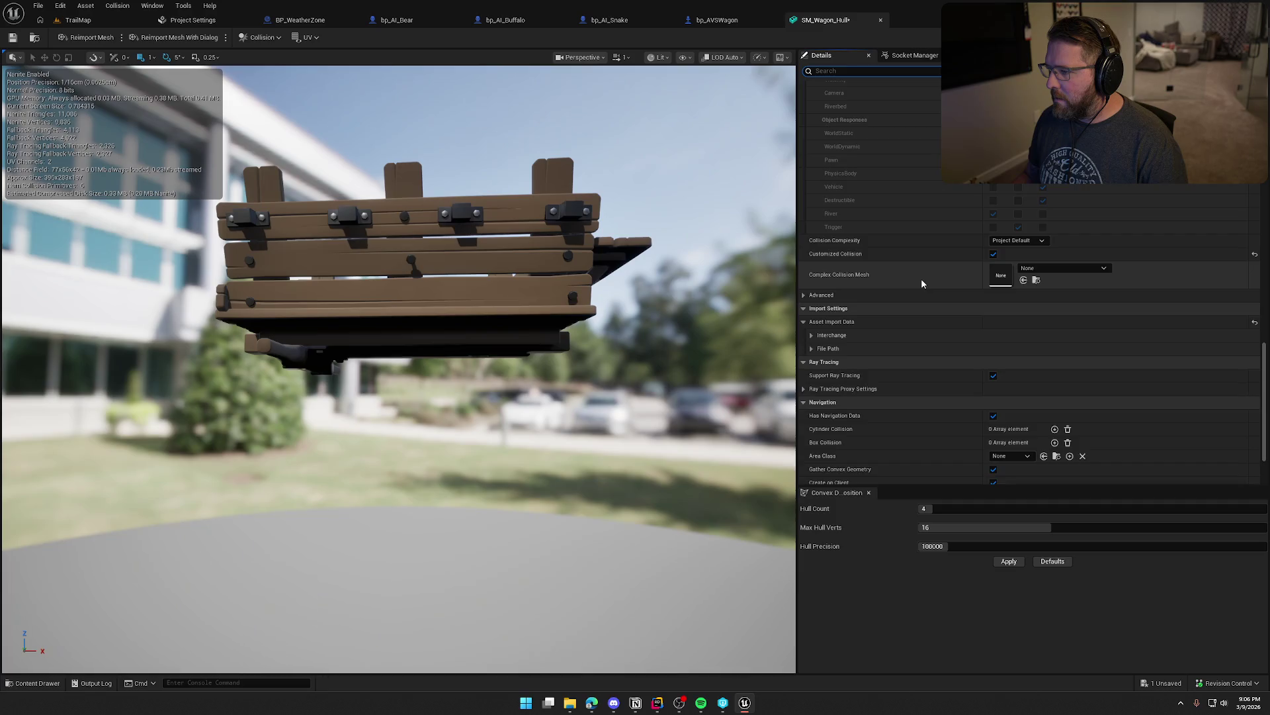
{"action": "scroll", "coordinate": [921, 283], "scroll_direction": "down", "scroll_amount": 2}
{"action": "left_click", "coordinate": [1011, 370]}
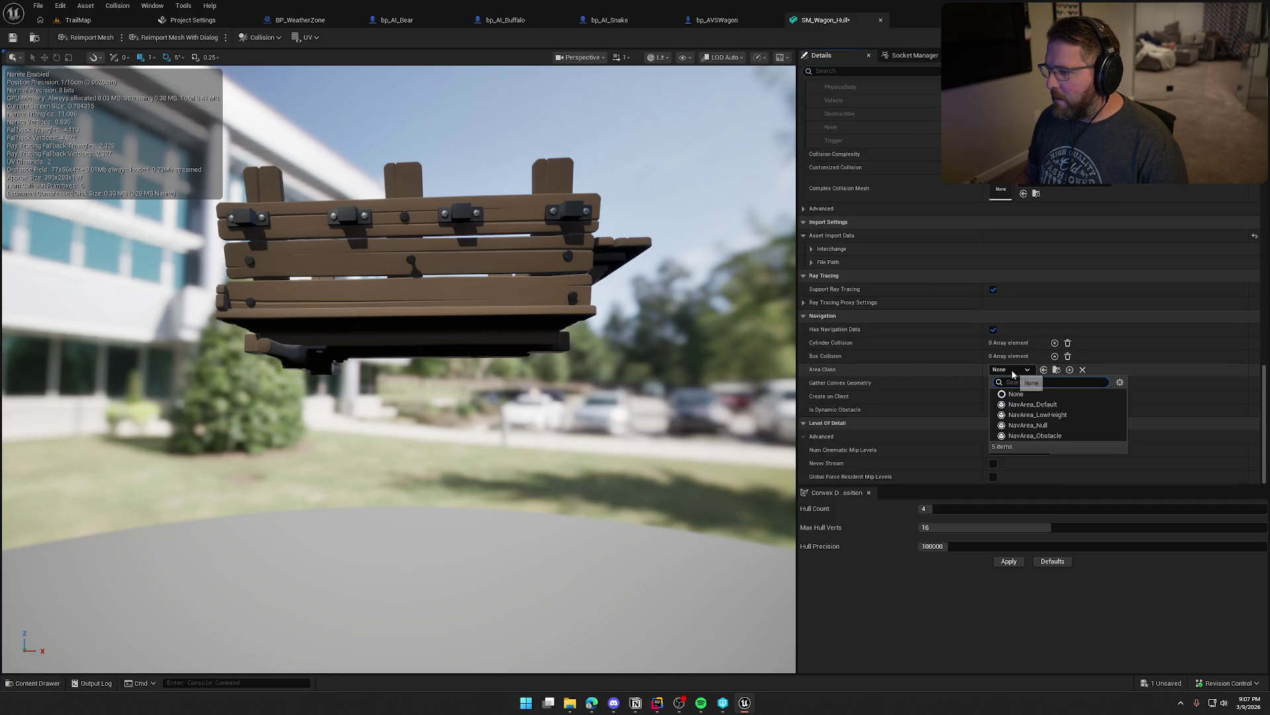
{"action": "left_click", "coordinate": [1101, 427]}
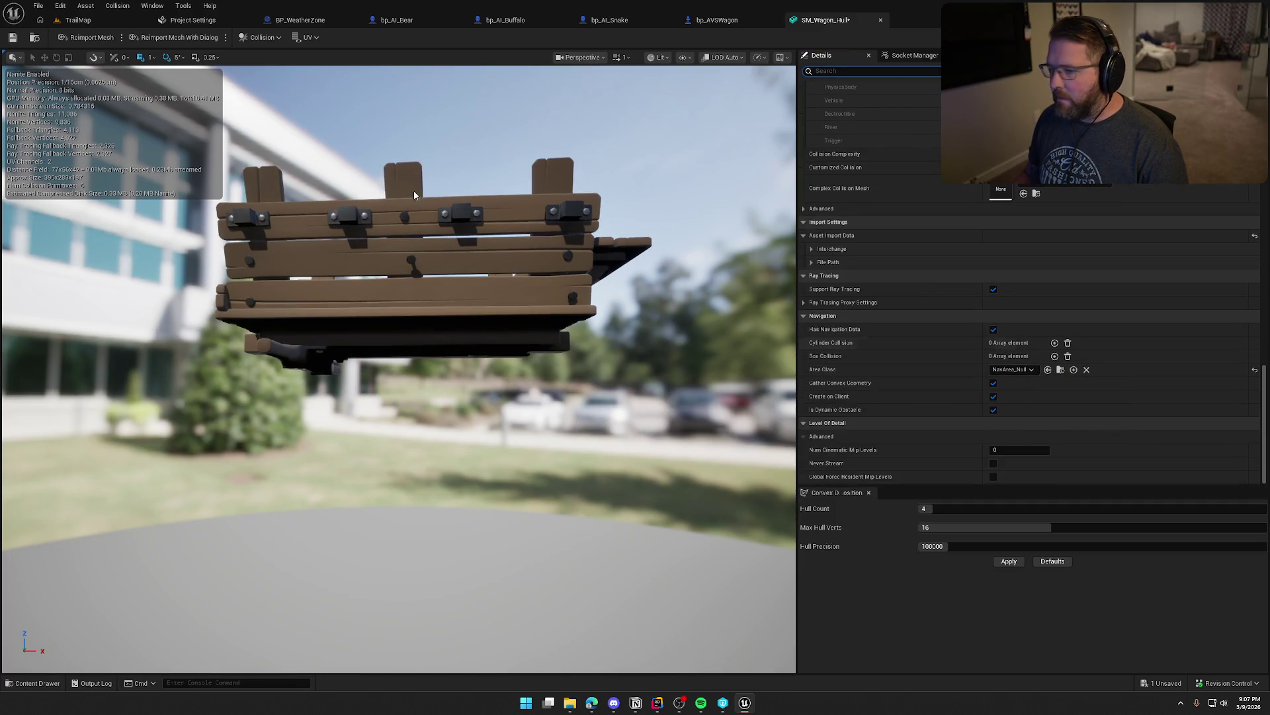
{"action": "left_click", "coordinate": [19, 41]}
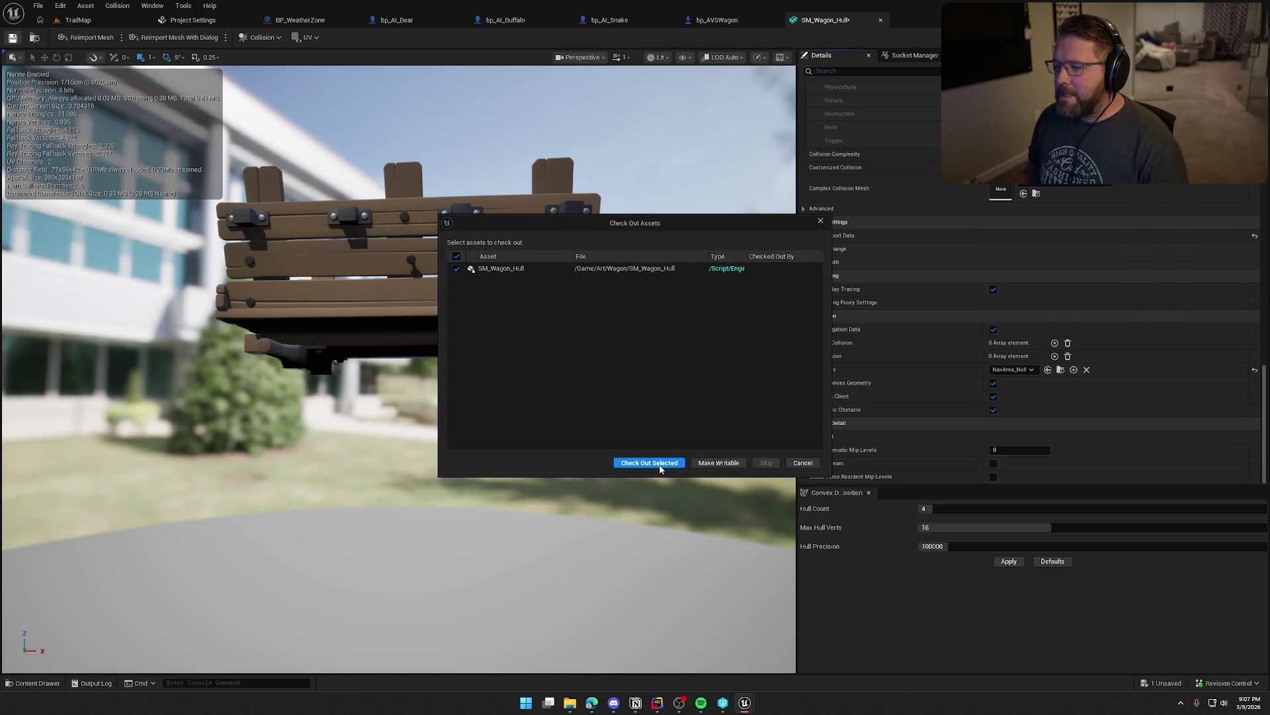
{"action": "left_click", "coordinate": [660, 466]}
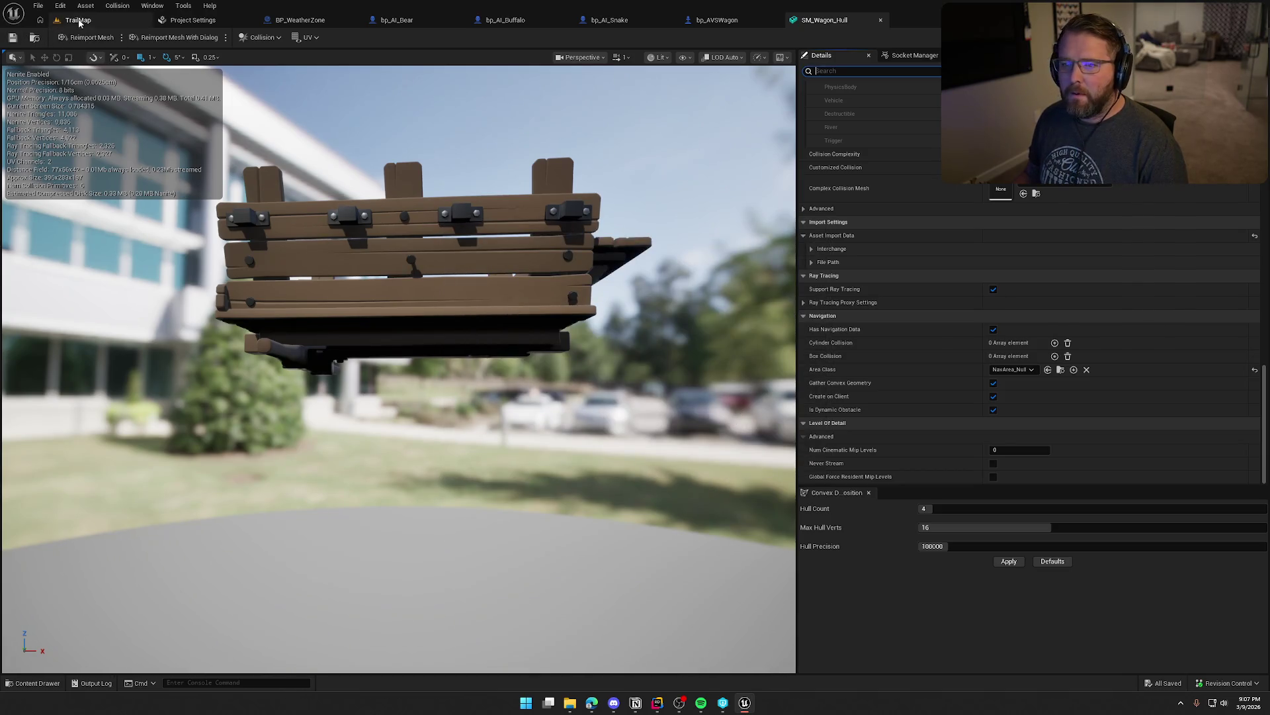
- Confirm the placed wagon uses SM_Wagon_Hull, then open the SM_Wagon_Shell cover mesh
{"action": "left_click", "coordinate": [78, 20]}
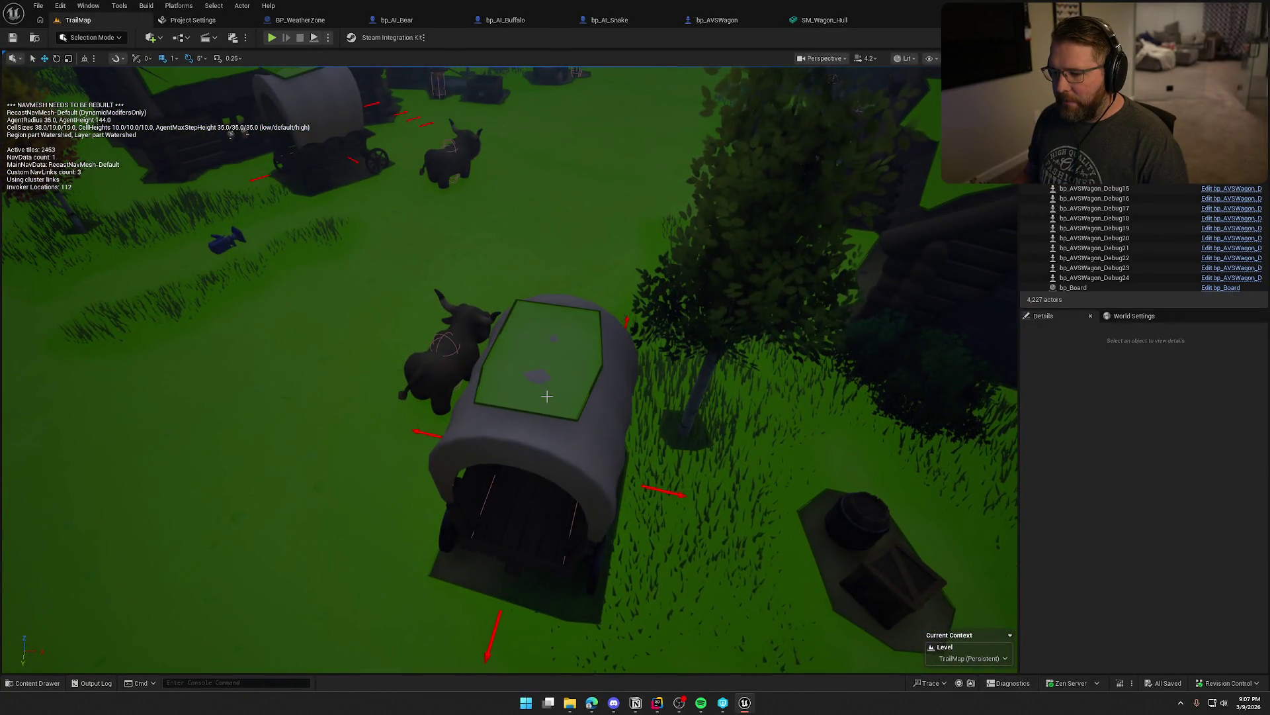
{"action": "left_click", "coordinate": [510, 322]}
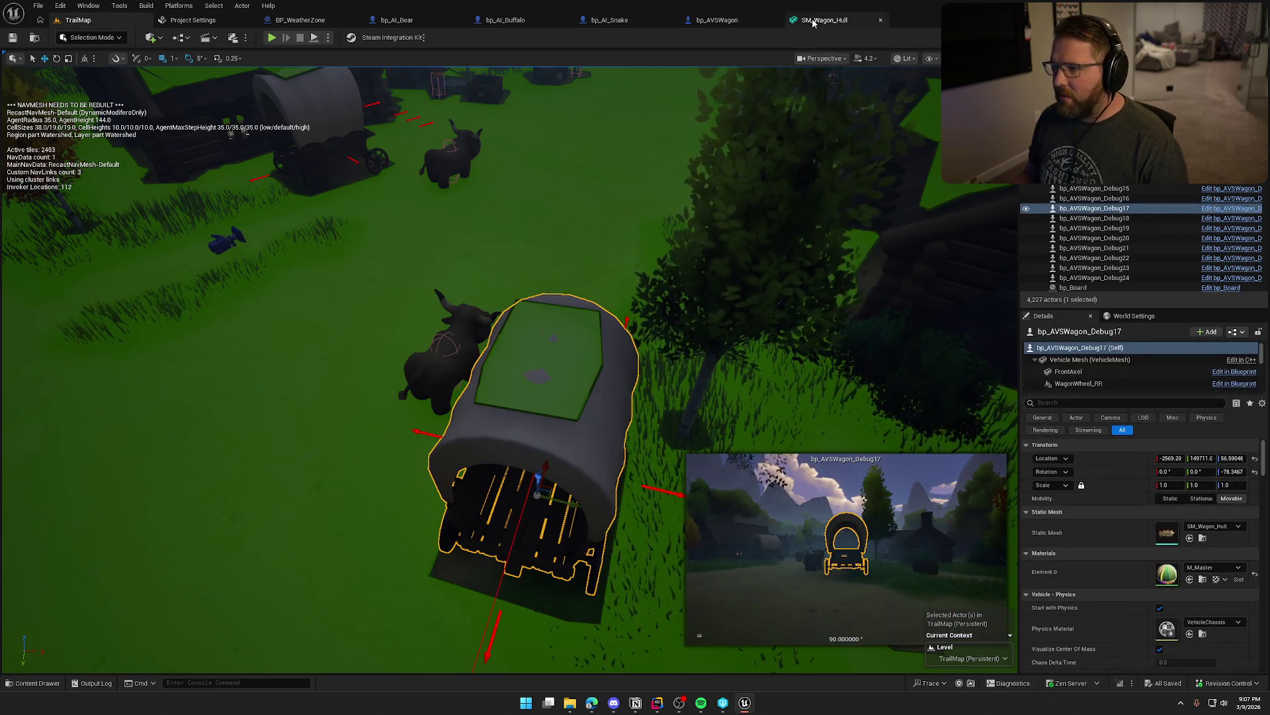
{"action": "left_click", "coordinate": [820, 19]}
{"action": "key", "text": "ctrl+space"}
{"action": "left_click", "coordinate": [416, 513]}
{"action": "double_click", "coordinate": [408, 506]}
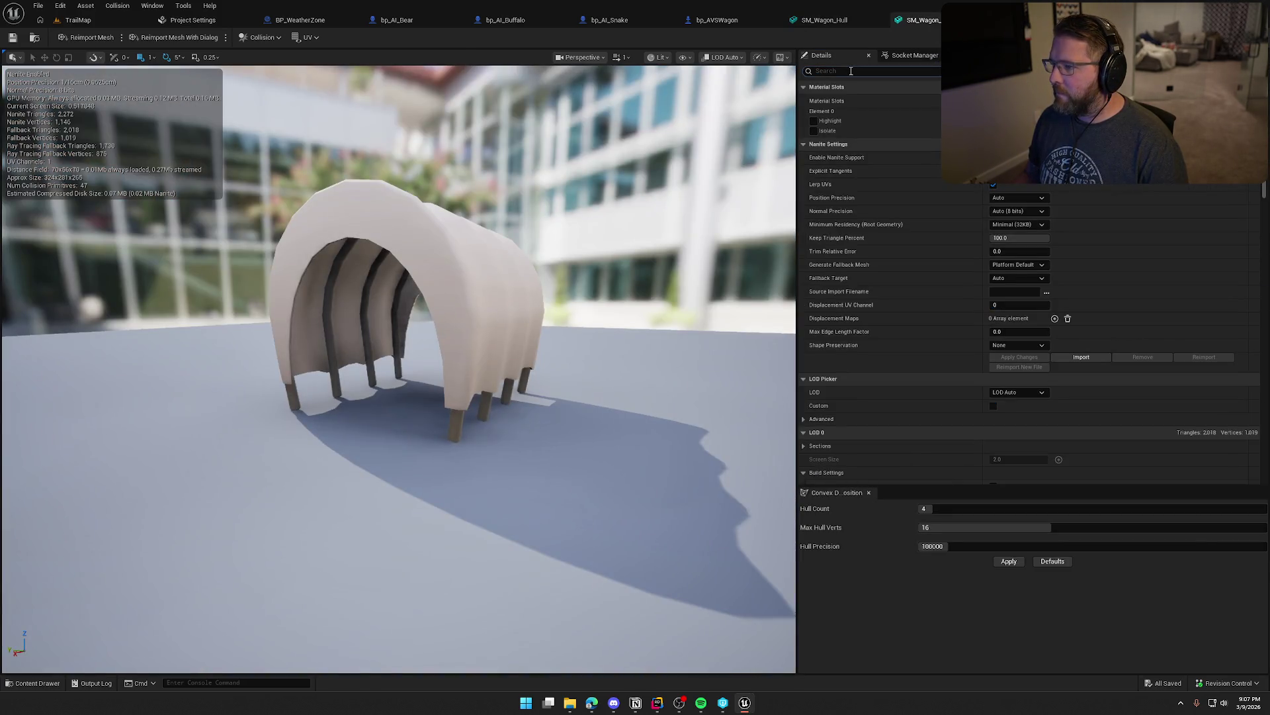
- Set SM_Wagon_Shell's navigation Area Class to NavArea_Null and save it with checkout
{"action": "left_click", "coordinate": [851, 71]}
{"action": "type", "text": "nav"}
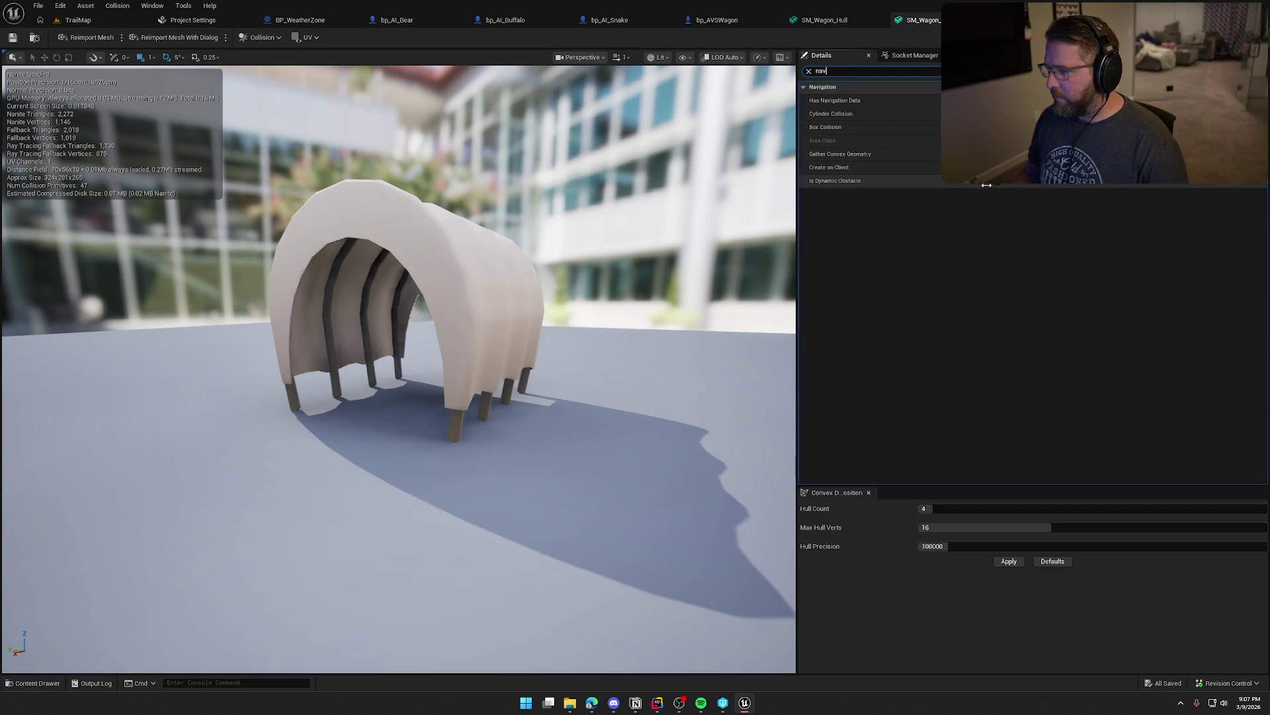
{"action": "left_click", "coordinate": [1000, 140]}
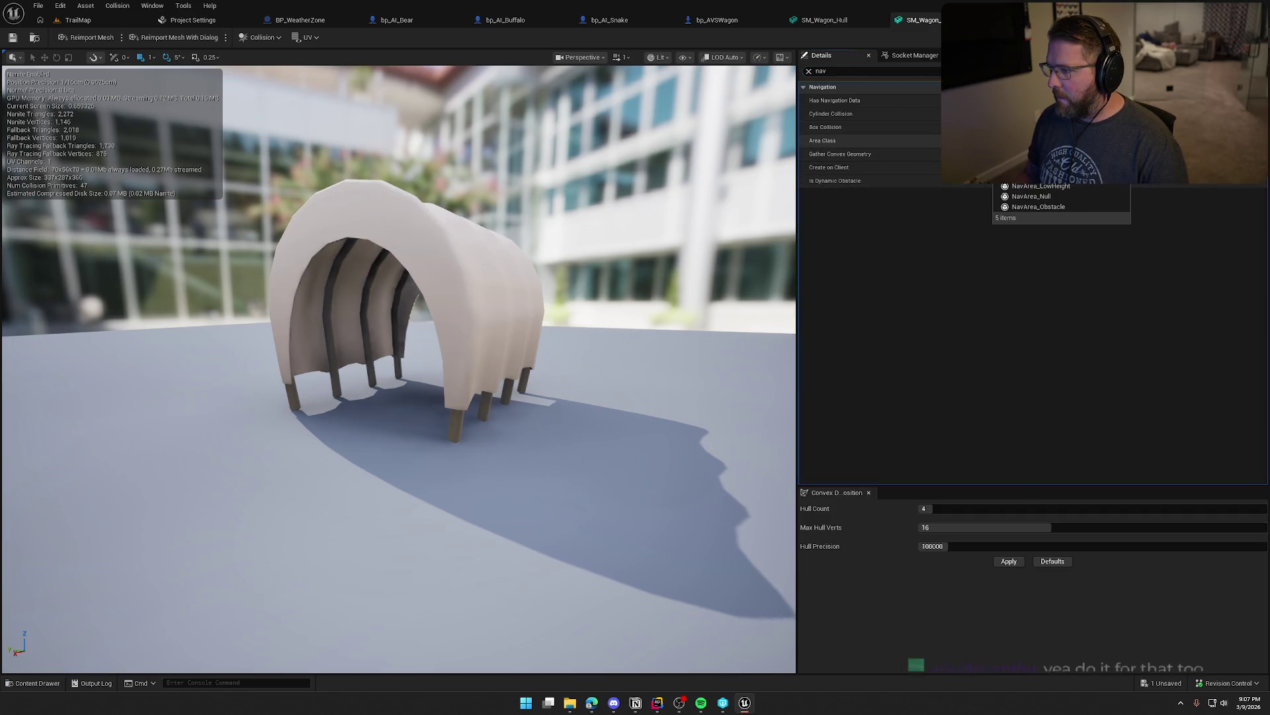
{"action": "left_click", "coordinate": [1058, 196]}
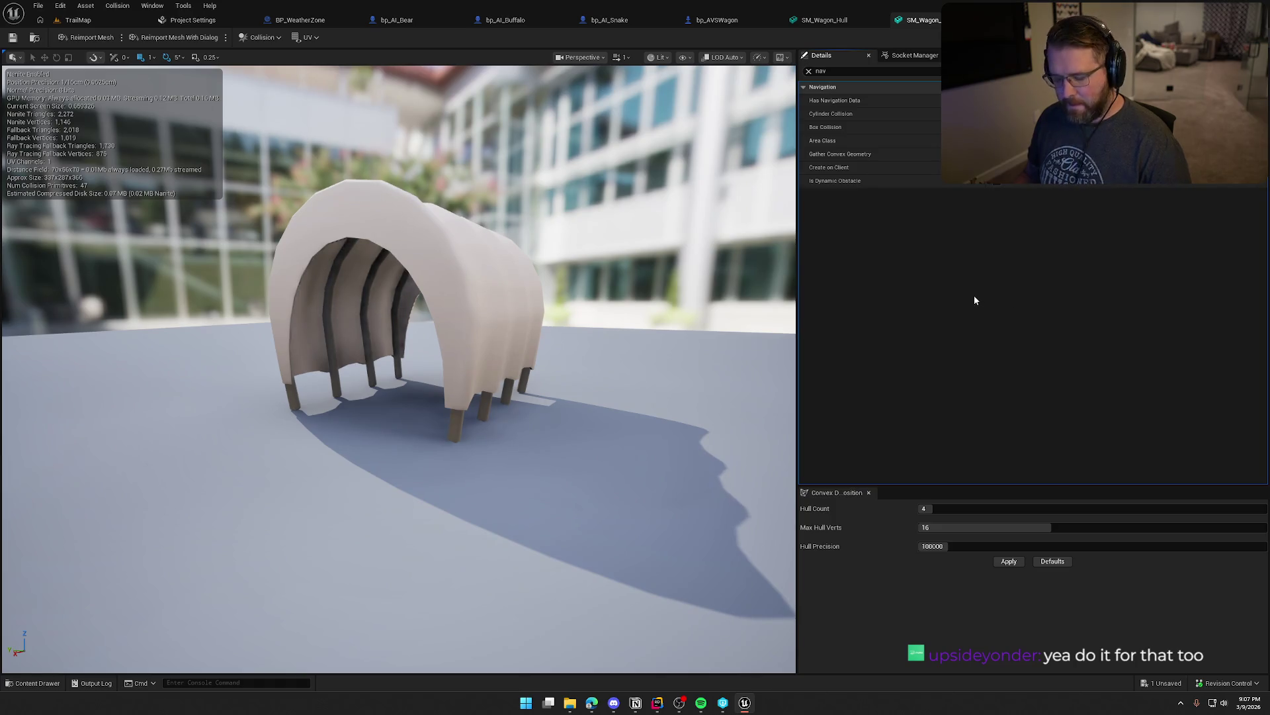
{"action": "key", "text": "ctrl+s"}
{"action": "left_click", "coordinate": [647, 463]}
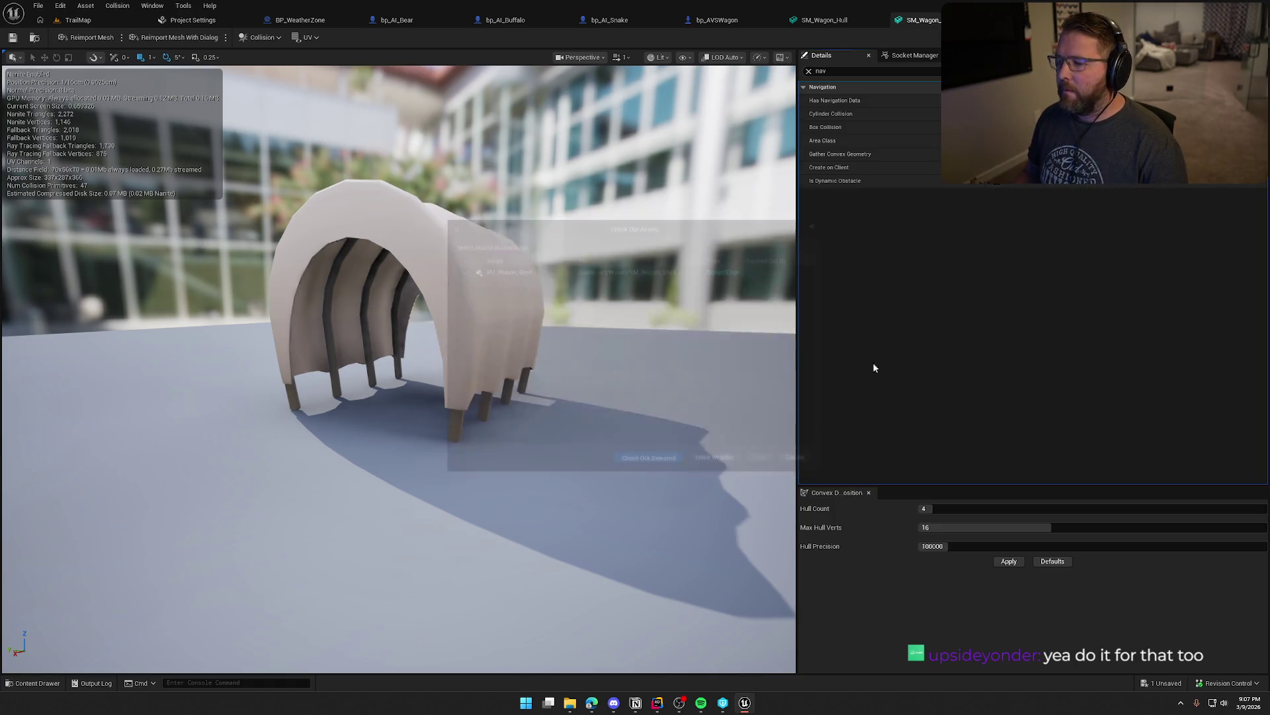
- Close the shell and hull mesh editors and return to the TrailMap level
{"action": "left_click", "coordinate": [935, 17]}
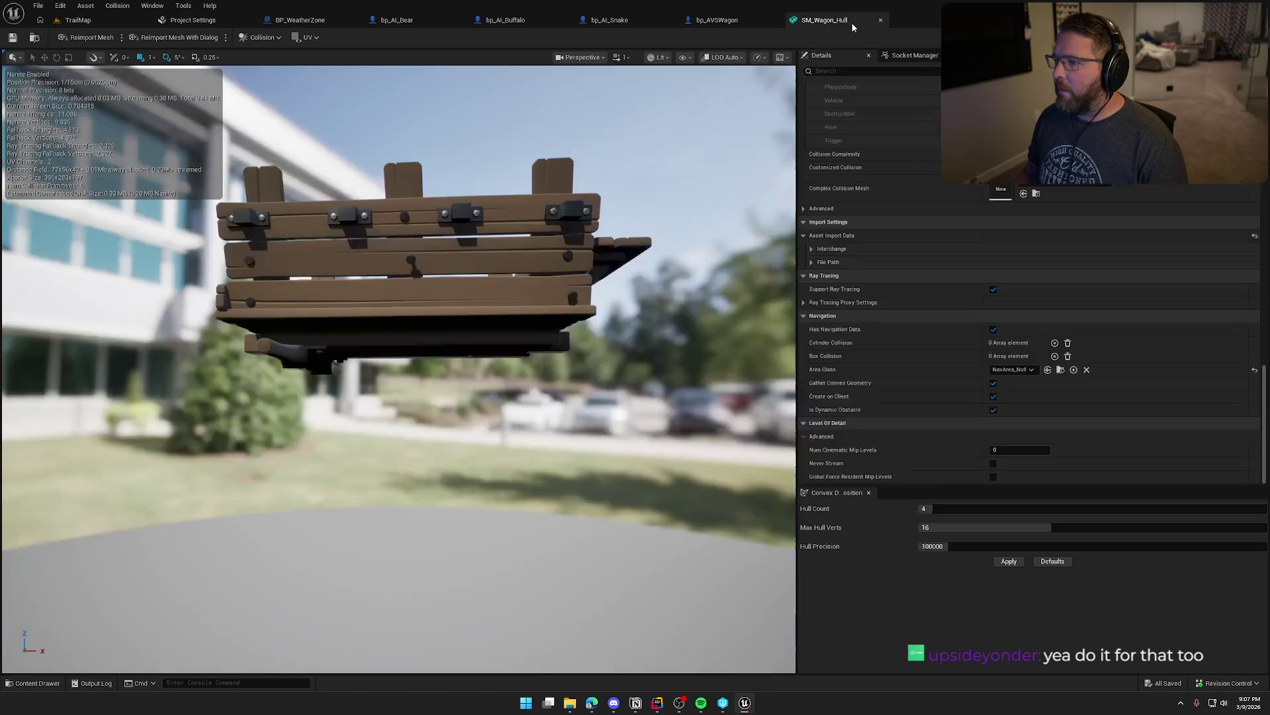
{"action": "left_click", "coordinate": [851, 21]}
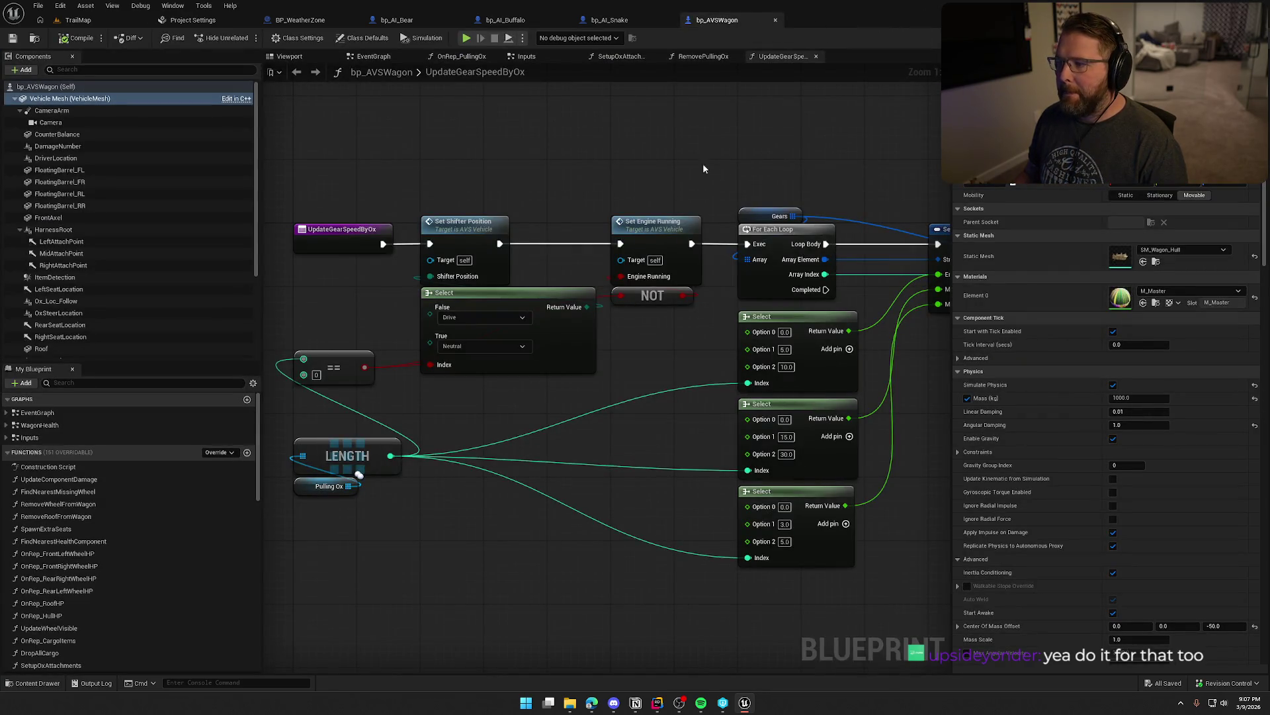
{"action": "left_click", "coordinate": [78, 19]}
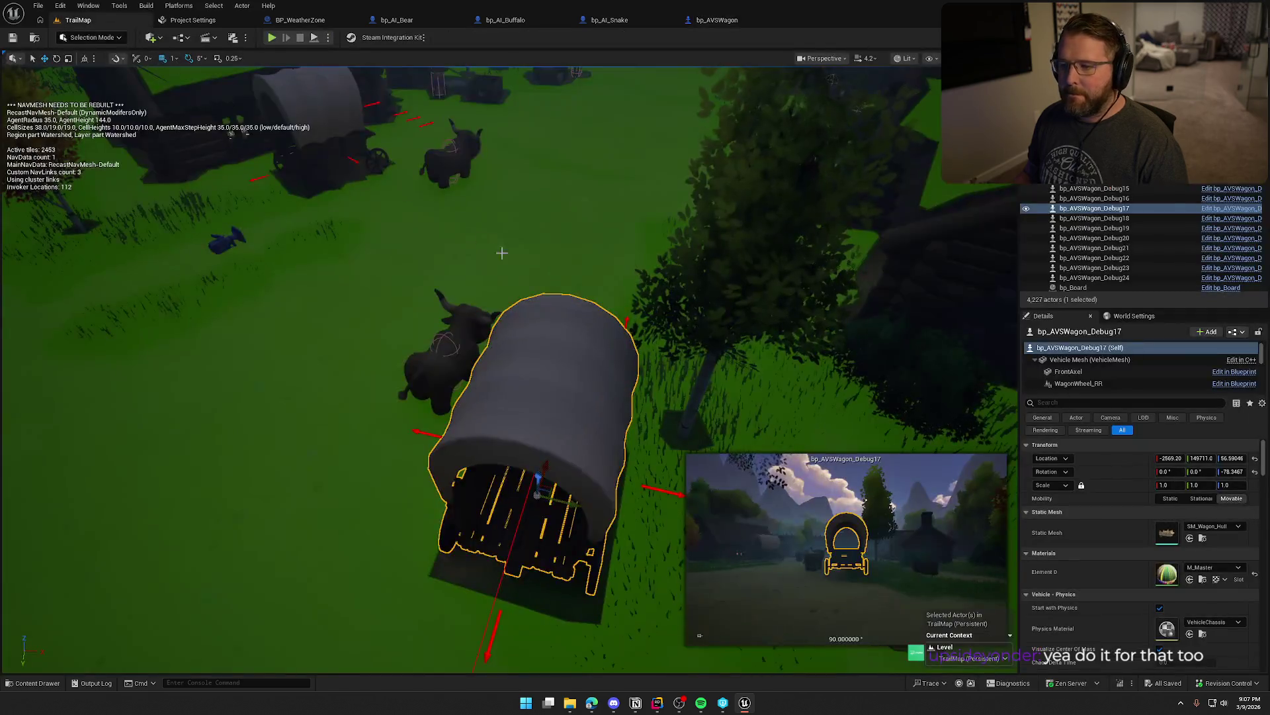
- Frame the wagon, toggle the navigation overlay on then off, and fly into the fenced clearing
{"action": "key", "text": "f"}
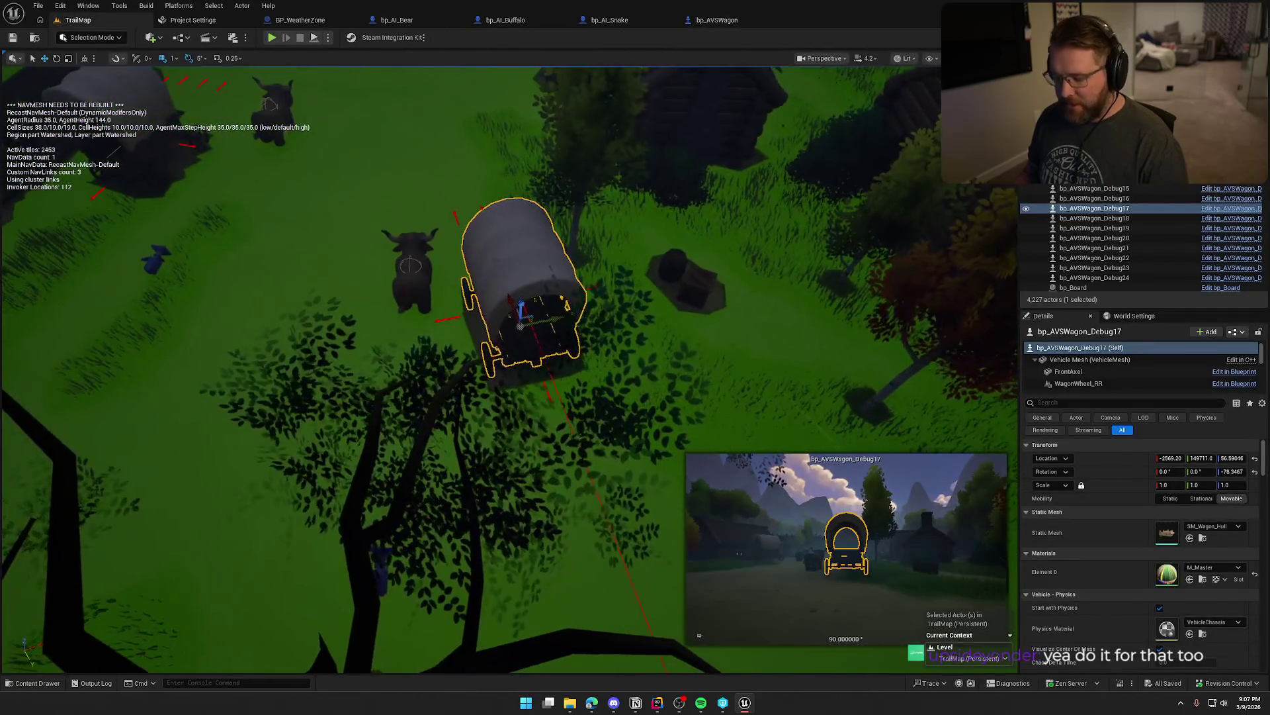
{"action": "key", "text": "Escape"}
{"action": "key", "text": "1"}
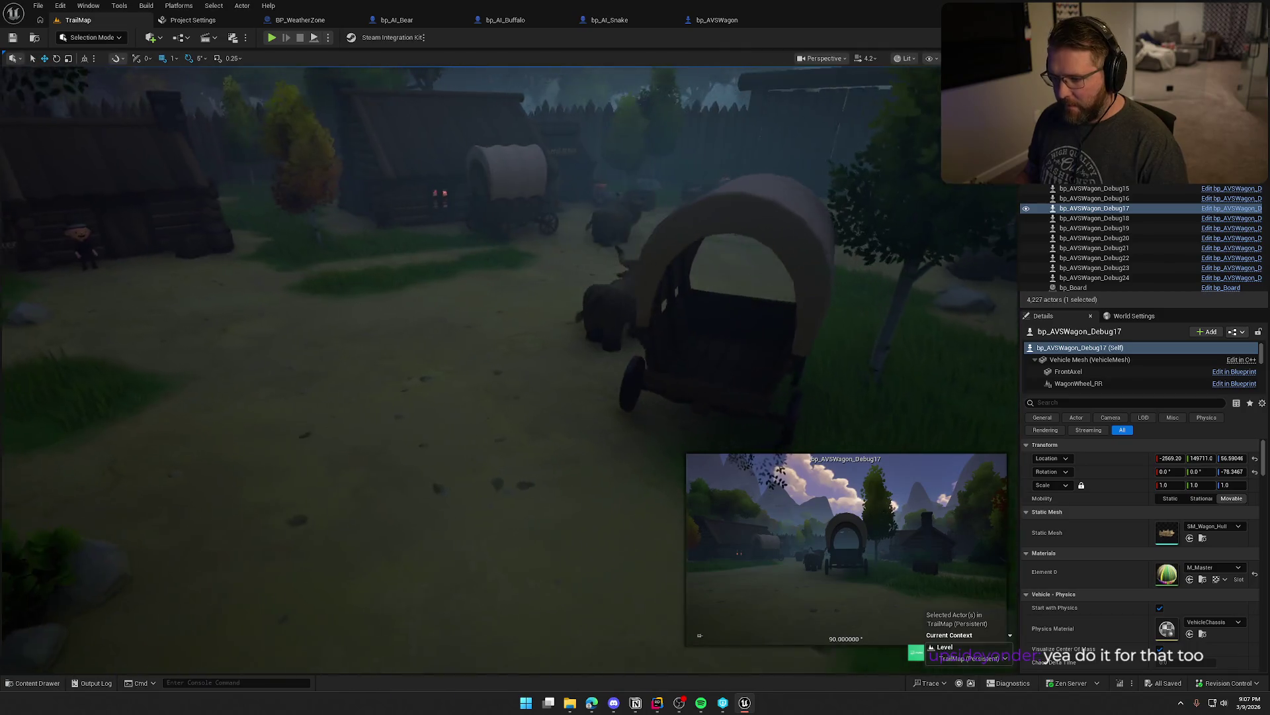
{"action": "key", "text": "p"}
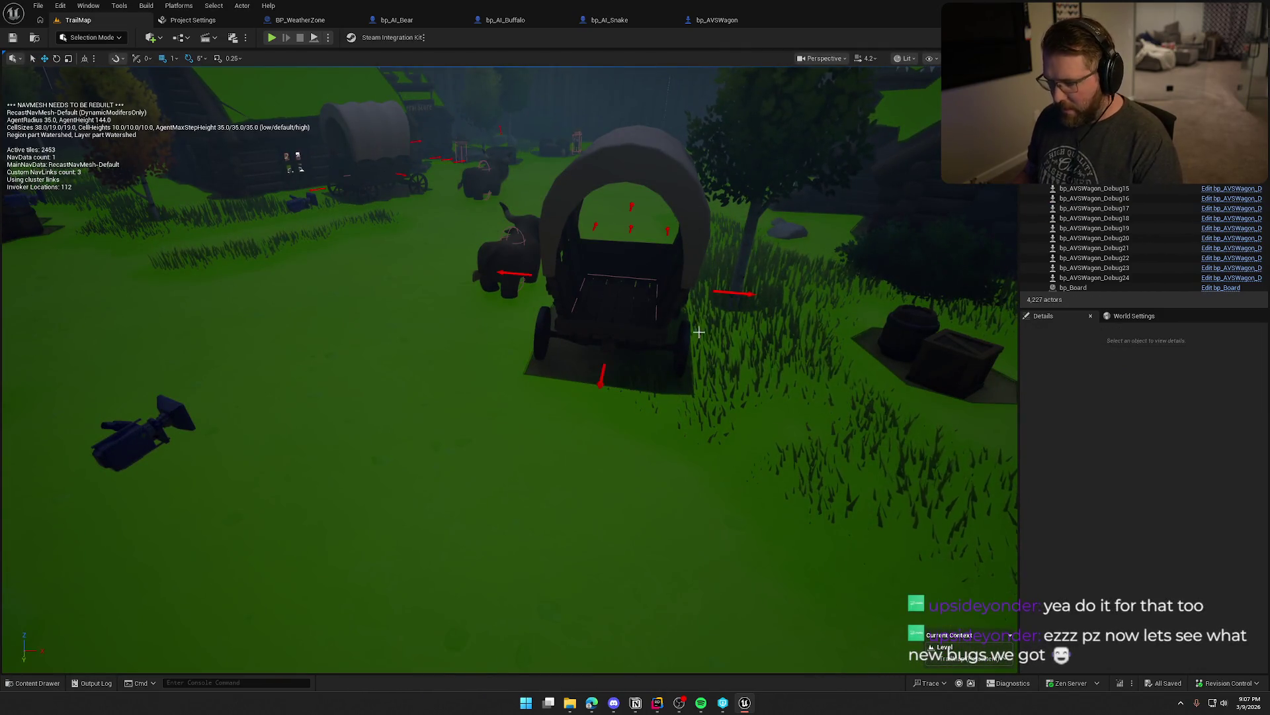
{"action": "key", "text": "p"}
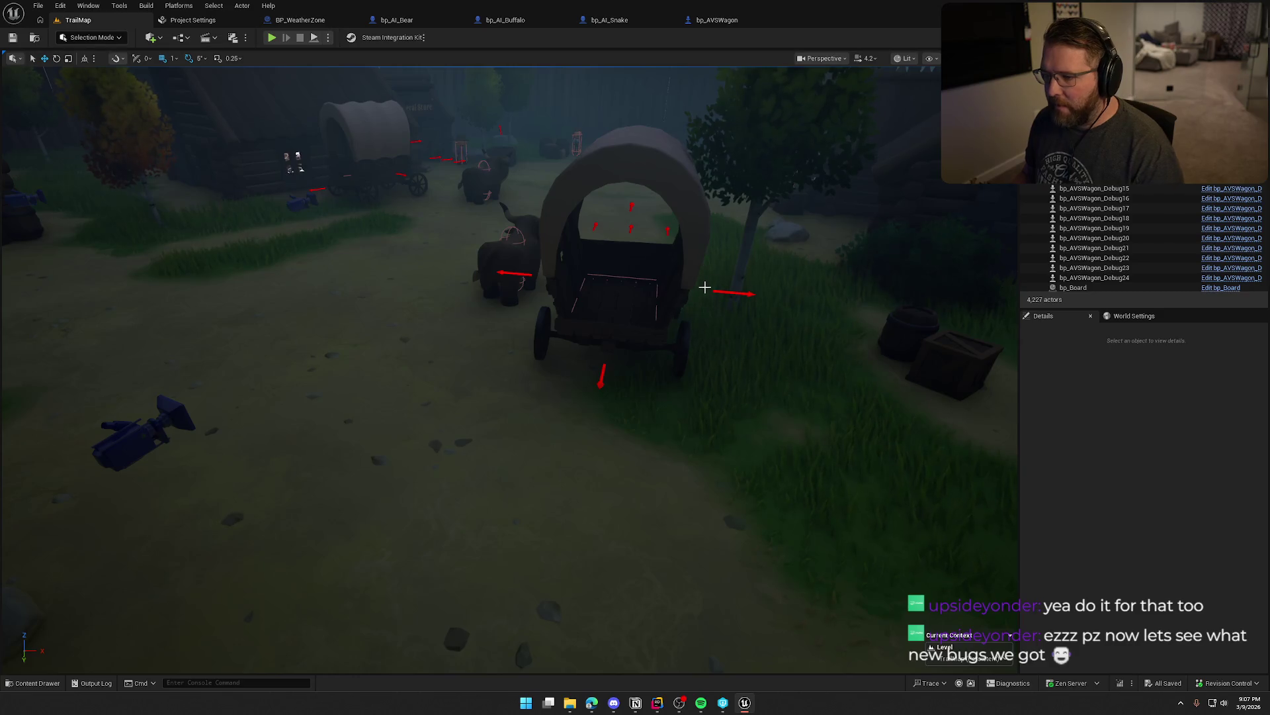
{"action": "key", "text": "2"}
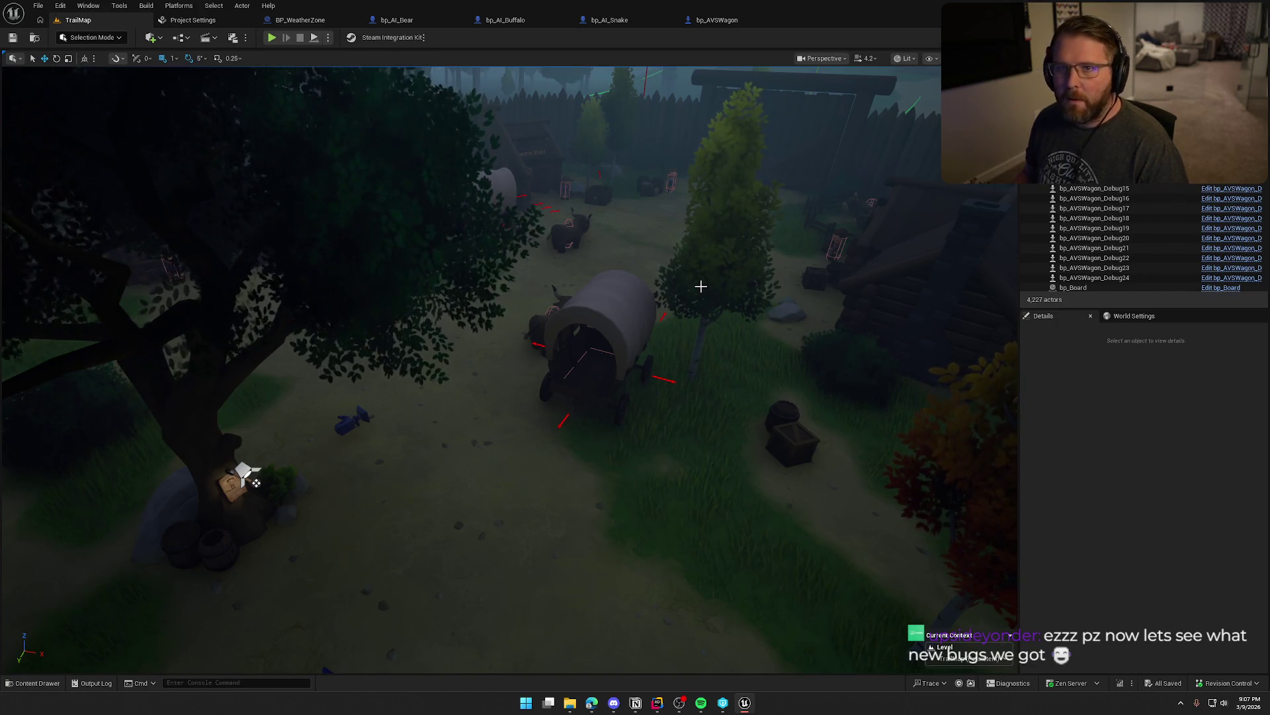
{"action": "mouse_move", "coordinate": [701, 286]}
{"action": "left_mouse_down"}
{"action": "mouse_move", "coordinate": [735, 238]}
{"action": "mouse_move", "coordinate": [486, 70]}
{"action": "left_mouse_up"}
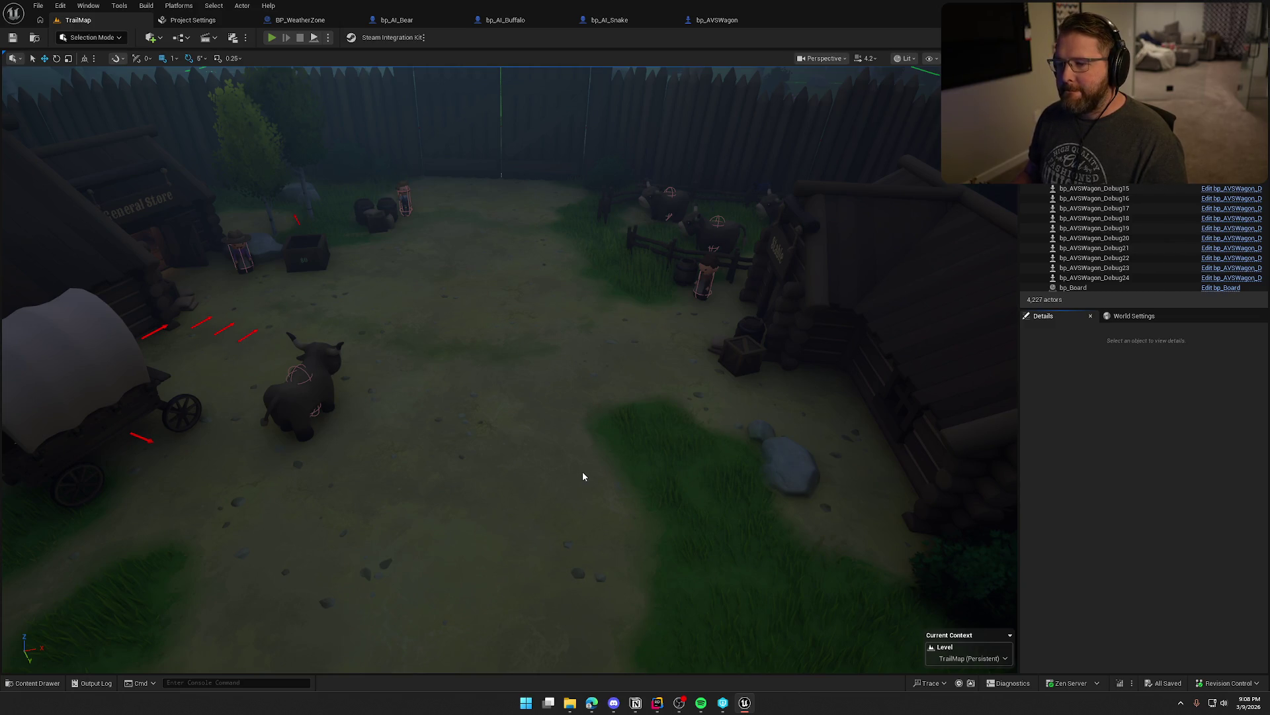
- Start Play-In-Editor, ride the ox alongside the covered wagon, and dismount
{"action": "key", "text": "alt+p"}
{"action": "key", "text": "w"}
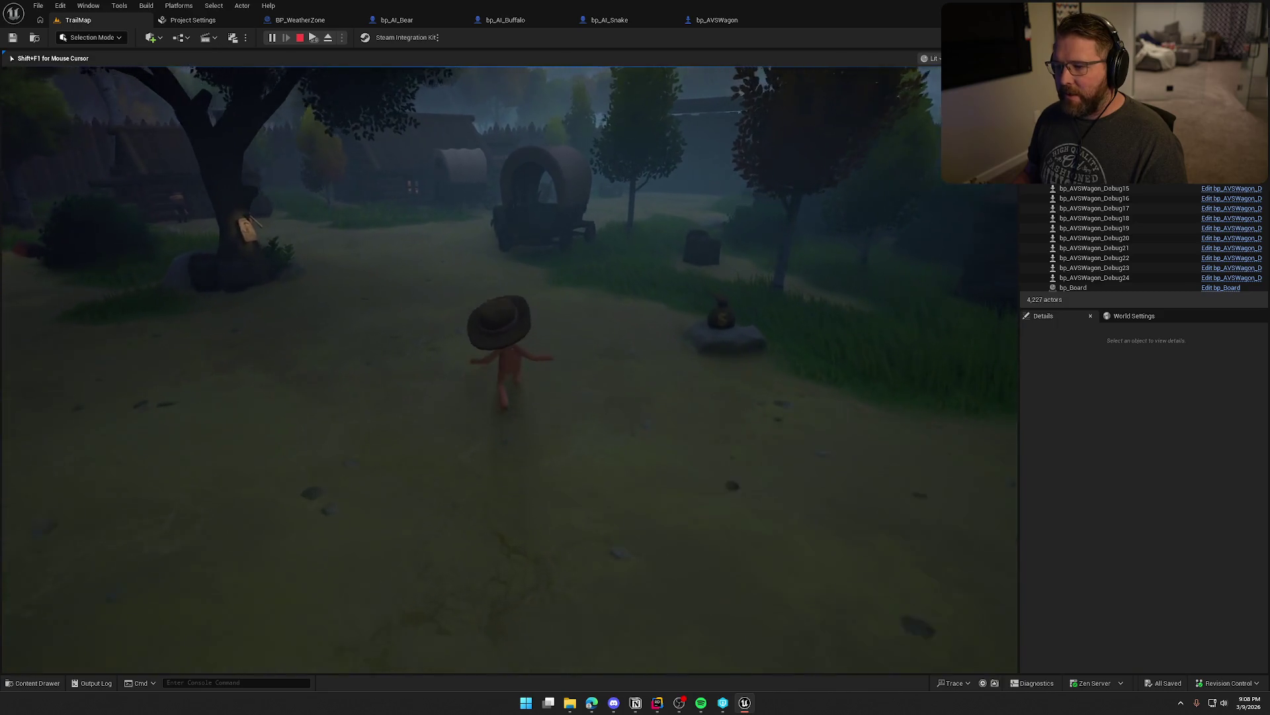
{"action": "key", "text": "w"}
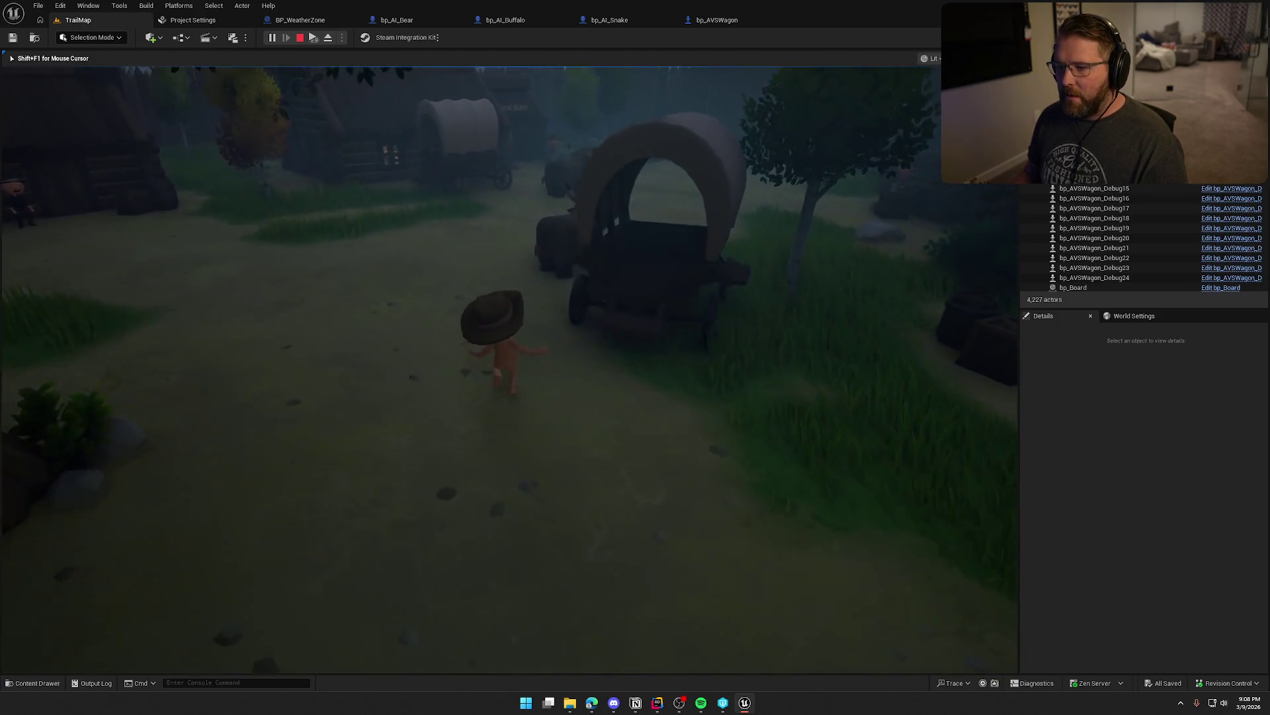
{"action": "key", "text": "w"}
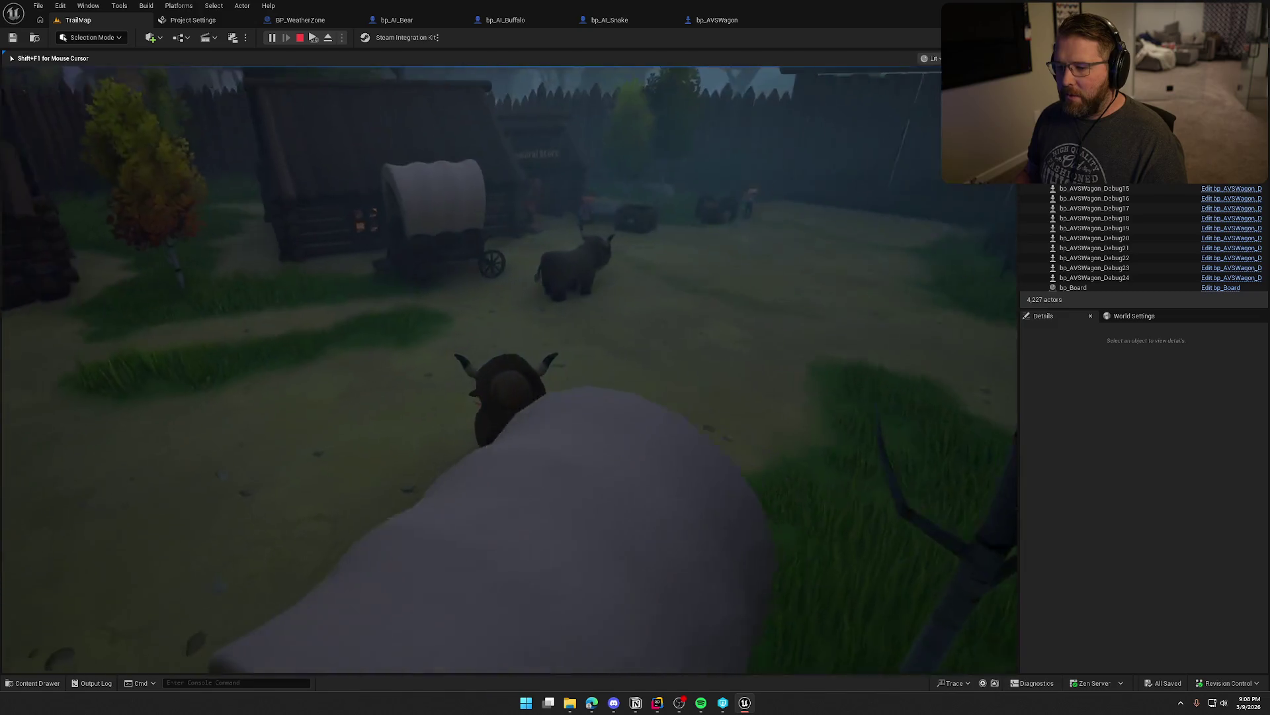
{"action": "key", "text": "w"}
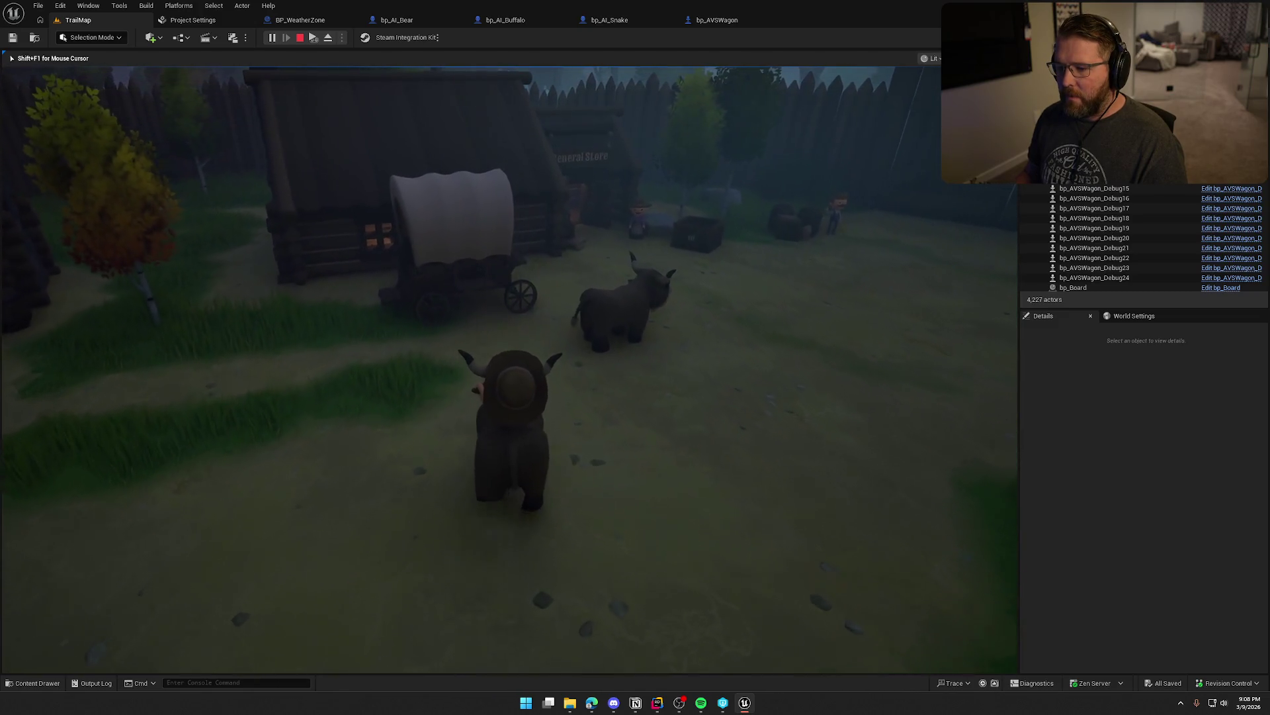
{"action": "key", "text": "w"}
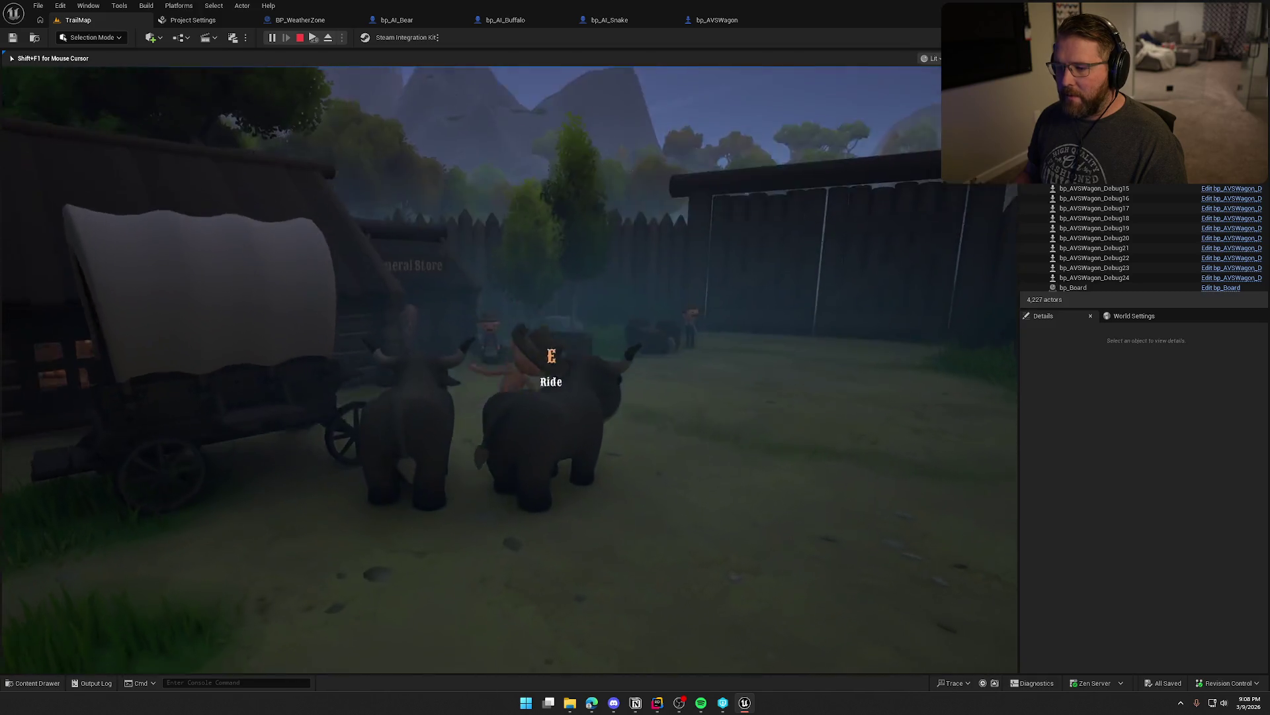
{"action": "key", "text": "e"}
- Walk to the Stable's ox pen, then buy an ox and mount it
{"action": "key", "text": "w"}
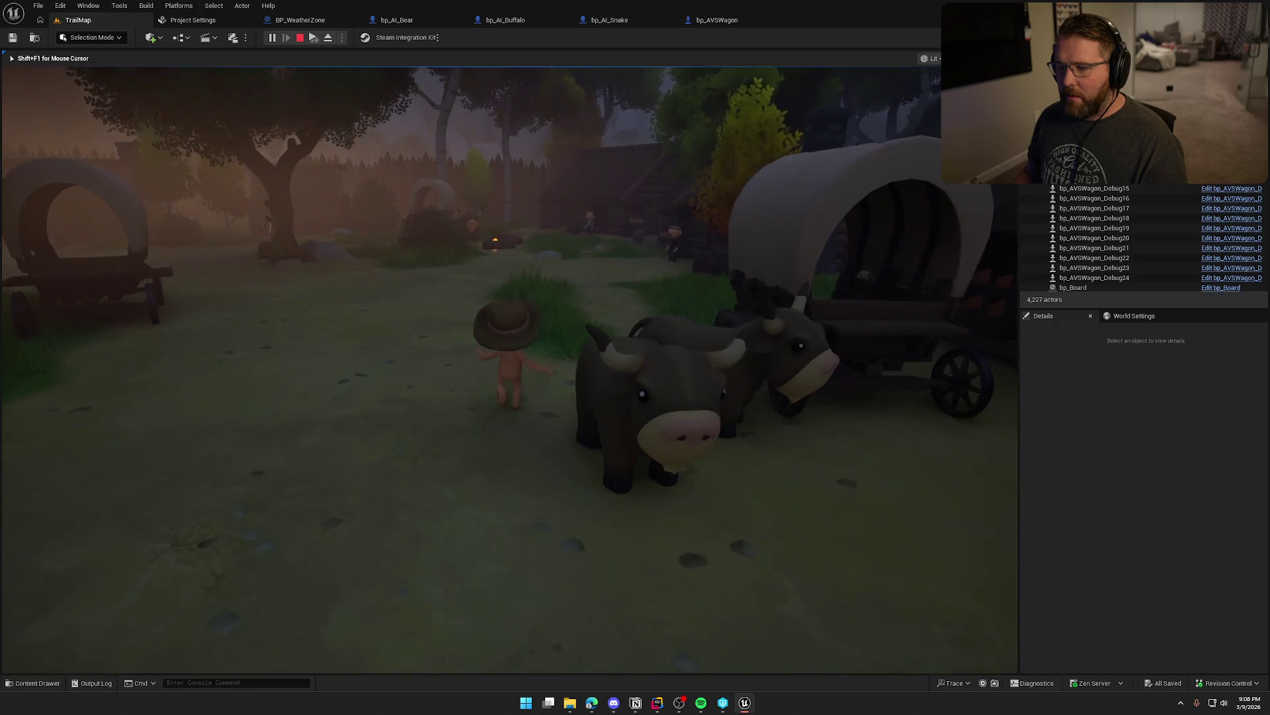
{"action": "key", "text": "w"}
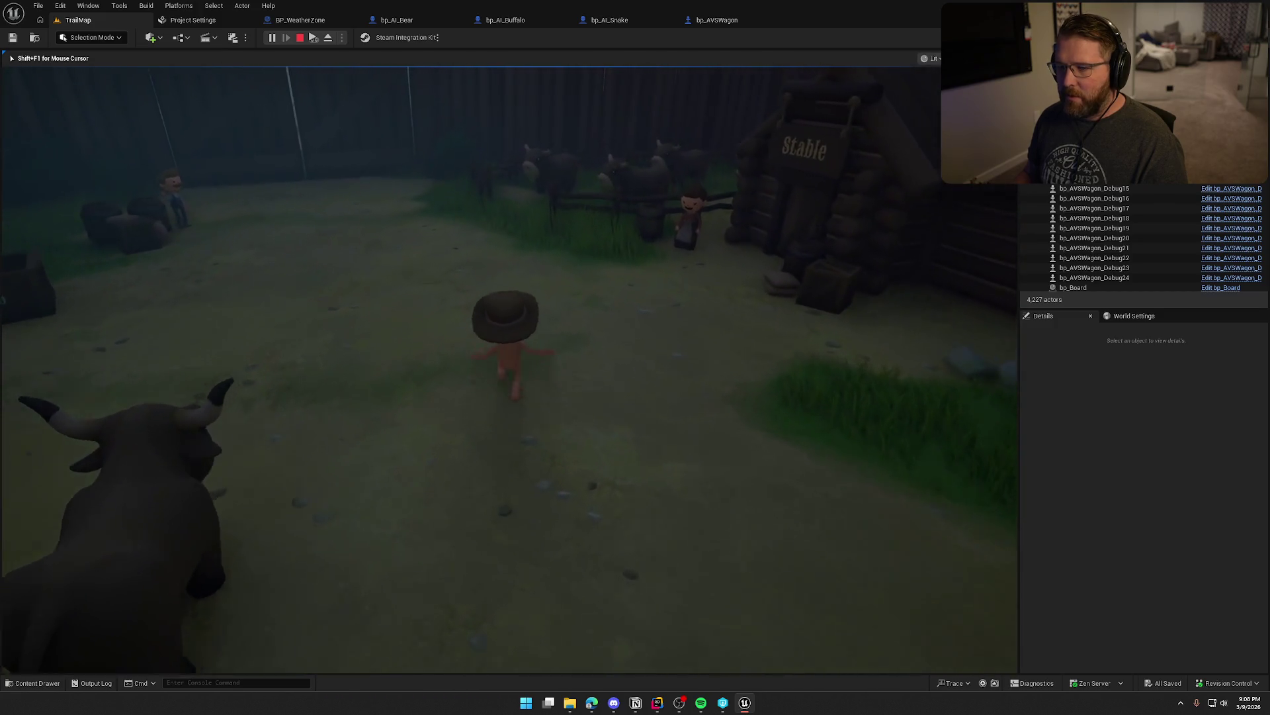
{"action": "key", "text": "w"}
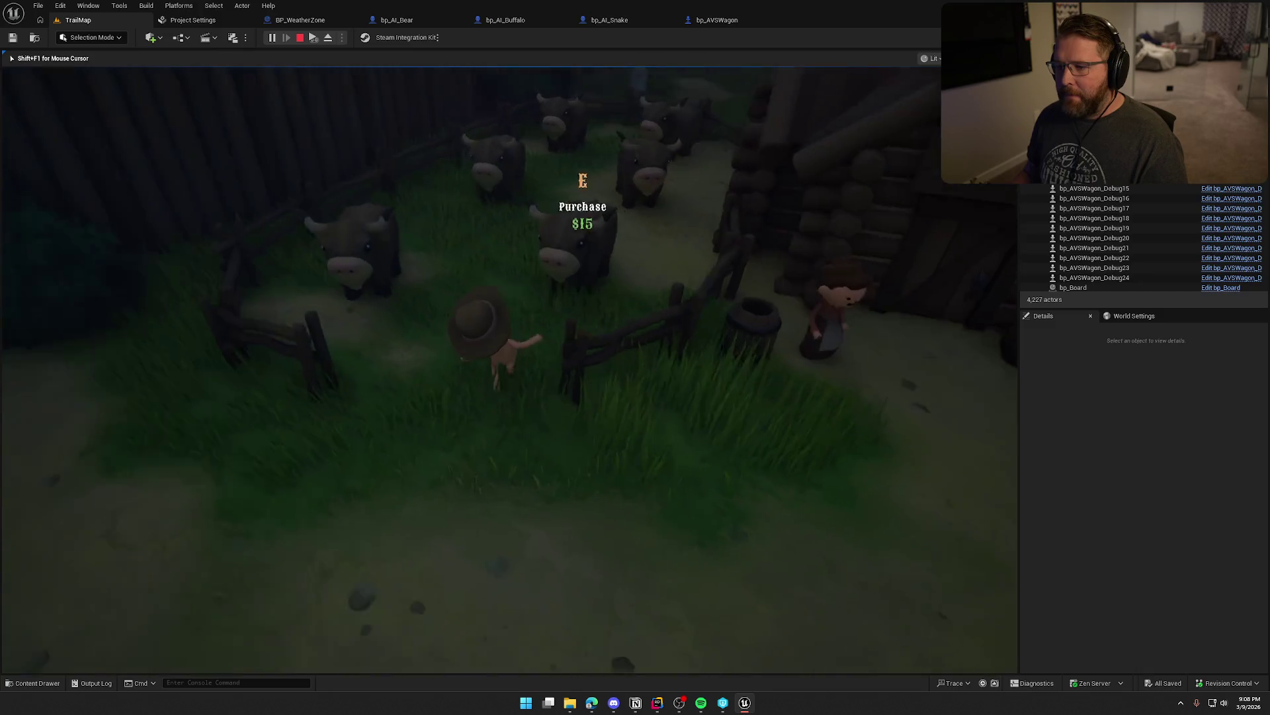
{"action": "key", "text": "e"}
- Ride the new ox across the yard to the wagon and dismount beside it
{"action": "key", "text": "w"}
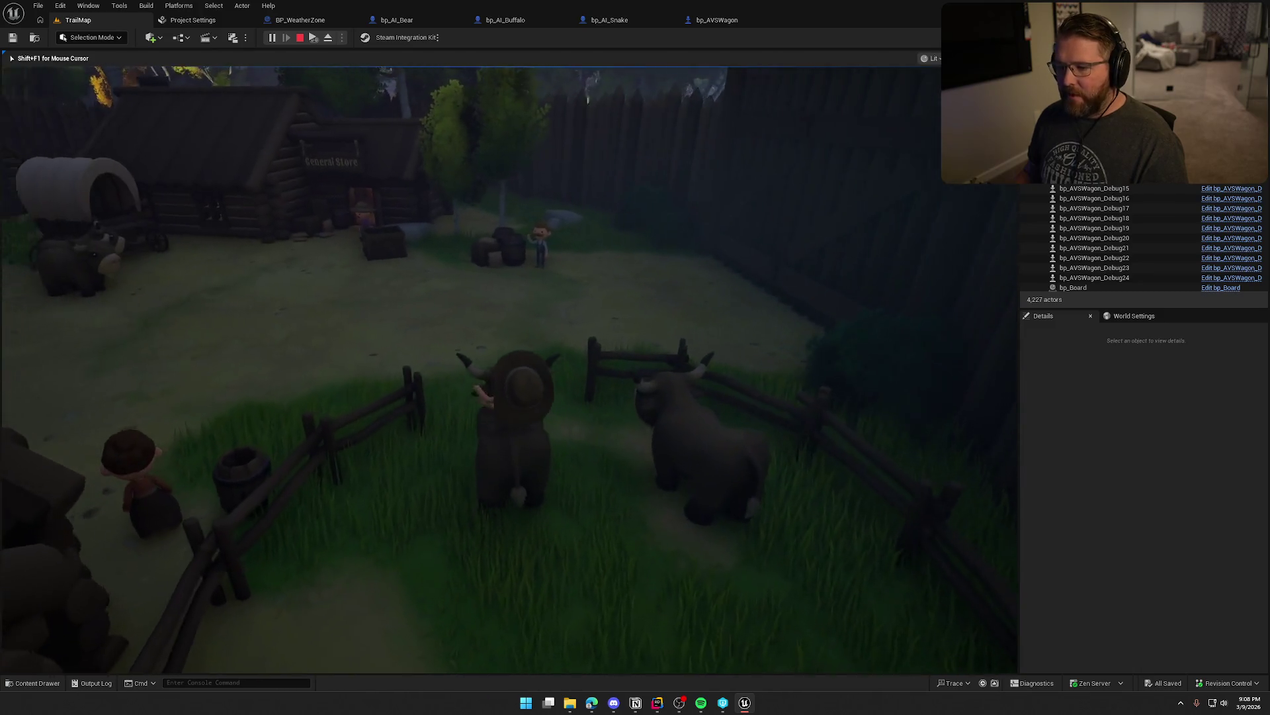
{"action": "key", "text": "w"}
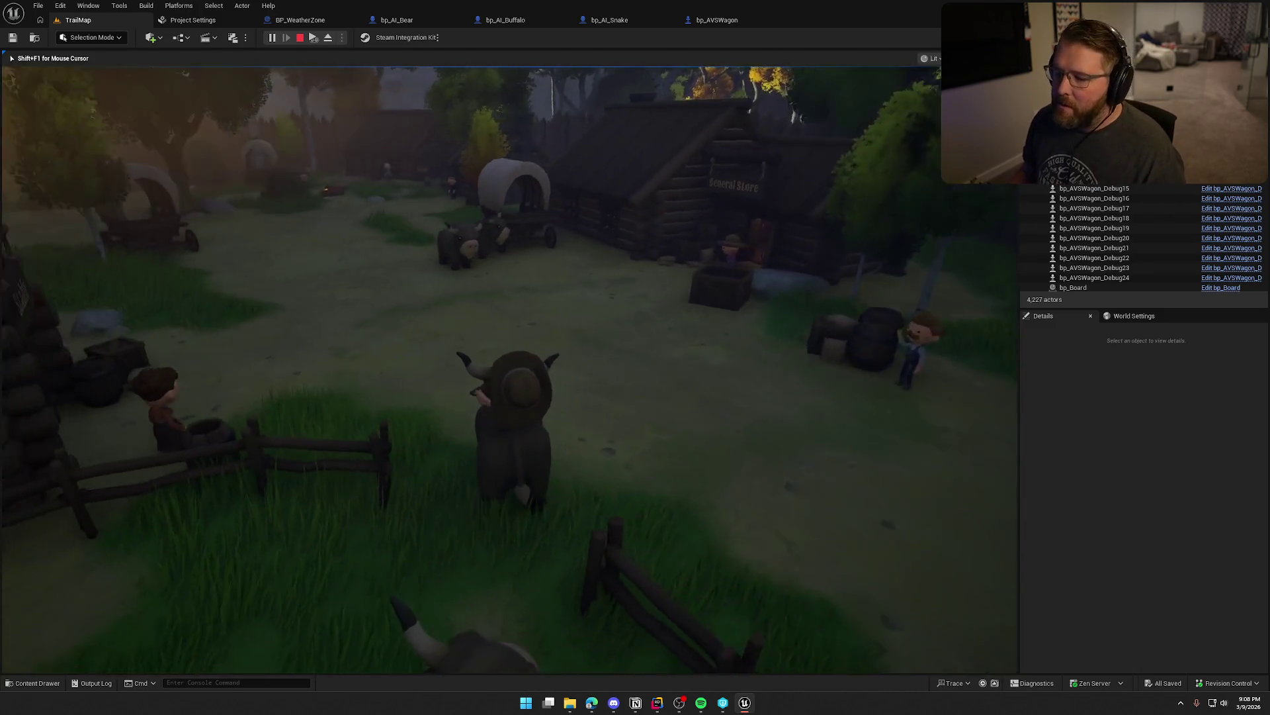
{"action": "key", "text": "w"}
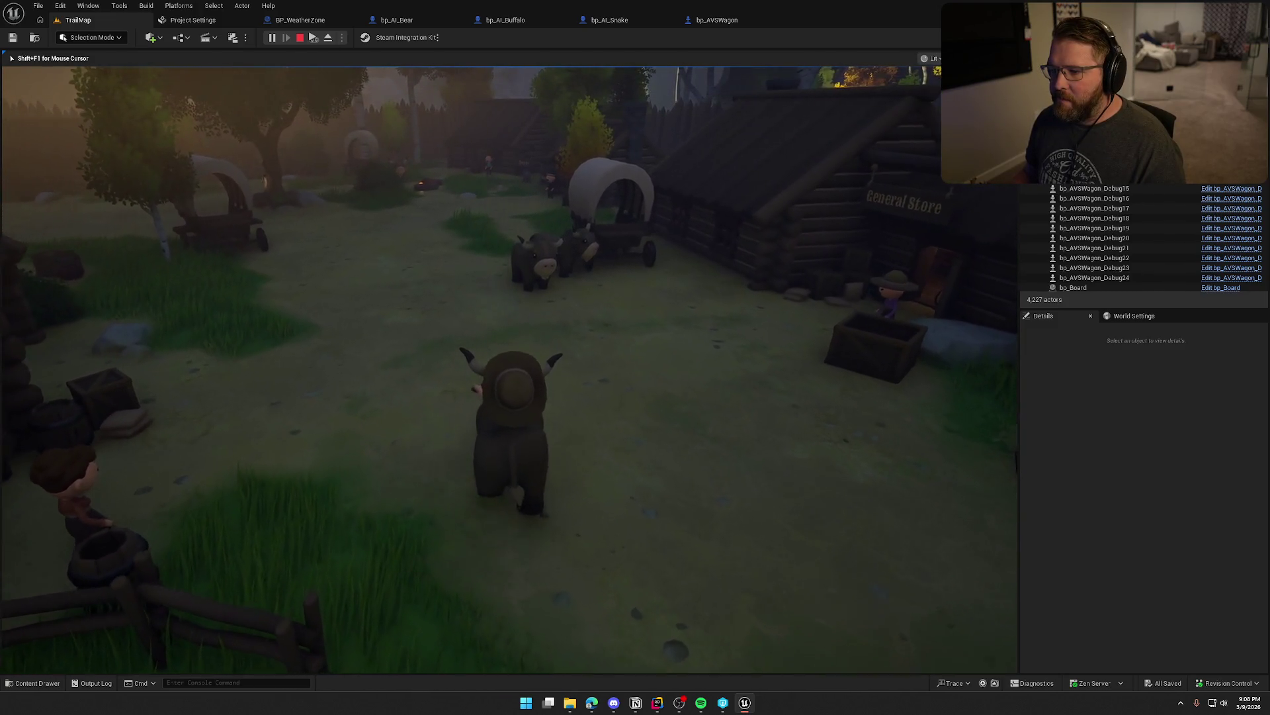
{"action": "key", "text": "w"}
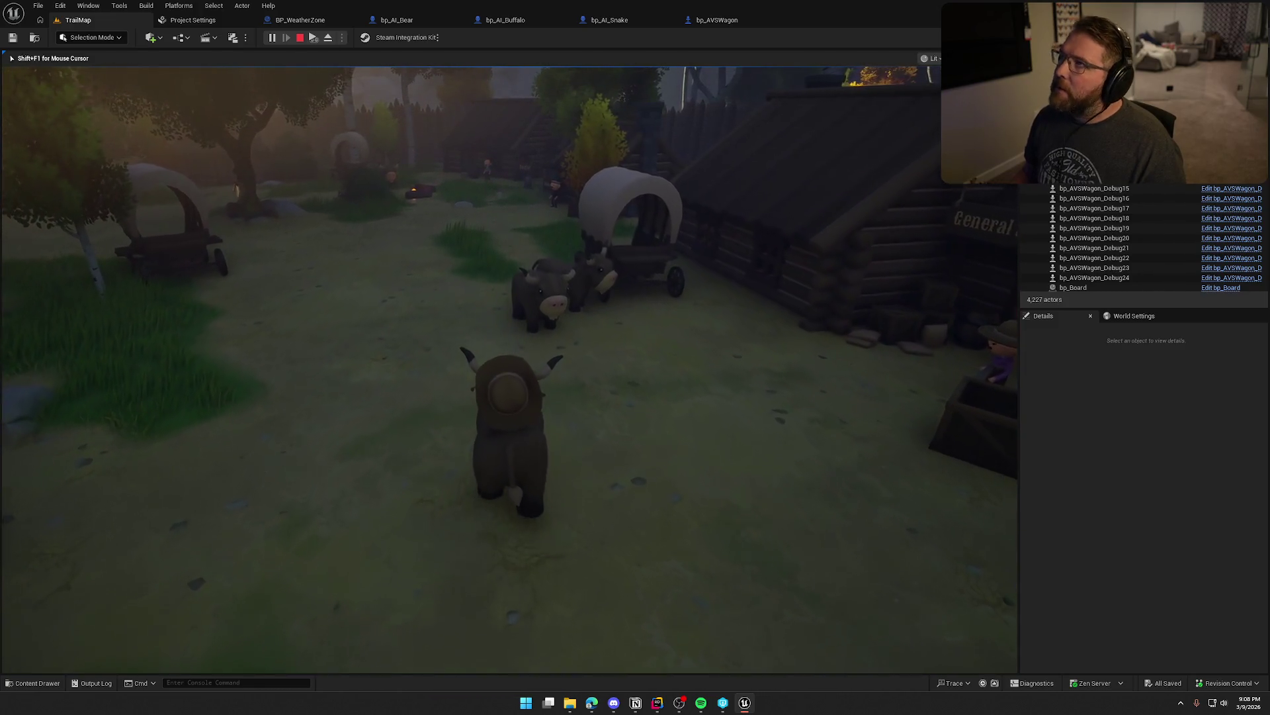
{"action": "key", "text": "w"}
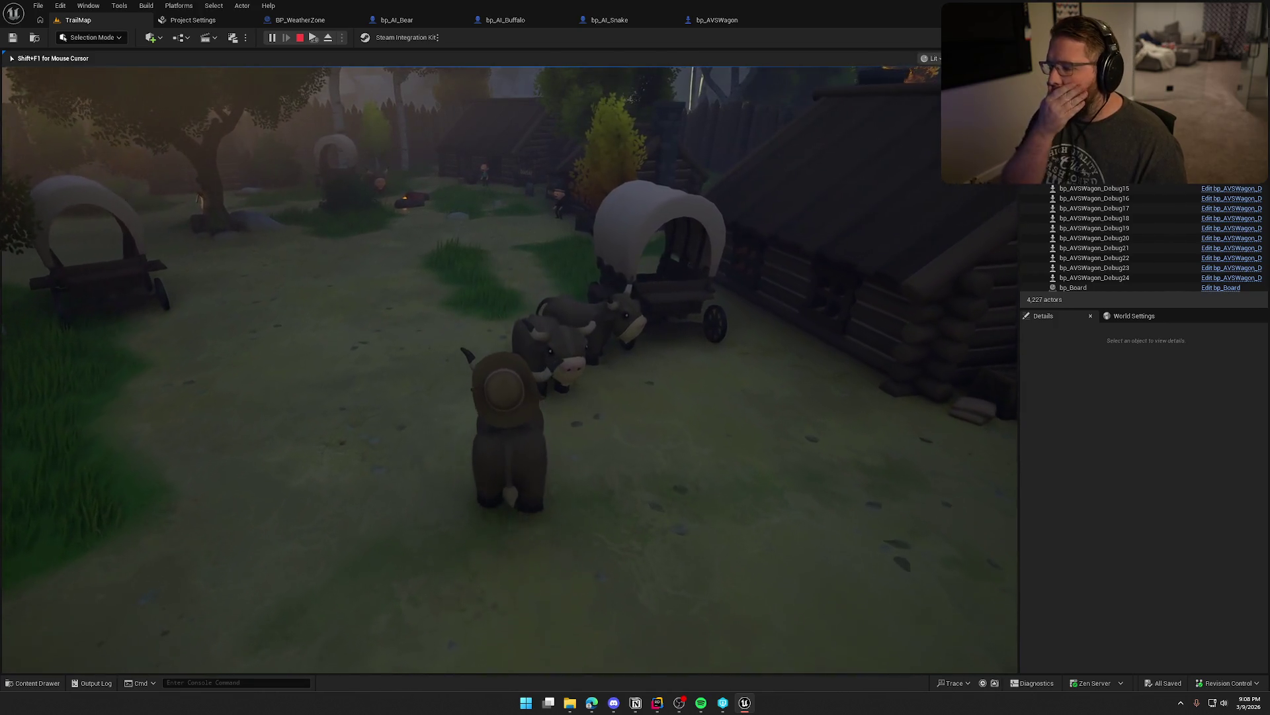
{"action": "key", "text": "w"}
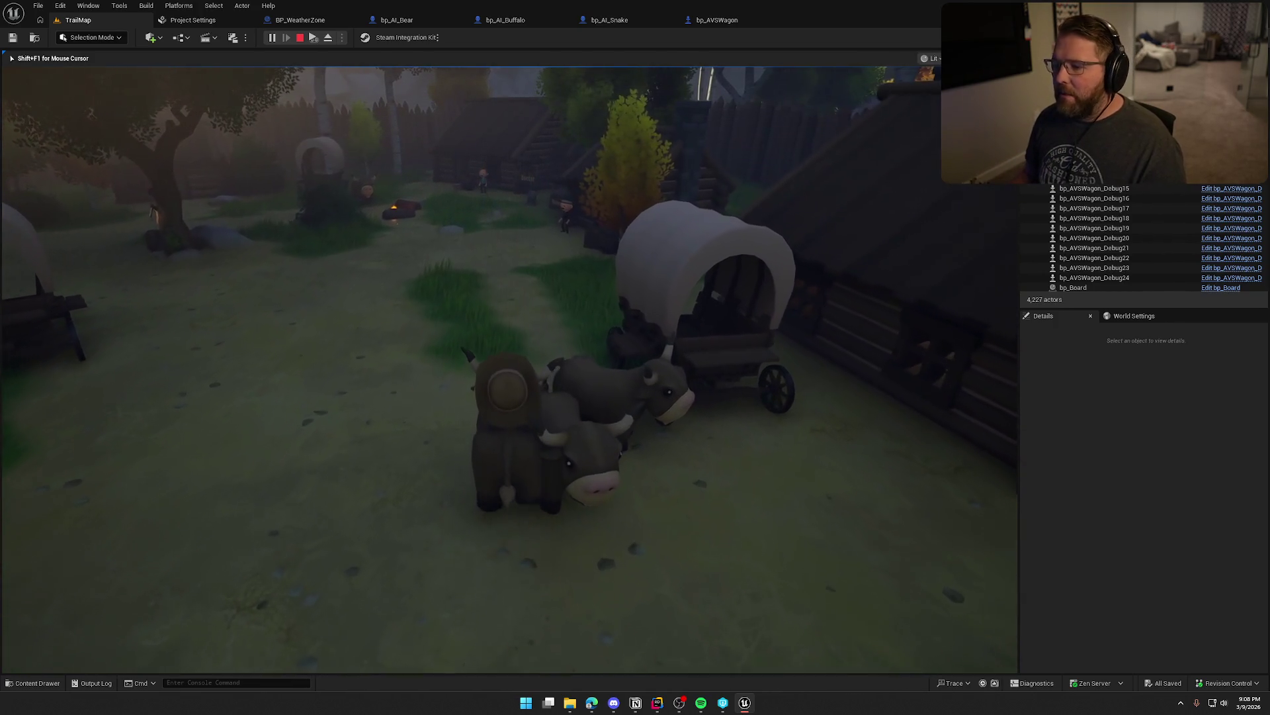
{"action": "key", "text": "w"}
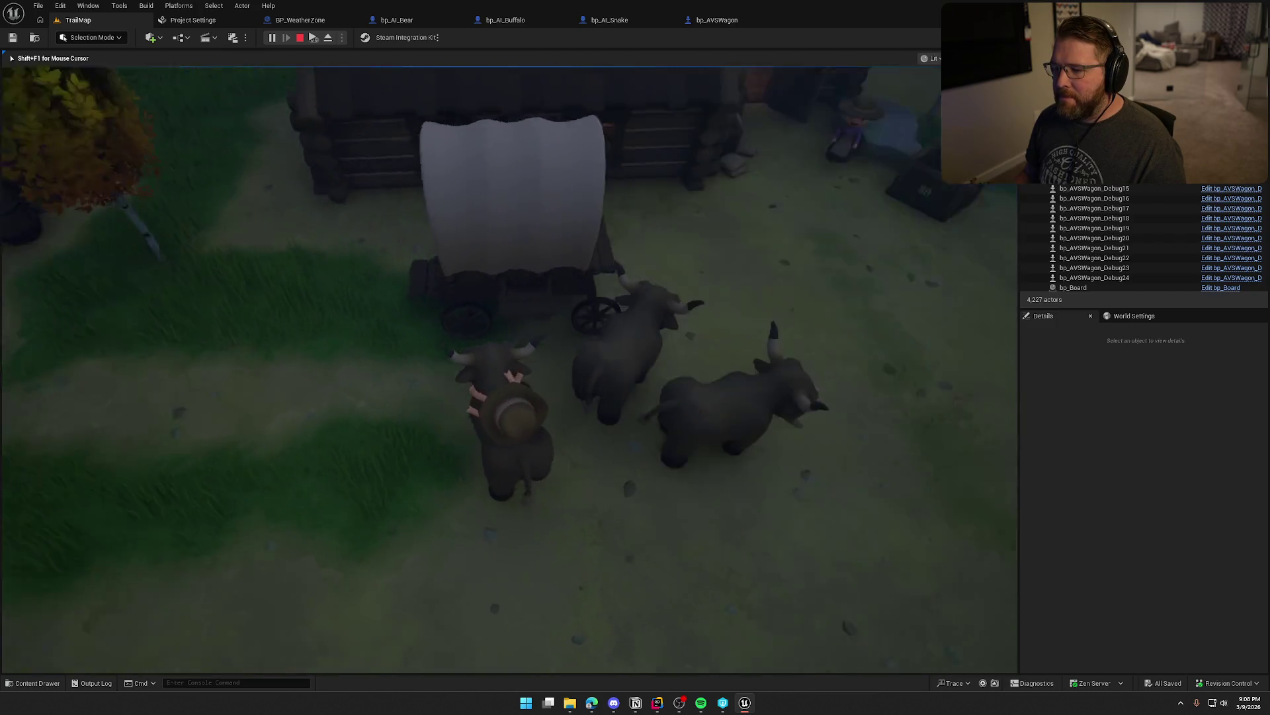
{"action": "key", "text": "e"}
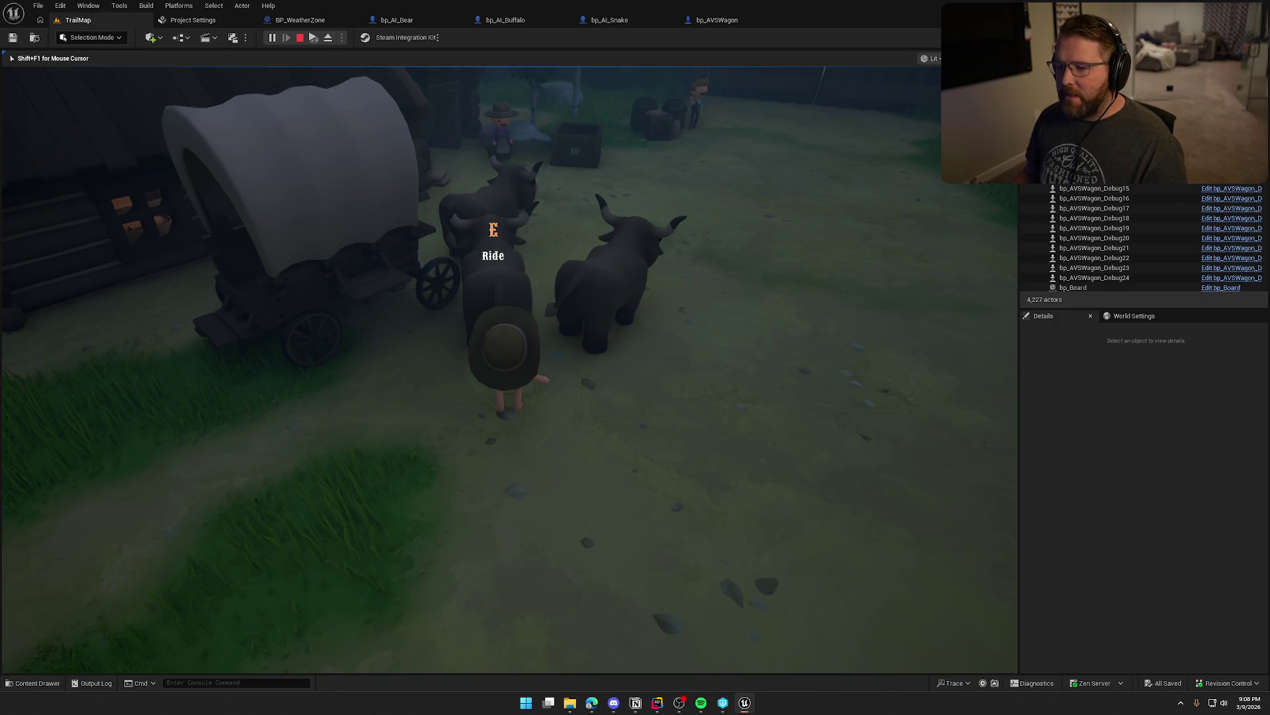
- Remount, ride back beside the wagon, dismount, and walk over to the ox
{"action": "key", "text": "e"}
{"action": "key", "text": "w"}
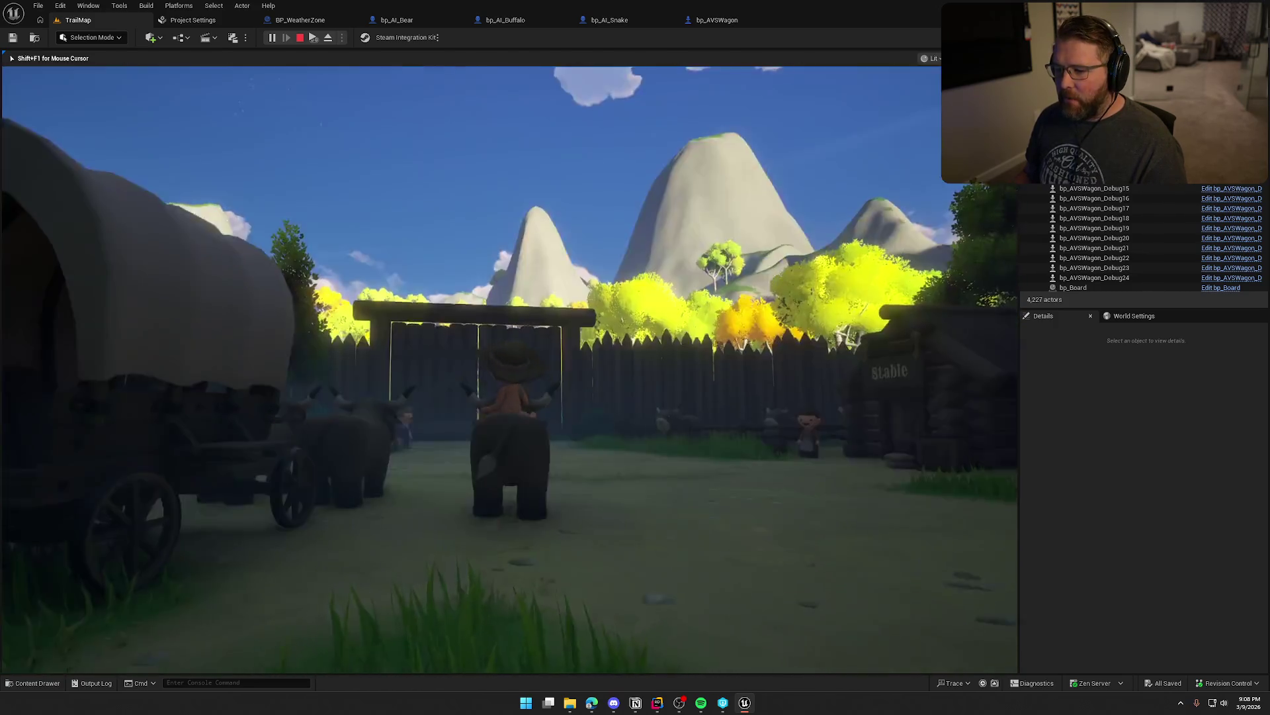
{"action": "key", "text": "a"}
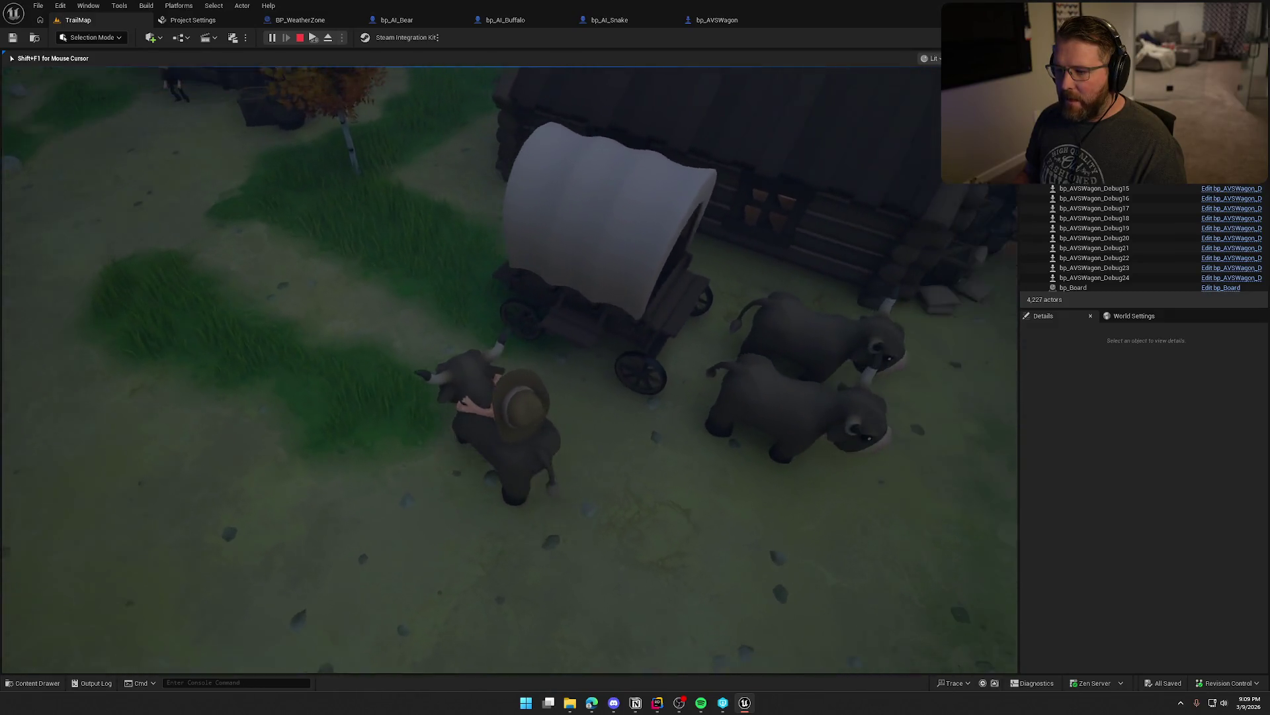
{"action": "key", "text": "e"}
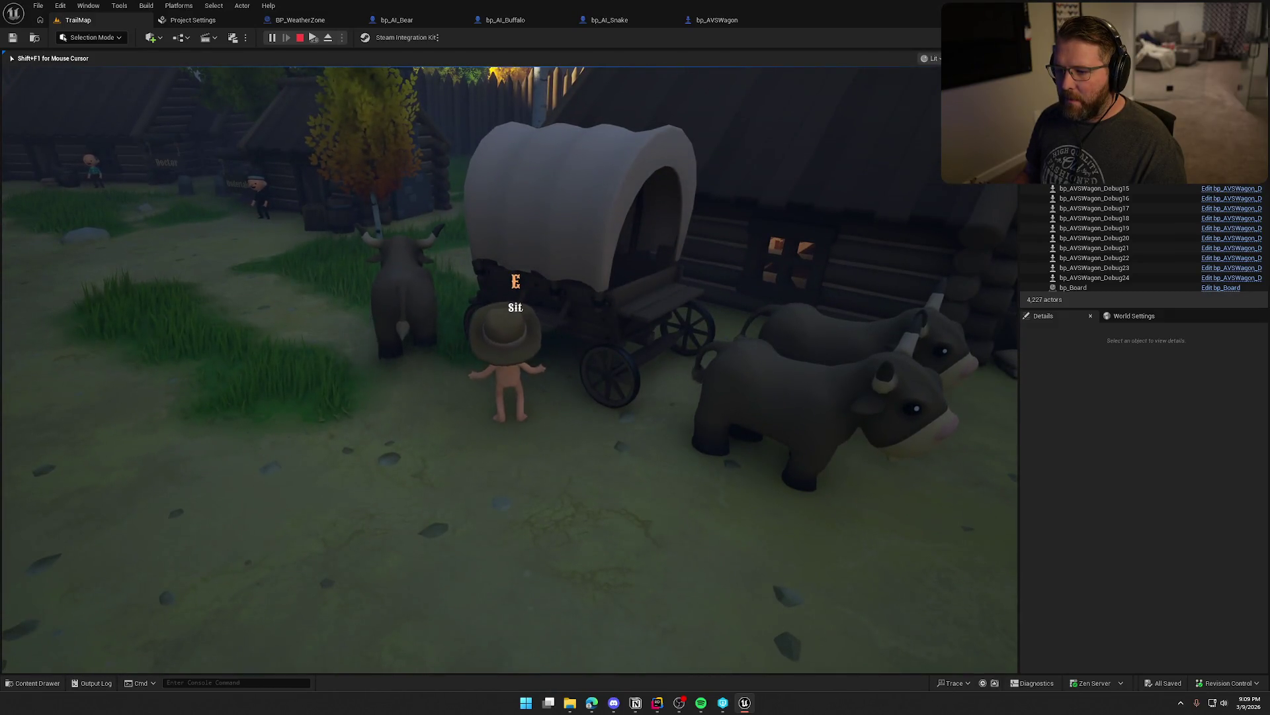
{"action": "key", "text": "d"}
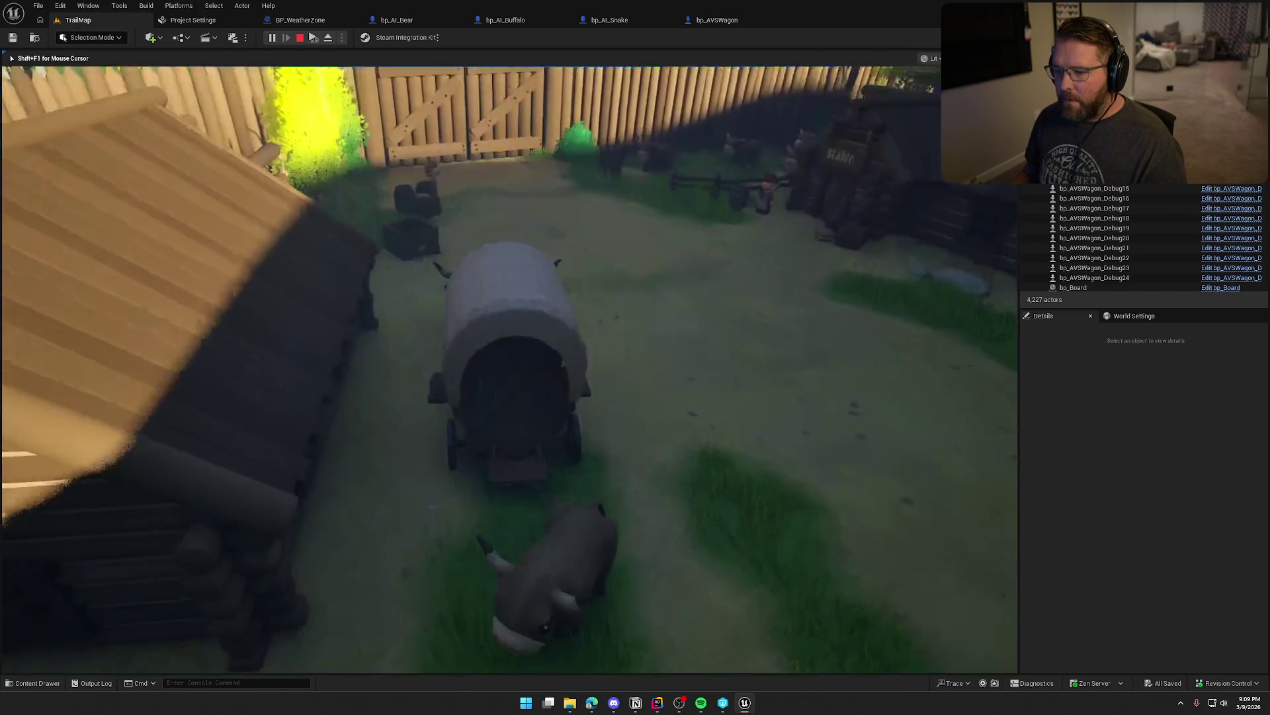
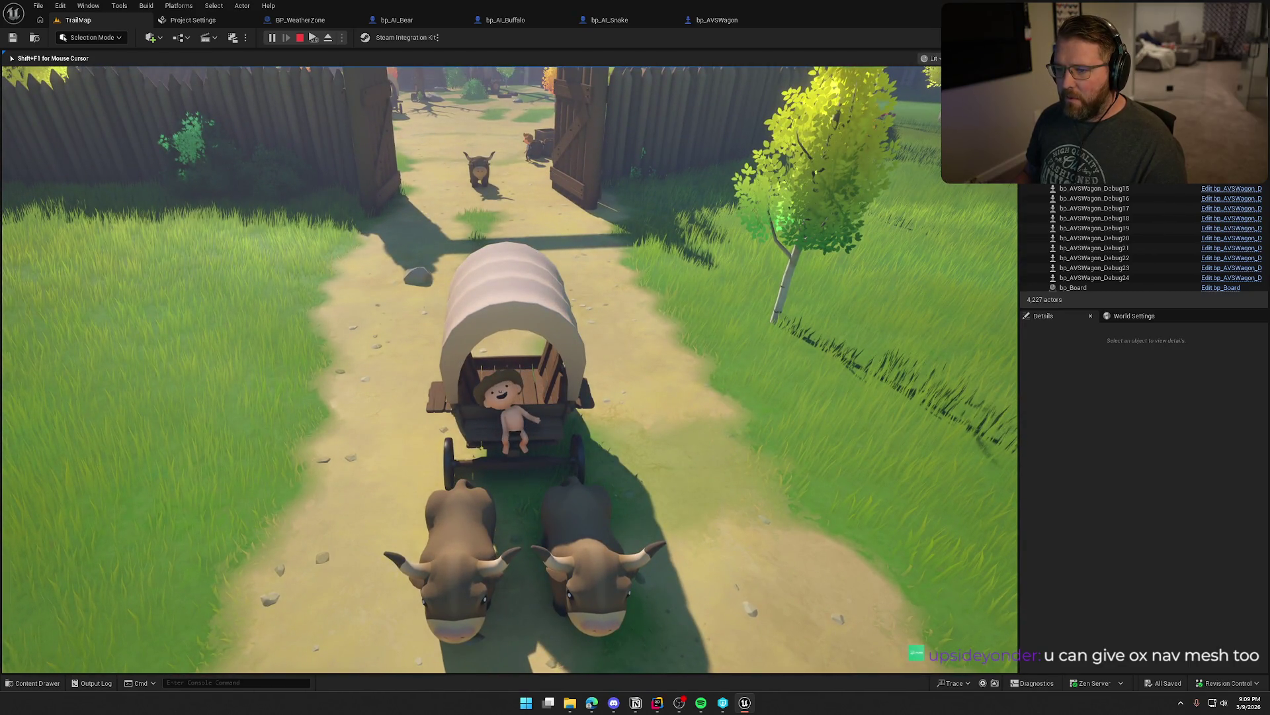
- Stop the play session and close the Message Log and Project Settings tabs
{"action": "key", "text": "Escape"}
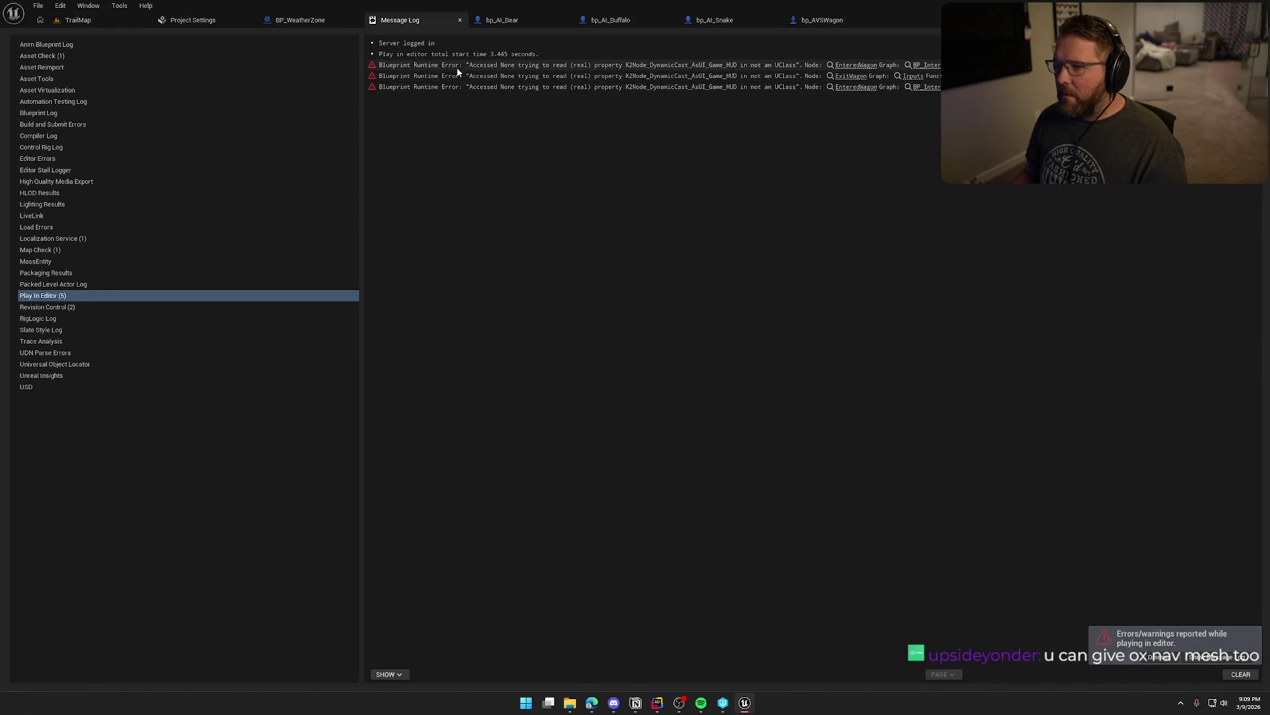
{"action": "middle_click", "coordinate": [397, 20]}
{"action": "left_click", "coordinate": [199, 20]}
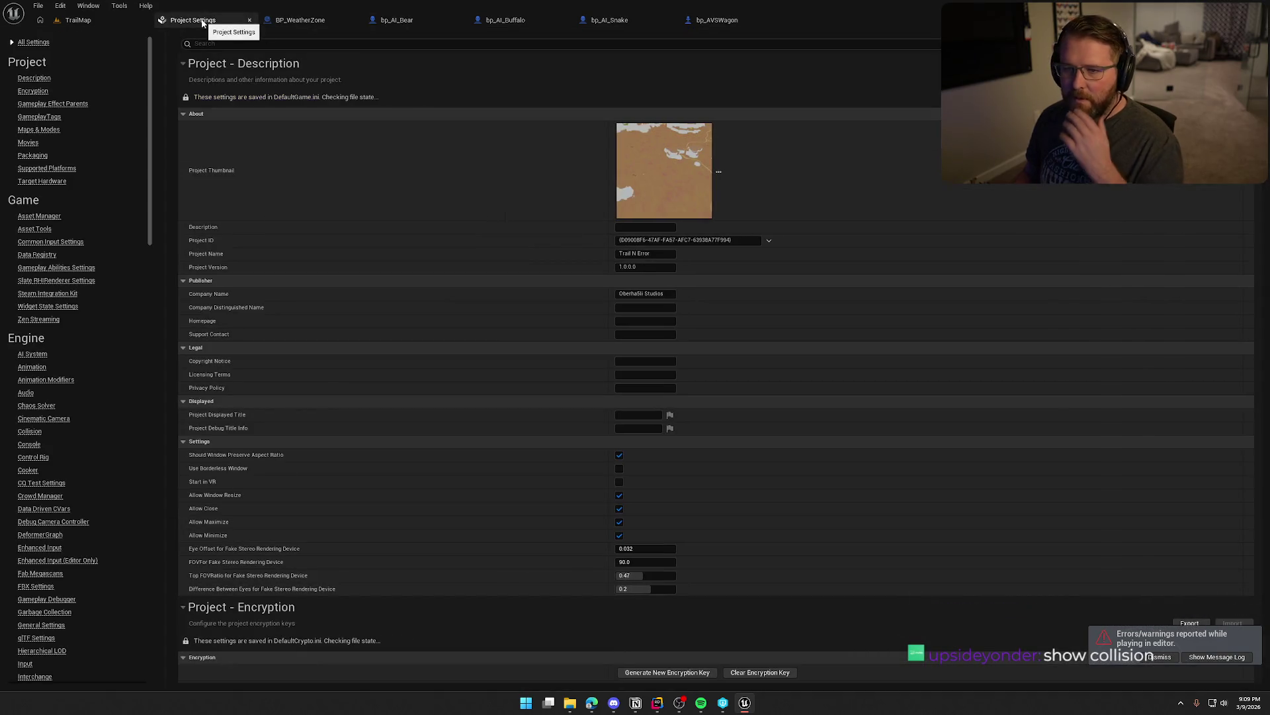
{"action": "middle_click", "coordinate": [203, 20]}
{"action": "left_click", "coordinate": [78, 19]}
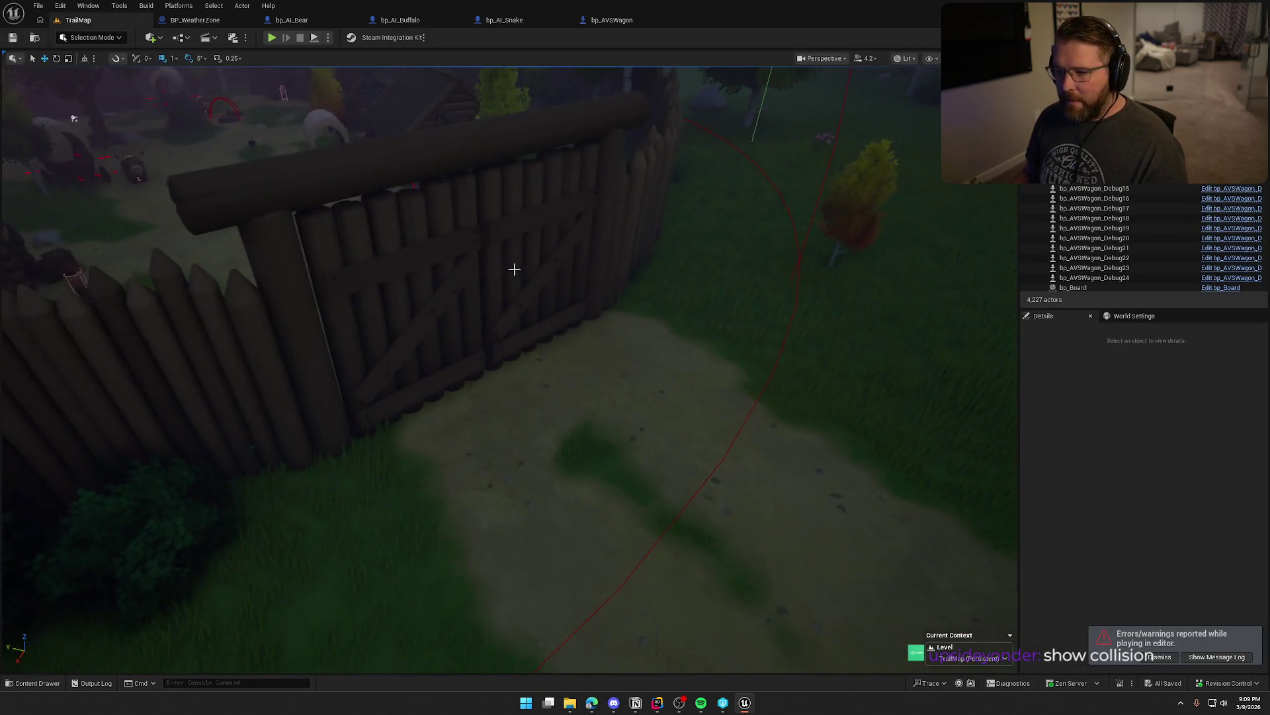
- Select the lobby gate, show the navmesh overlay around it, and open bp_LobbyGates
{"action": "left_click", "coordinate": [513, 269]}
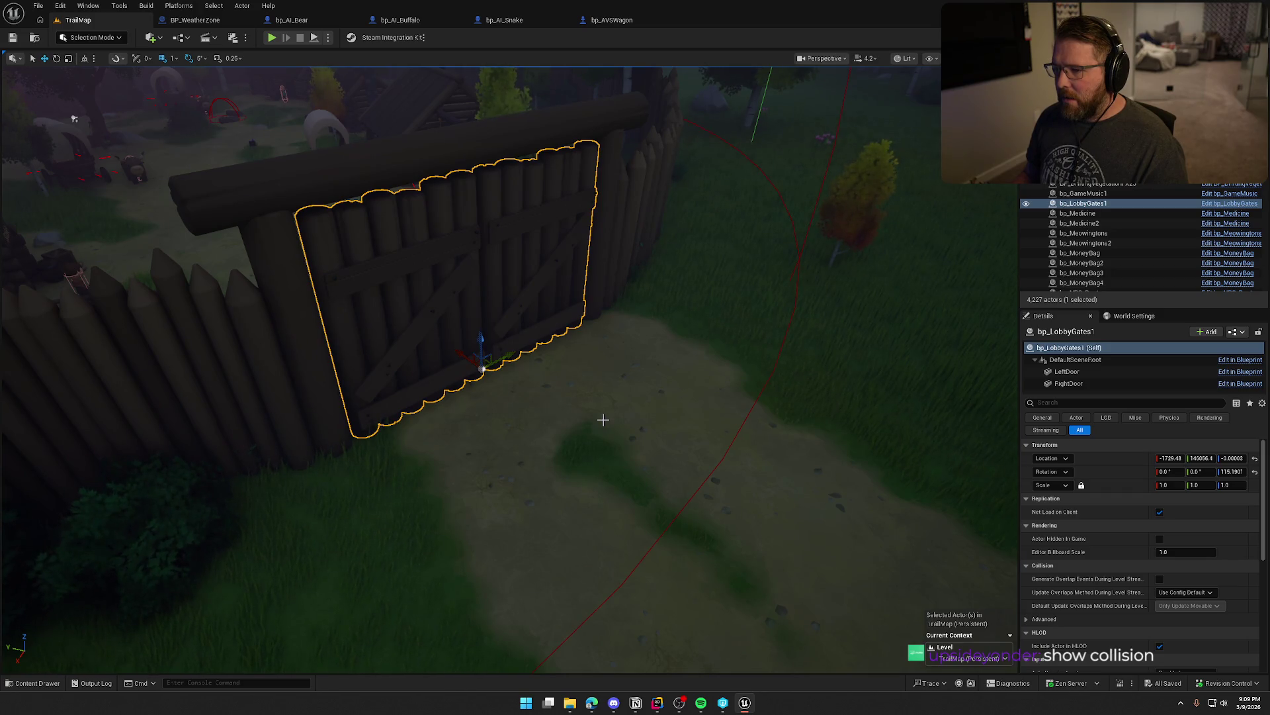
{"action": "left_click_drag", "start_coordinate": [603, 418], "coordinate": [603, 418]}
{"action": "key", "text": "p"}
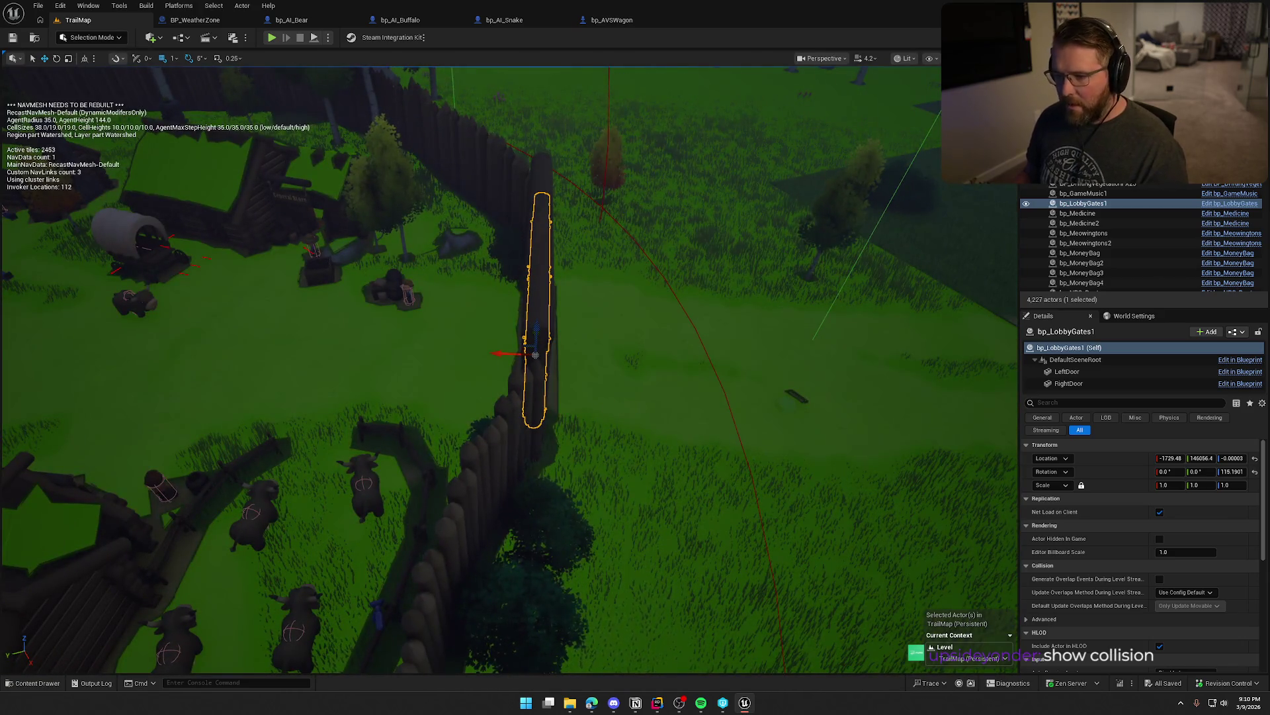
{"action": "scroll", "coordinate": [535, 355], "scroll_direction": "up", "scroll_amount": 10}
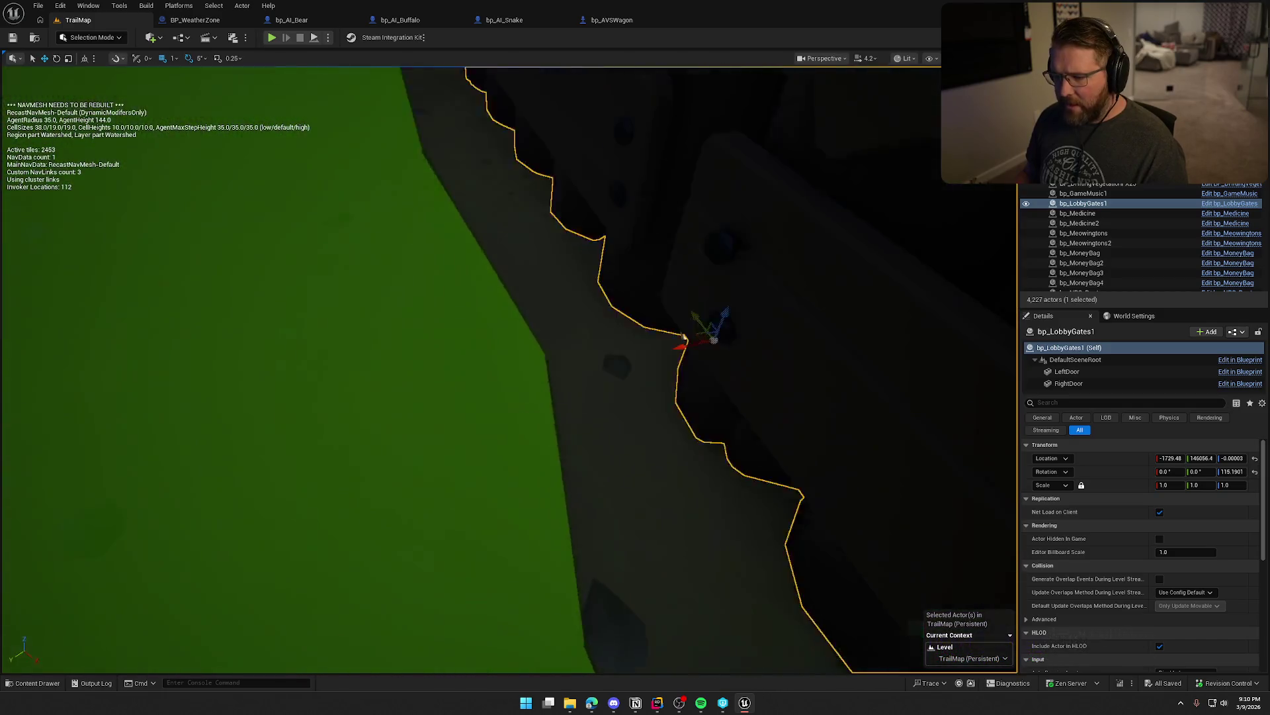
{"action": "scroll", "coordinate": [535, 355], "scroll_direction": "down", "scroll_amount": 10}
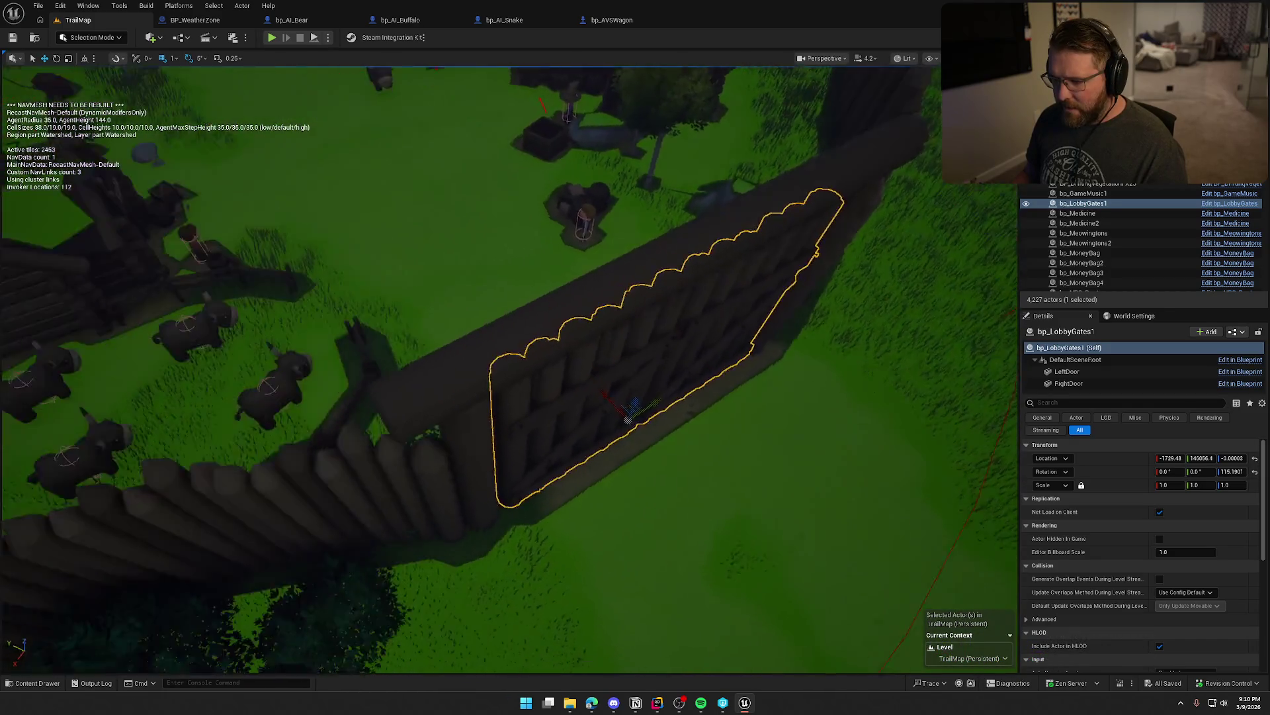
{"action": "left_click_drag", "start_coordinate": [629, 410], "coordinate": [629, 411]}
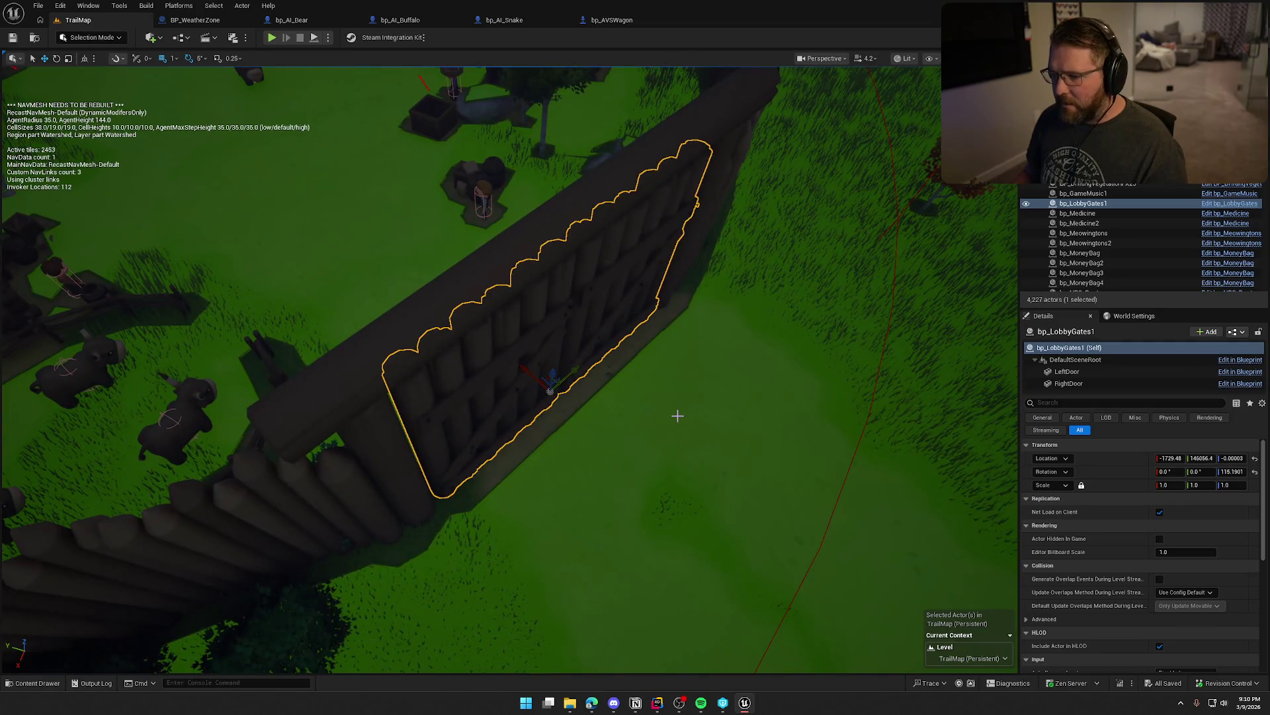
{"action": "double_click", "coordinate": [577, 255]}
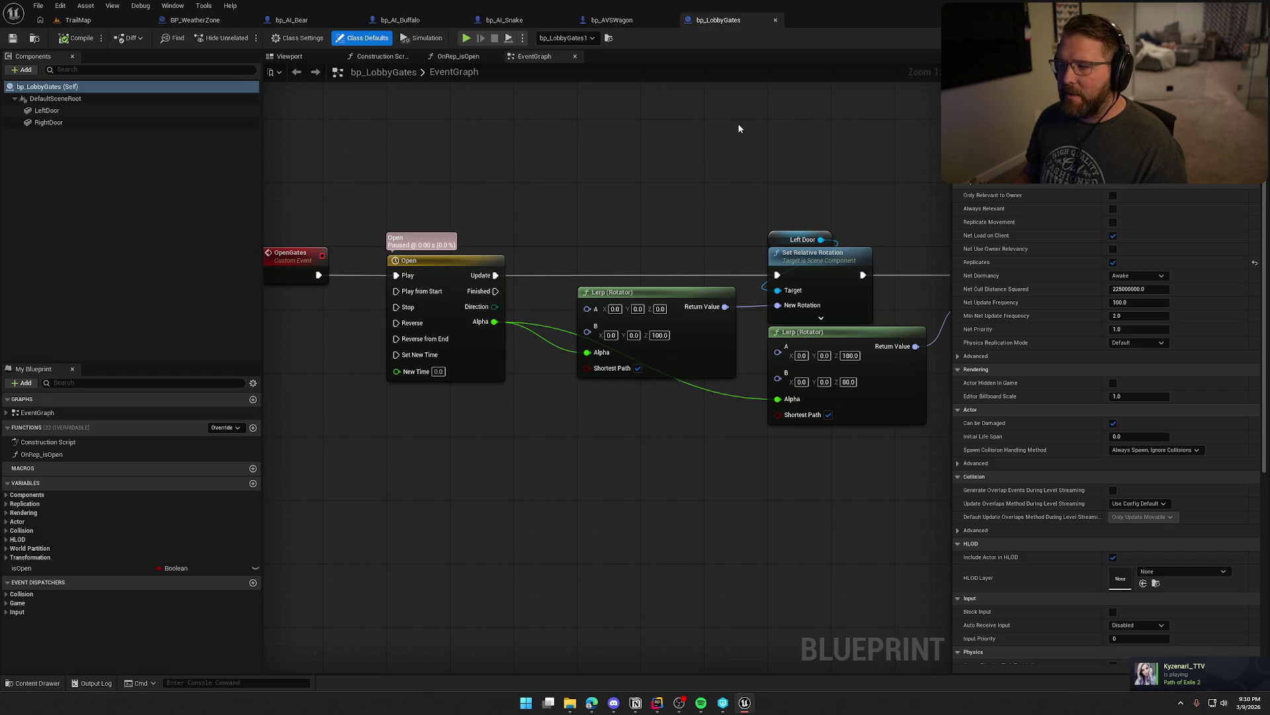
- Select the LeftDoor and RightDoor components in bp_LobbyGates' Viewport, then return to TrailMap
{"action": "left_click", "coordinate": [289, 57]}
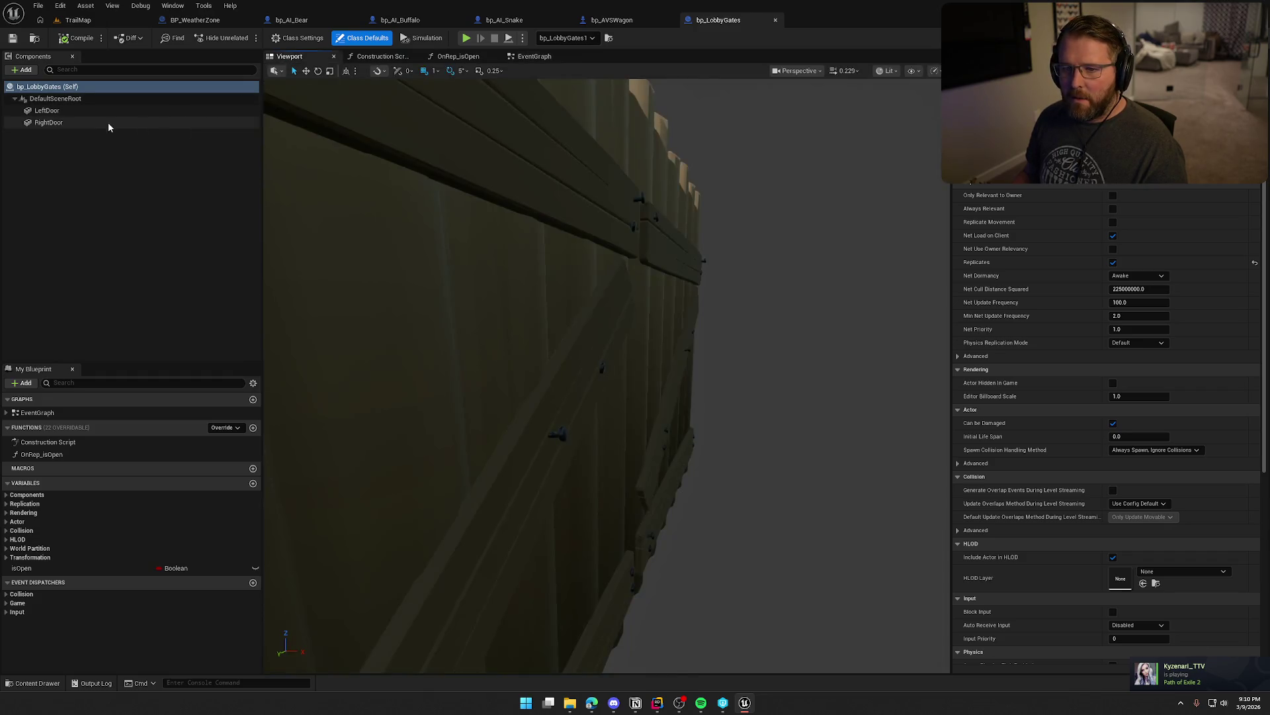
{"action": "left_click", "coordinate": [93, 111]}
{"action": "left_click", "coordinate": [94, 122], "text": "ctrl"}
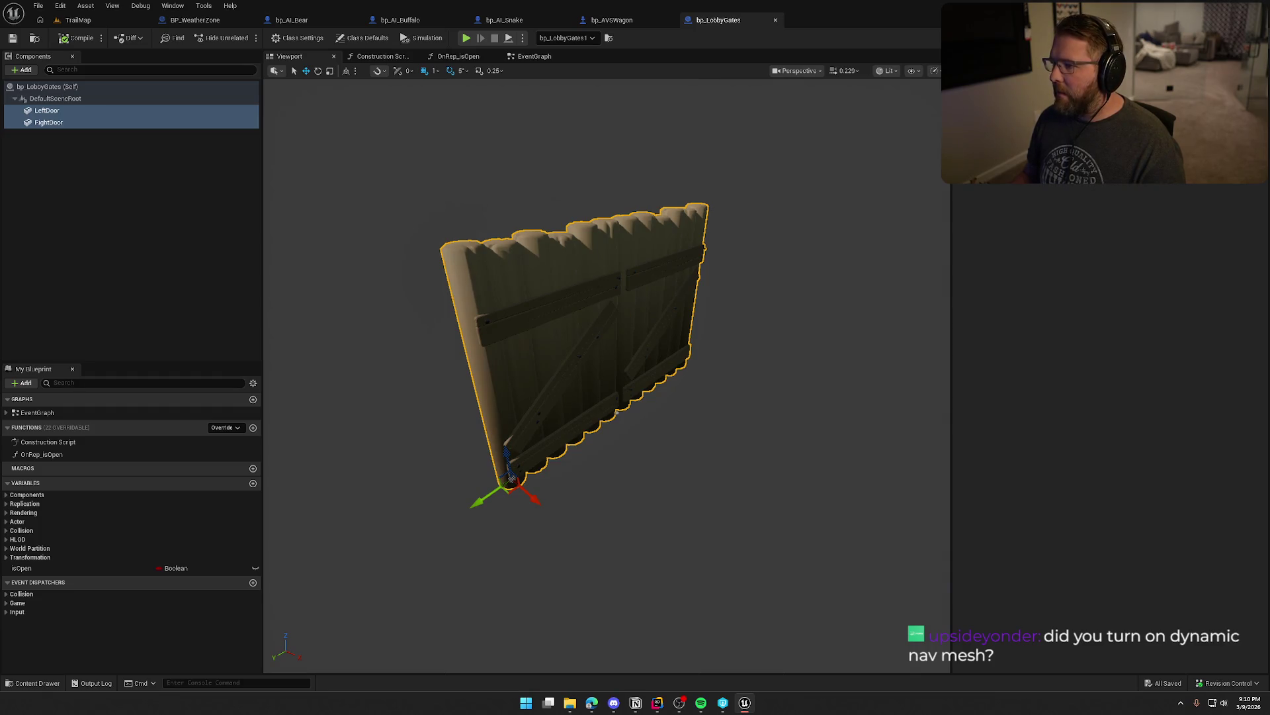
{"action": "left_click", "coordinate": [78, 20]}
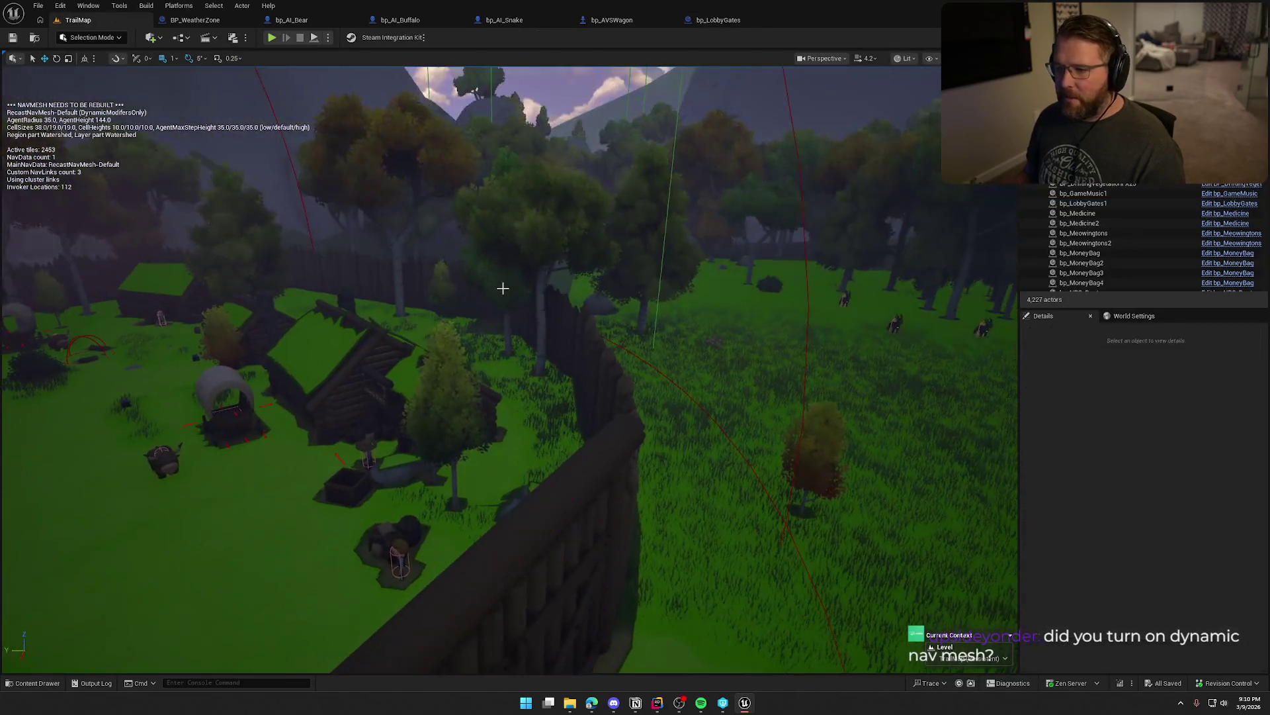
{"action": "left_click_drag", "start_coordinate": [503, 288], "coordinate": [502, 191]}
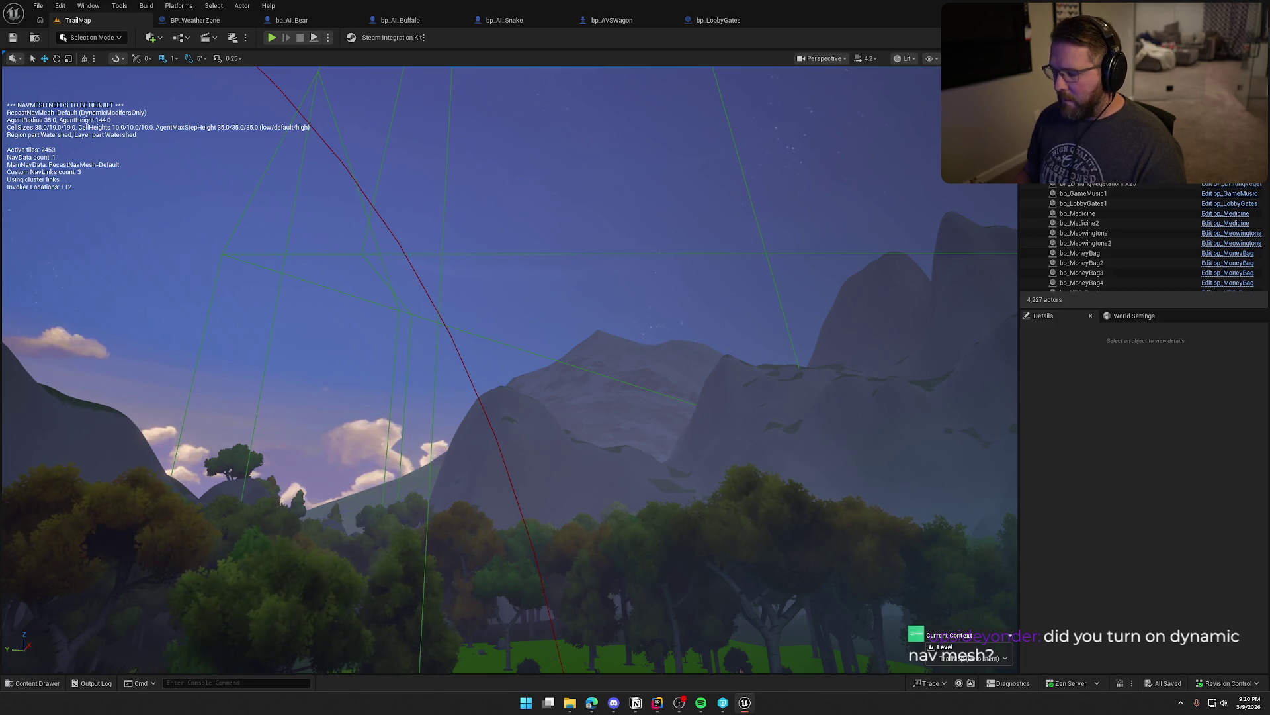
- Set RecastNavMesh-Default's Runtime Generation to Dynamic and save TrailMap
{"action": "type", "text": "nav"}
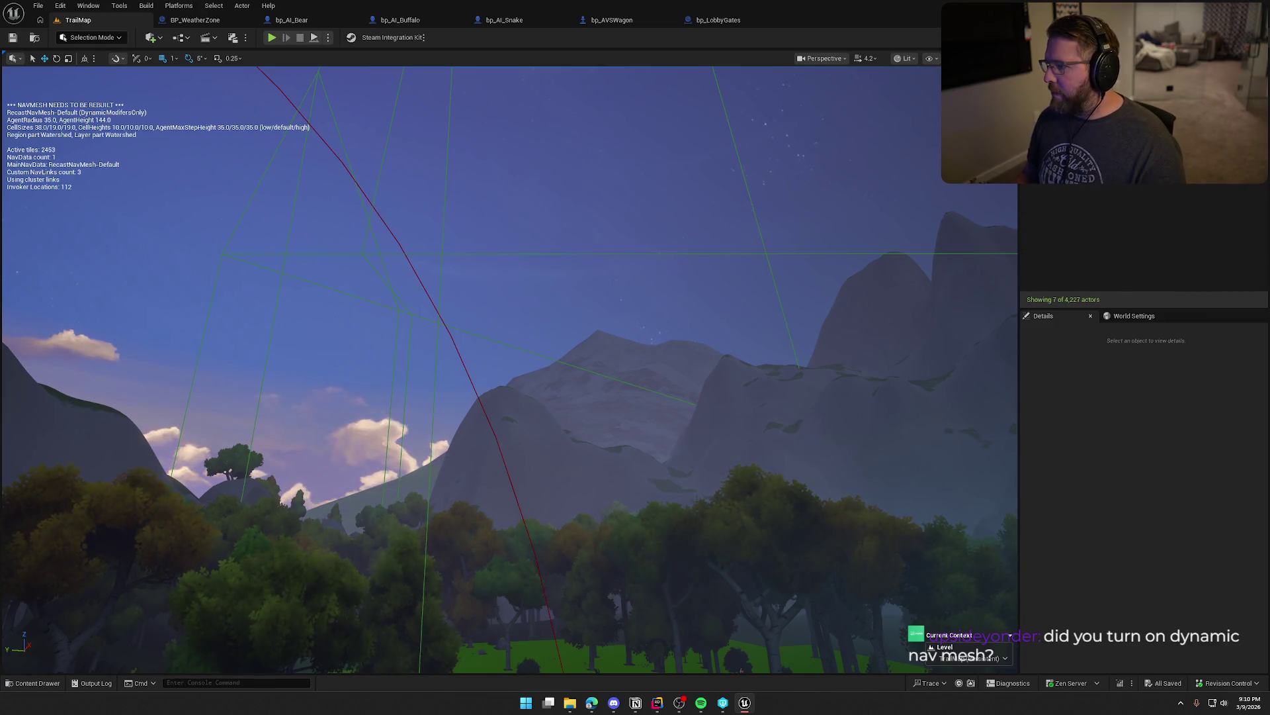
{"action": "left_click", "coordinate": [1072, 166]}
{"action": "scroll", "coordinate": [1191, 562], "scroll_direction": "down", "scroll_amount": 5}
{"action": "scroll", "coordinate": [1151, 567], "scroll_direction": "down", "scroll_amount": 5}
{"action": "scroll", "coordinate": [1121, 571], "scroll_direction": "down", "scroll_amount": 5}
{"action": "scroll", "coordinate": [1120, 566], "scroll_direction": "down", "scroll_amount": 10}
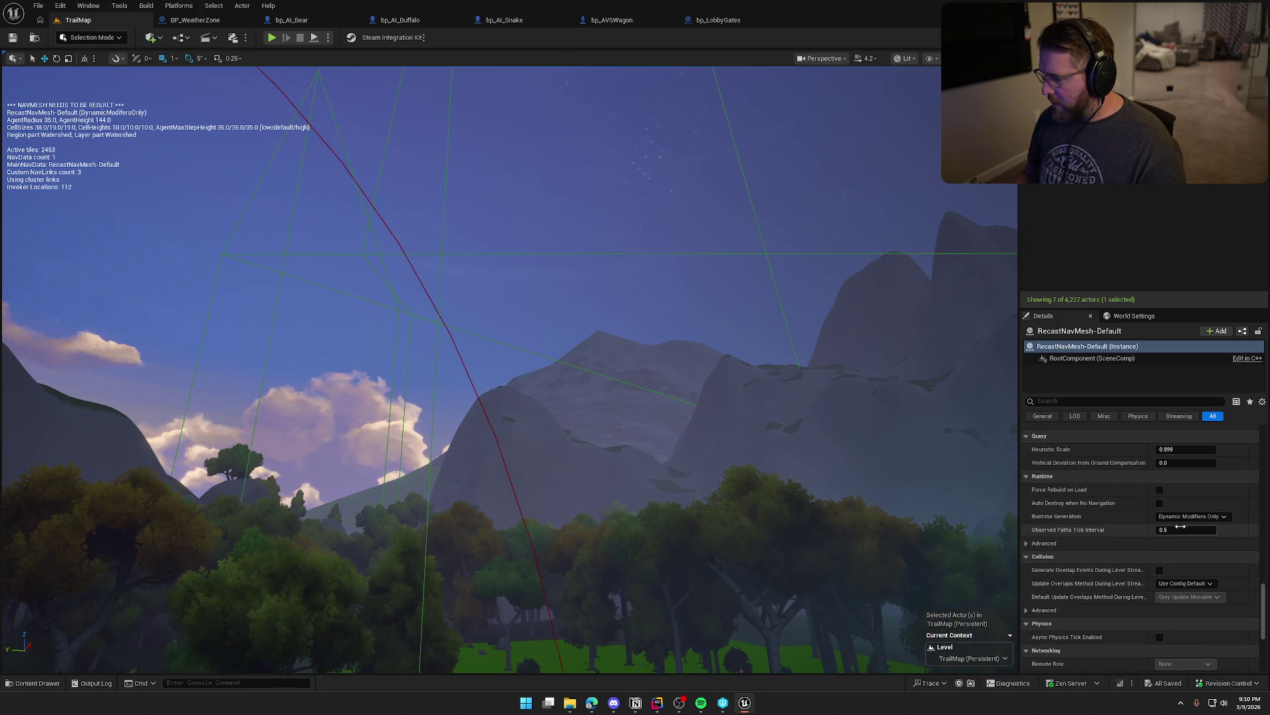
{"action": "left_click", "coordinate": [1191, 516]}
{"action": "left_click", "coordinate": [1175, 552]}
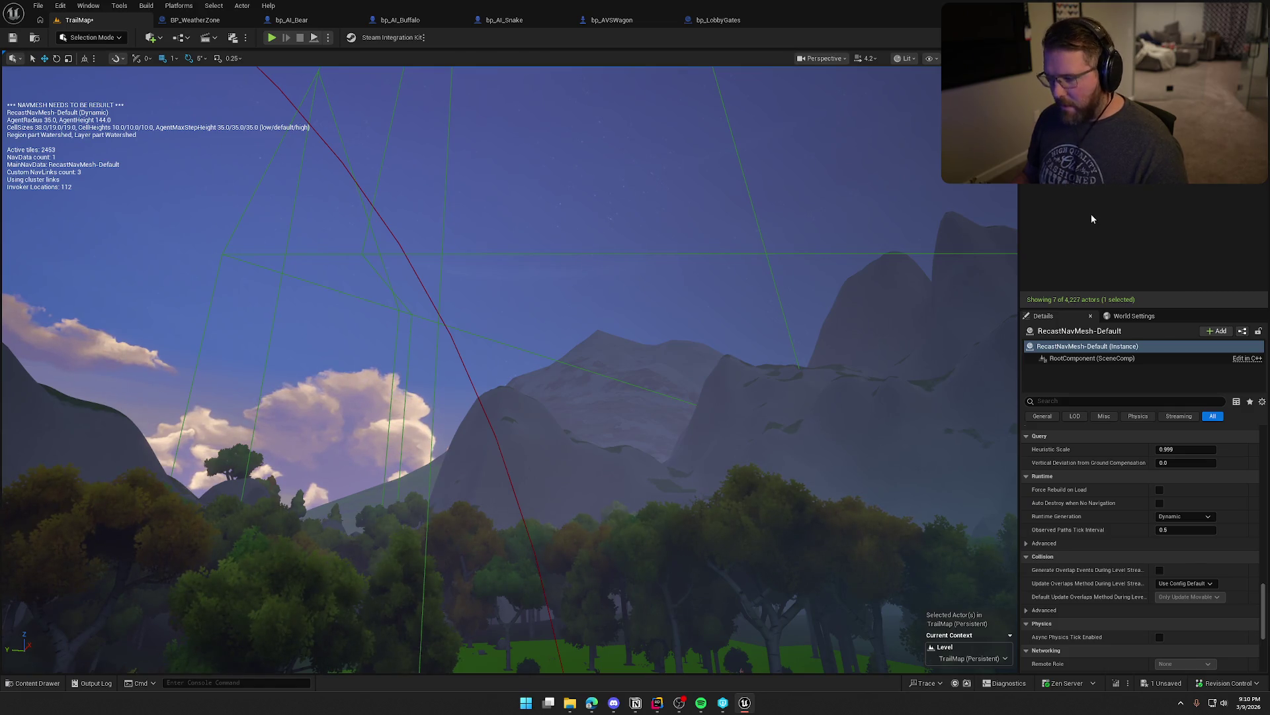
{"action": "key", "text": "ctrl+s"}
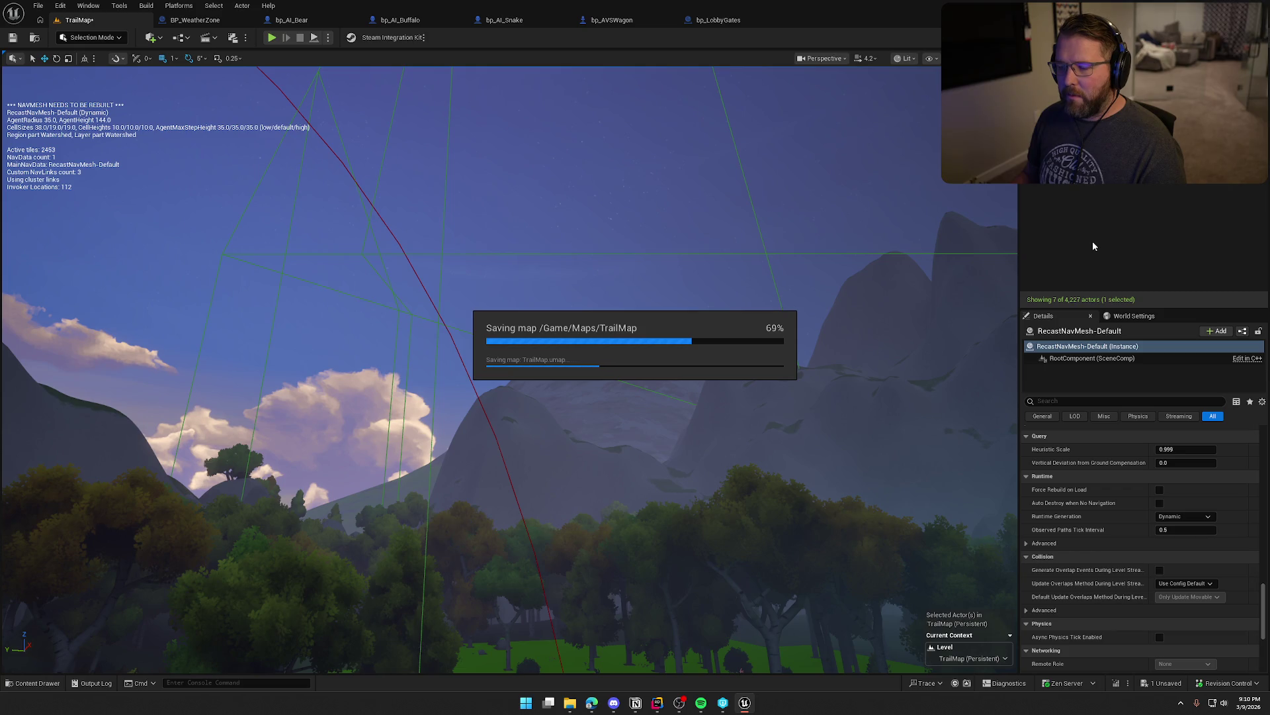
{"action": "key", "text": "ctrl+space"}
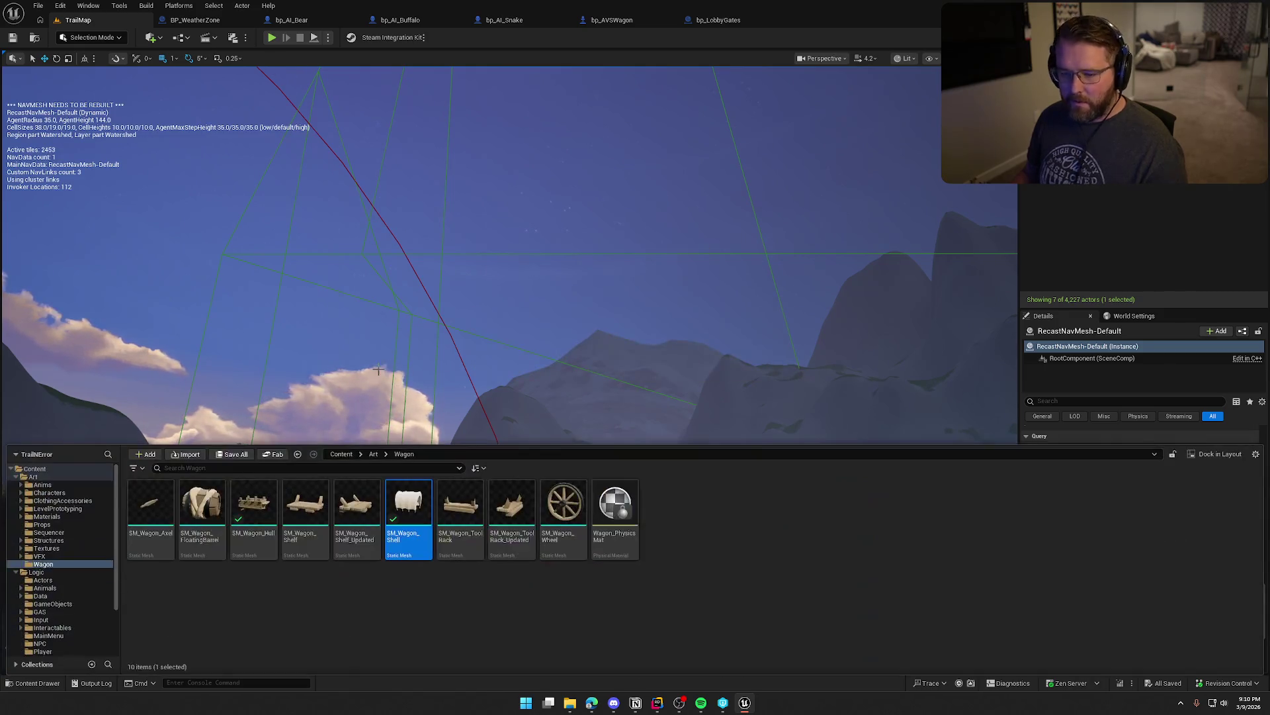
- Browse to the Logic > Player folder and open the PC_InGame blueprint
{"action": "left_click", "coordinate": [18, 573]}
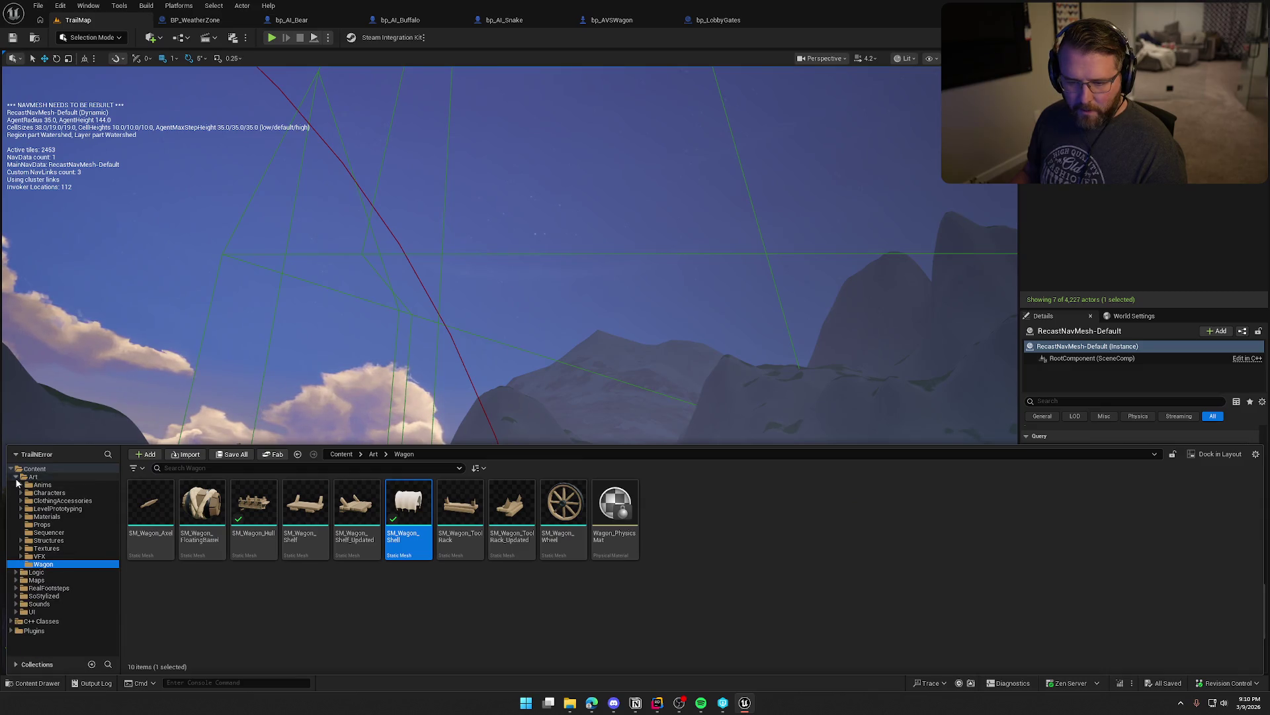
{"action": "left_click", "coordinate": [16, 476]}
{"action": "left_click", "coordinate": [34, 484]}
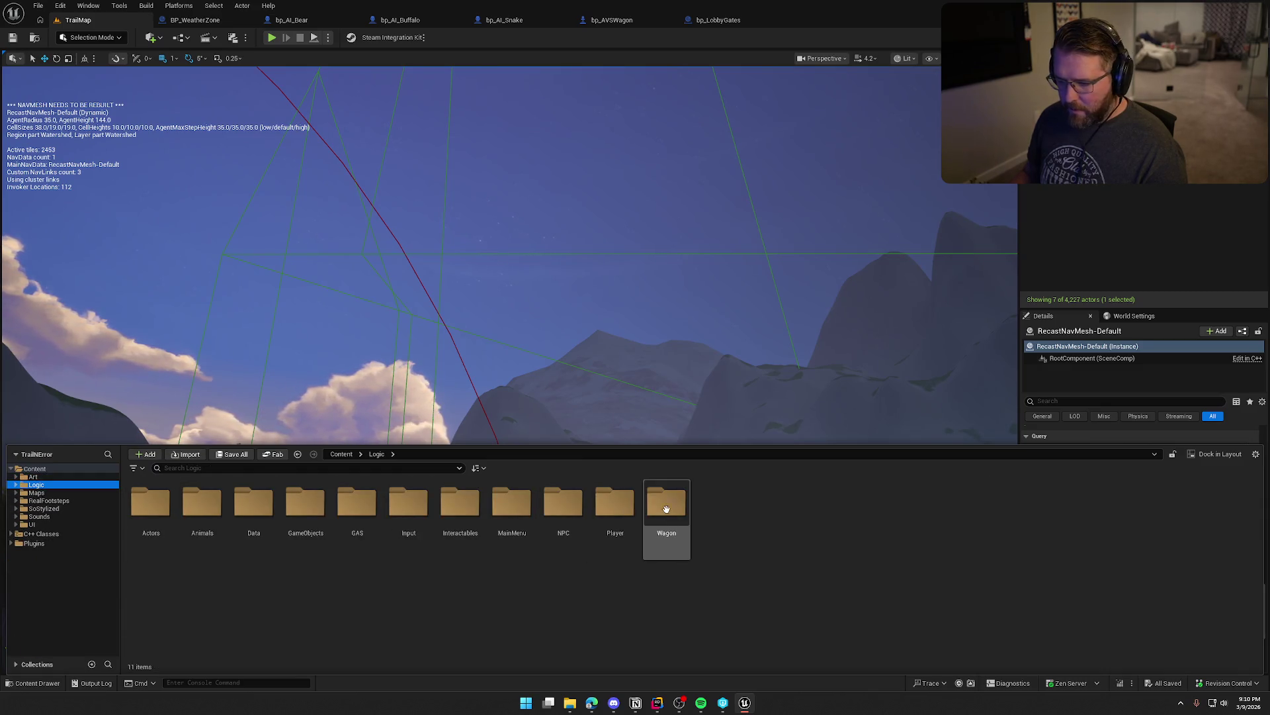
{"action": "double_click", "coordinate": [606, 506]}
{"action": "double_click", "coordinate": [249, 505]}
- Nudge the P key node, check out and save PC_InGame, then return to TrailMap
{"action": "scroll", "coordinate": [394, 443], "scroll_direction": "up", "scroll_amount": 4}
{"action": "left_click", "coordinate": [448, 344]}
{"action": "left_click_drag", "start_coordinate": [448, 344], "coordinate": [461, 358]}
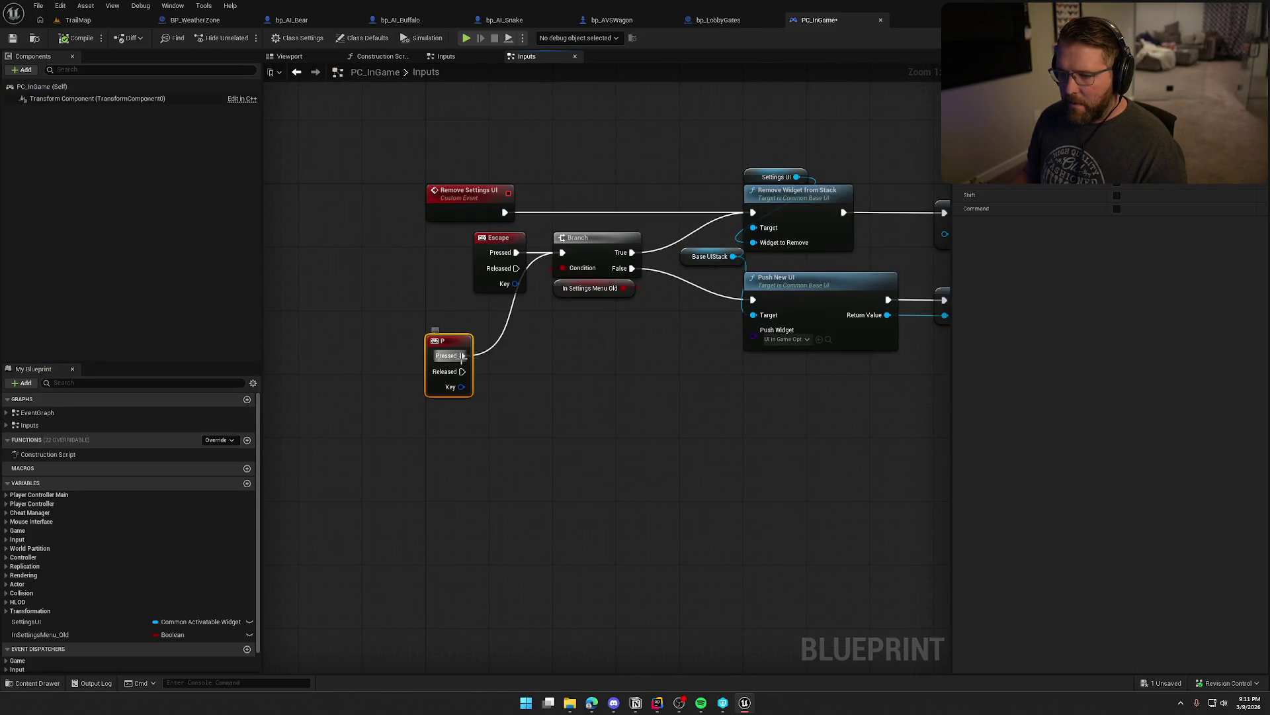
{"action": "key", "text": "ctrl+s"}
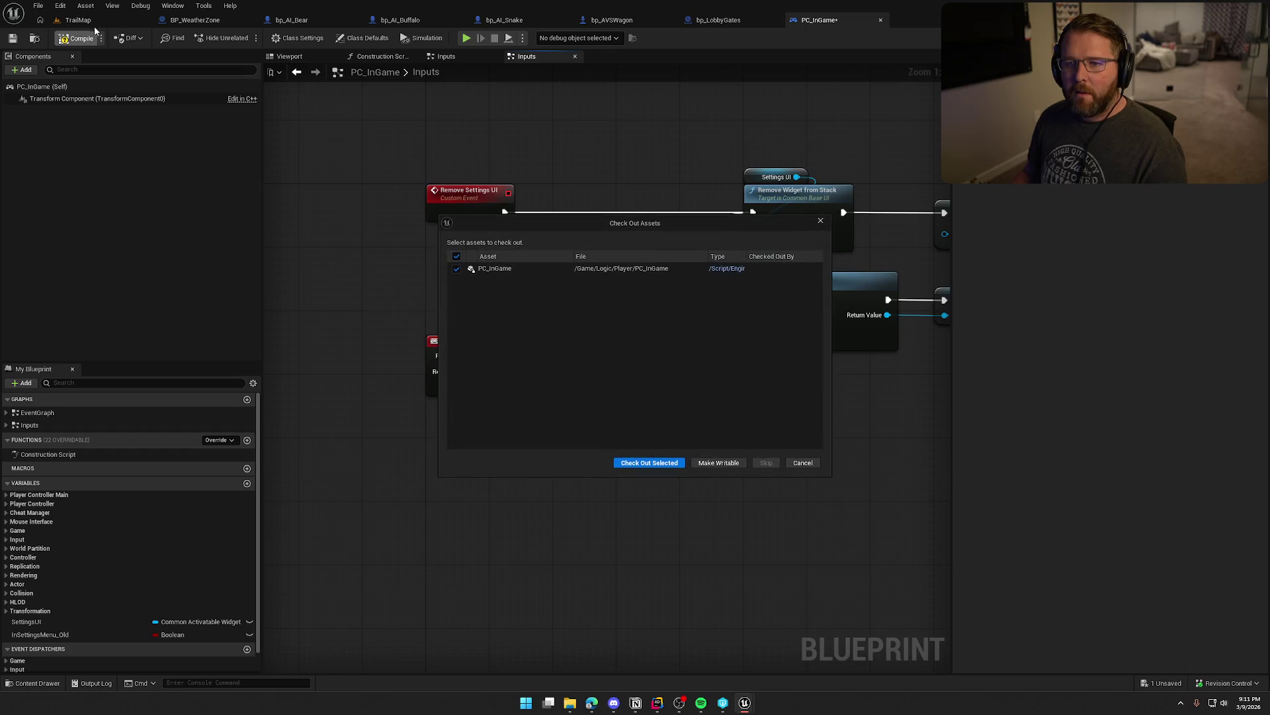
{"action": "left_click", "coordinate": [667, 466]}
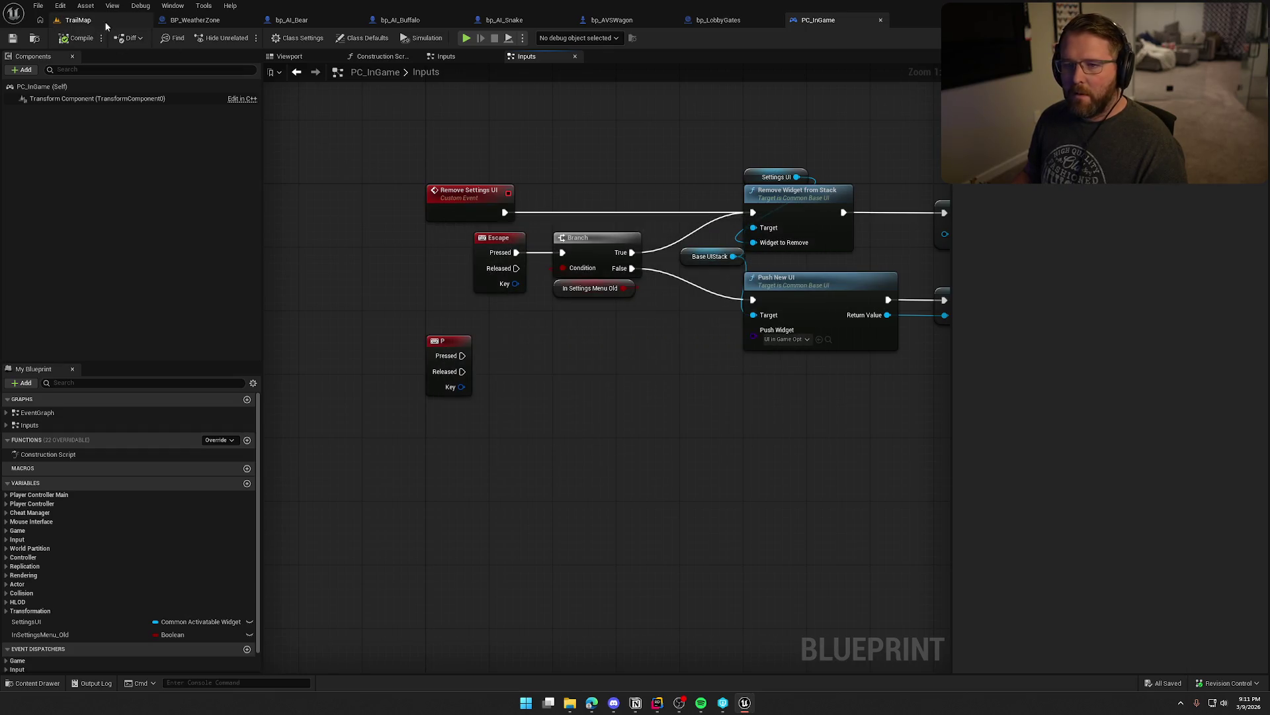
{"action": "left_click", "coordinate": [105, 21]}
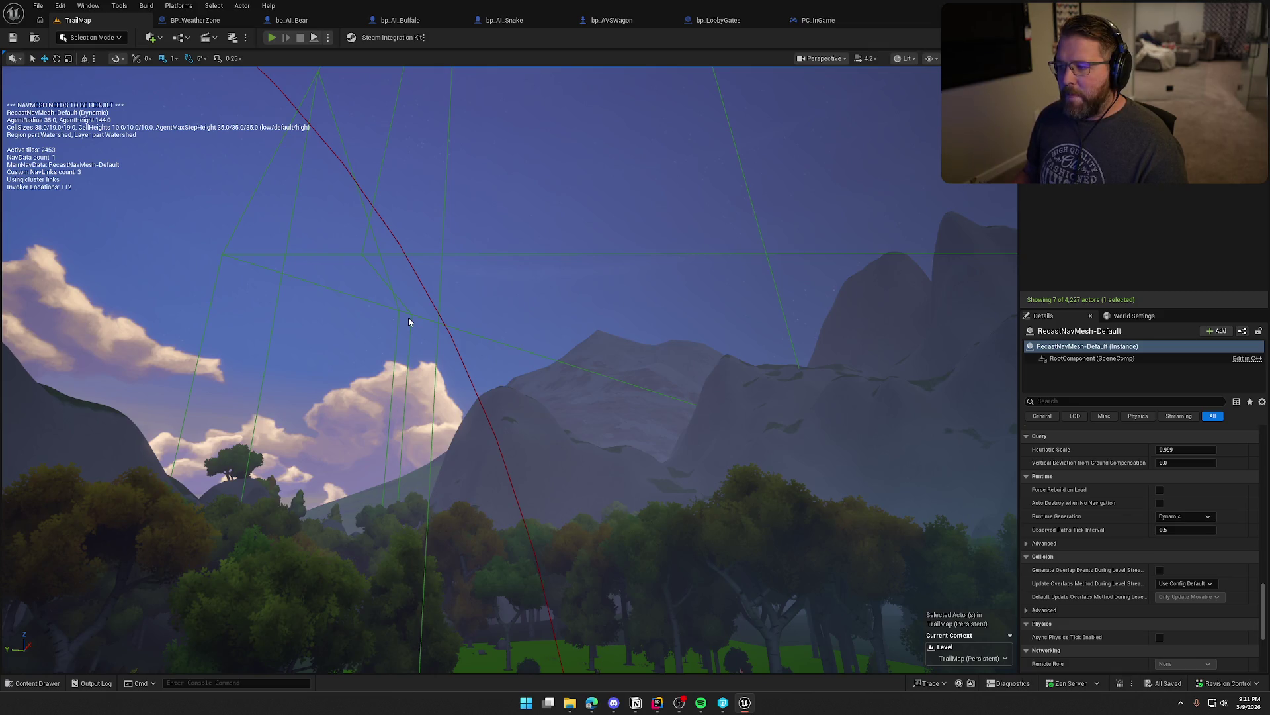
- Play-test TrailMap, running through the village and checking 'stat fps' before stopping
{"action": "key", "text": "alt+p"}
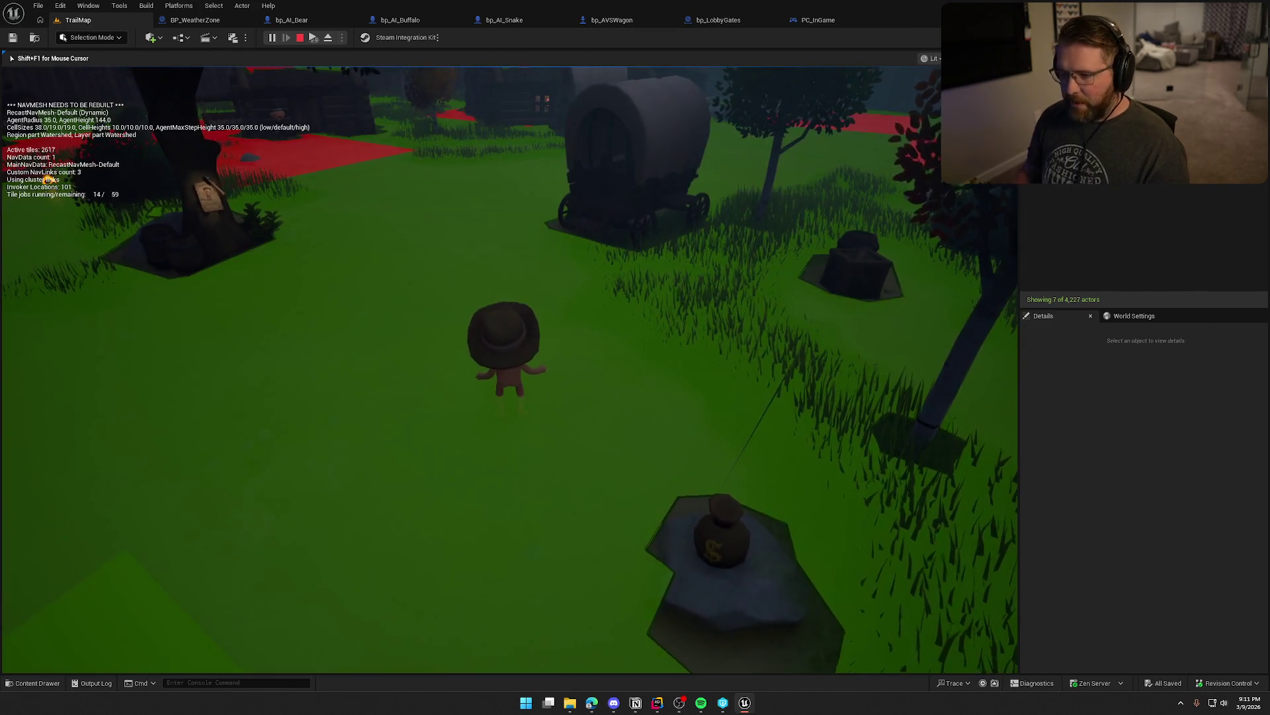
{"action": "key", "text": "w"}
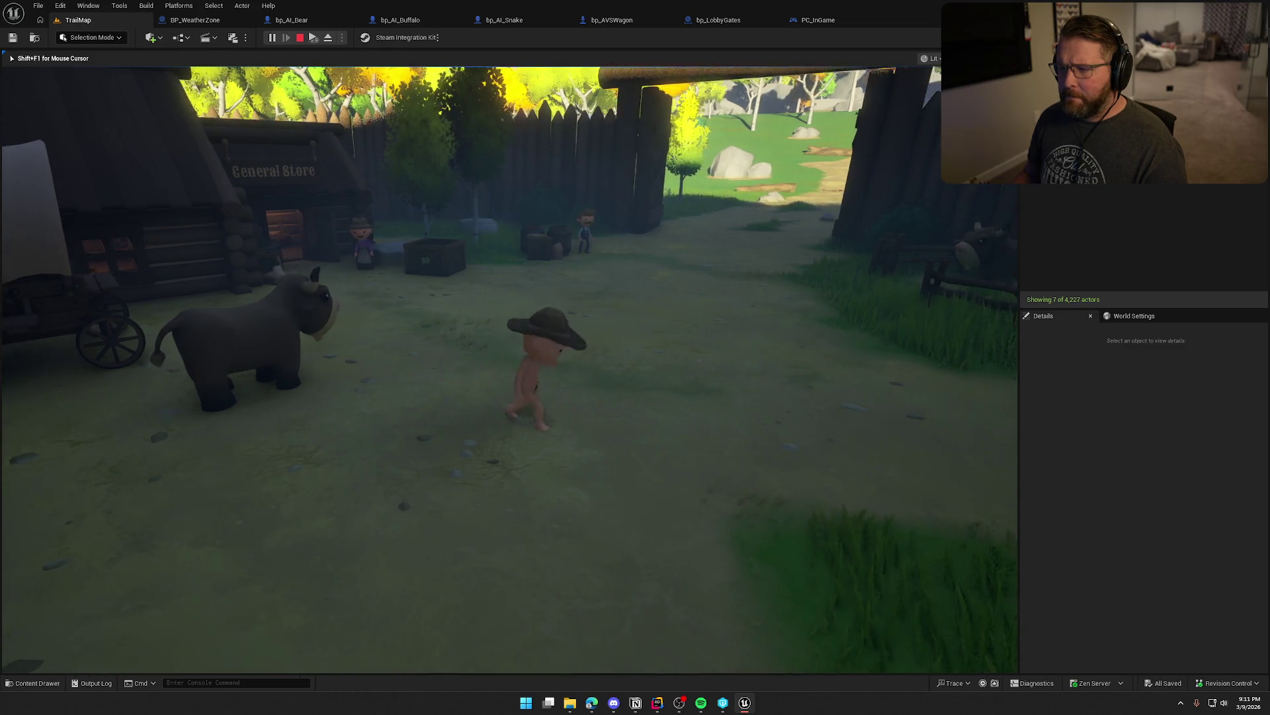
{"action": "key", "text": "grave"}
{"action": "type", "text": "s"}
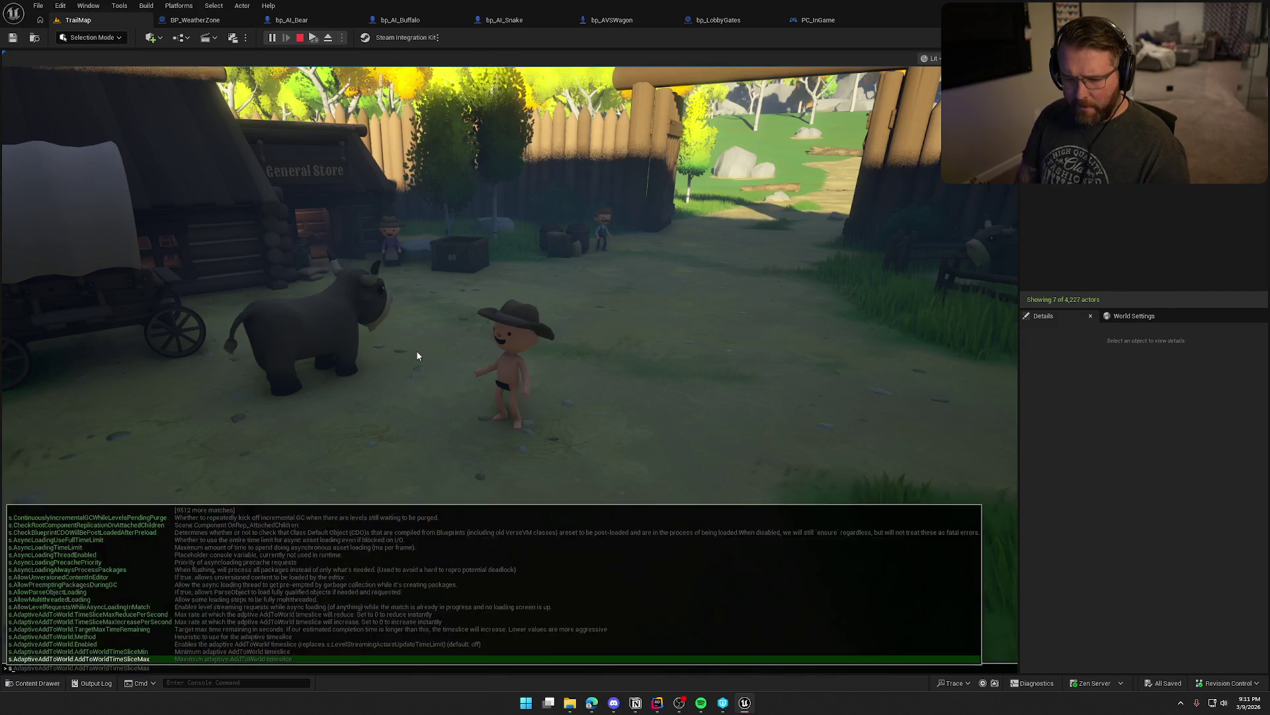
{"action": "type", "text": "tat fps"}
{"action": "key", "text": "Return"}
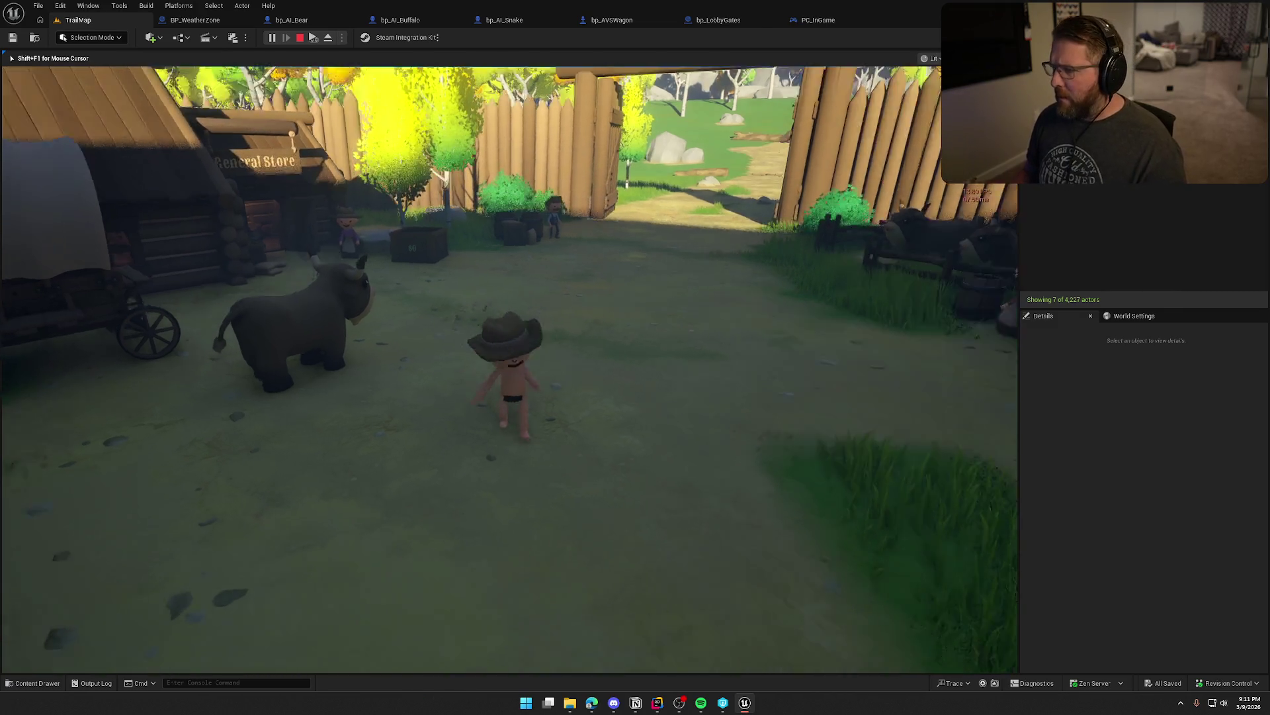
{"action": "key", "text": "Escape"}
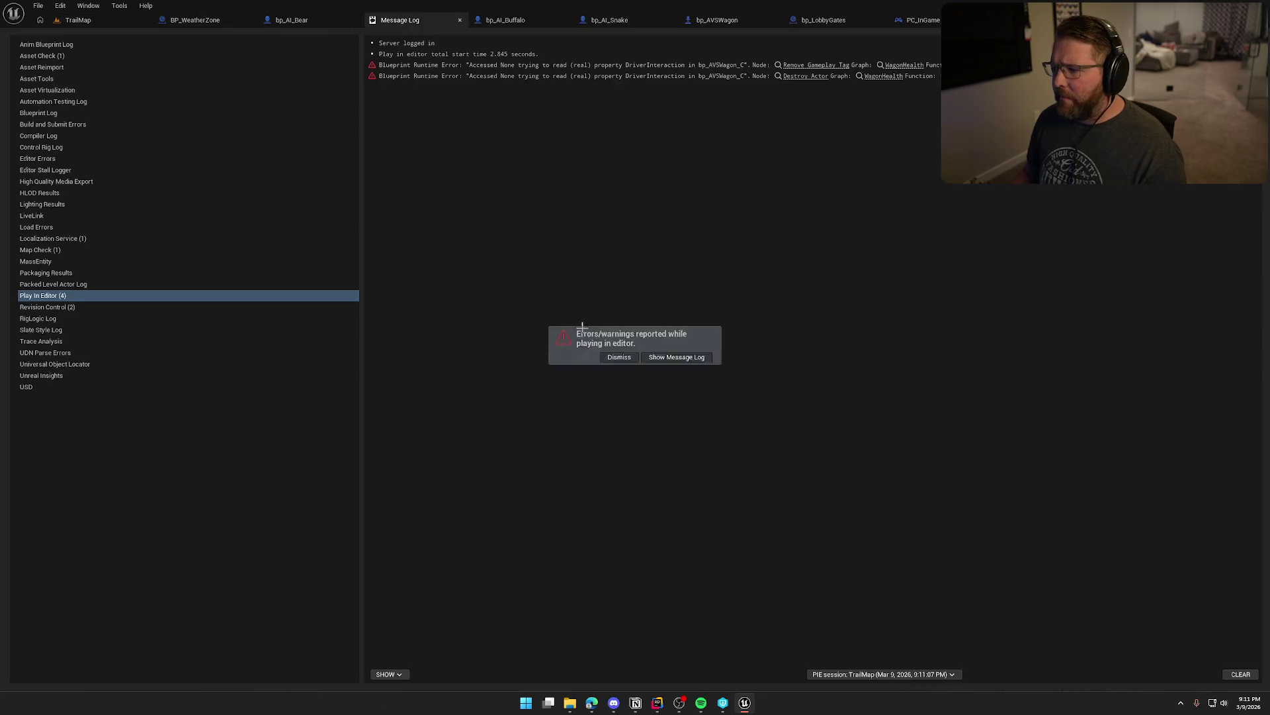
- Set the navmesh Runtime Generation back to Dynamic Modifiers Only and start a TrailMap play test
{"action": "left_click", "coordinate": [84, 24]}
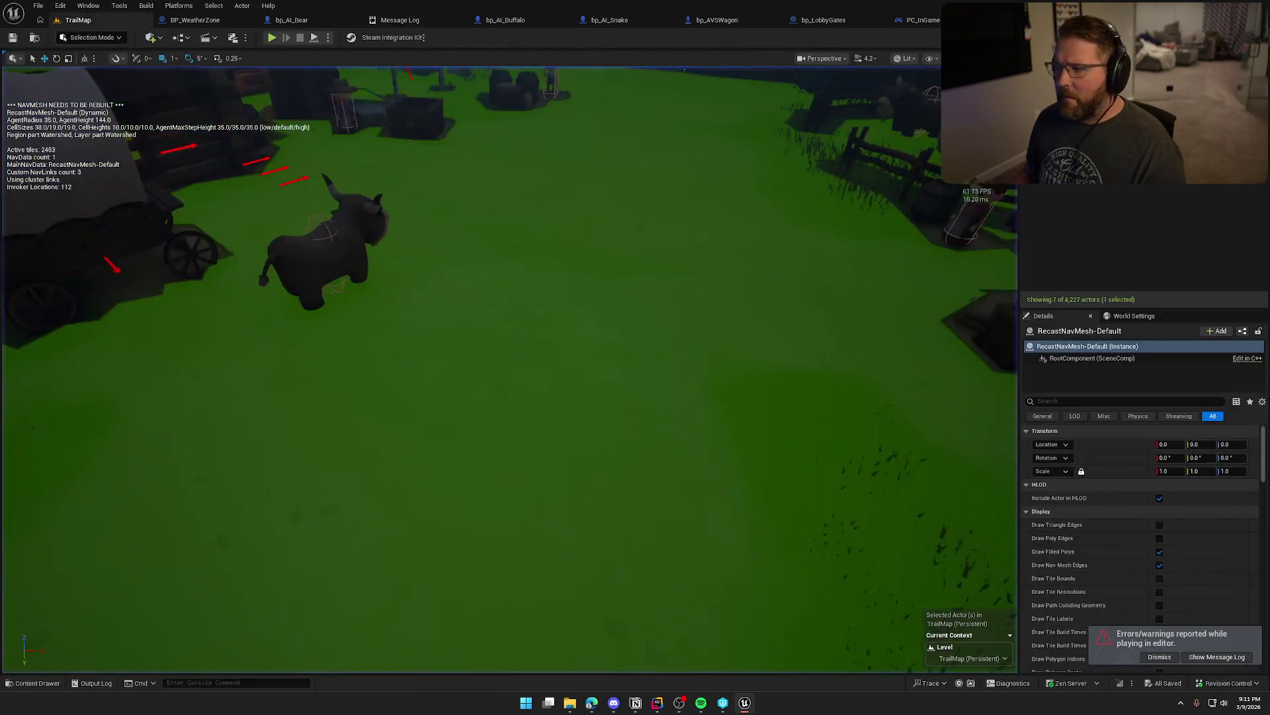
{"action": "scroll", "coordinate": [1151, 542], "scroll_direction": "down", "scroll_amount": 3}
{"action": "left_click", "coordinate": [1152, 656]}
{"action": "scroll", "coordinate": [1146, 602], "scroll_direction": "down", "scroll_amount": 10}
{"action": "scroll", "coordinate": [1195, 567], "scroll_direction": "down", "scroll_amount": 15}
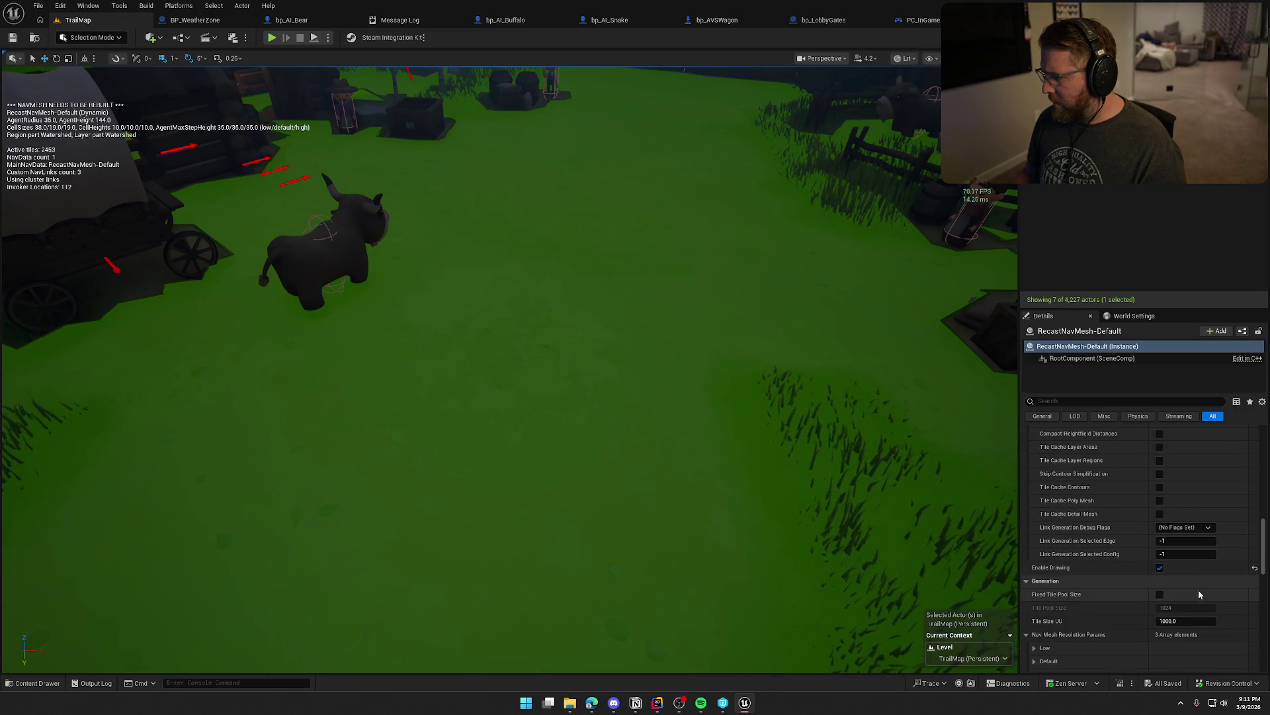
{"action": "left_click", "coordinate": [1188, 468]}
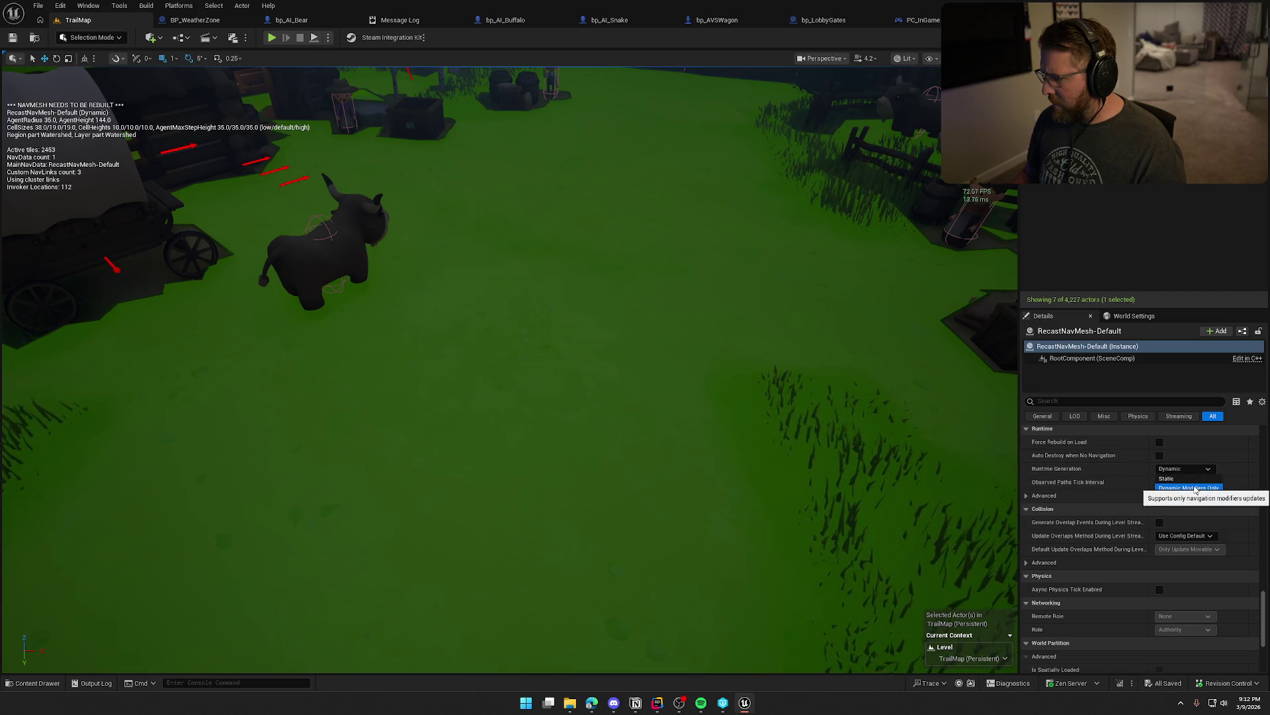
{"action": "left_click", "coordinate": [1193, 489]}
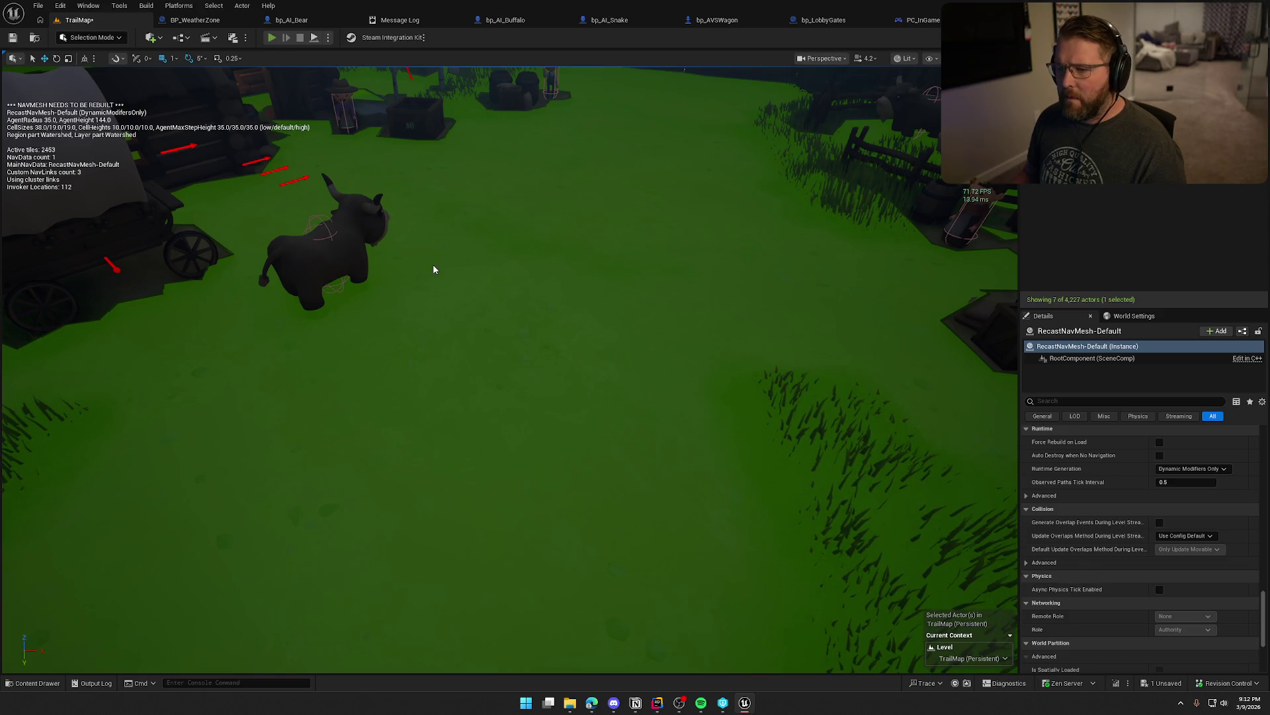
{"action": "key", "text": "alt+p"}
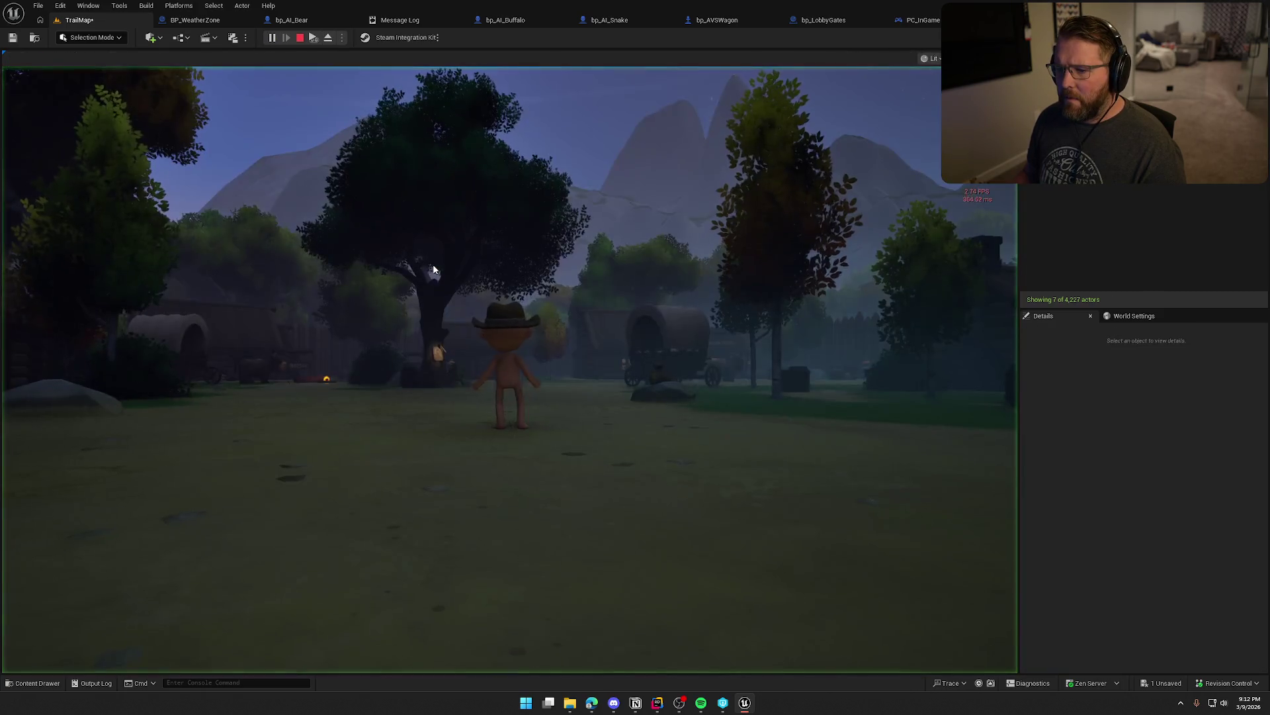
- Walk the character past the wagons, farmer and gate with the navmesh overlay toggled, then stop
{"action": "key", "text": "w"}
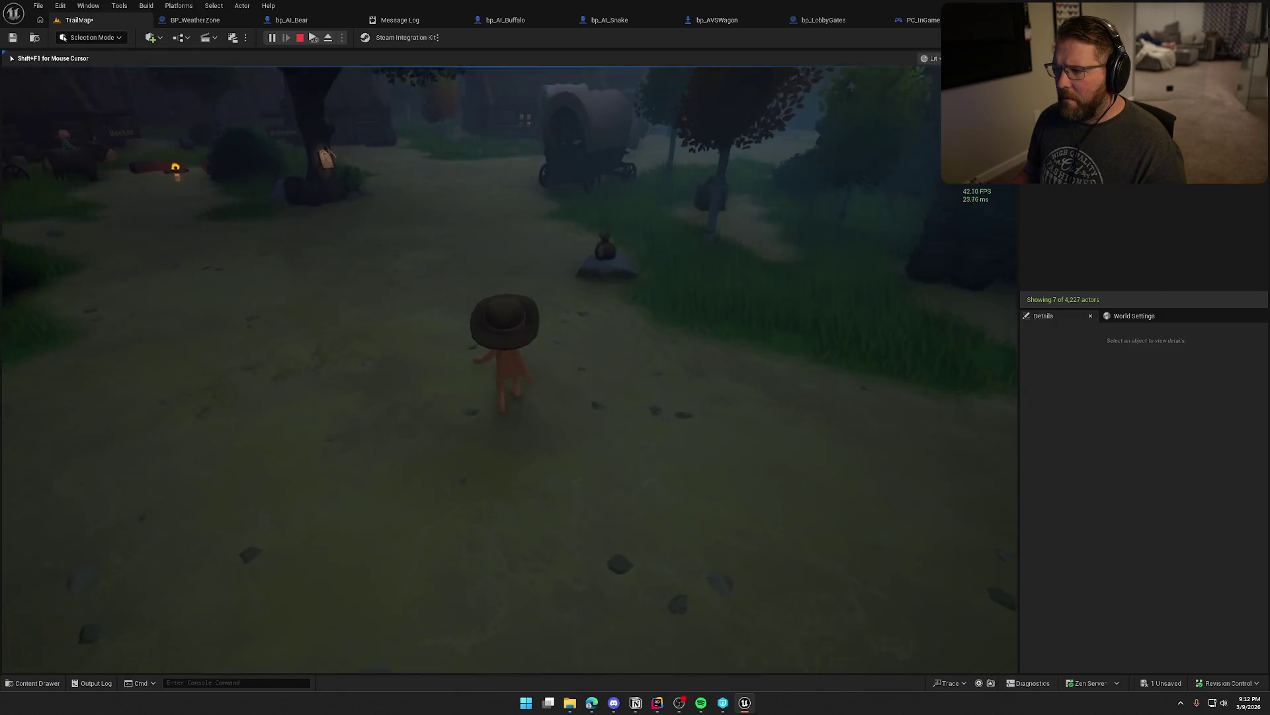
{"action": "key", "text": "w"}
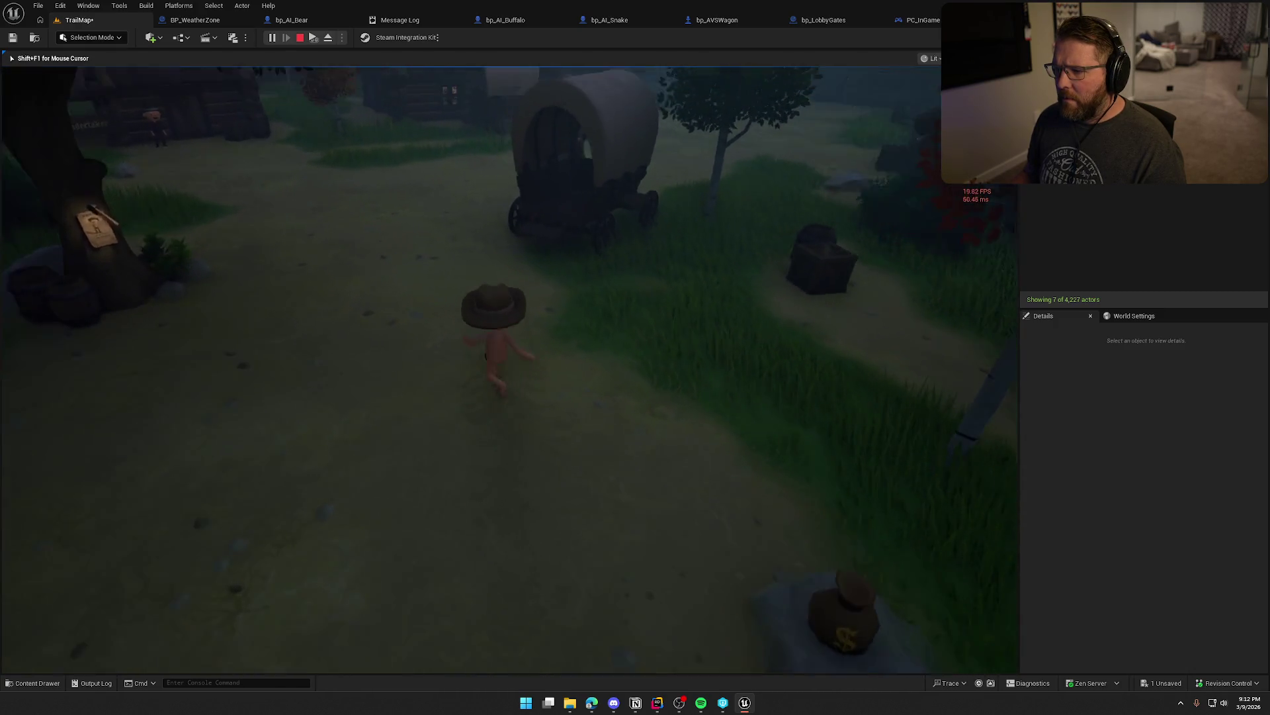
{"action": "key", "text": "w"}
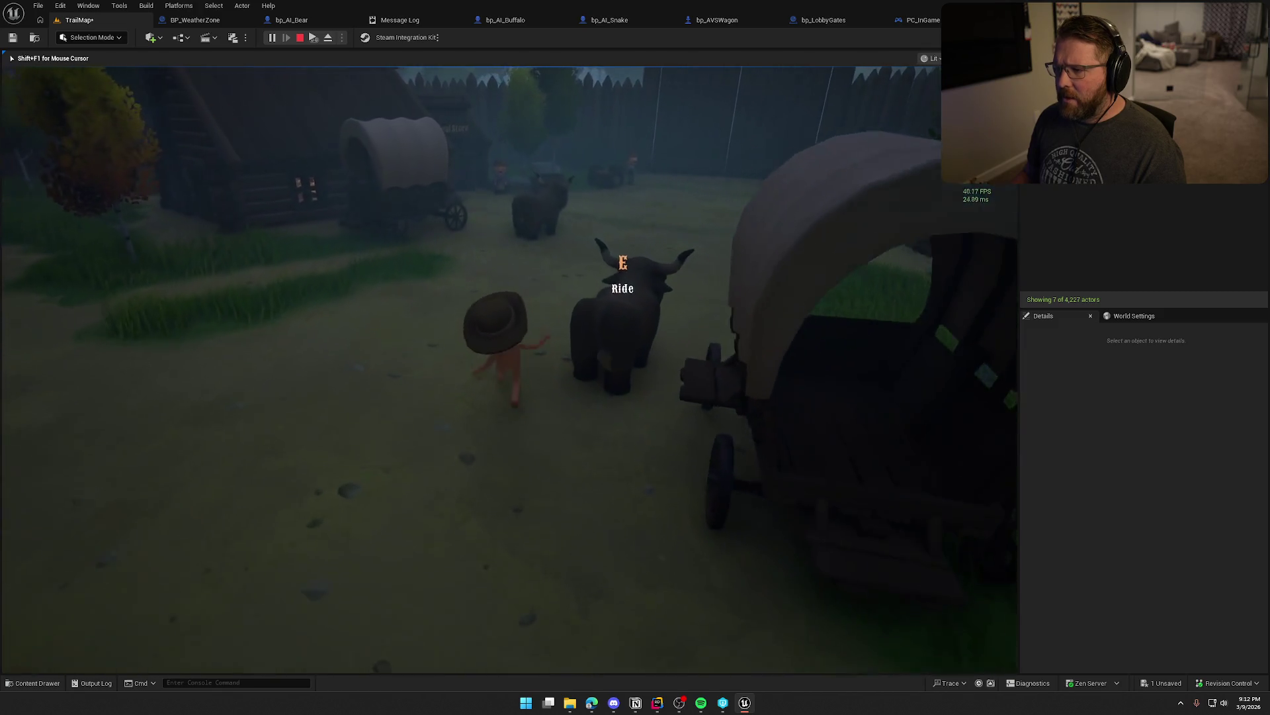
{"action": "key", "text": "w"}
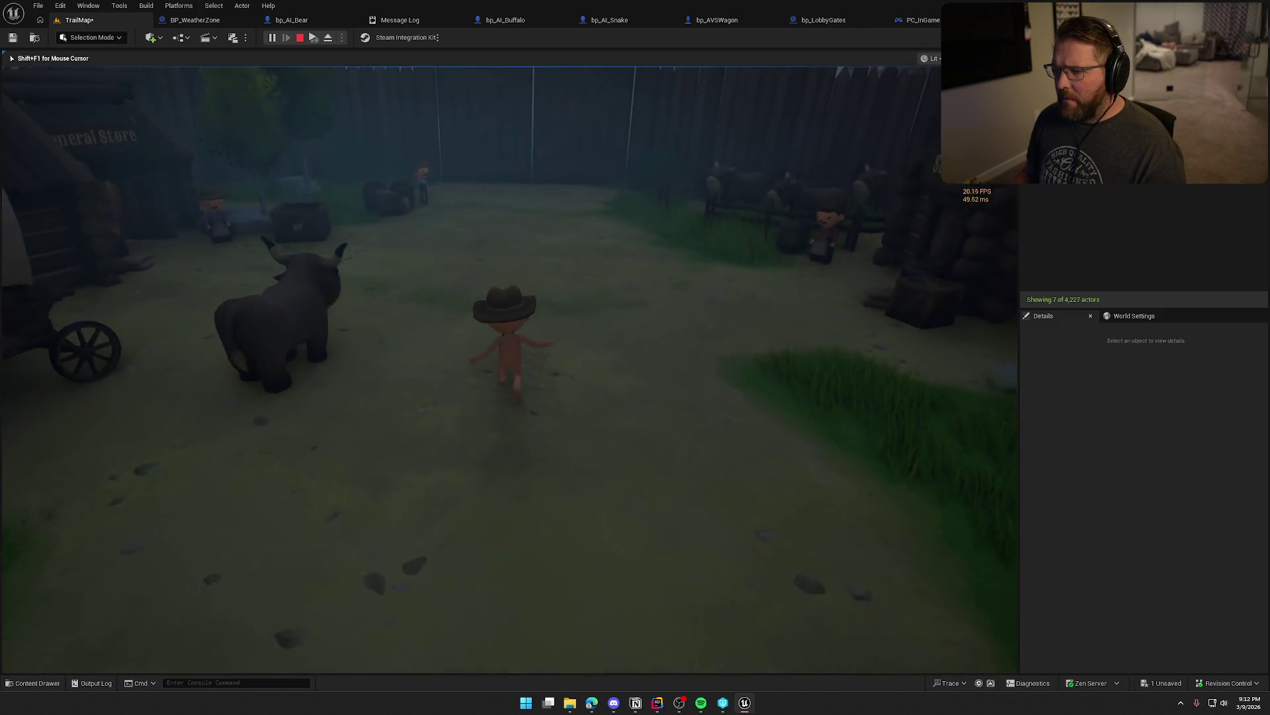
{"action": "key", "text": "w"}
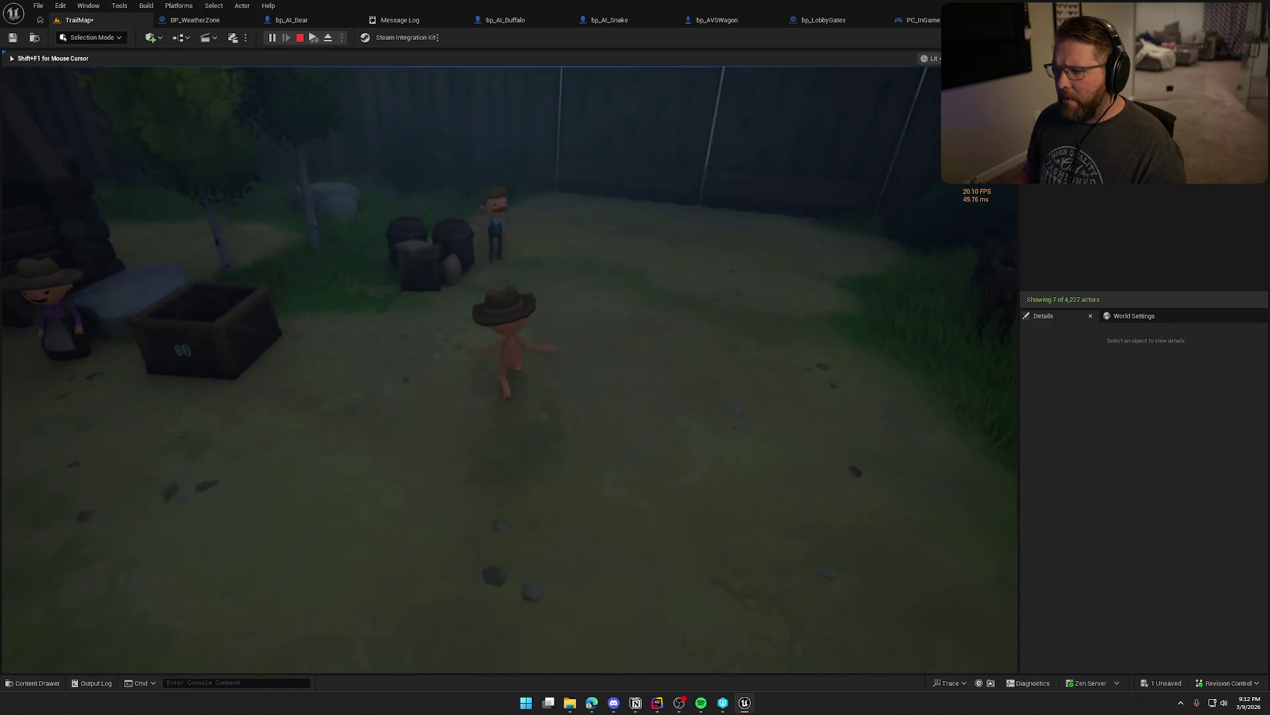
{"action": "key", "text": "w"}
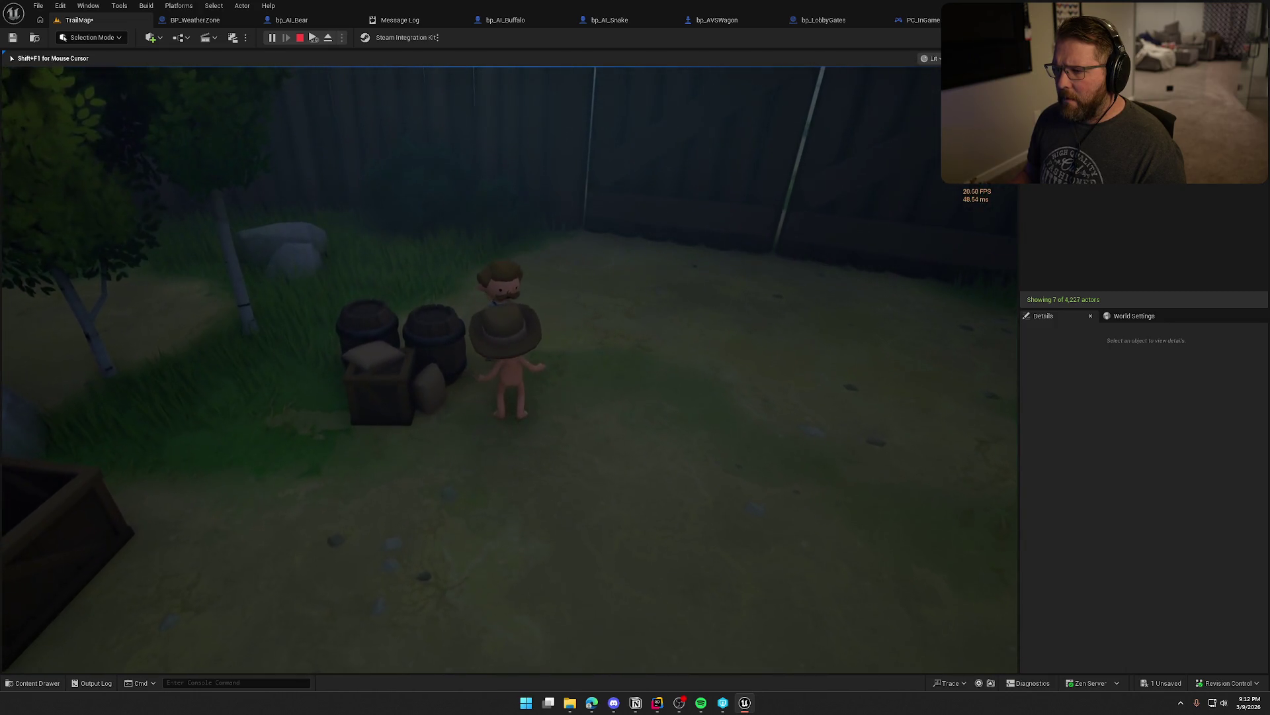
{"action": "key", "text": "p"}
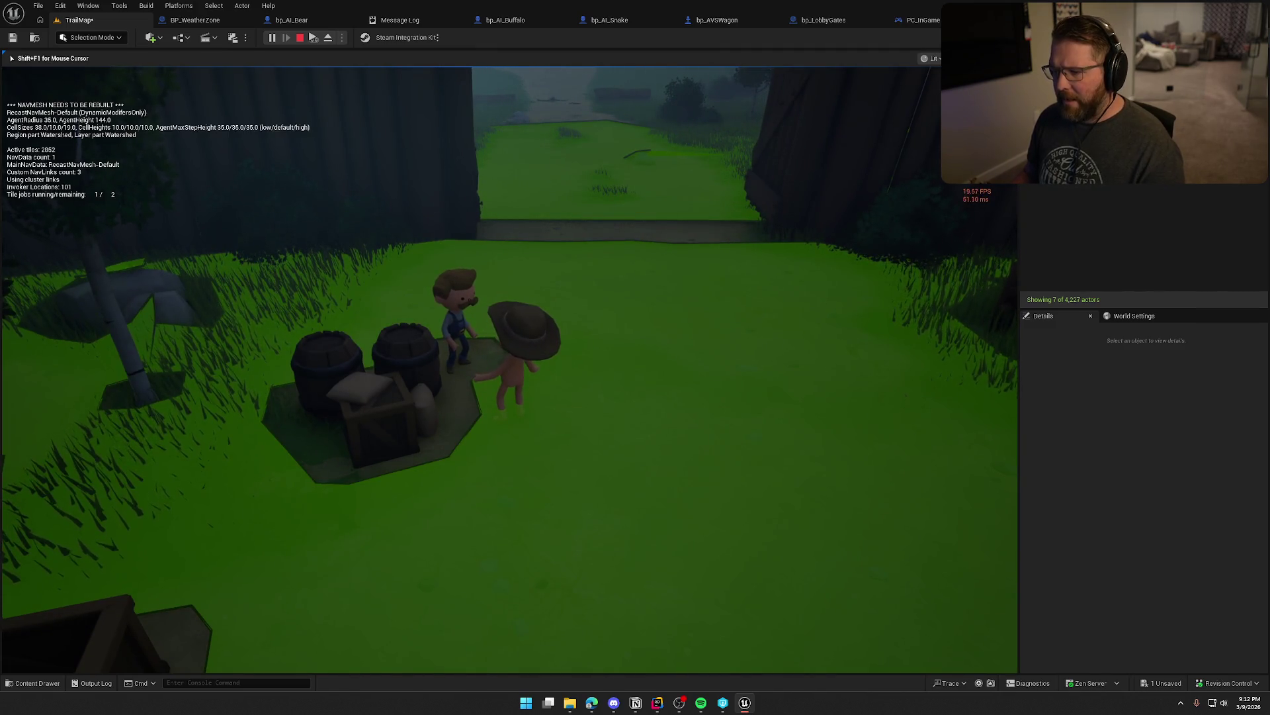
{"action": "key", "text": "w"}
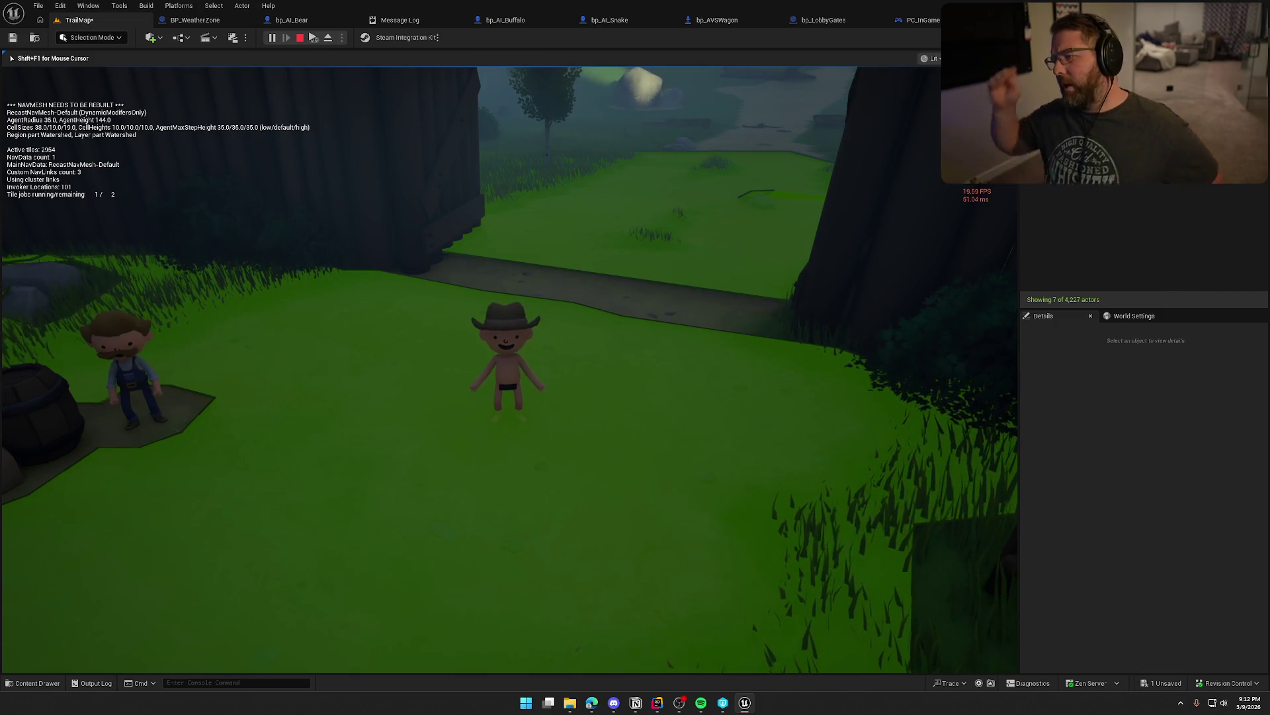
{"action": "key", "text": "p"}
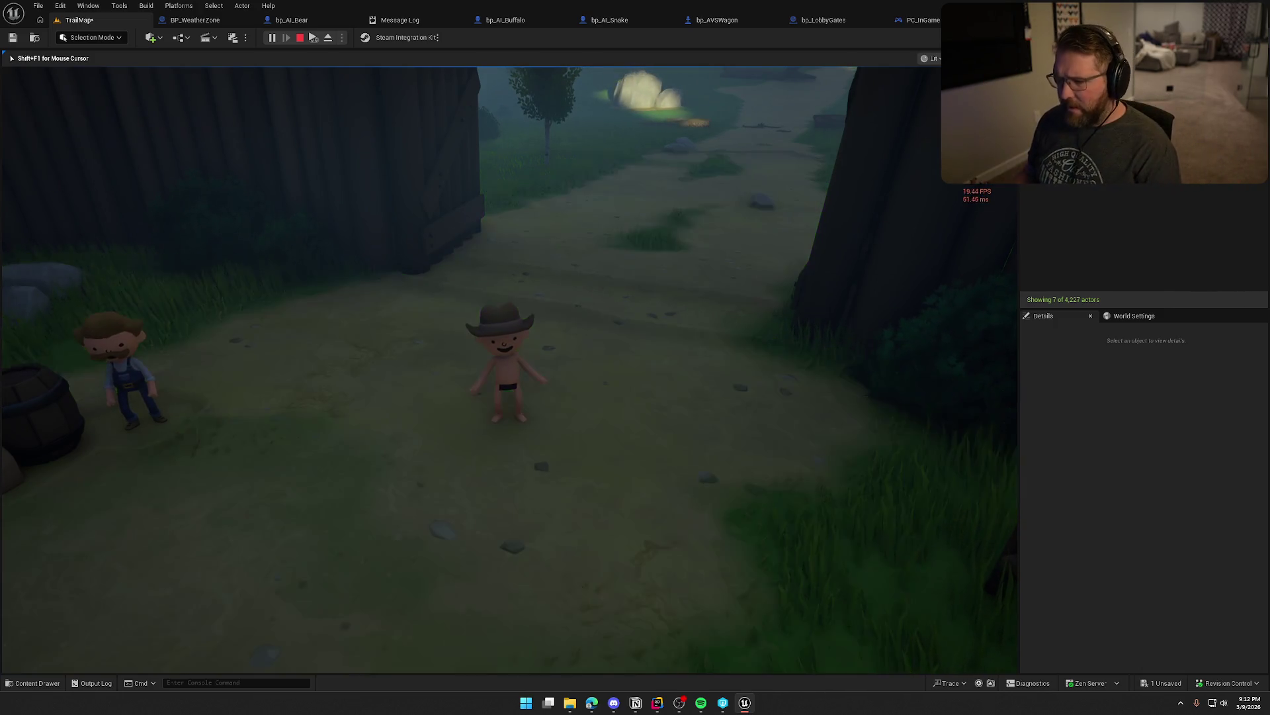
{"action": "key", "text": "Escape"}
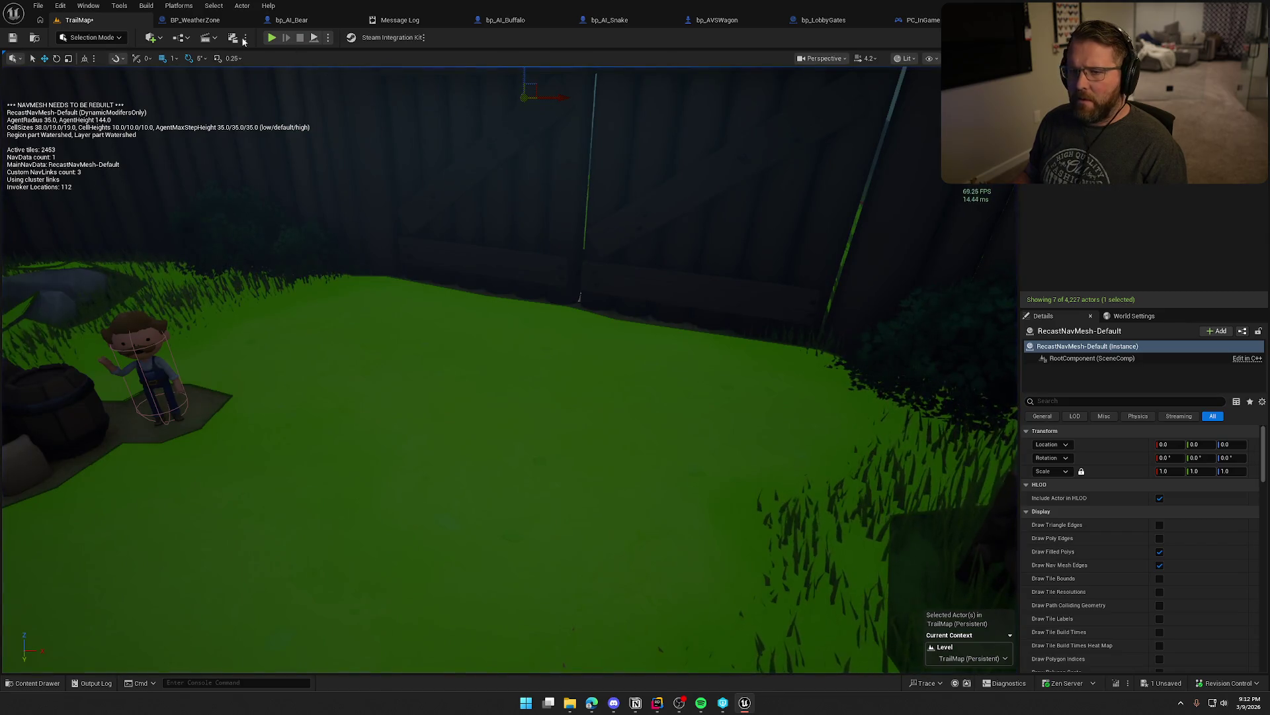
- Close the Message Log, view the village navmesh from above, and switch to bp_AI_Bear's defaults
{"action": "left_click", "coordinate": [390, 20]}
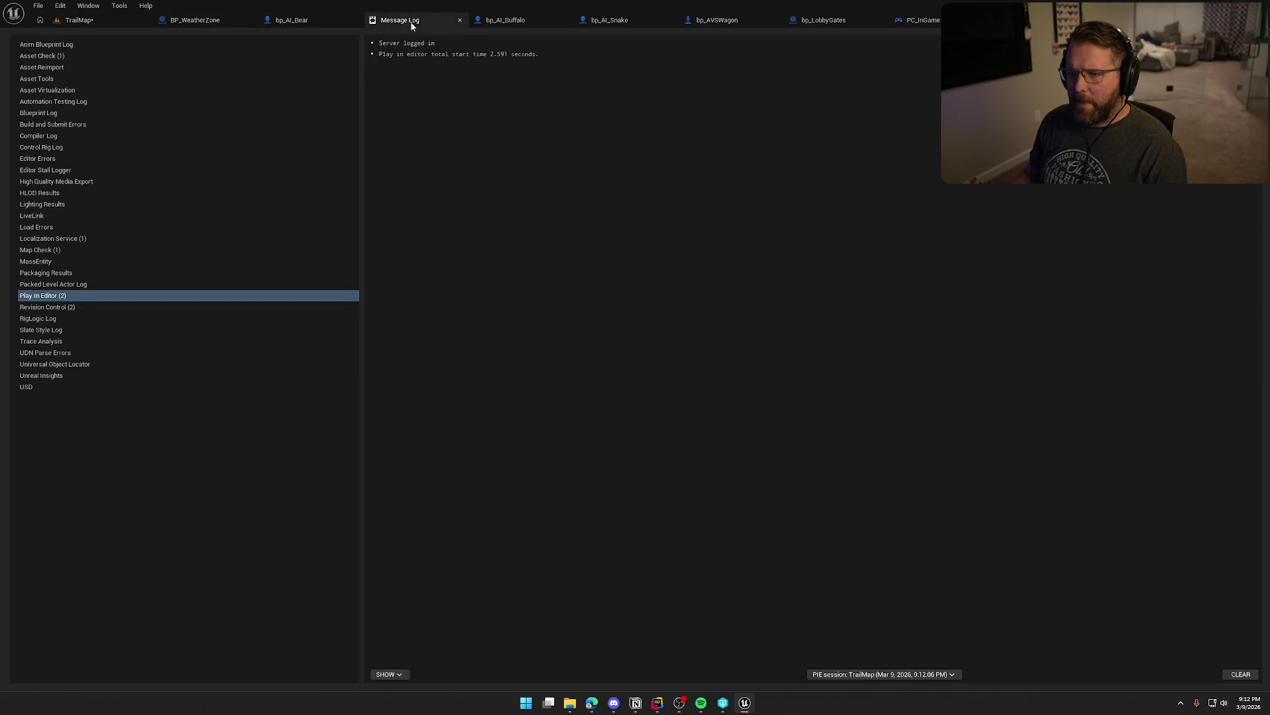
{"action": "left_click", "coordinate": [460, 20]}
{"action": "left_click", "coordinate": [196, 19]}
{"action": "left_click", "coordinate": [106, 21]}
{"action": "mouse_move", "coordinate": [487, 249]}
{"action": "left_mouse_down"}
{"action": "mouse_move", "coordinate": [487, 301]}
{"action": "mouse_move", "coordinate": [487, 248]}
{"action": "left_mouse_up"}
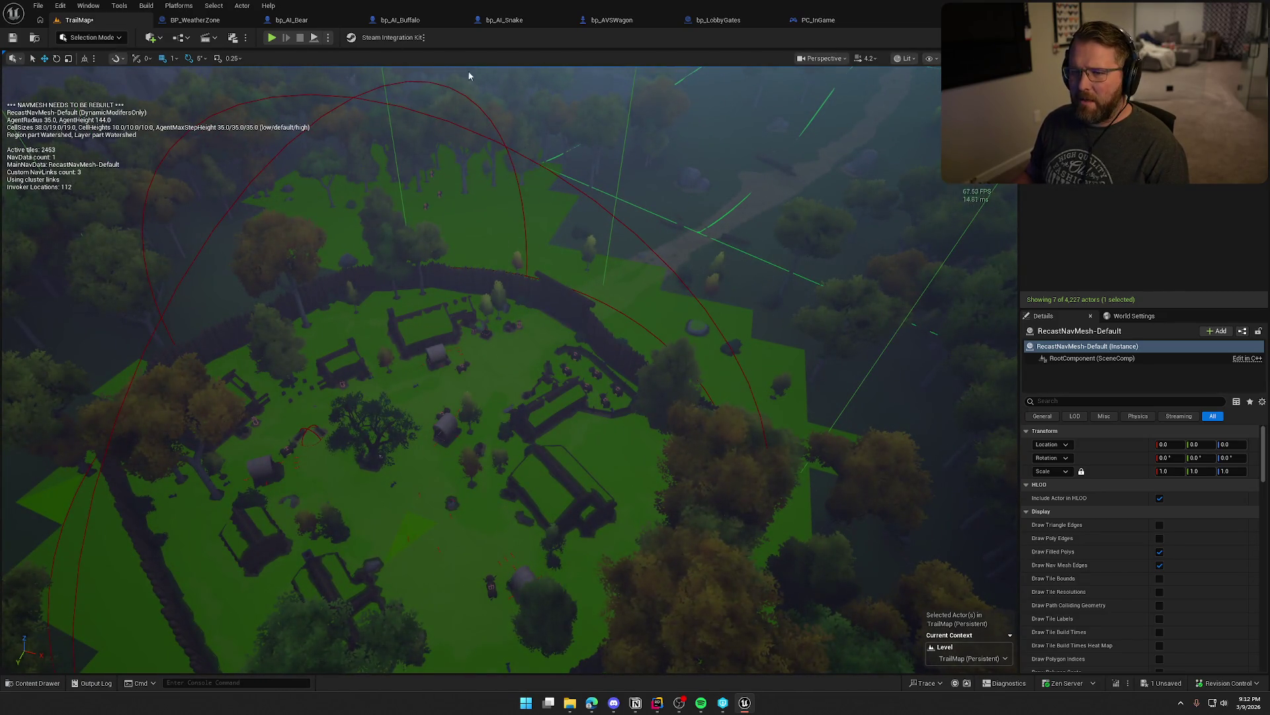
{"action": "left_click", "coordinate": [320, 18]}
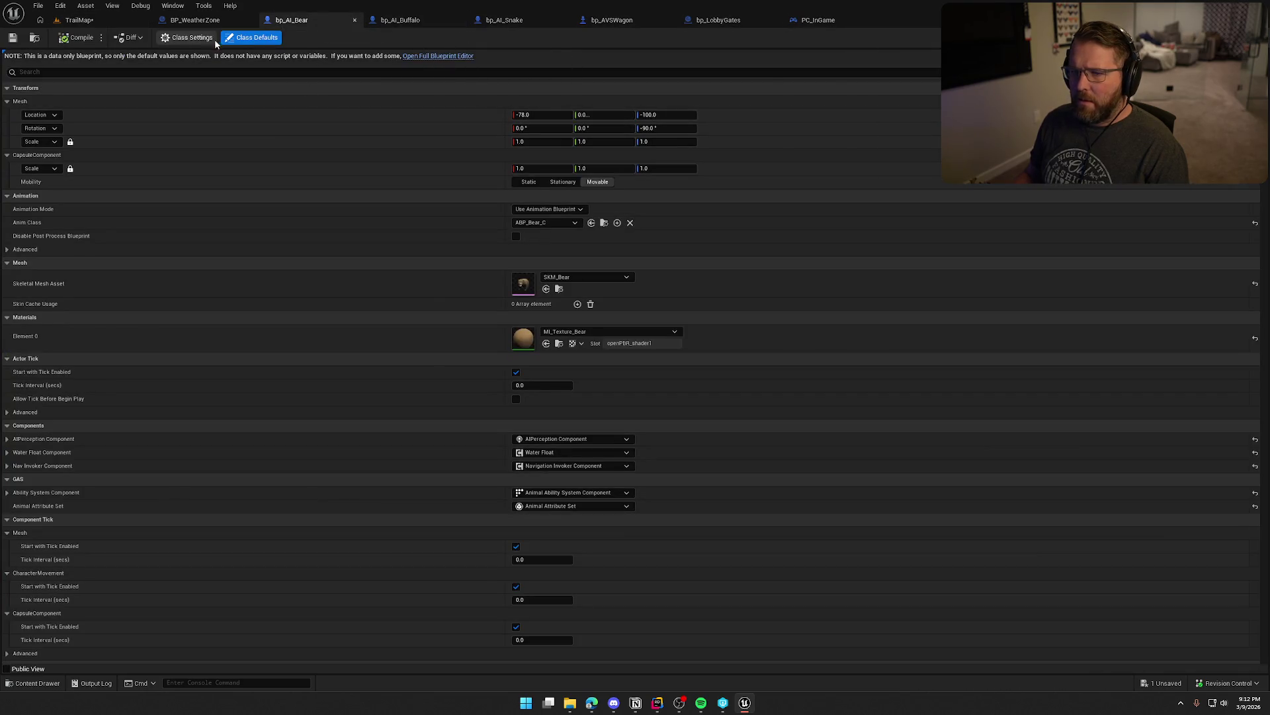
- Open bp_AI_Deer and inspect its Nav Invoker Component's advanced navigation settings, then return to TrailMap
{"action": "left_click", "coordinate": [36, 39]}
{"action": "double_click", "coordinate": [306, 523]}
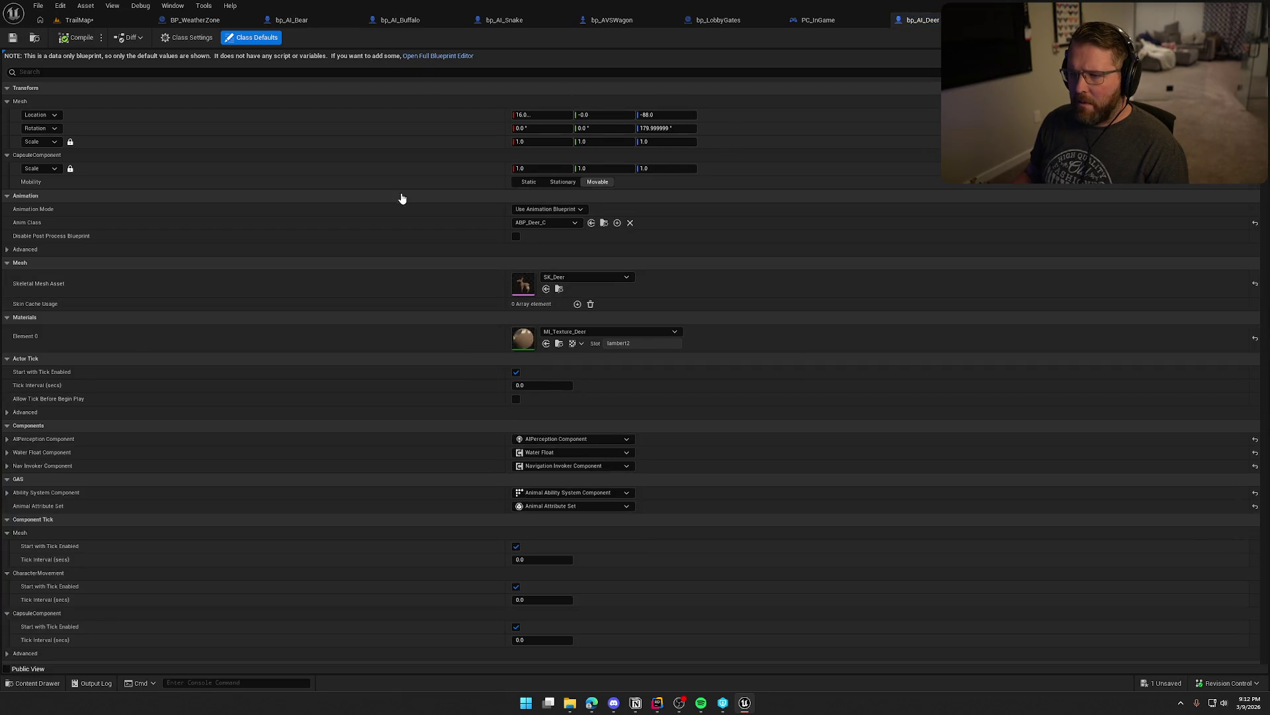
{"action": "left_click", "coordinate": [70, 177]}
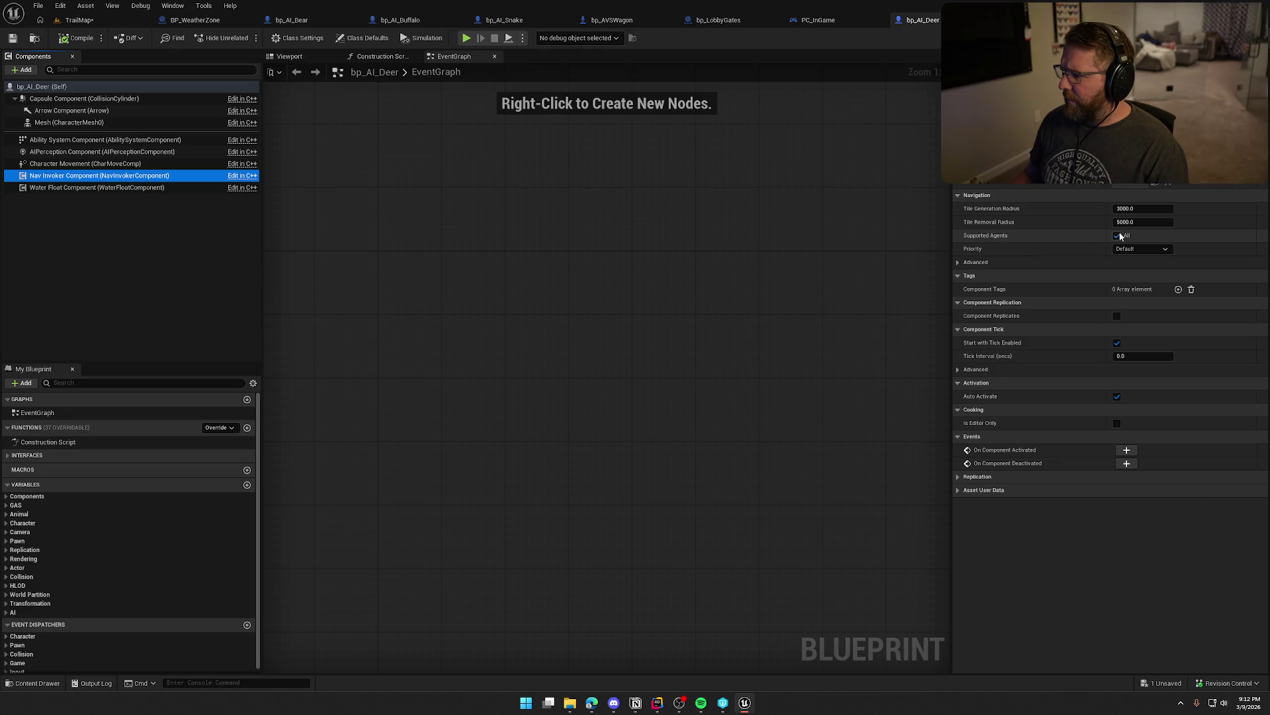
{"action": "left_click", "coordinate": [958, 262]}
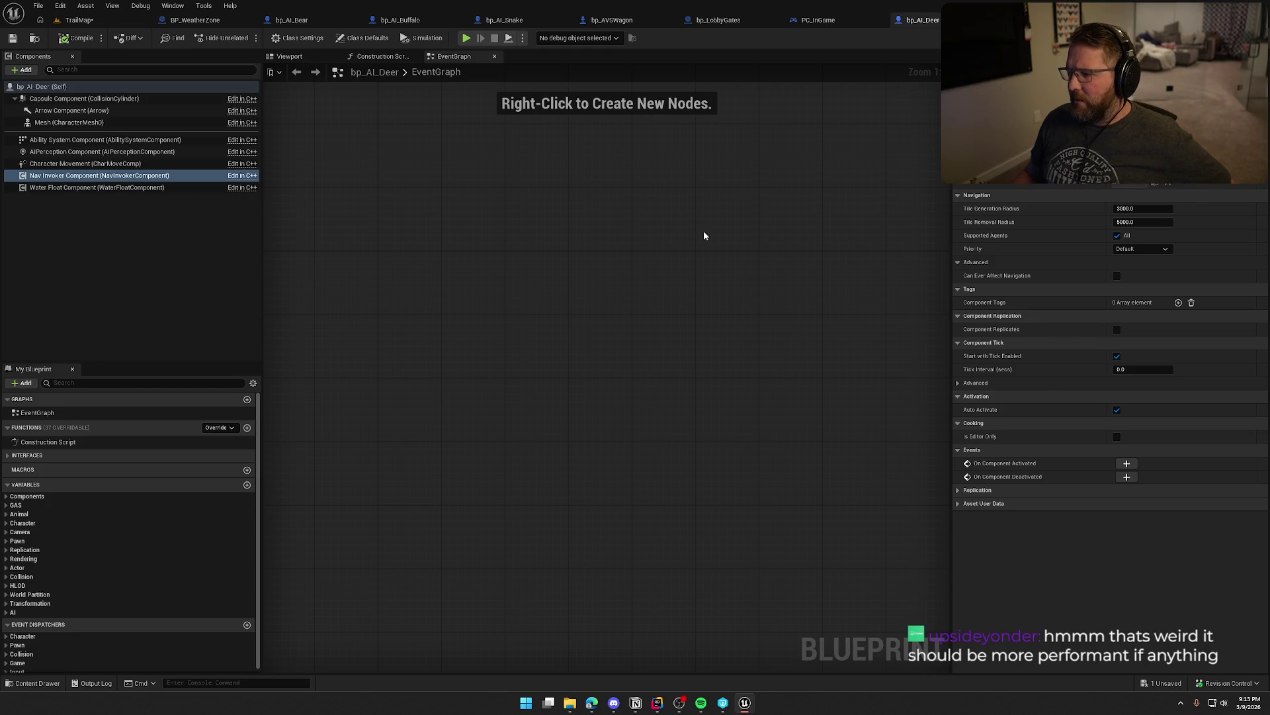
{"action": "left_click", "coordinate": [78, 22]}
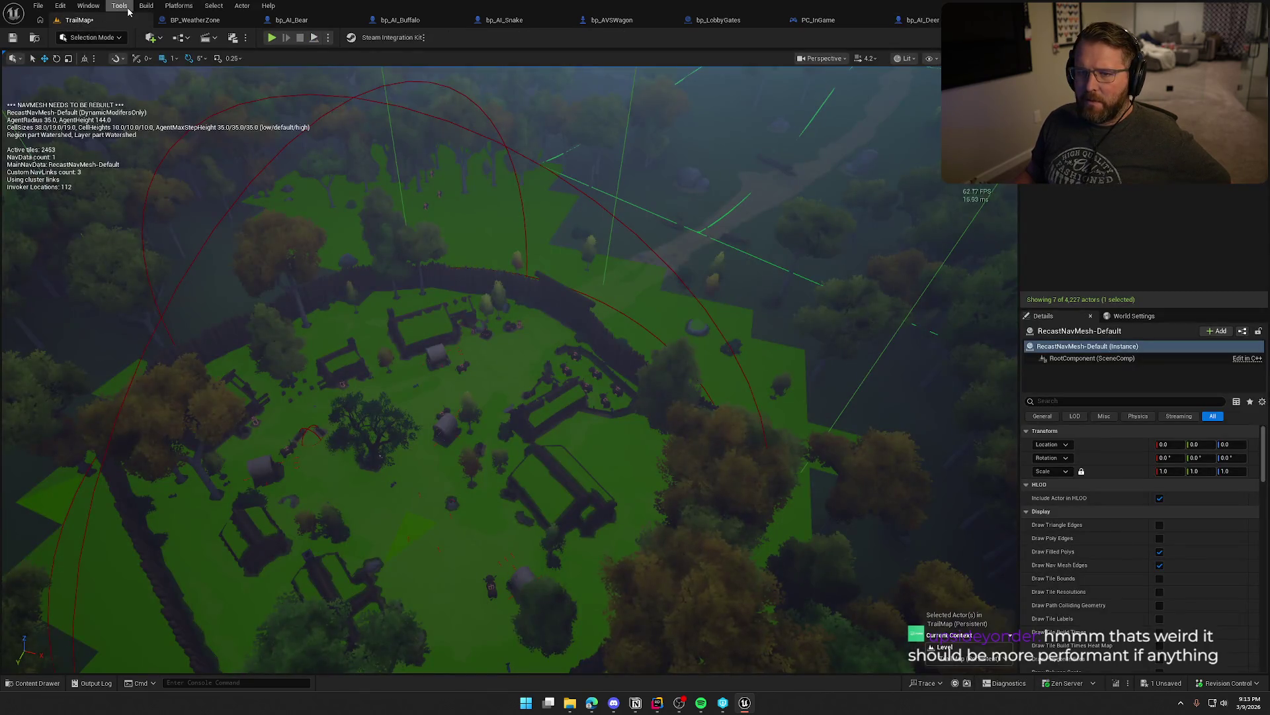
- In Project Settings > Navigation Mesh, set Runtime Generation to Static
{"action": "left_click", "coordinate": [62, 6]}
{"action": "left_click", "coordinate": [93, 165]}
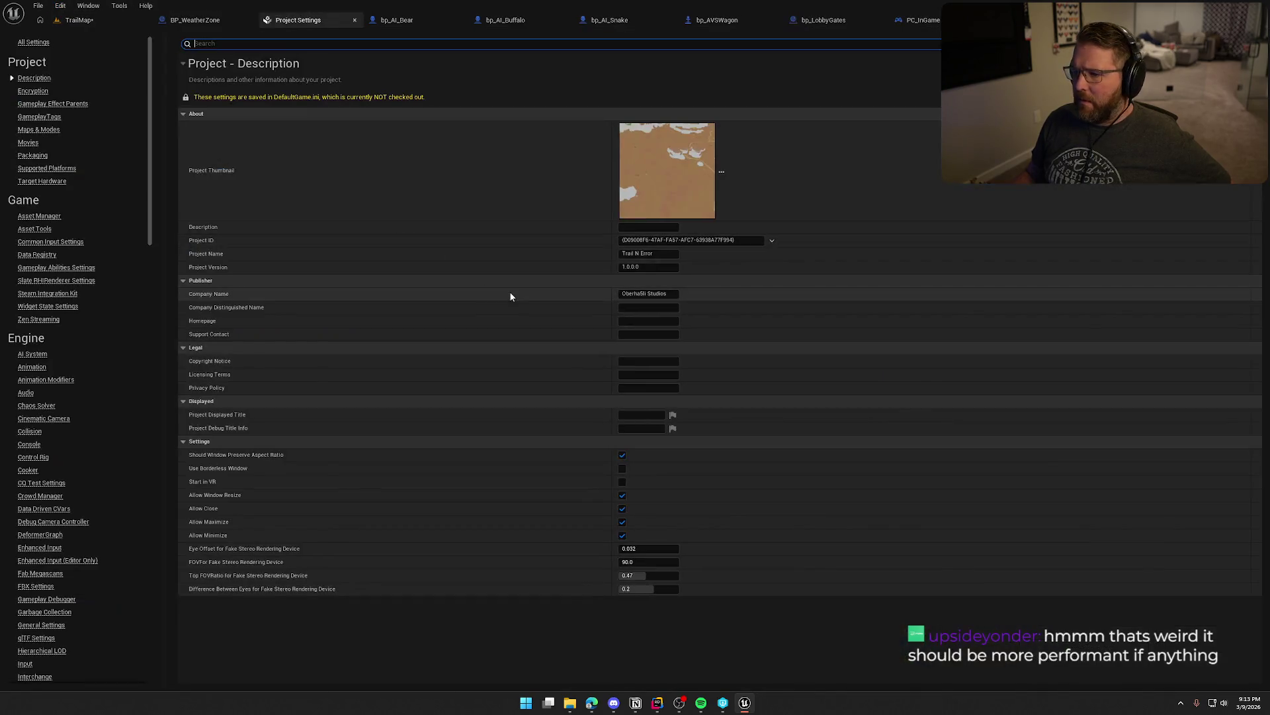
{"action": "scroll", "coordinate": [89, 537], "scroll_direction": "down", "scroll_amount": 5}
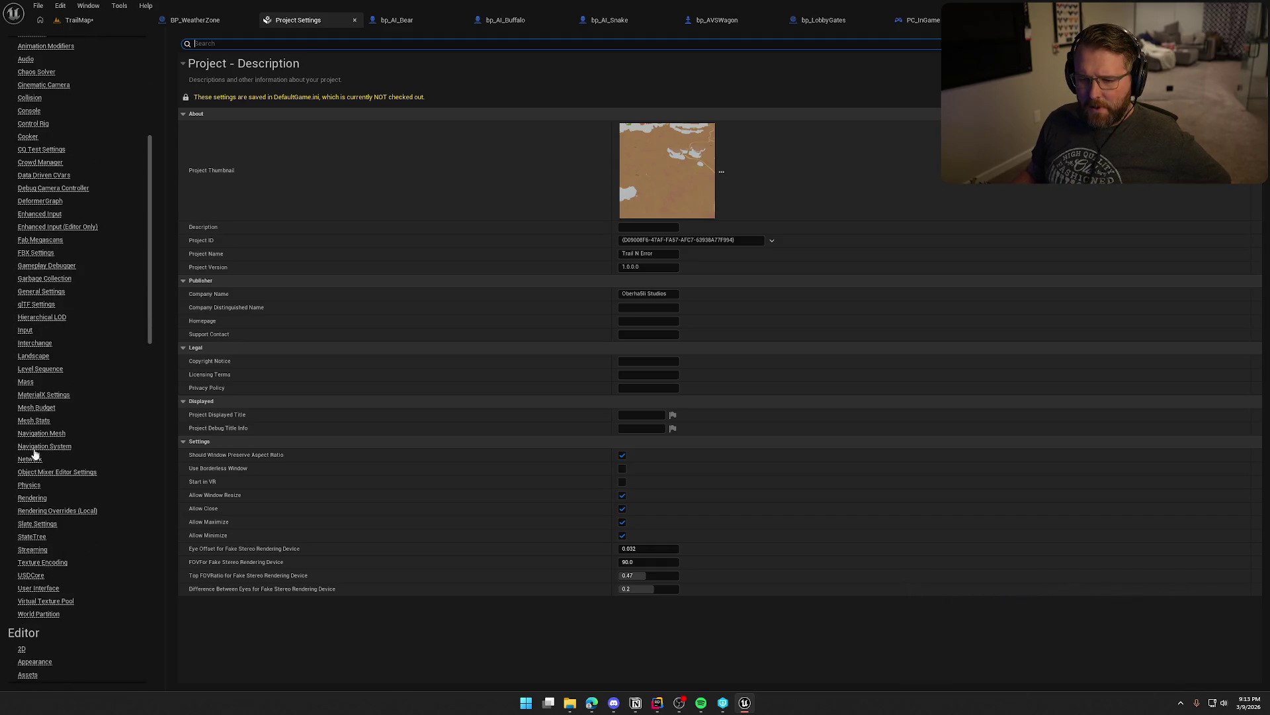
{"action": "left_click", "coordinate": [36, 434]}
{"action": "left_click", "coordinate": [299, 43]}
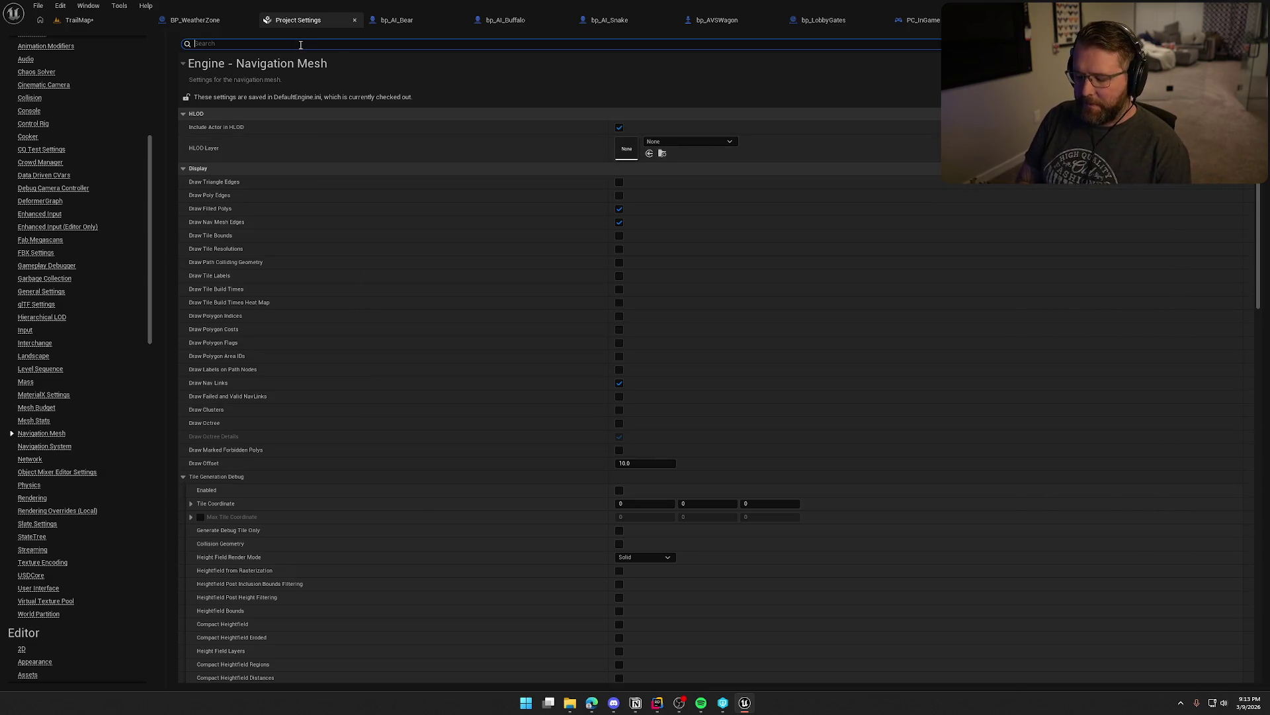
{"action": "scroll", "coordinate": [294, 426], "scroll_direction": "down", "scroll_amount": 10}
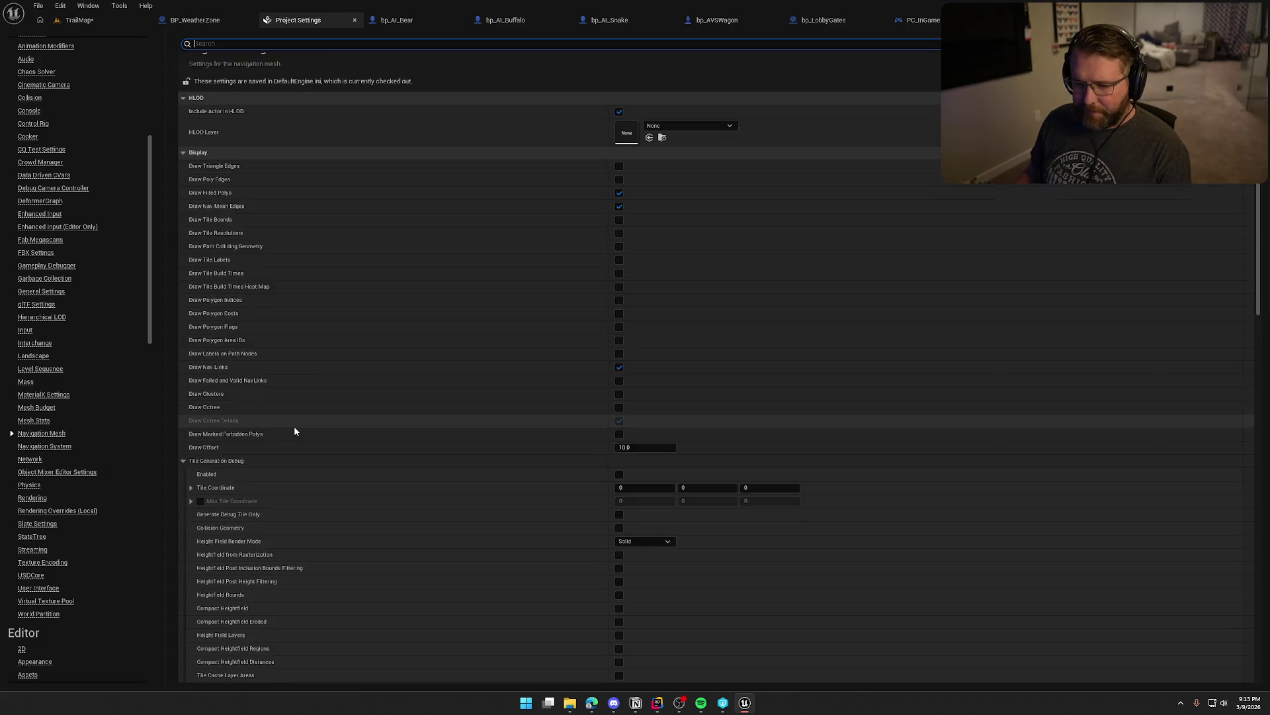
{"action": "scroll", "coordinate": [345, 416], "scroll_direction": "down", "scroll_amount": 6}
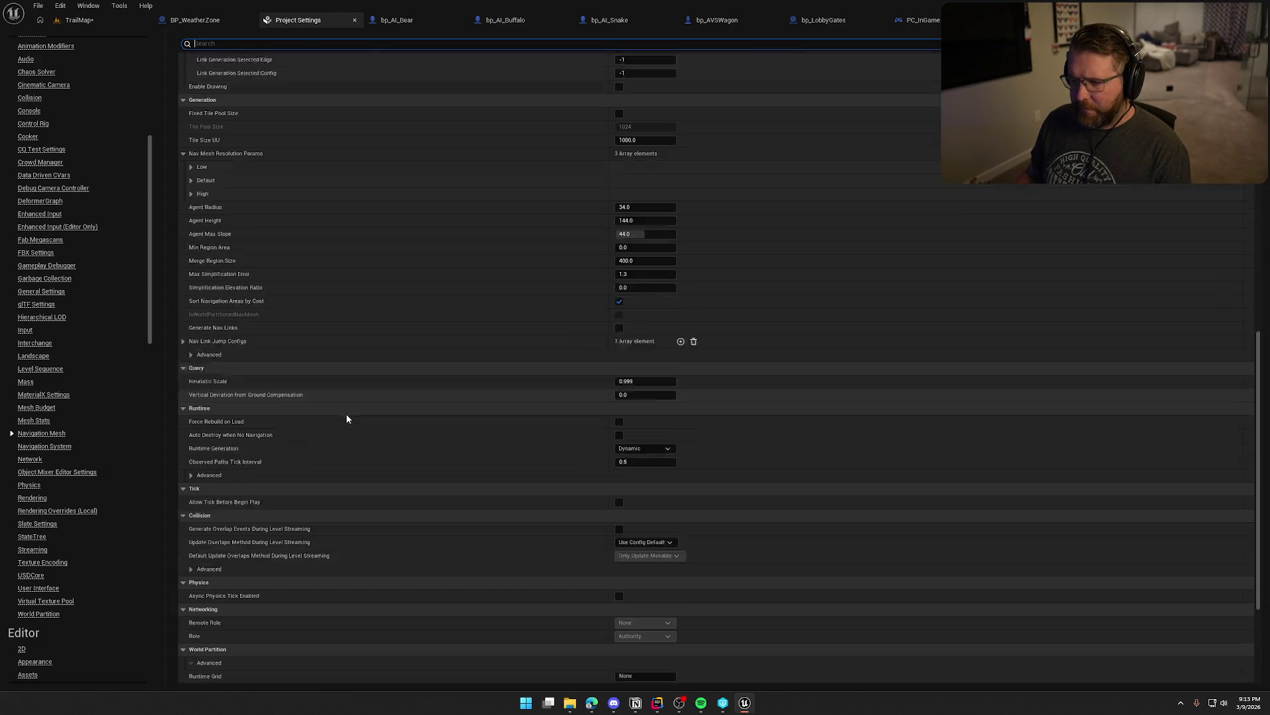
{"action": "left_click", "coordinate": [646, 354]}
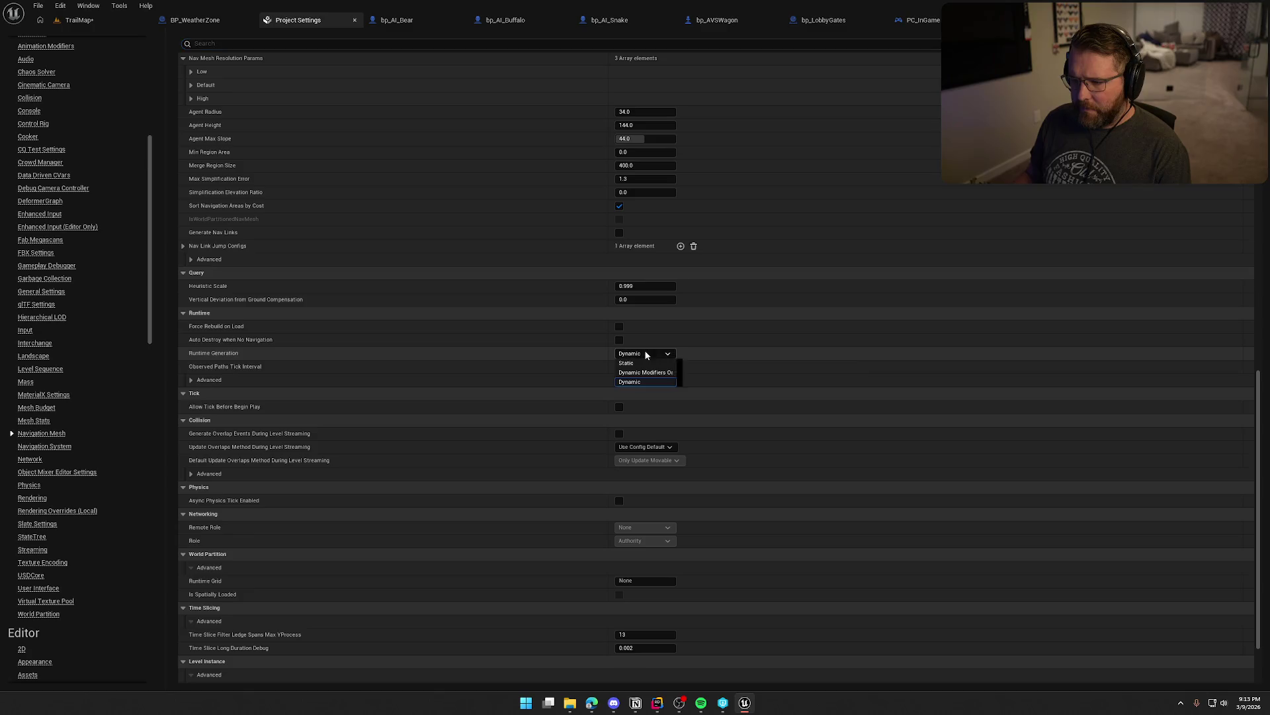
{"action": "left_click", "coordinate": [644, 362]}
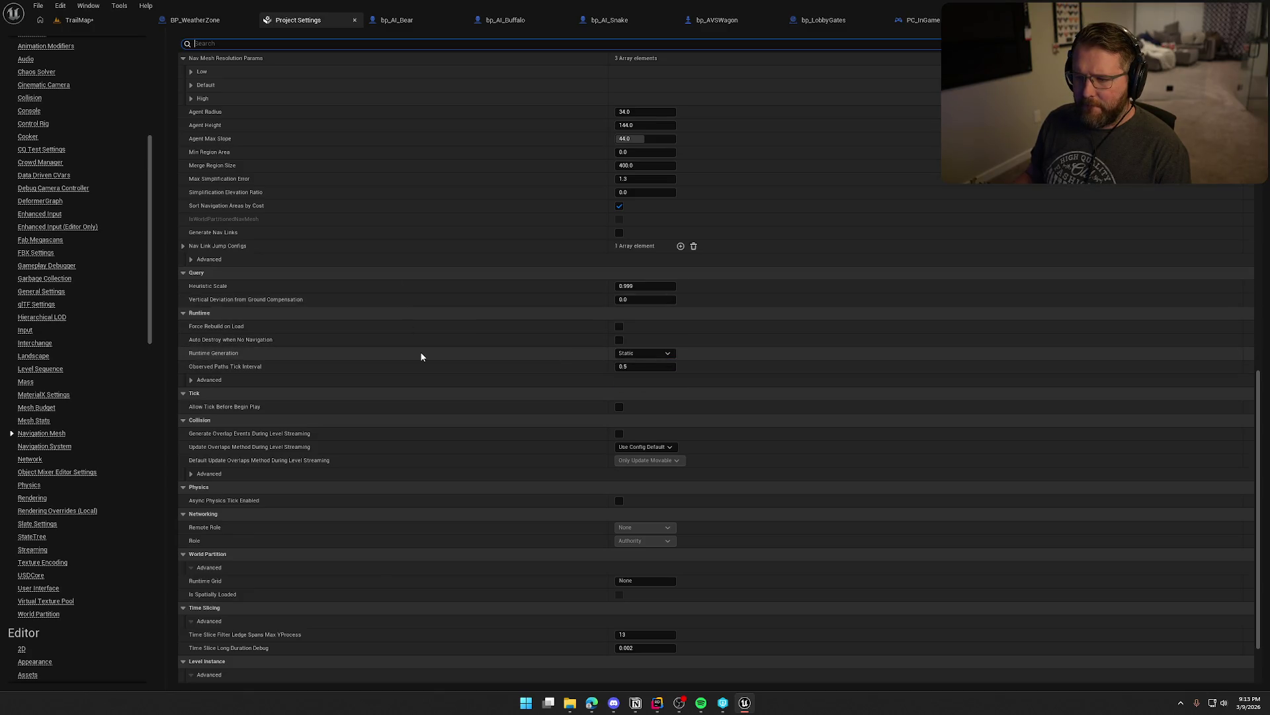
- Set the project's navmesh Runtime Generation back to Dynamic
{"action": "scroll", "coordinate": [421, 356], "scroll_direction": "up", "scroll_amount": 15}
{"action": "scroll", "coordinate": [420, 357], "scroll_direction": "up", "scroll_amount": 6}
{"action": "scroll", "coordinate": [421, 356], "scroll_direction": "down", "scroll_amount": 20}
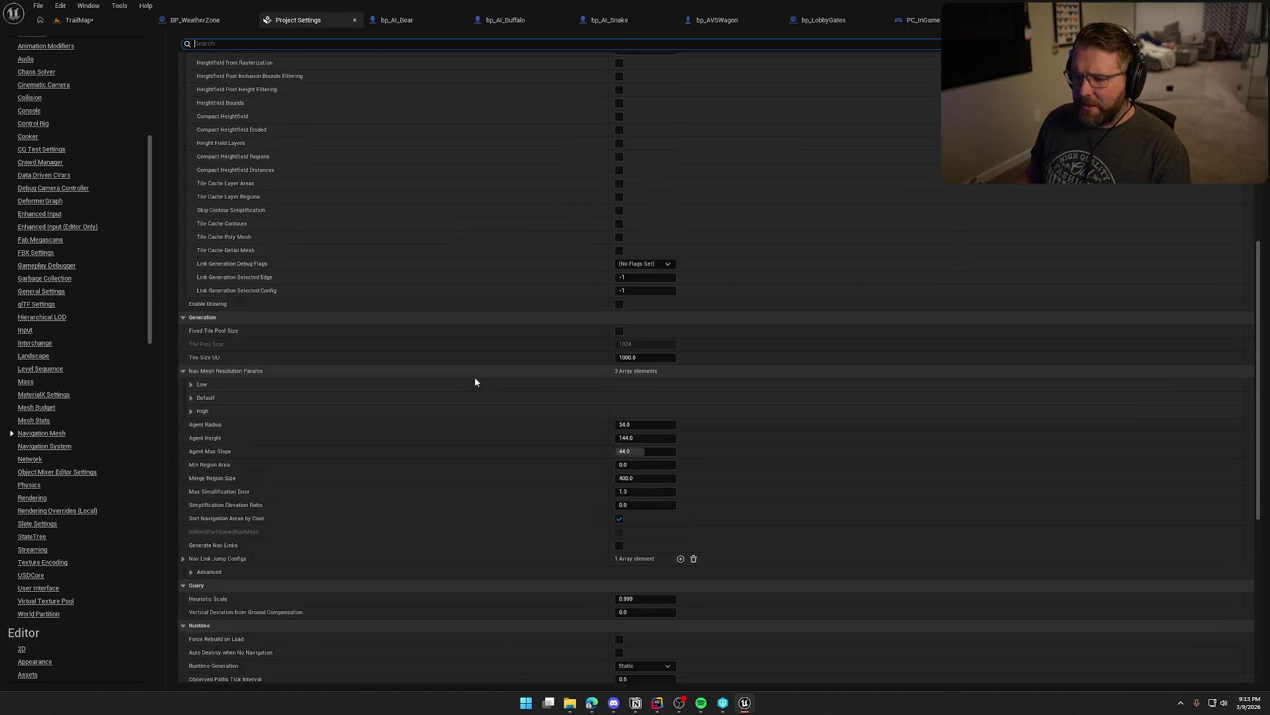
{"action": "left_click", "coordinate": [643, 460]}
{"action": "left_click", "coordinate": [639, 488]}
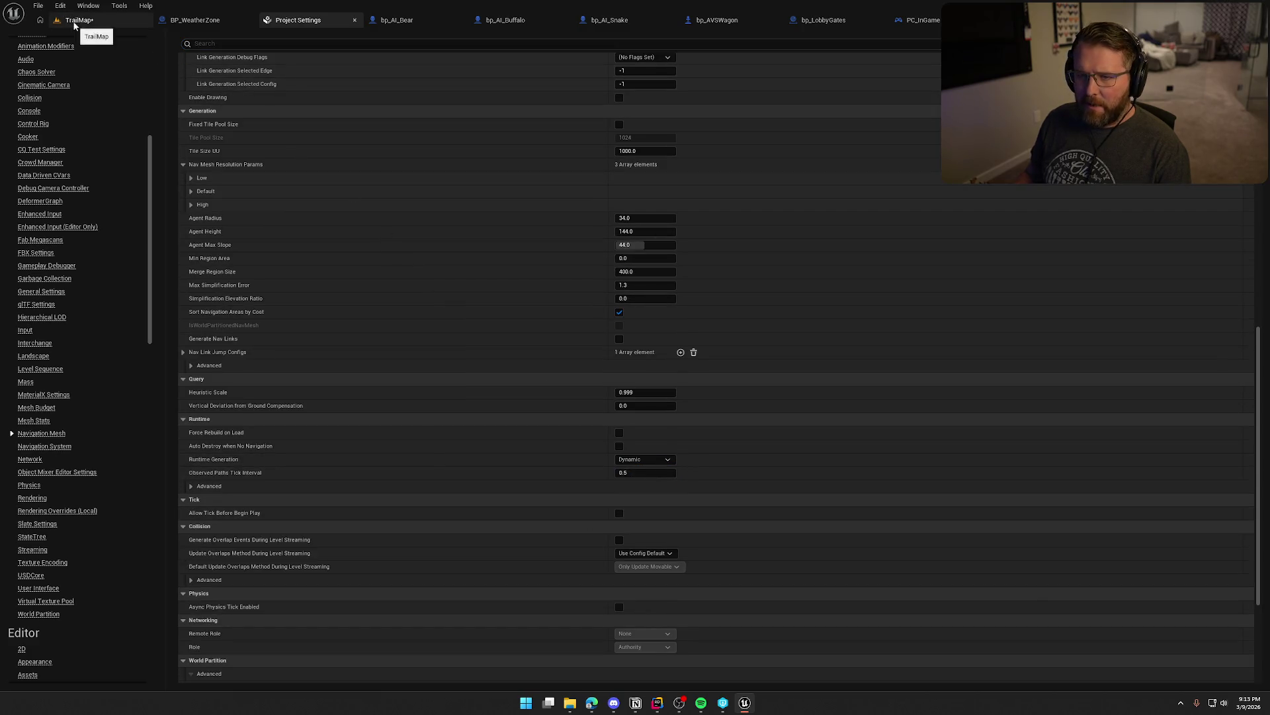
- Set TrailMap's RecastNavMesh-Default Runtime Generation to Static
{"action": "left_click", "coordinate": [79, 20]}
{"action": "scroll", "coordinate": [1154, 541], "scroll_direction": "down", "scroll_amount": 10}
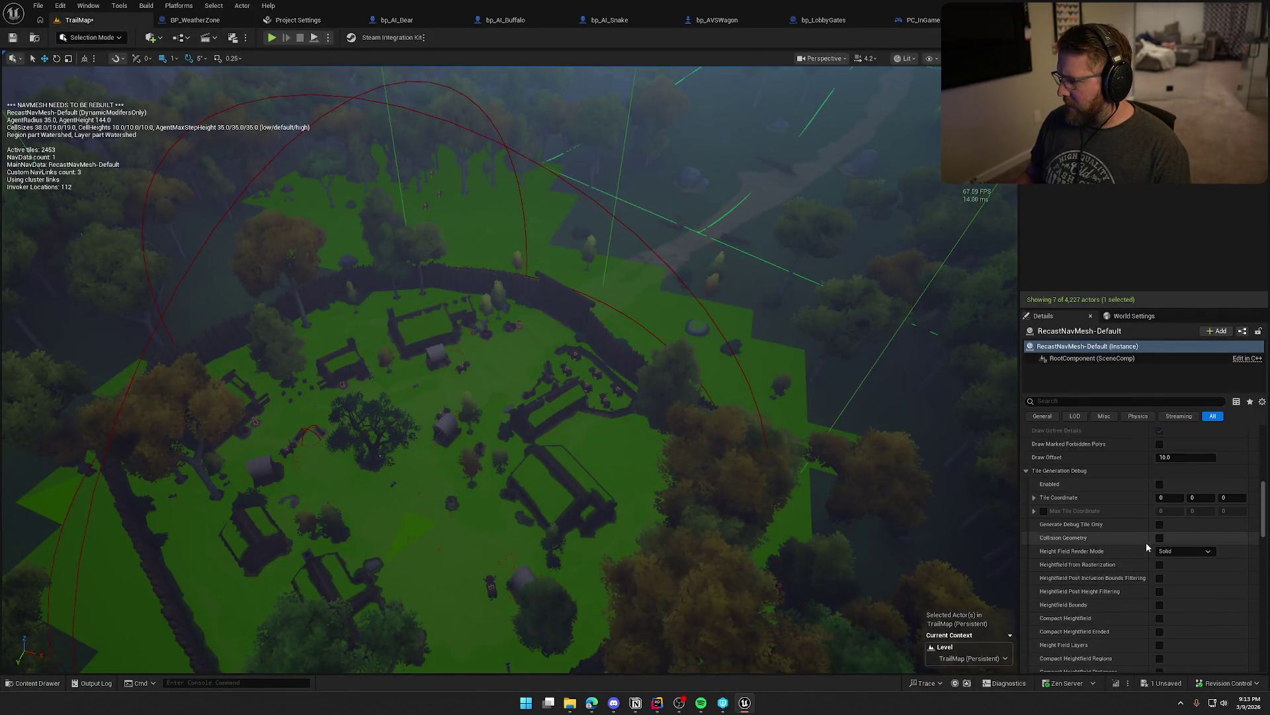
{"action": "scroll", "coordinate": [1146, 546], "scroll_direction": "down", "scroll_amount": 8}
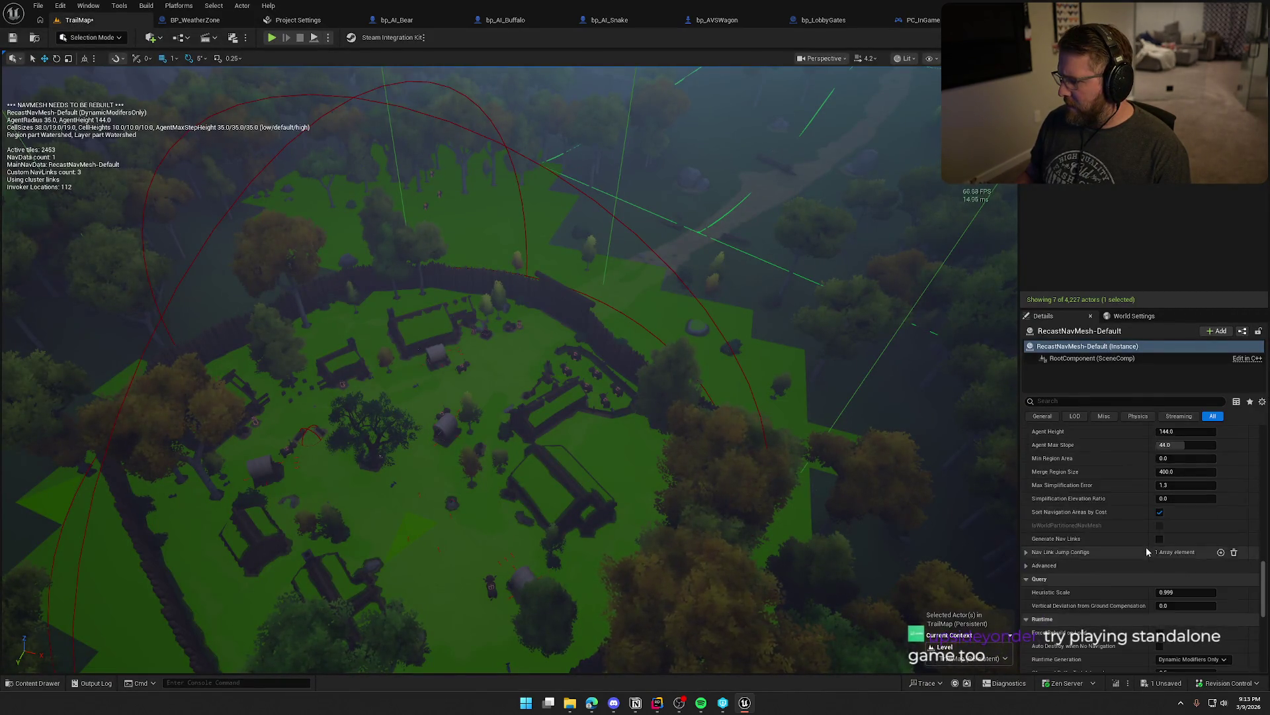
{"action": "left_click", "coordinate": [1175, 502]}
{"action": "left_click", "coordinate": [1181, 513]}
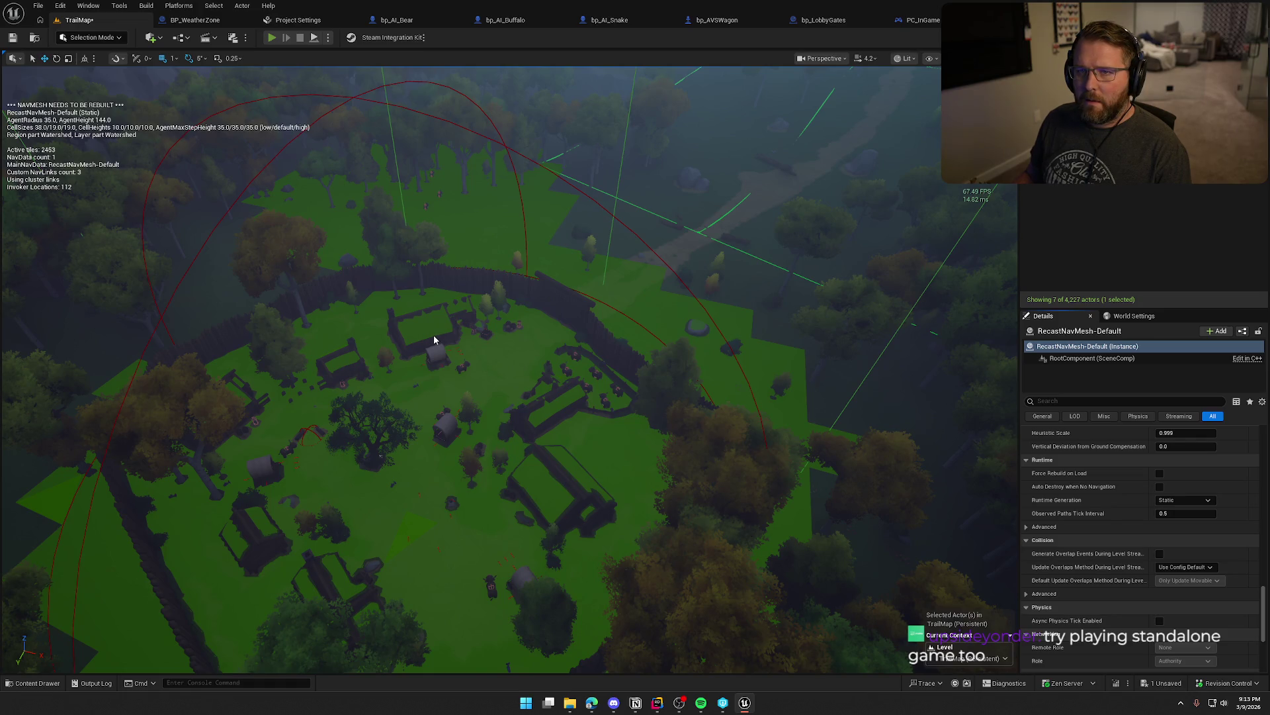
- Start a TrailMap play test and walk toward the crates with the navmesh debug view on
{"action": "key", "text": "alt+p"}
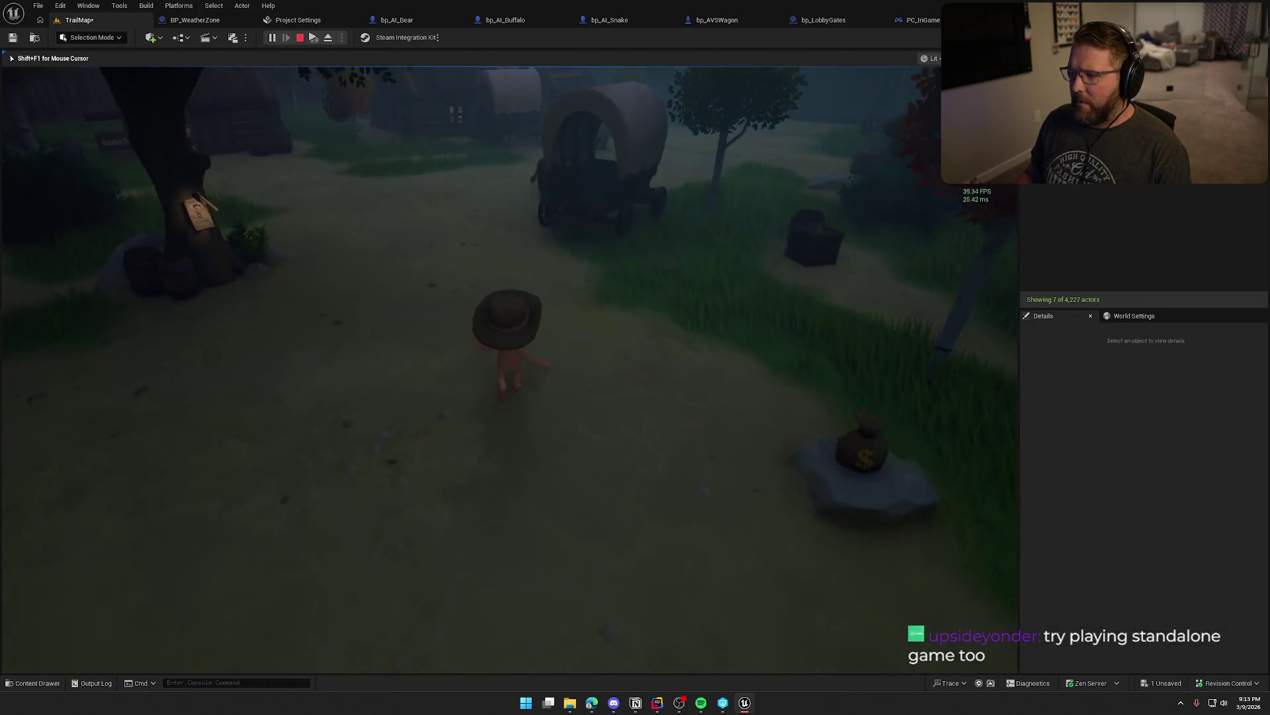
{"action": "key", "text": "w"}
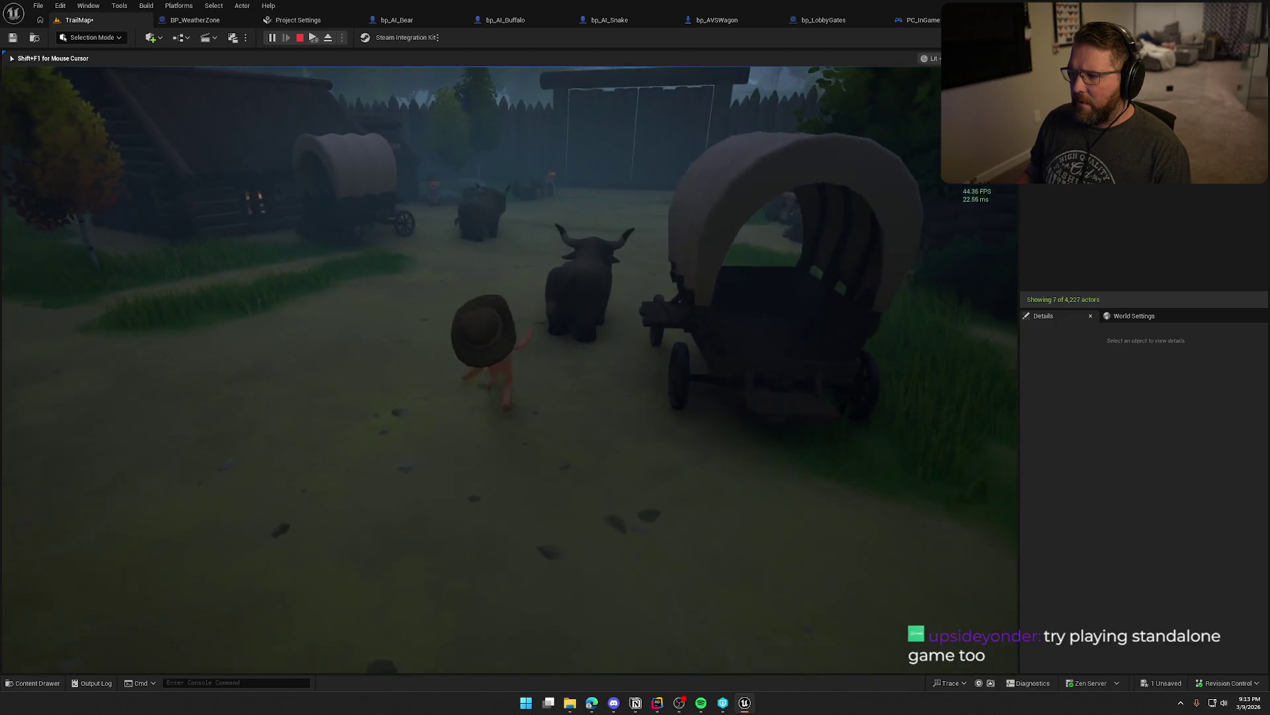
{"action": "key", "text": "w"}
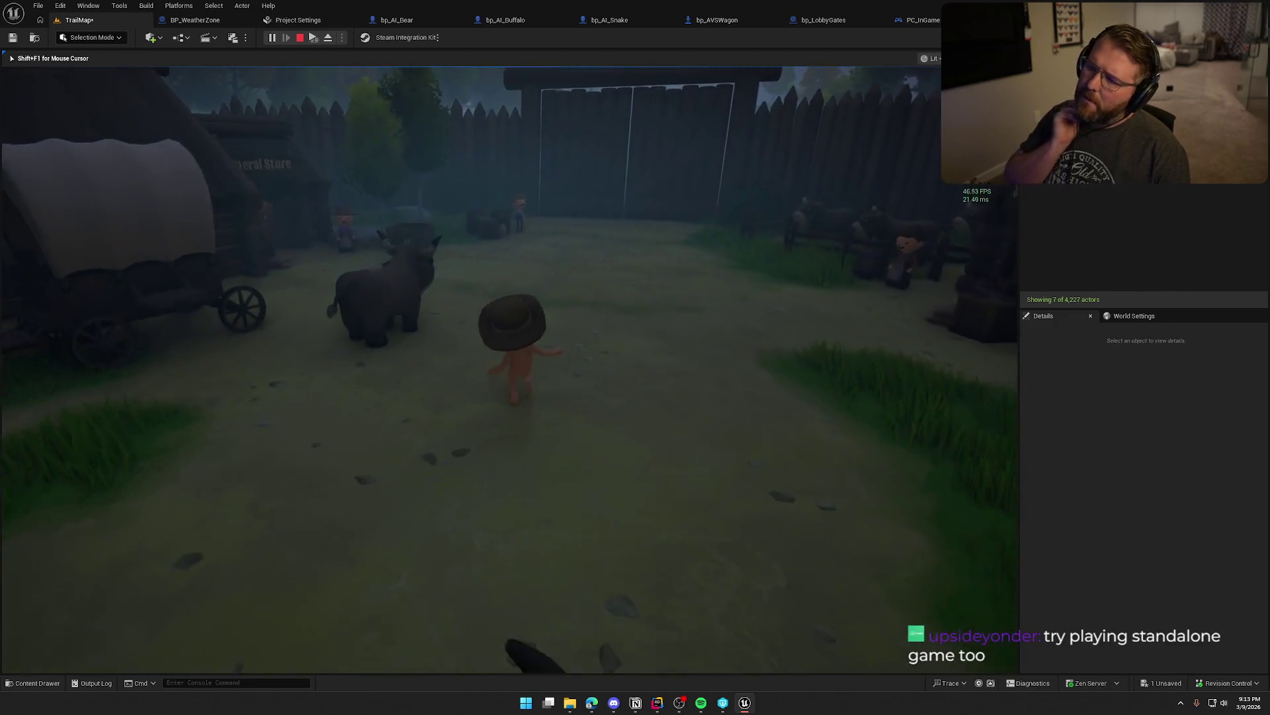
{"action": "key", "text": "w"}
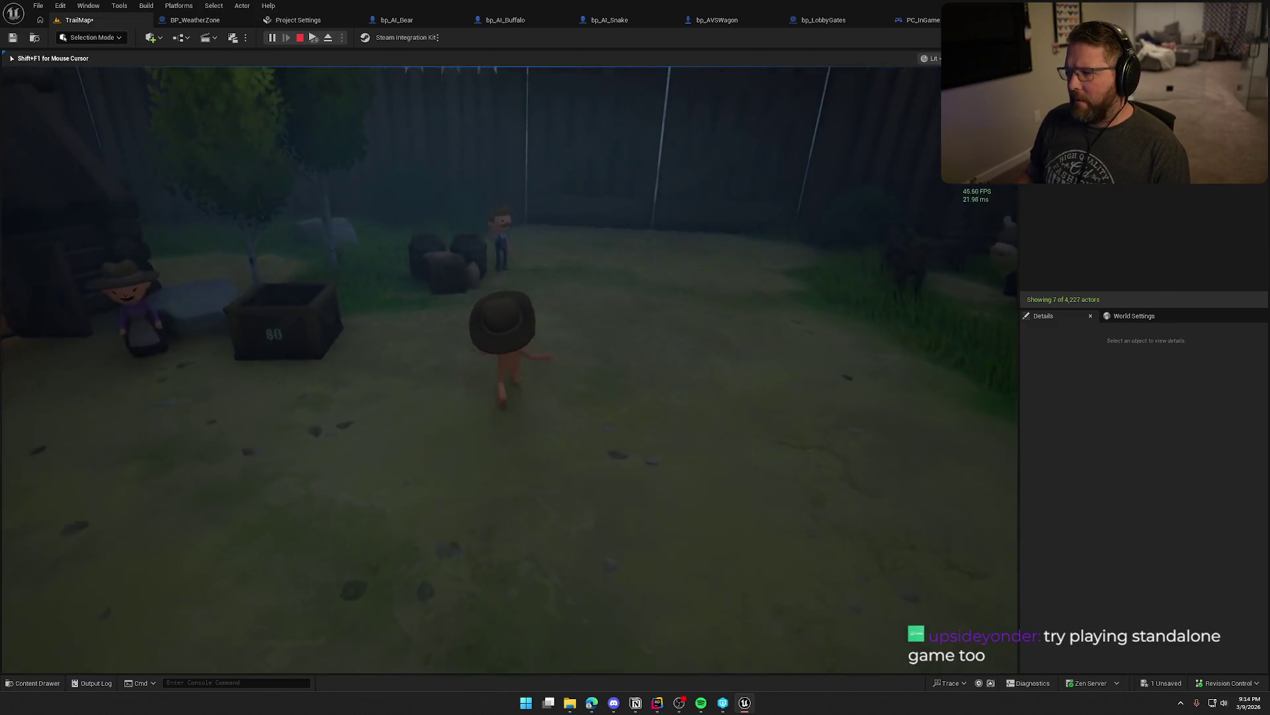
{"action": "key", "text": "w"}
{"action": "key", "text": "p"}
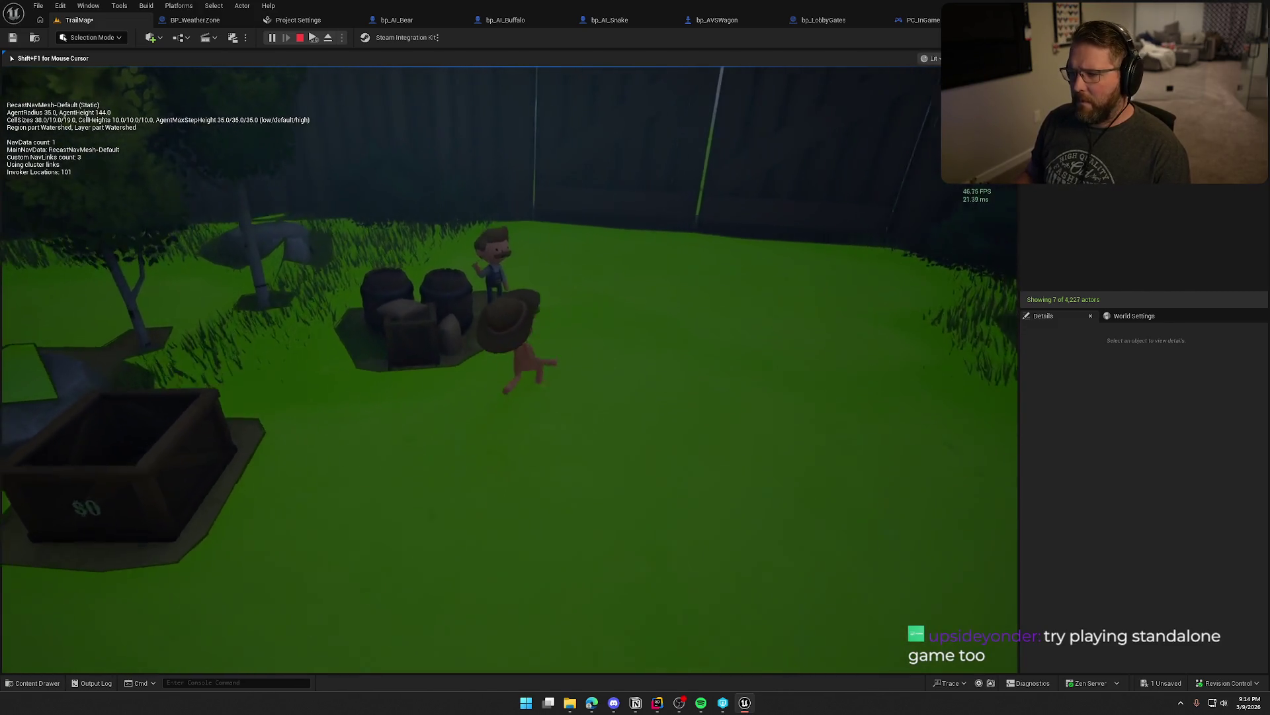
{"action": "key", "text": "w"}
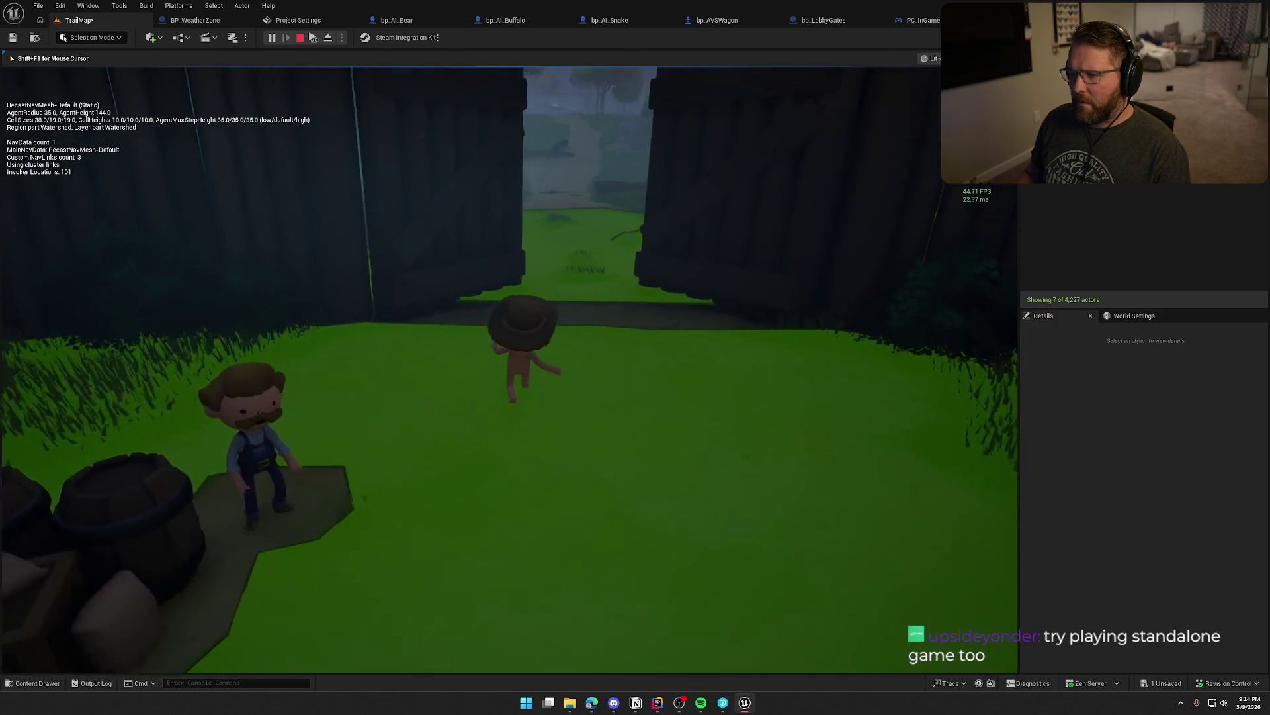
- Walk through the fence gate toward the forest, hide the navmesh overlay, and stop the play test
{"action": "key", "text": "w"}
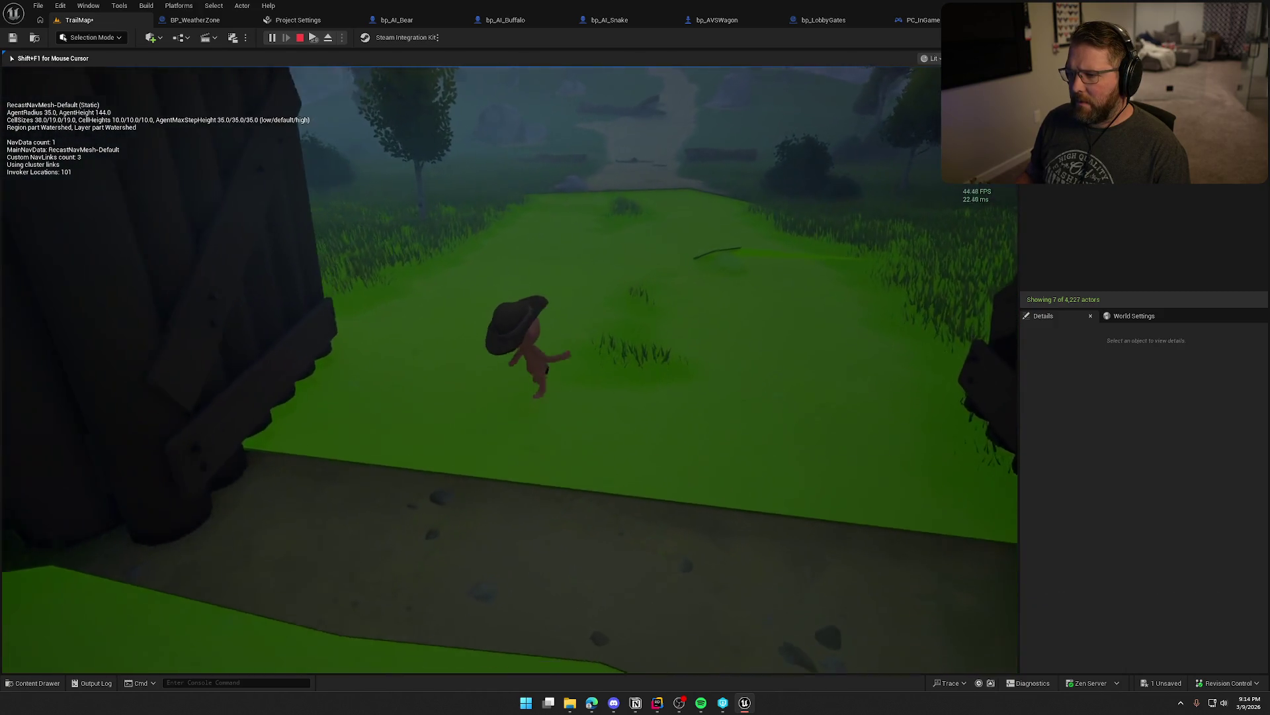
{"action": "key", "text": "w"}
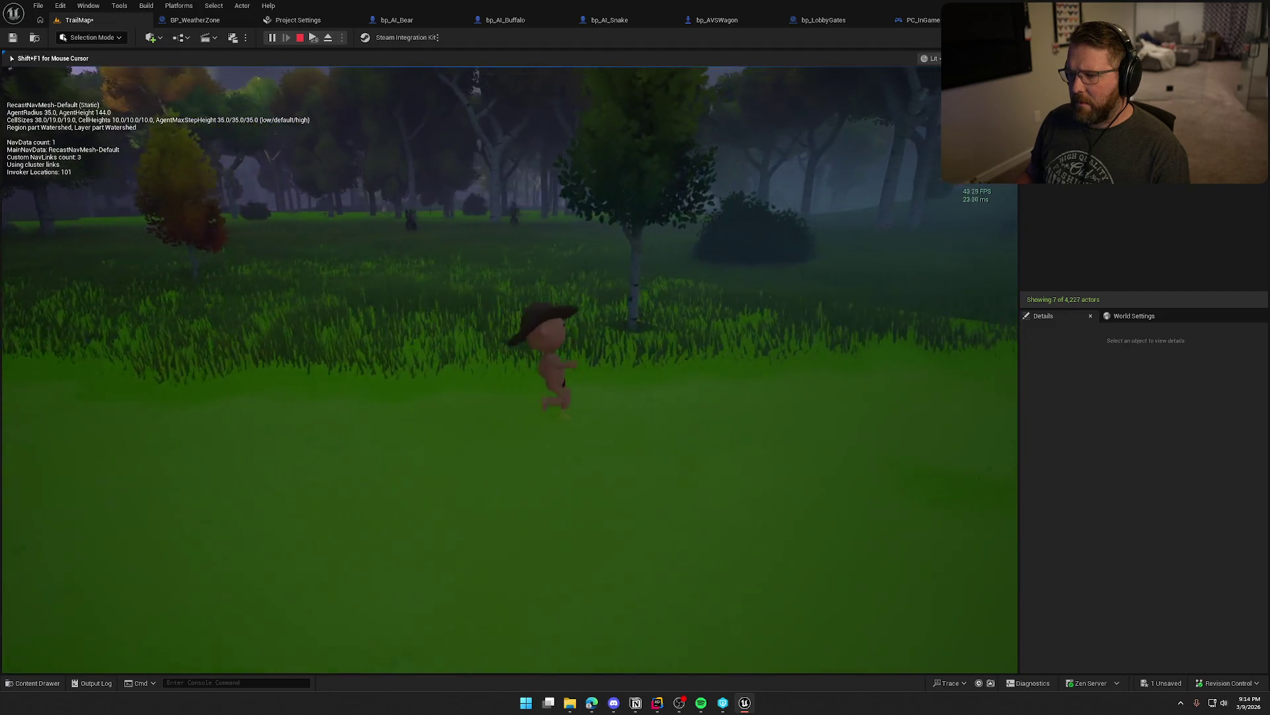
{"action": "key", "text": "w"}
{"action": "key", "text": "w"}
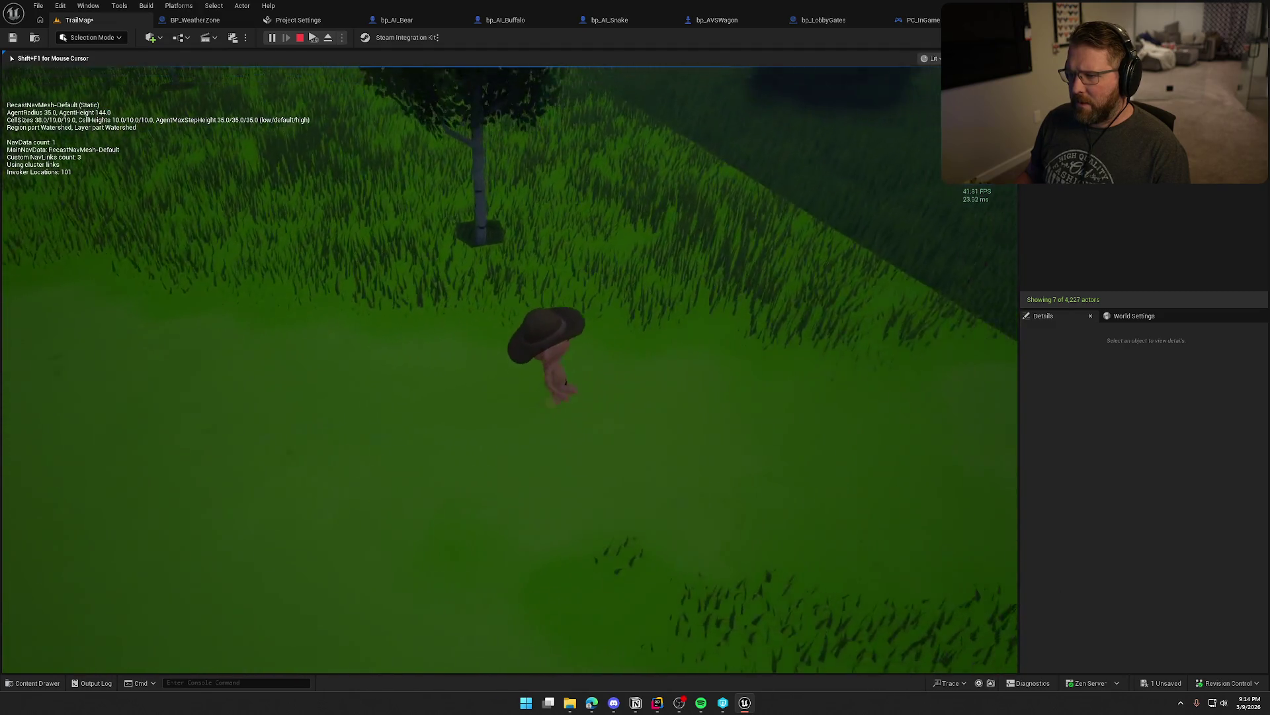
{"action": "key", "text": "w"}
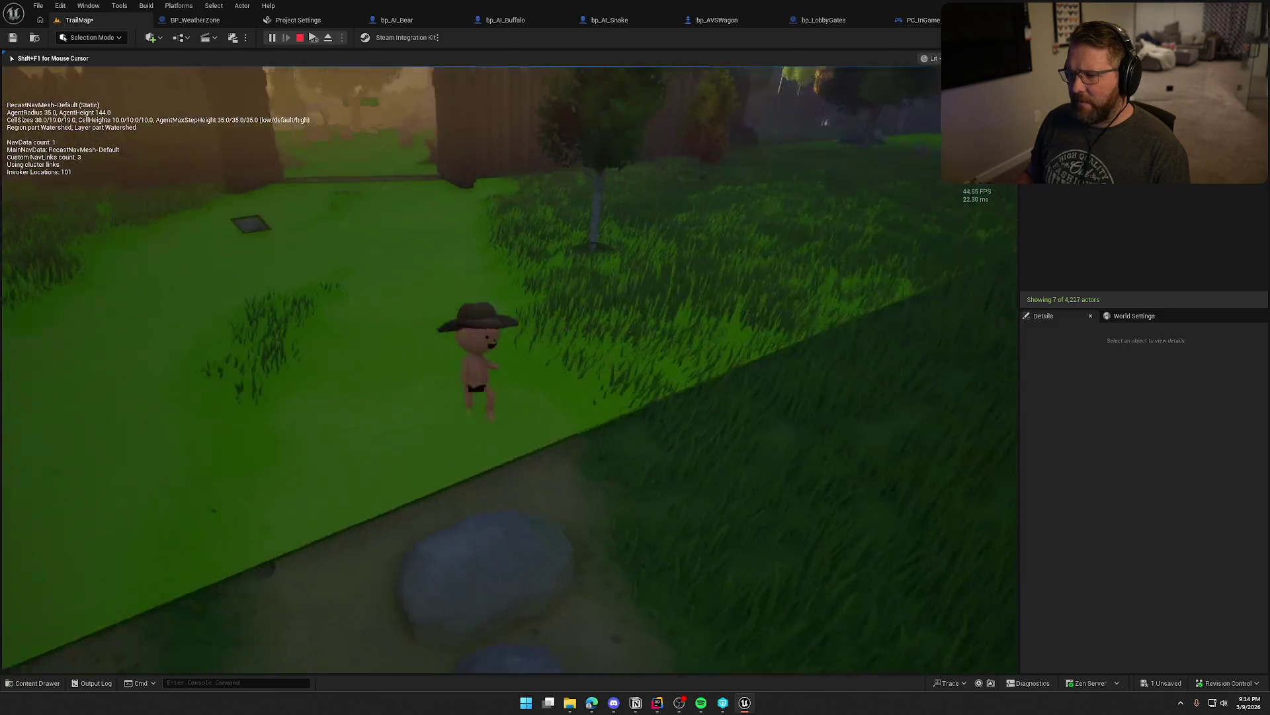
{"action": "key", "text": "w"}
{"action": "key", "text": "p"}
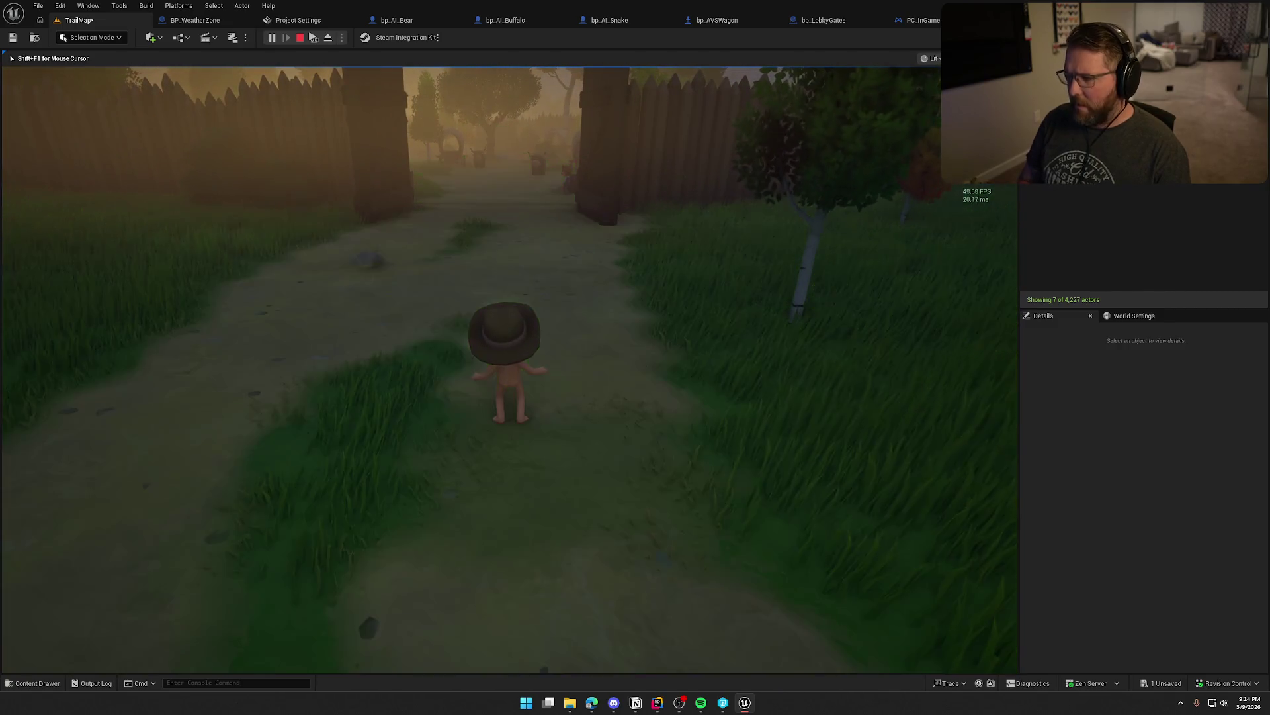
{"action": "key", "text": "Escape"}
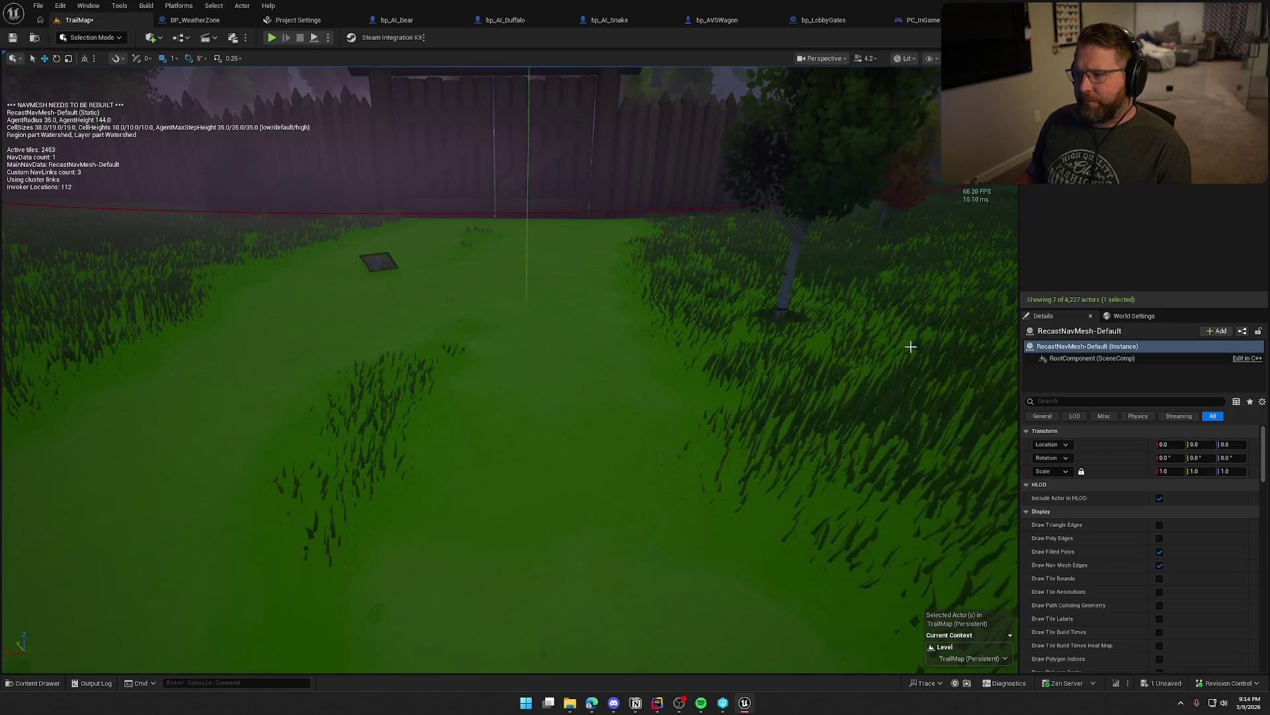
- Change the RecastNavMesh-Default Runtime Generation from Static to Dynamic under Runtime > Advanced
{"action": "scroll", "coordinate": [1115, 518], "scroll_direction": "down", "scroll_amount": 5}
{"action": "scroll", "coordinate": [1114, 519], "scroll_direction": "down", "scroll_amount": 10}
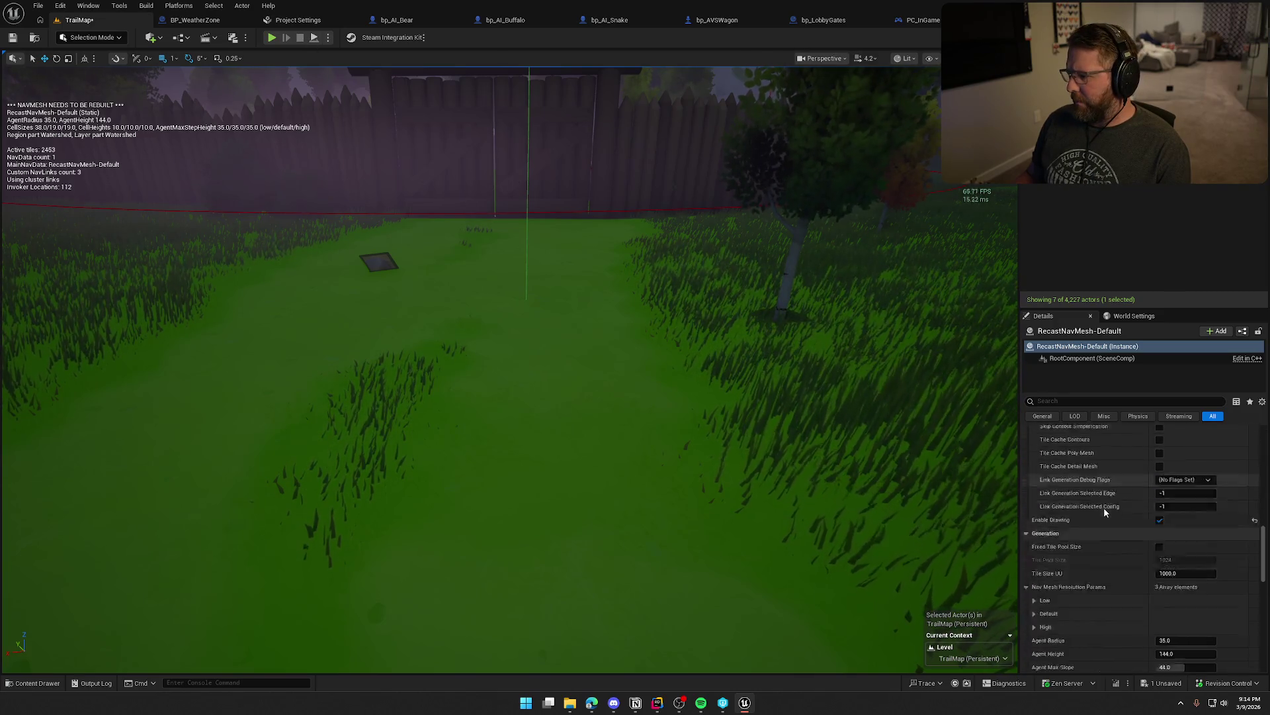
{"action": "scroll", "coordinate": [1104, 511], "scroll_direction": "down", "scroll_amount": 5}
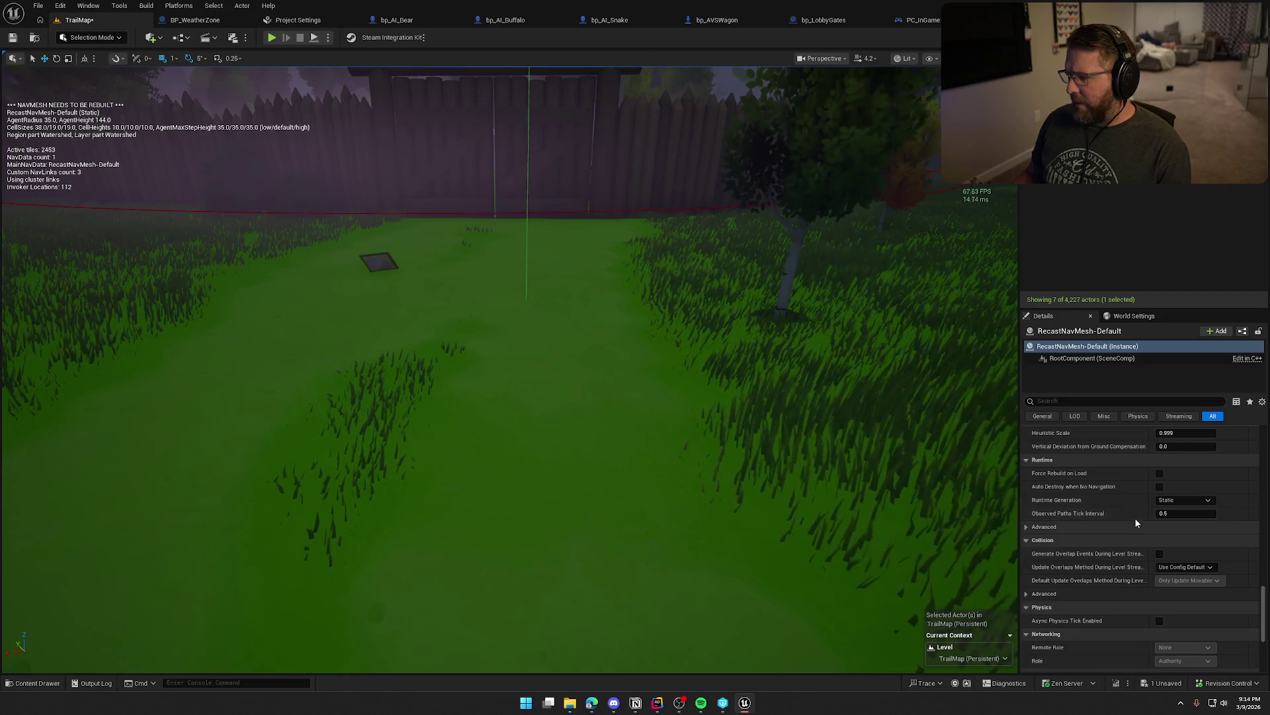
{"action": "left_click", "coordinate": [1029, 527]}
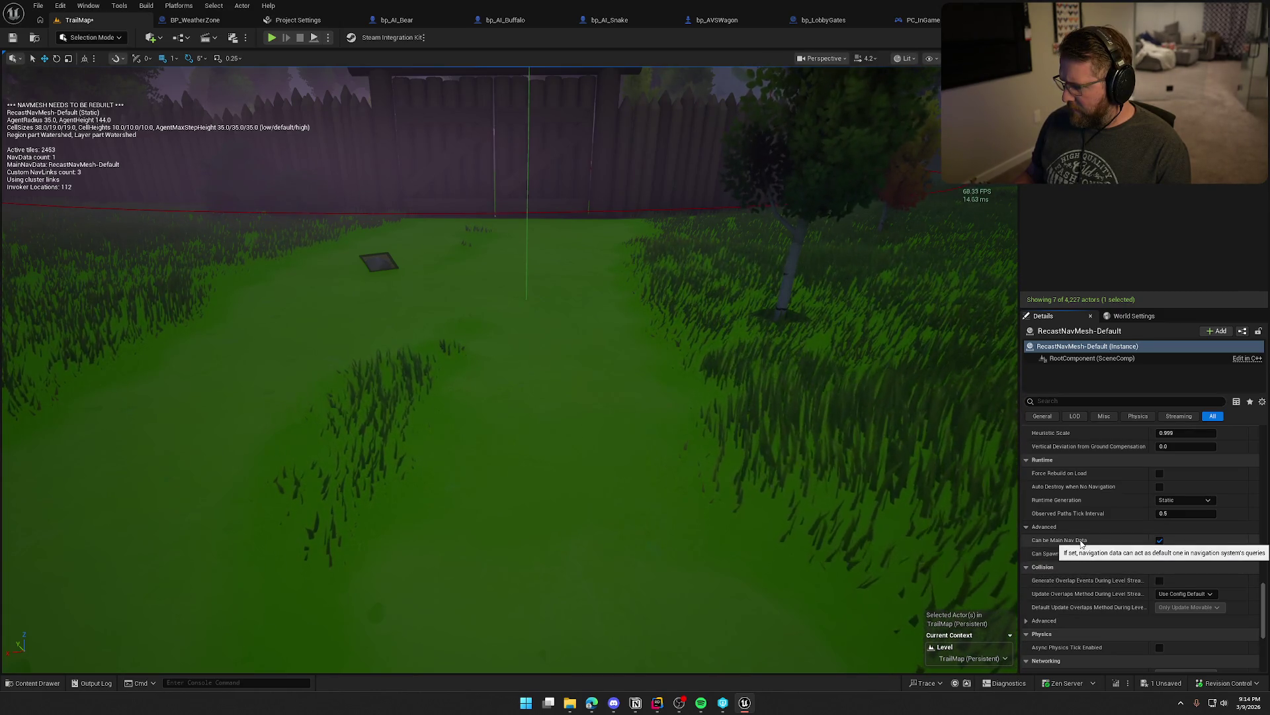
{"action": "left_click", "coordinate": [1184, 500]}
{"action": "left_click", "coordinate": [1181, 528]}
- Scroll back through the navmesh details and switch to the bp_AI_Deer blueprint
{"action": "scroll", "coordinate": [1096, 529], "scroll_direction": "up", "scroll_amount": 5}
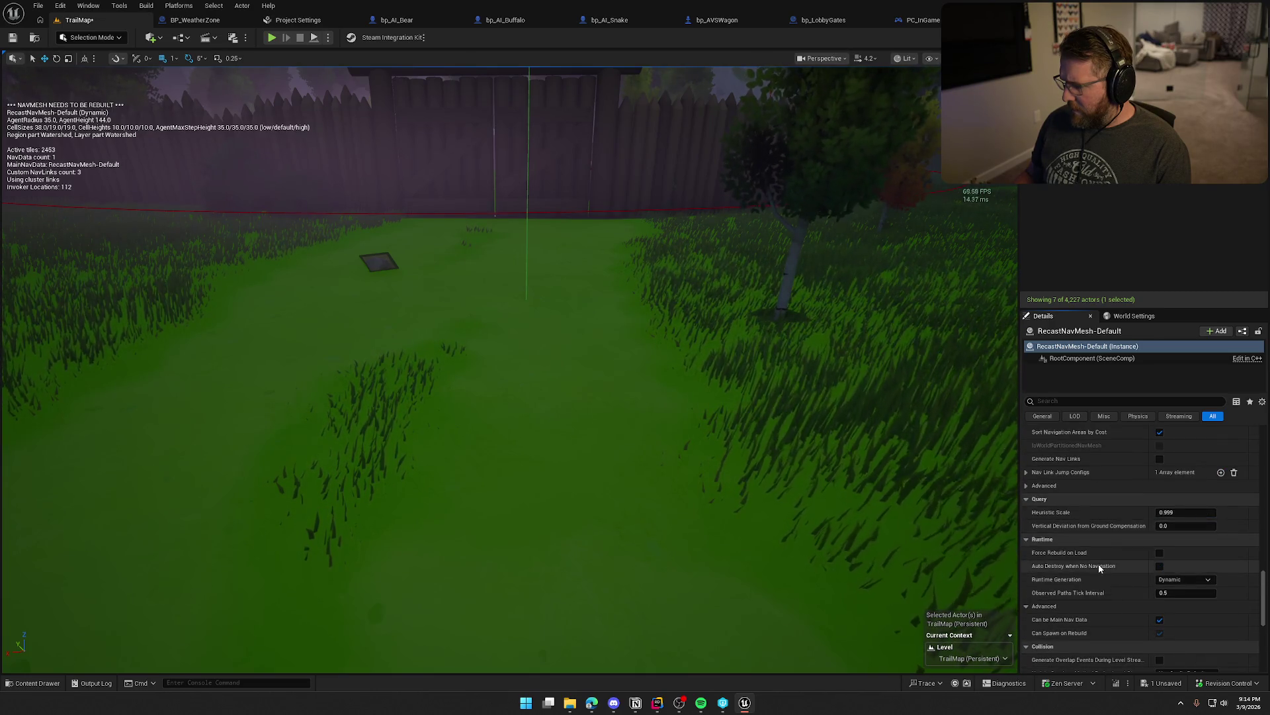
{"action": "scroll", "coordinate": [1100, 567], "scroll_direction": "up", "scroll_amount": 5}
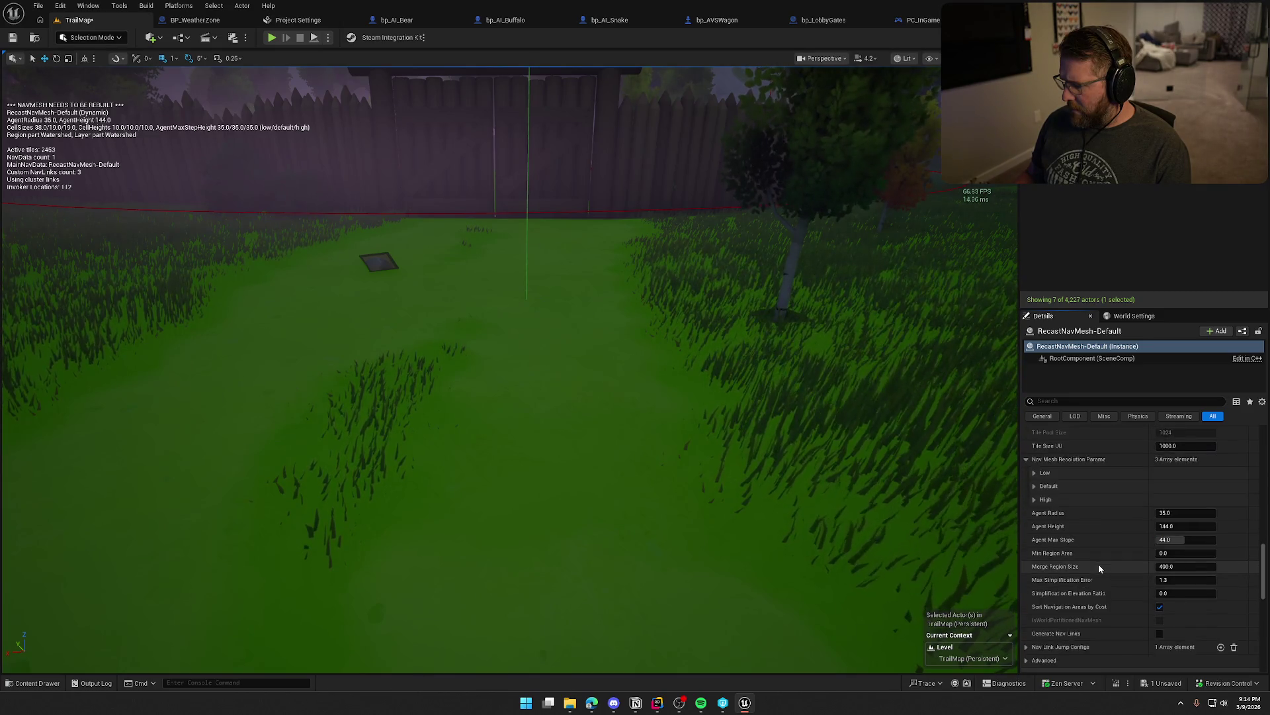
{"action": "scroll", "coordinate": [1098, 563], "scroll_direction": "up", "scroll_amount": 5}
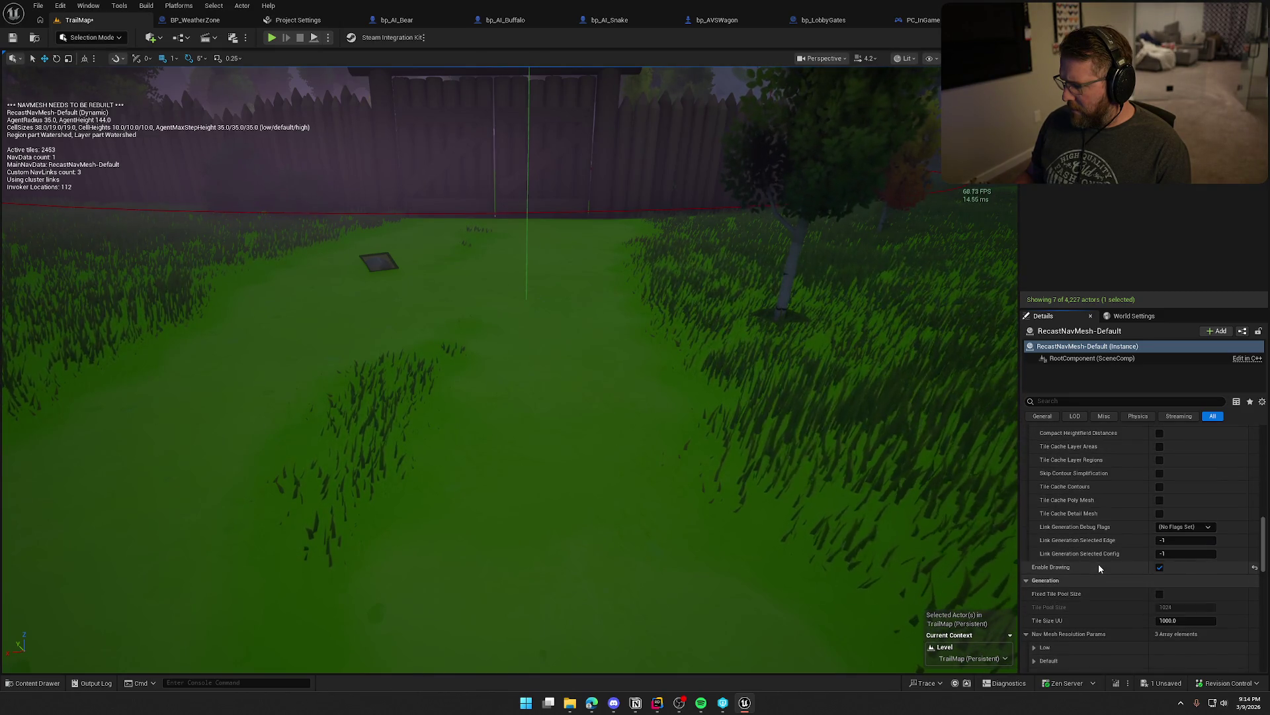
{"action": "scroll", "coordinate": [1100, 568], "scroll_direction": "down", "scroll_amount": 2}
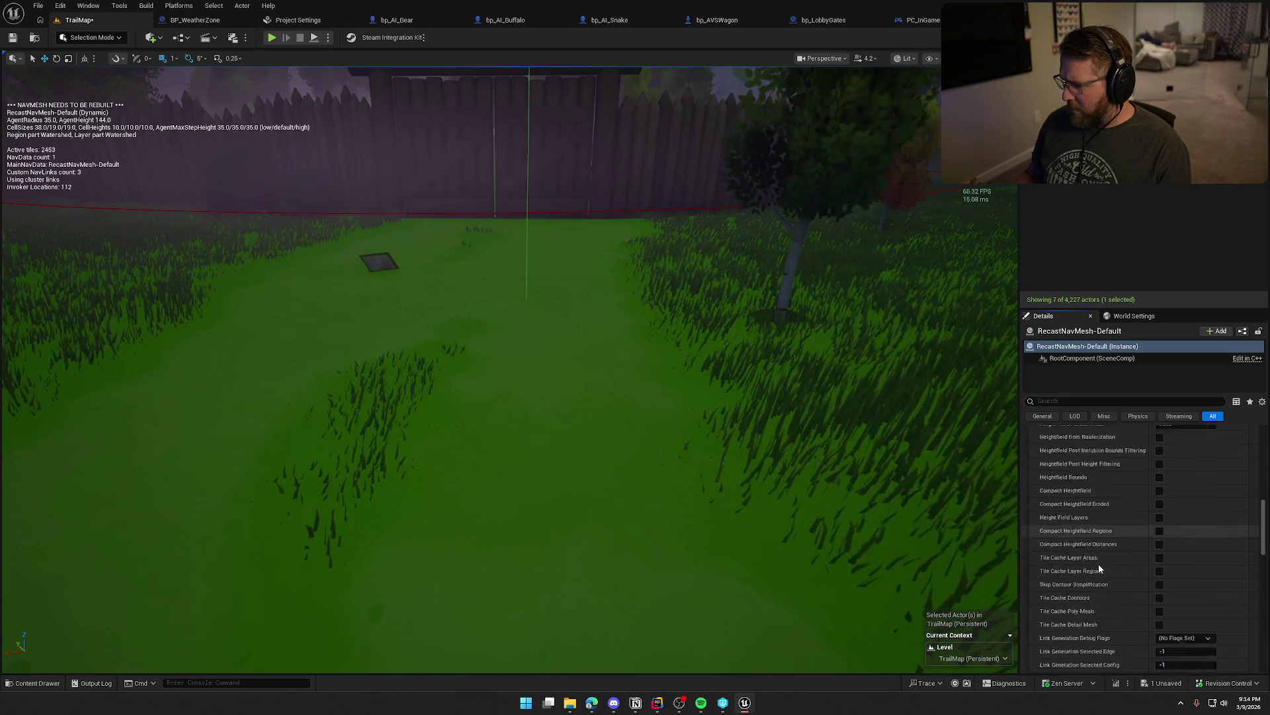
{"action": "scroll", "coordinate": [1100, 570], "scroll_direction": "up", "scroll_amount": 10}
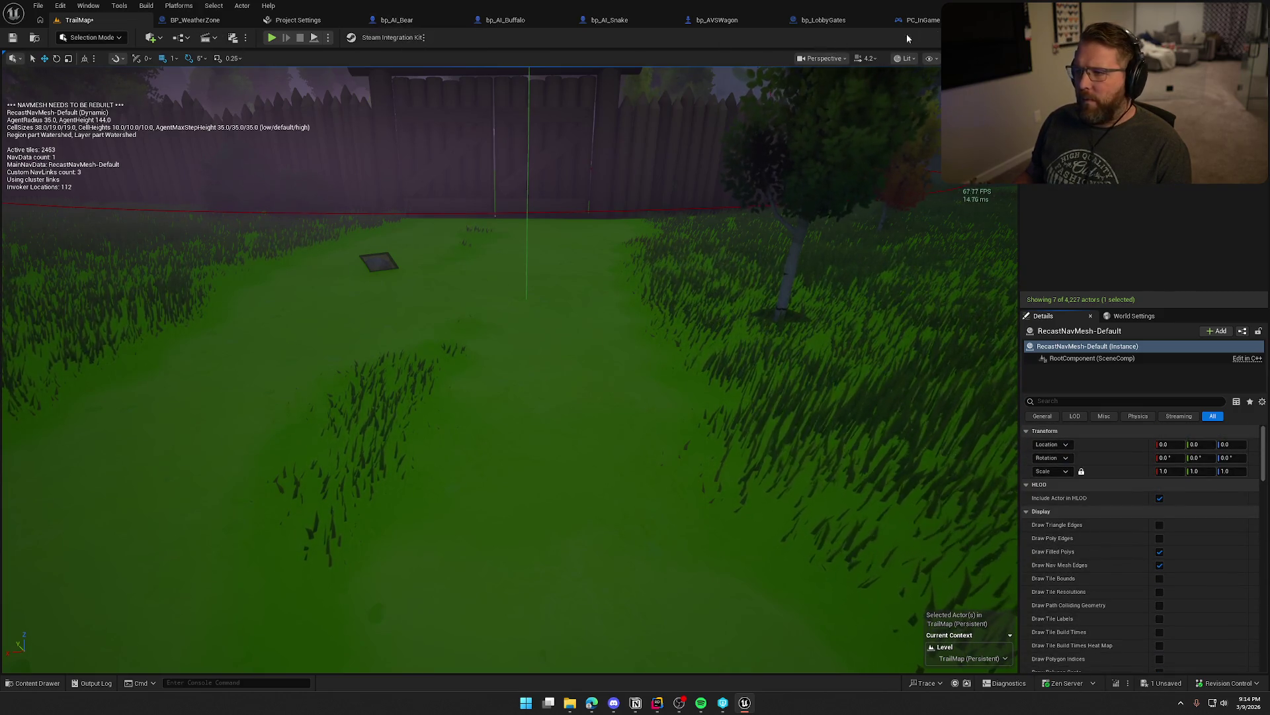
{"action": "left_click", "coordinate": [985, 20]}
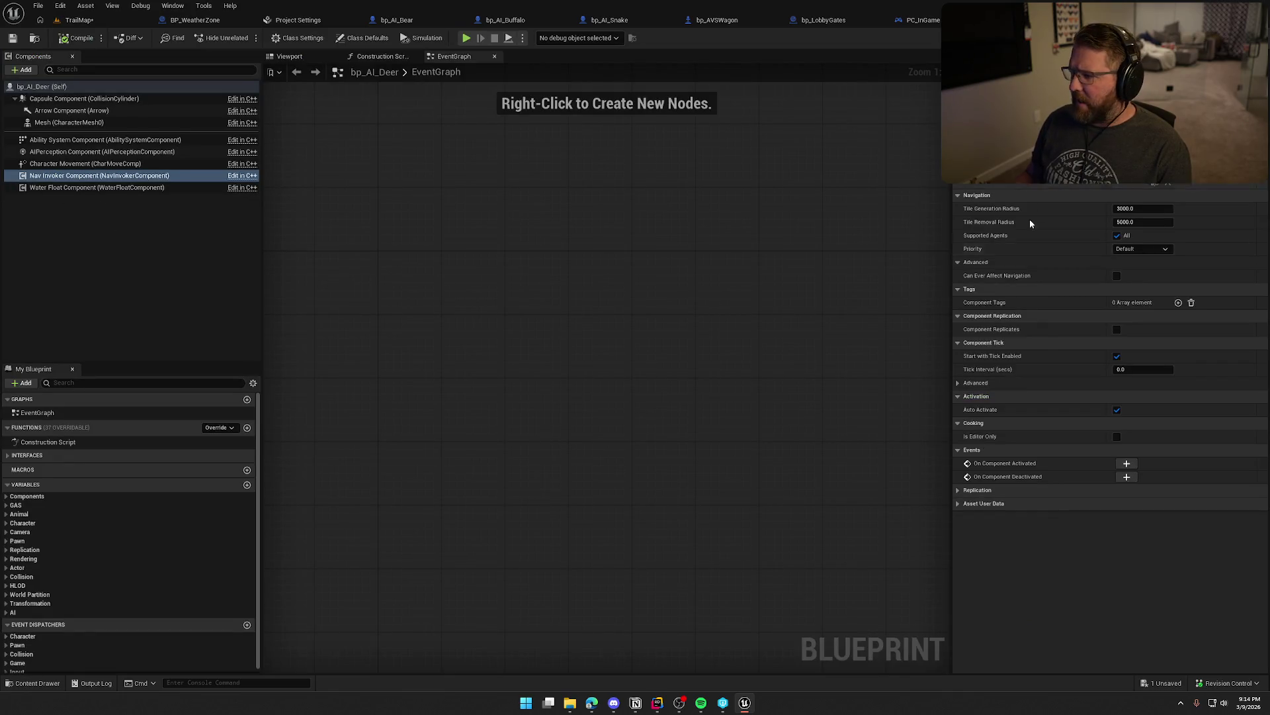
{"action": "mouse_move", "coordinate": [991, 228]}
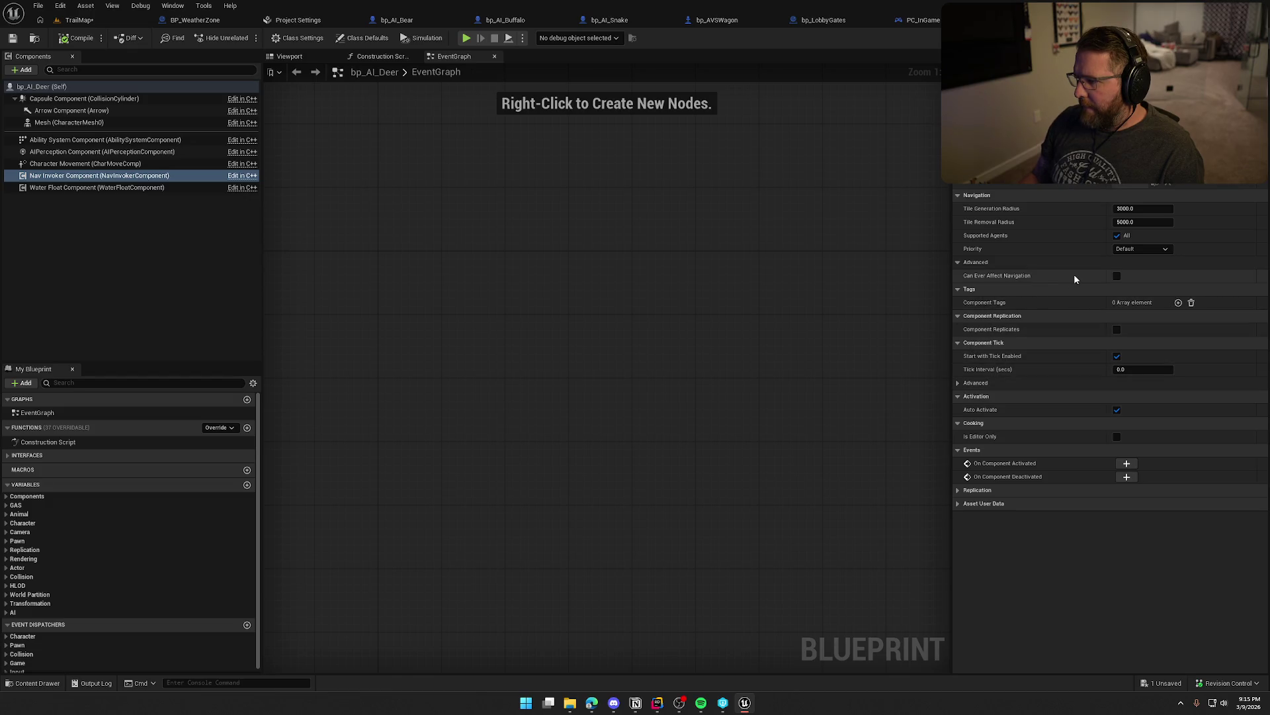
{"action": "left_click", "coordinate": [1152, 252]}
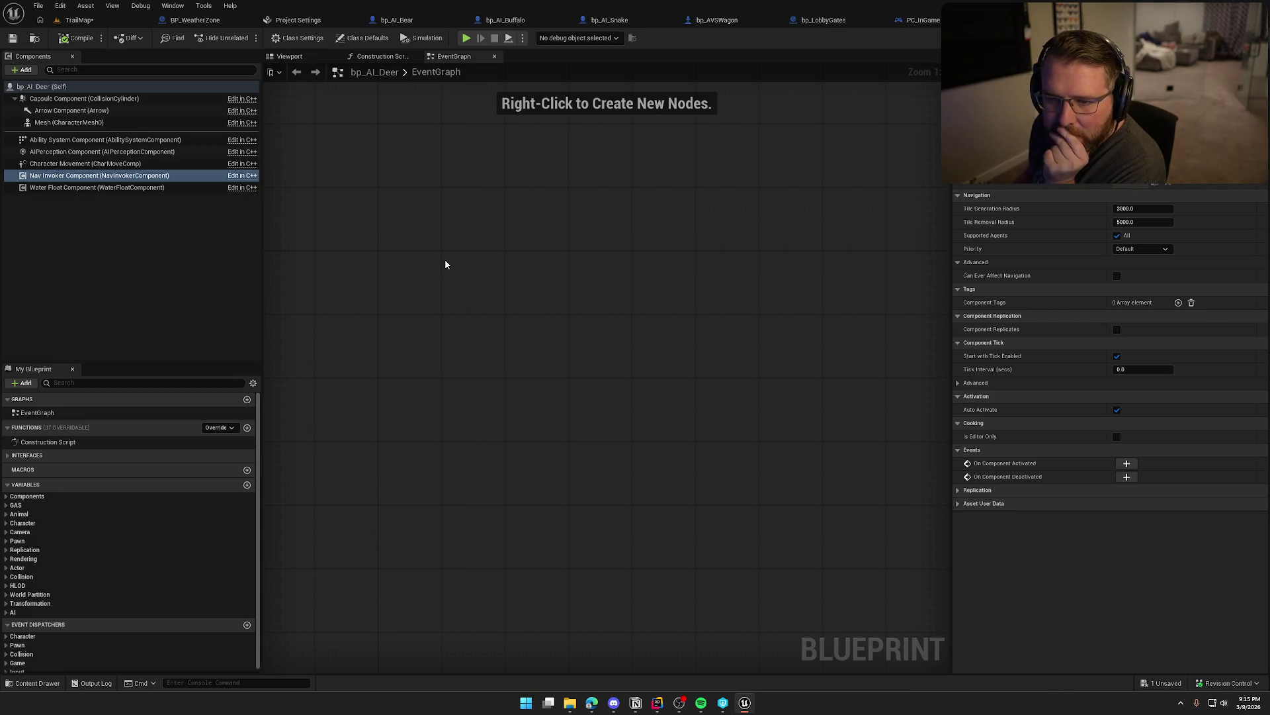
{"action": "left_click", "coordinate": [79, 20]}
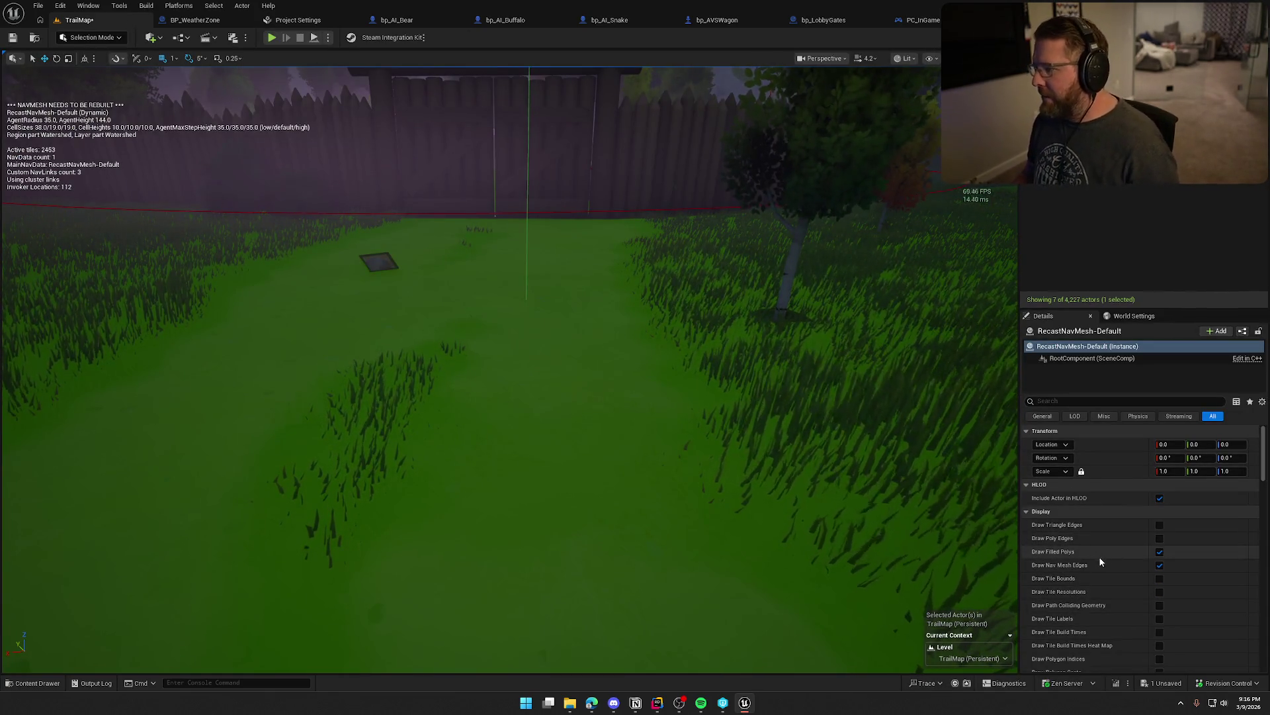
{"action": "scroll", "coordinate": [1100, 561], "scroll_direction": "down", "scroll_amount": 2}
{"action": "scroll", "coordinate": [1101, 561], "scroll_direction": "up", "scroll_amount": 2}
{"action": "scroll", "coordinate": [1100, 557], "scroll_direction": "down", "scroll_amount": 3}
{"action": "scroll", "coordinate": [1102, 555], "scroll_direction": "down", "scroll_amount": 3}
{"action": "scroll", "coordinate": [1101, 552], "scroll_direction": "down", "scroll_amount": 4}
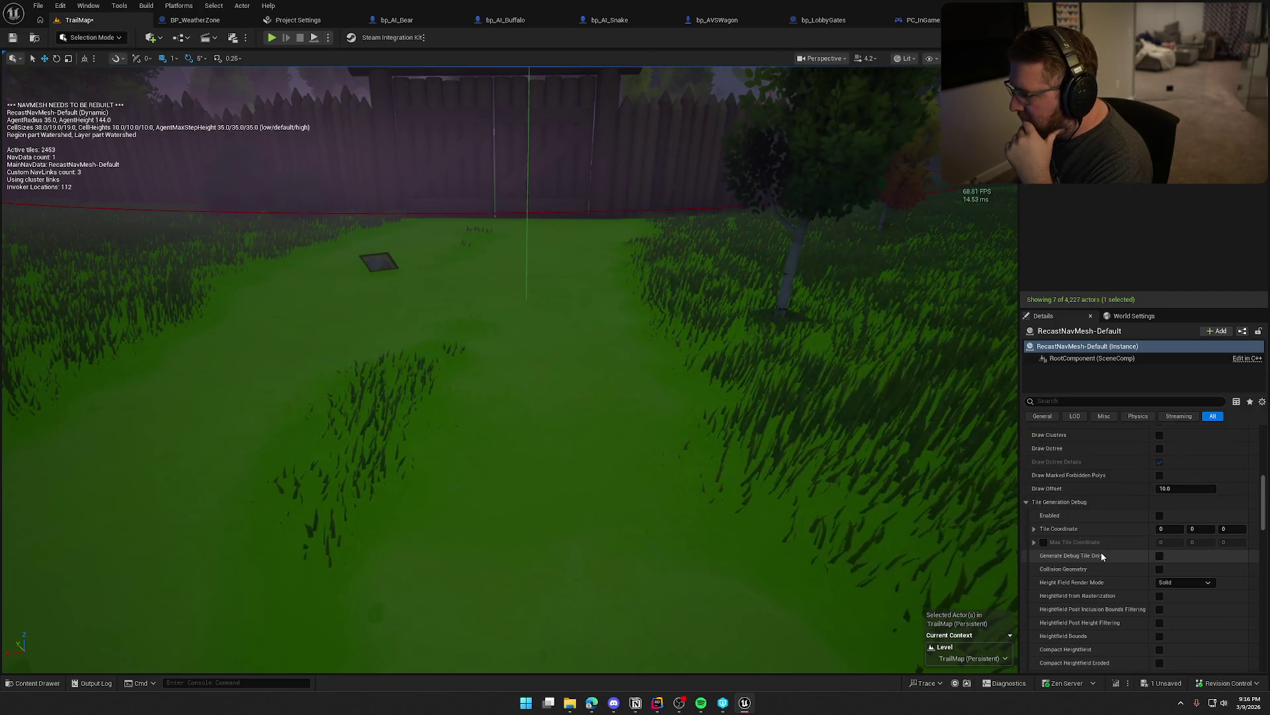
{"action": "scroll", "coordinate": [1102, 554], "scroll_direction": "down", "scroll_amount": 2}
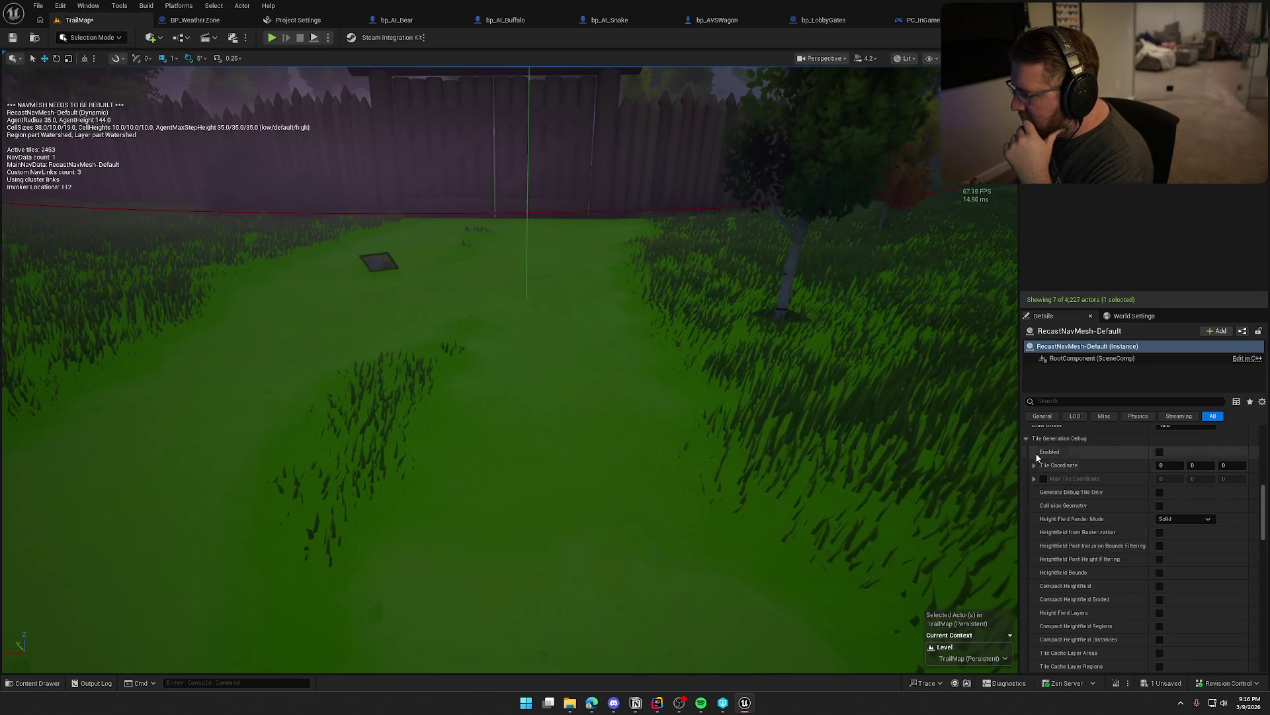
{"action": "left_click", "coordinate": [1027, 439]}
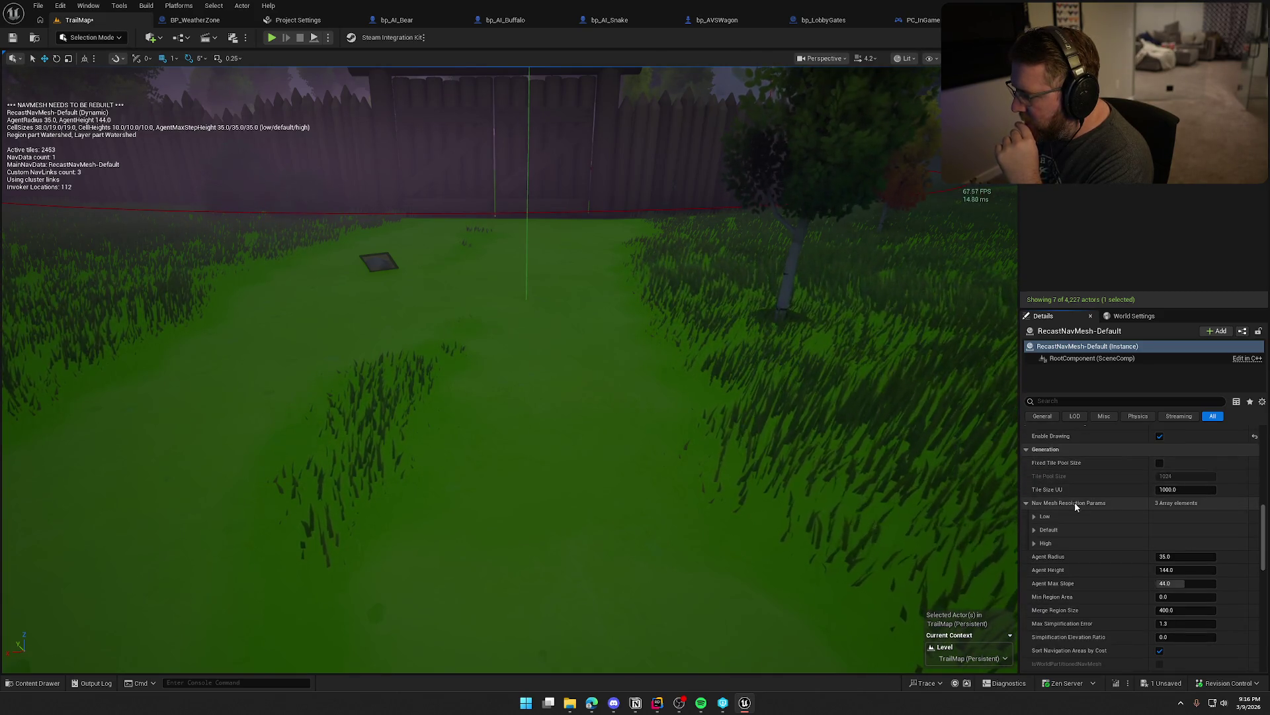
{"action": "scroll", "coordinate": [1131, 524], "scroll_direction": "down", "scroll_amount": 2}
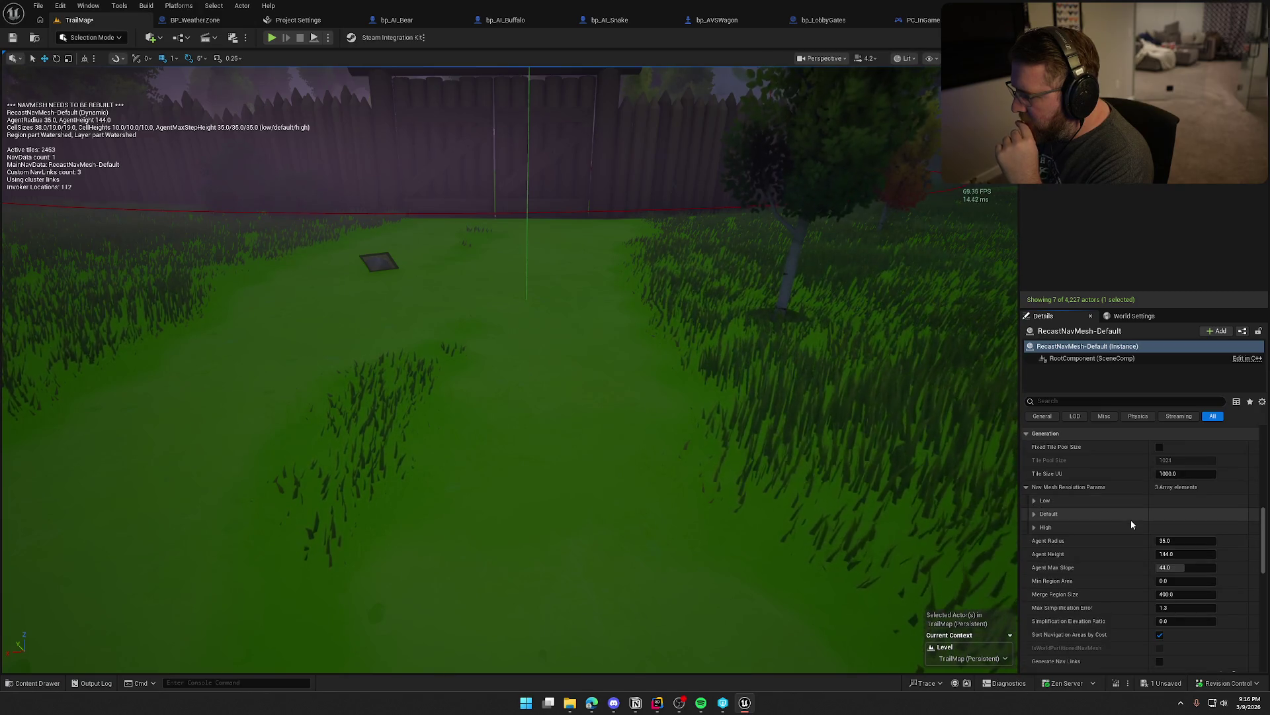
{"action": "scroll", "coordinate": [1131, 524], "scroll_direction": "down", "scroll_amount": 3}
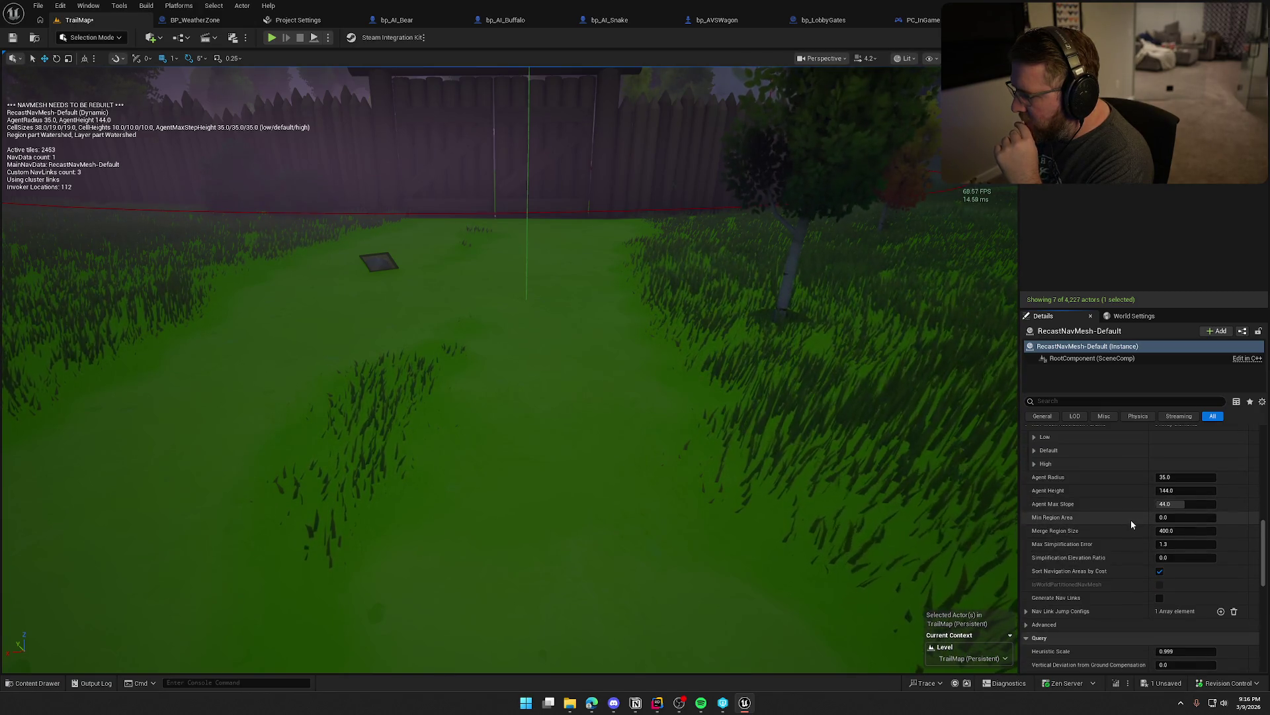
{"action": "scroll", "coordinate": [1130, 518], "scroll_direction": "down", "scroll_amount": 5}
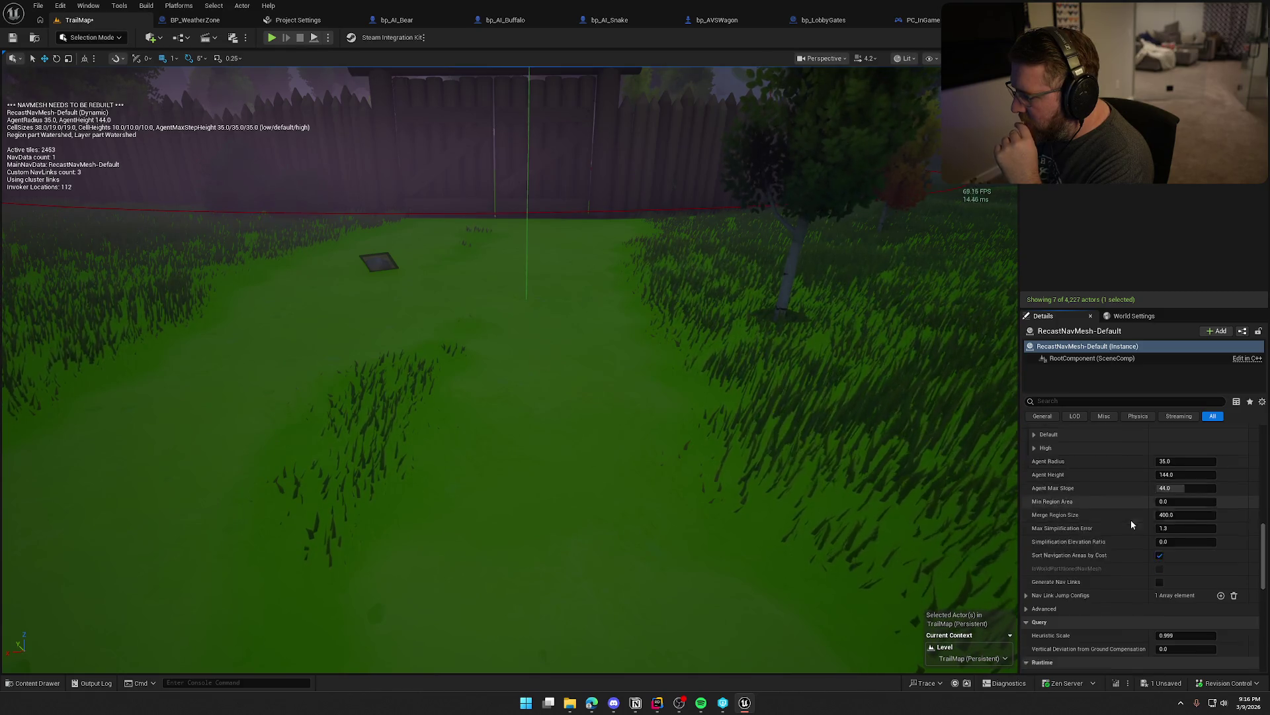
{"action": "scroll", "coordinate": [1082, 545], "scroll_direction": "down", "scroll_amount": 3}
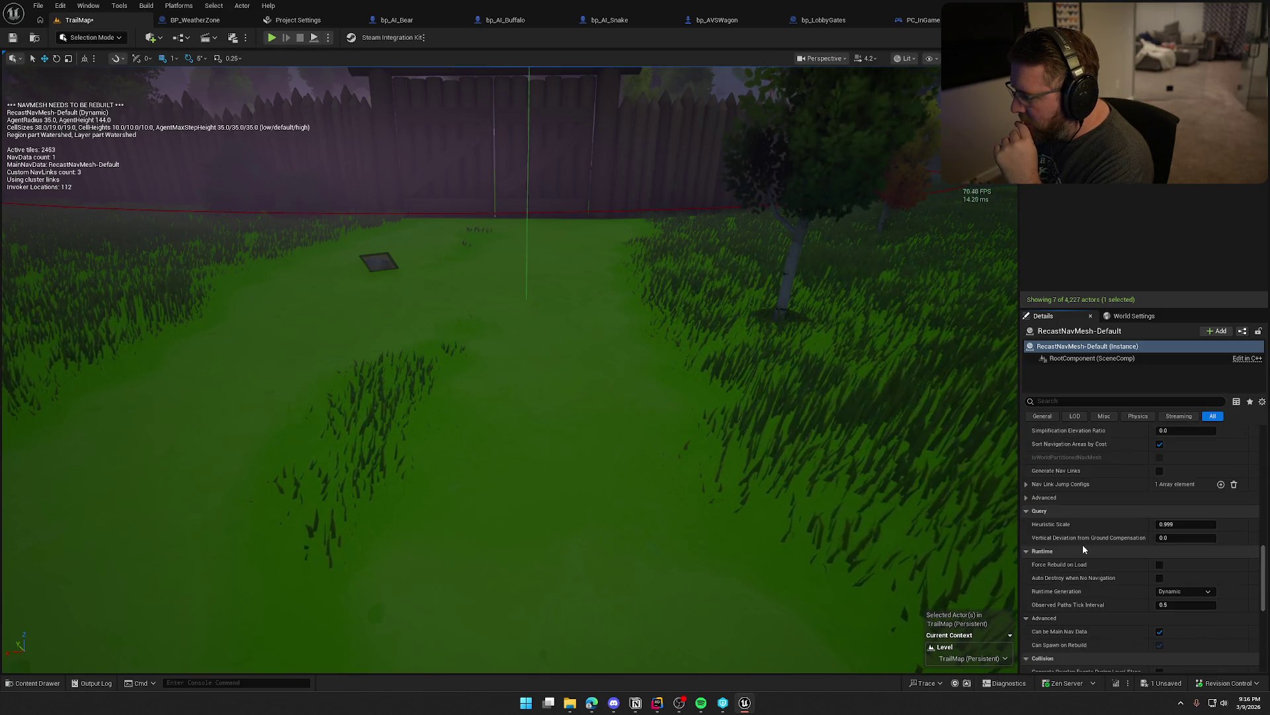
{"action": "scroll", "coordinate": [1083, 548], "scroll_direction": "down", "scroll_amount": 4}
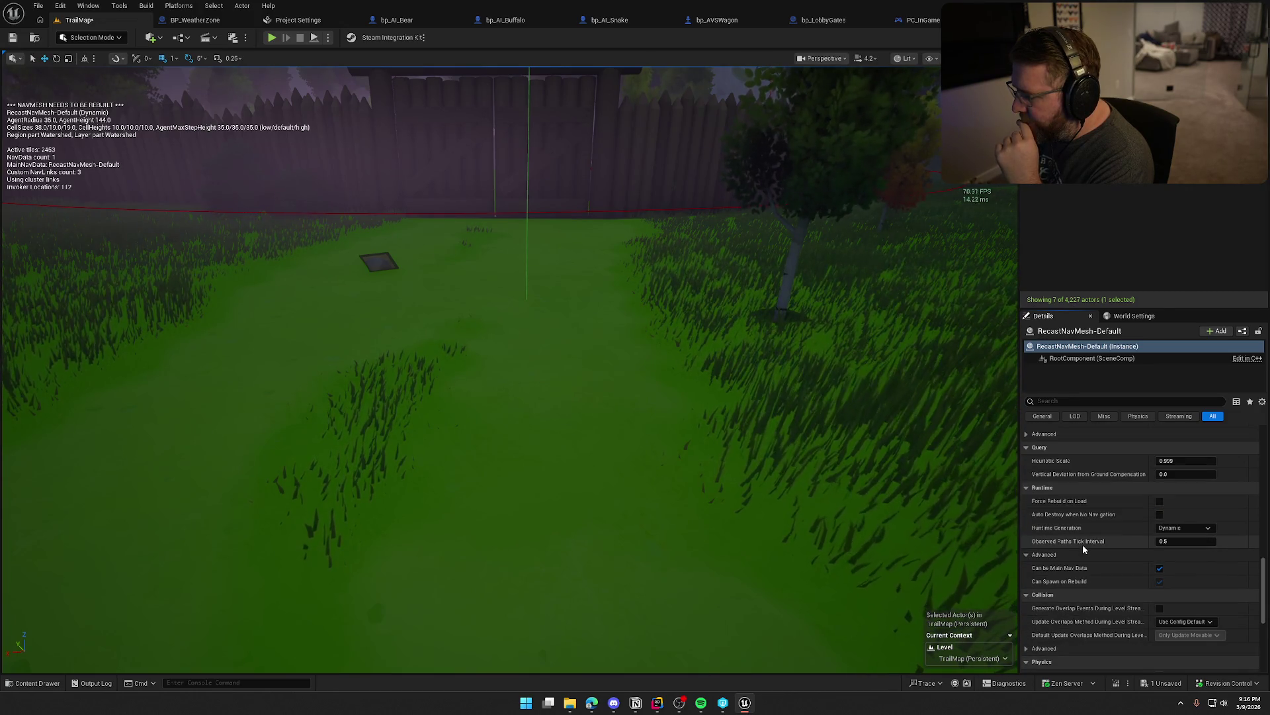
{"action": "mouse_move", "coordinate": [1079, 513]}
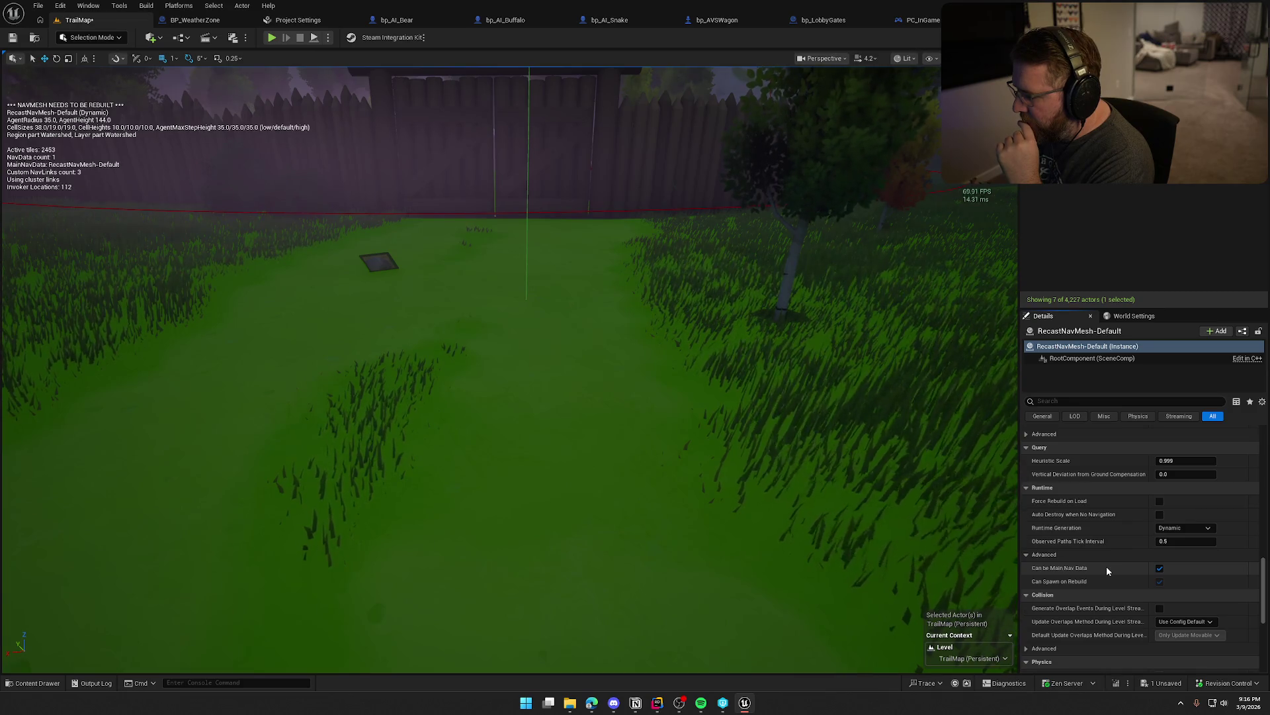
{"action": "scroll", "coordinate": [1107, 570], "scroll_direction": "down", "scroll_amount": 2}
{"action": "scroll", "coordinate": [1107, 570], "scroll_direction": "down", "scroll_amount": 2}
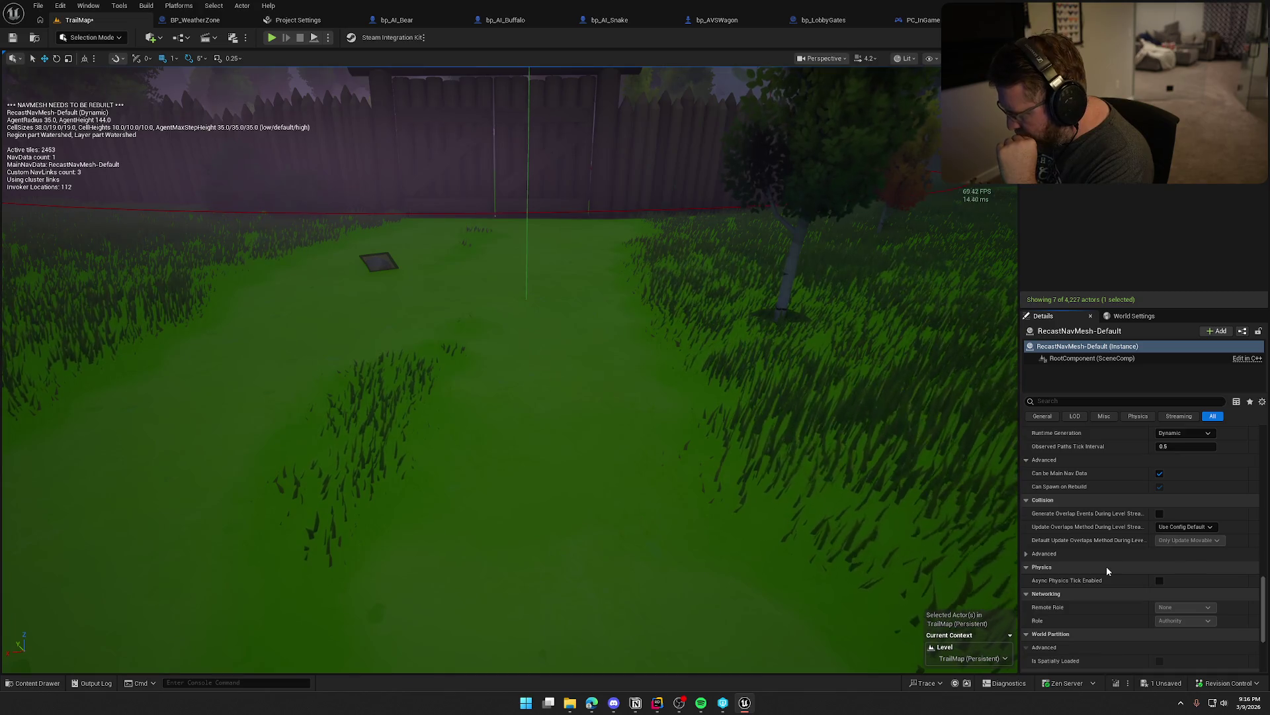
{"action": "scroll", "coordinate": [1107, 570], "scroll_direction": "down", "scroll_amount": 5}
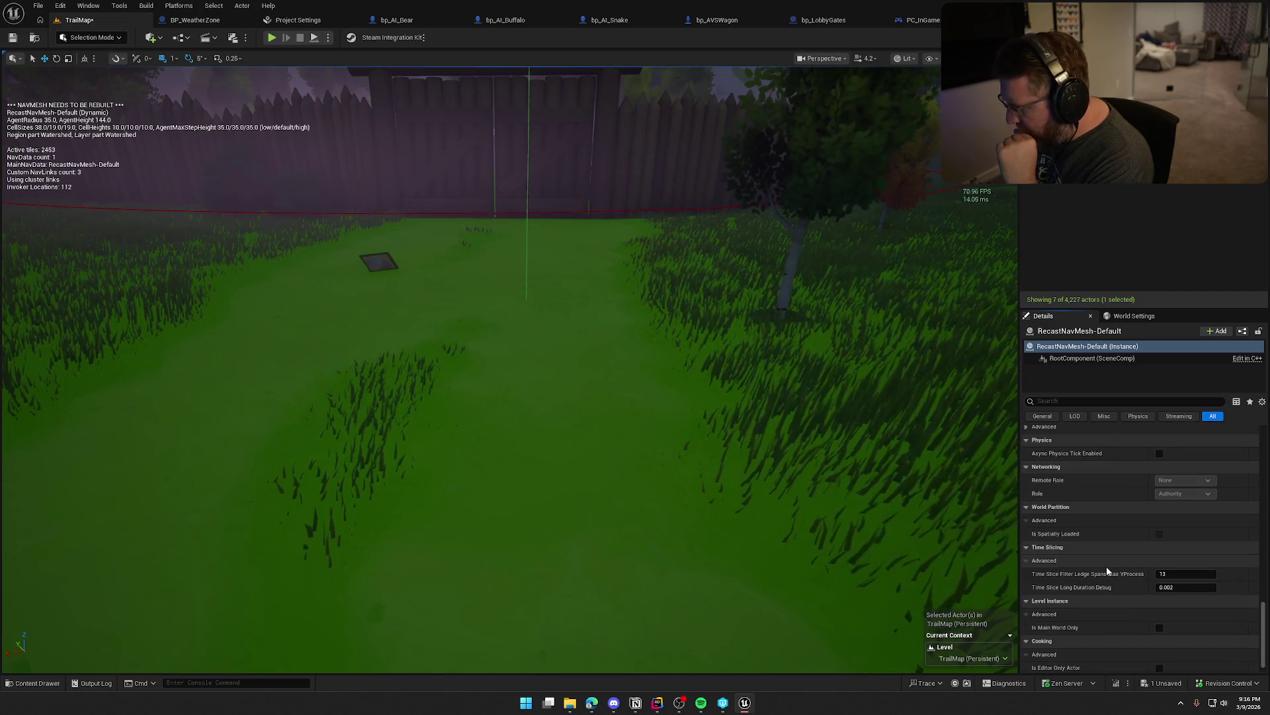
{"action": "scroll", "coordinate": [1106, 570], "scroll_direction": "down", "scroll_amount": 1}
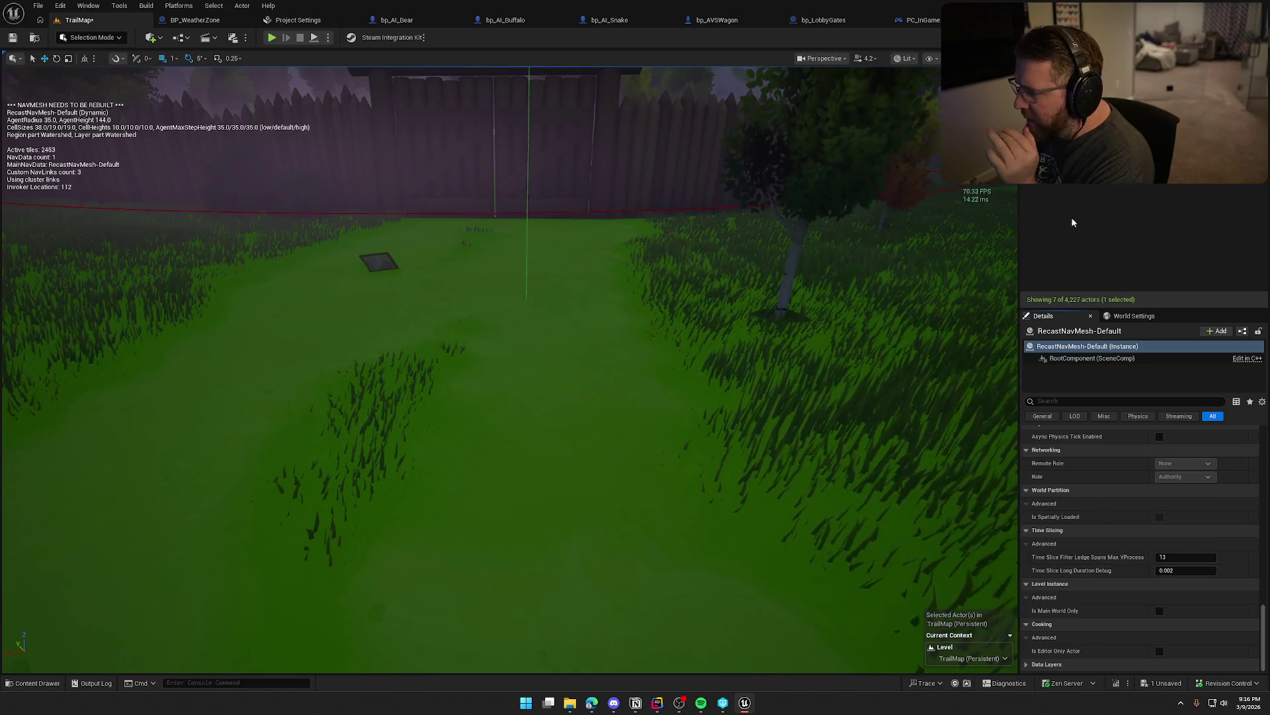
- Select the NavMeshBoundsVolume and scroll its Details up to the 750 × 750 × 50 scale
{"action": "left_click", "coordinate": [1072, 152]}
{"action": "scroll", "coordinate": [1085, 573], "scroll_direction": "down", "scroll_amount": 5}
{"action": "scroll", "coordinate": [1097, 582], "scroll_direction": "up", "scroll_amount": 15}
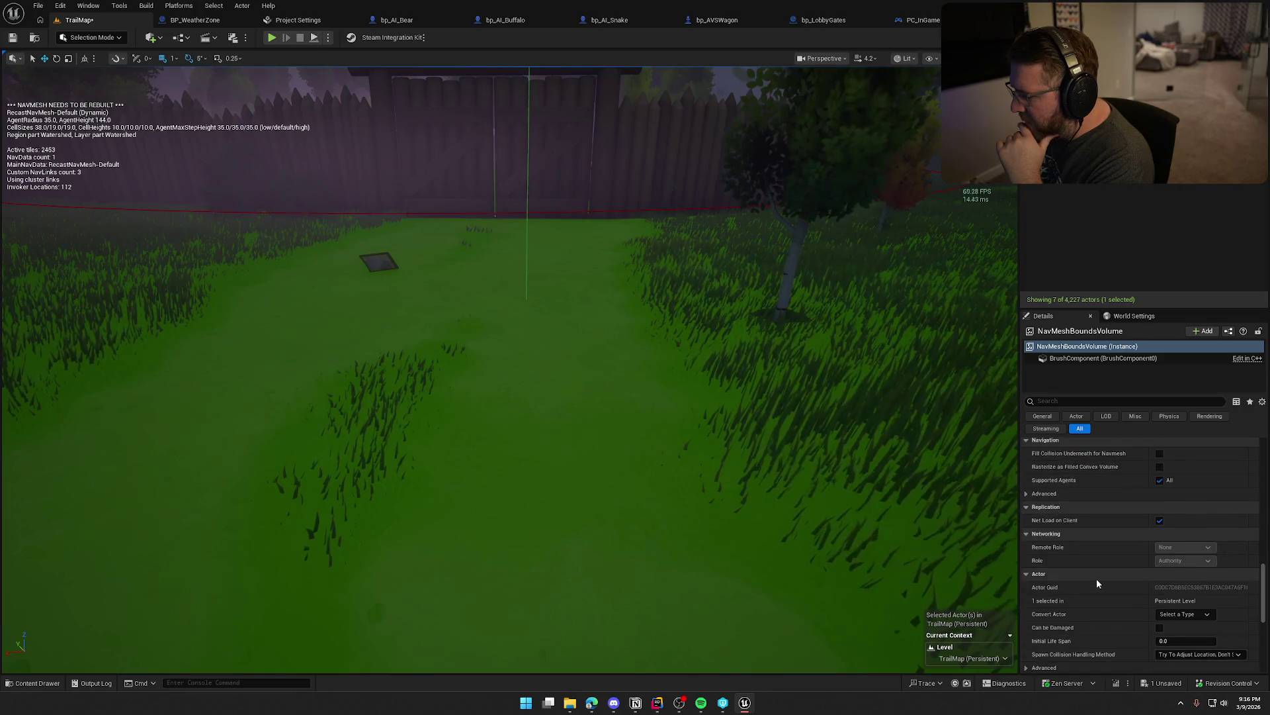
{"action": "scroll", "coordinate": [1097, 578], "scroll_direction": "up", "scroll_amount": 2}
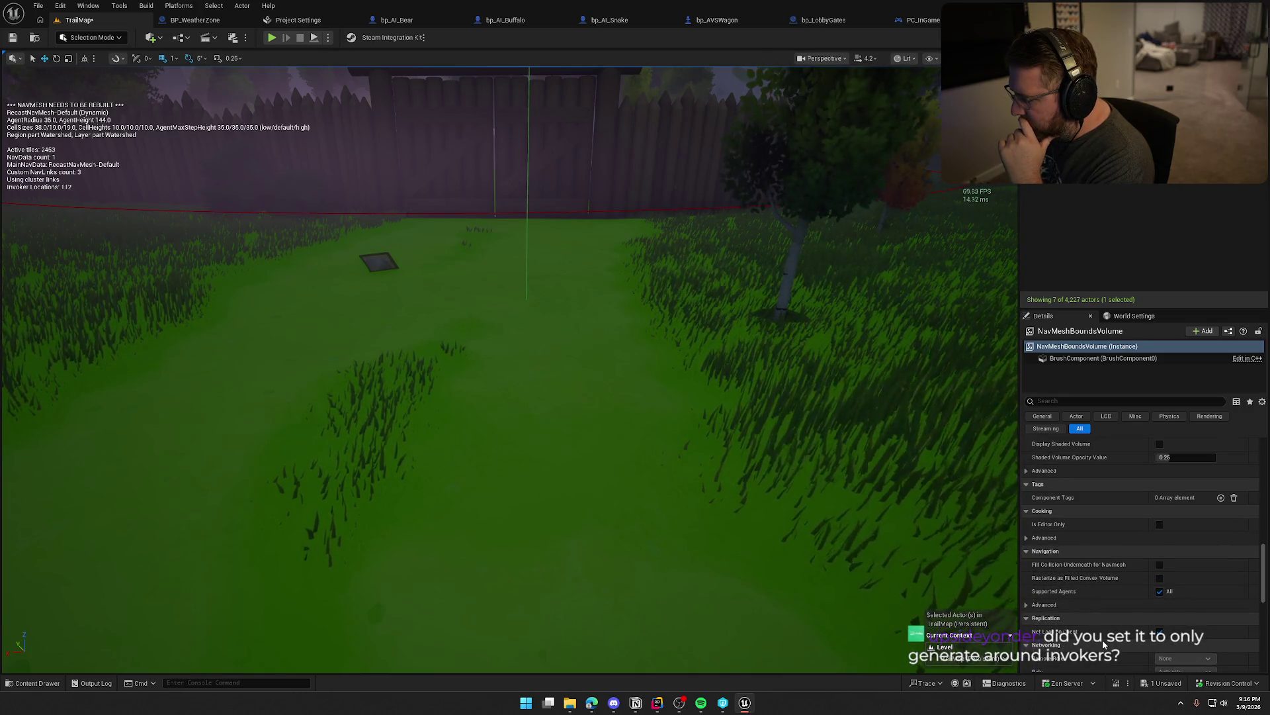
{"action": "scroll", "coordinate": [1106, 638], "scroll_direction": "up", "scroll_amount": 2}
{"action": "scroll", "coordinate": [1109, 633], "scroll_direction": "up", "scroll_amount": 4}
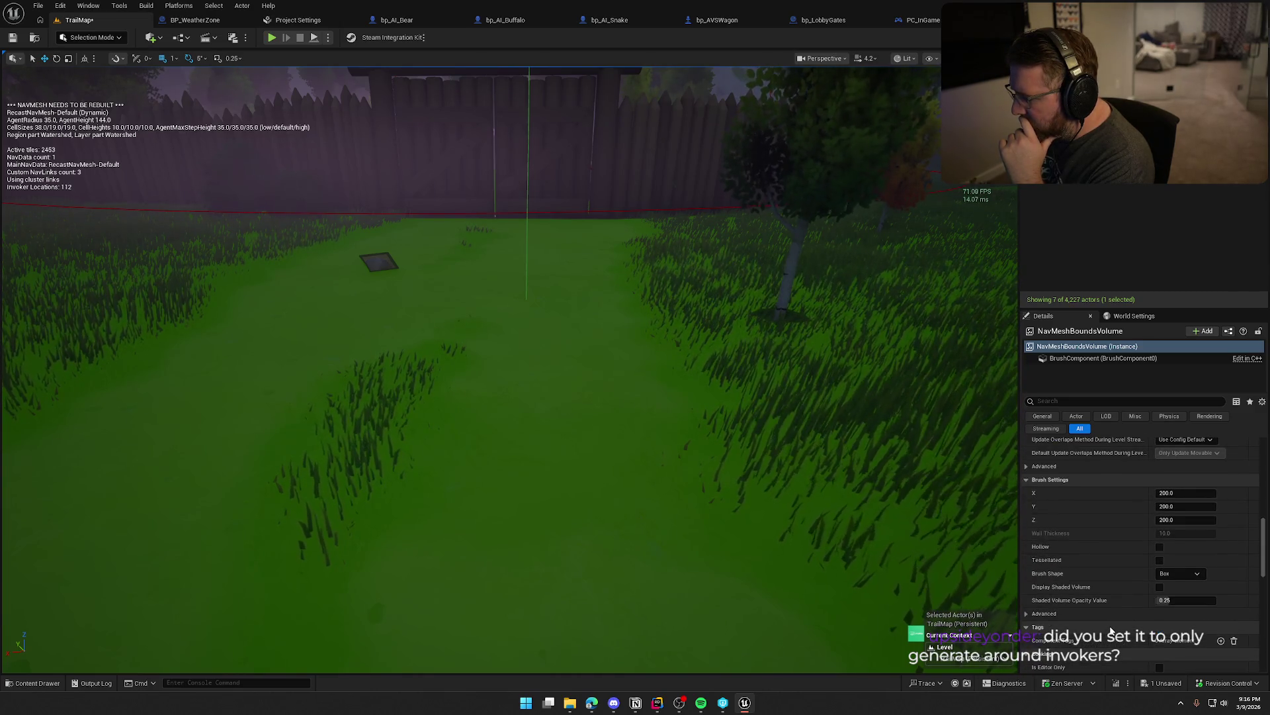
{"action": "scroll", "coordinate": [1112, 631], "scroll_direction": "up", "scroll_amount": 5}
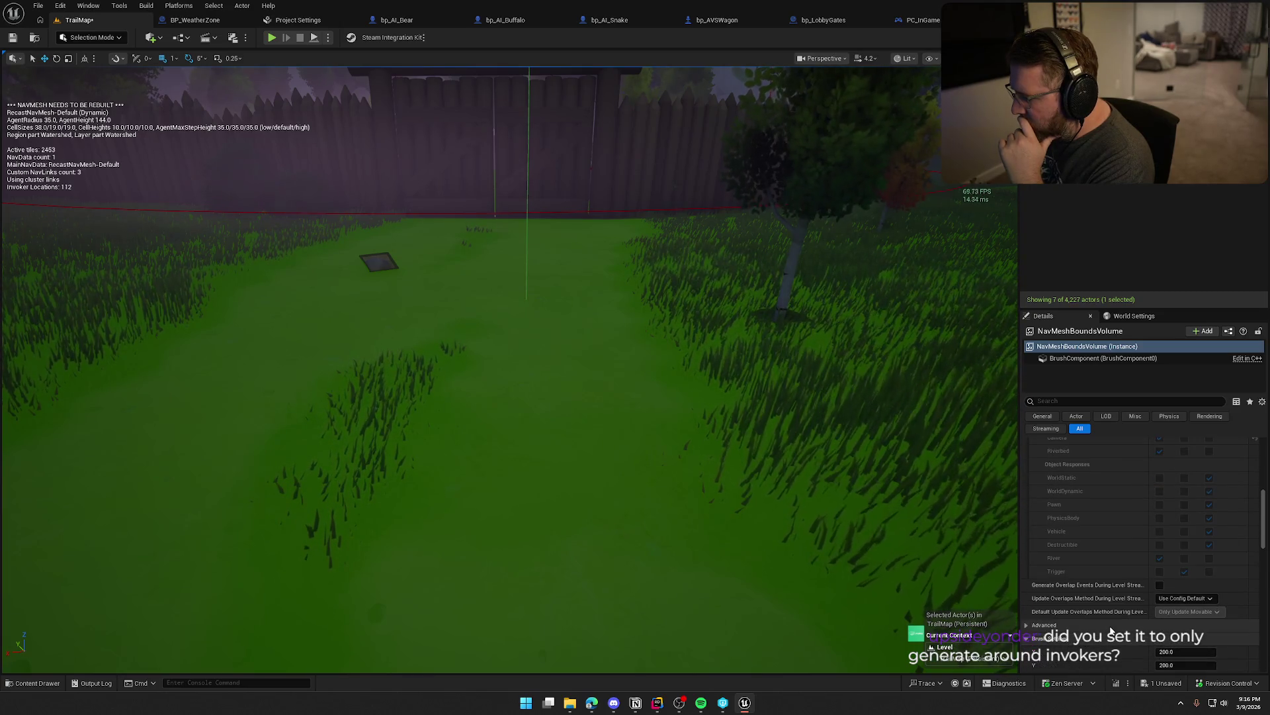
{"action": "scroll", "coordinate": [1111, 632], "scroll_direction": "up", "scroll_amount": 6}
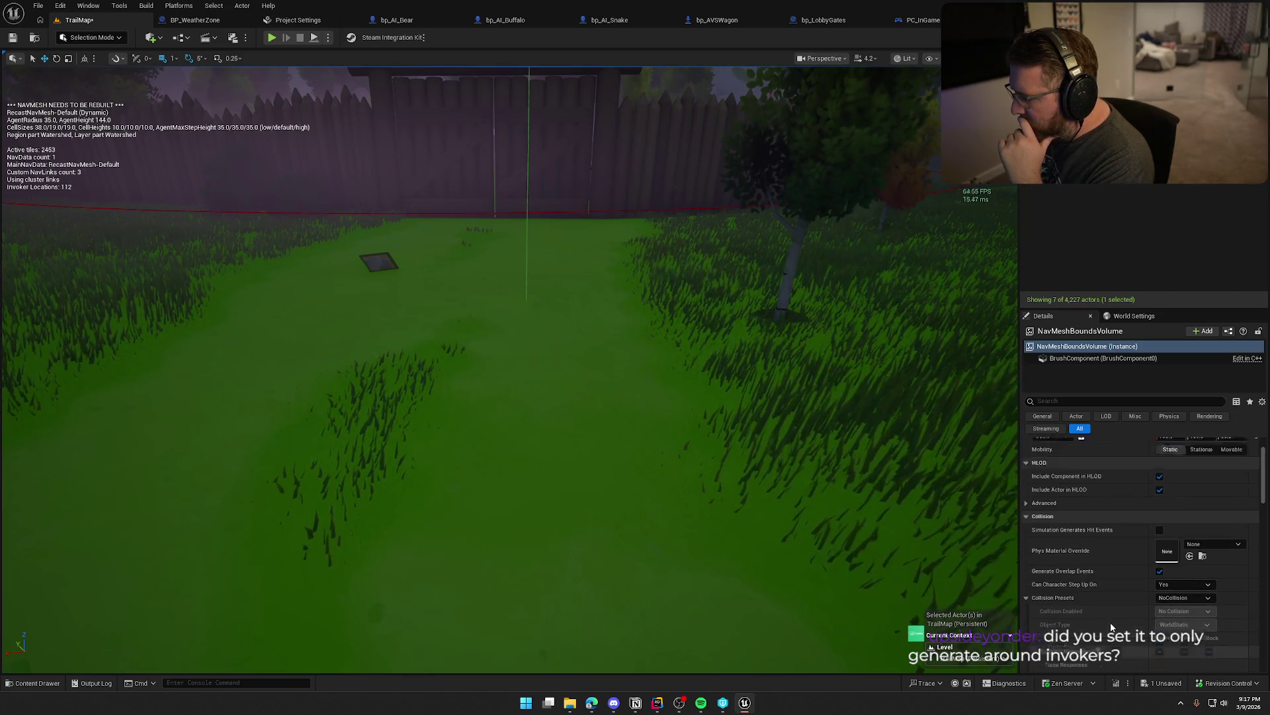
- Raise the view above the village's green navmesh patch and bring up the navigation invoker project settings
{"action": "scroll", "coordinate": [1111, 626], "scroll_direction": "up", "scroll_amount": 1}
{"action": "scroll", "coordinate": [1111, 627], "scroll_direction": "up", "scroll_amount": 1}
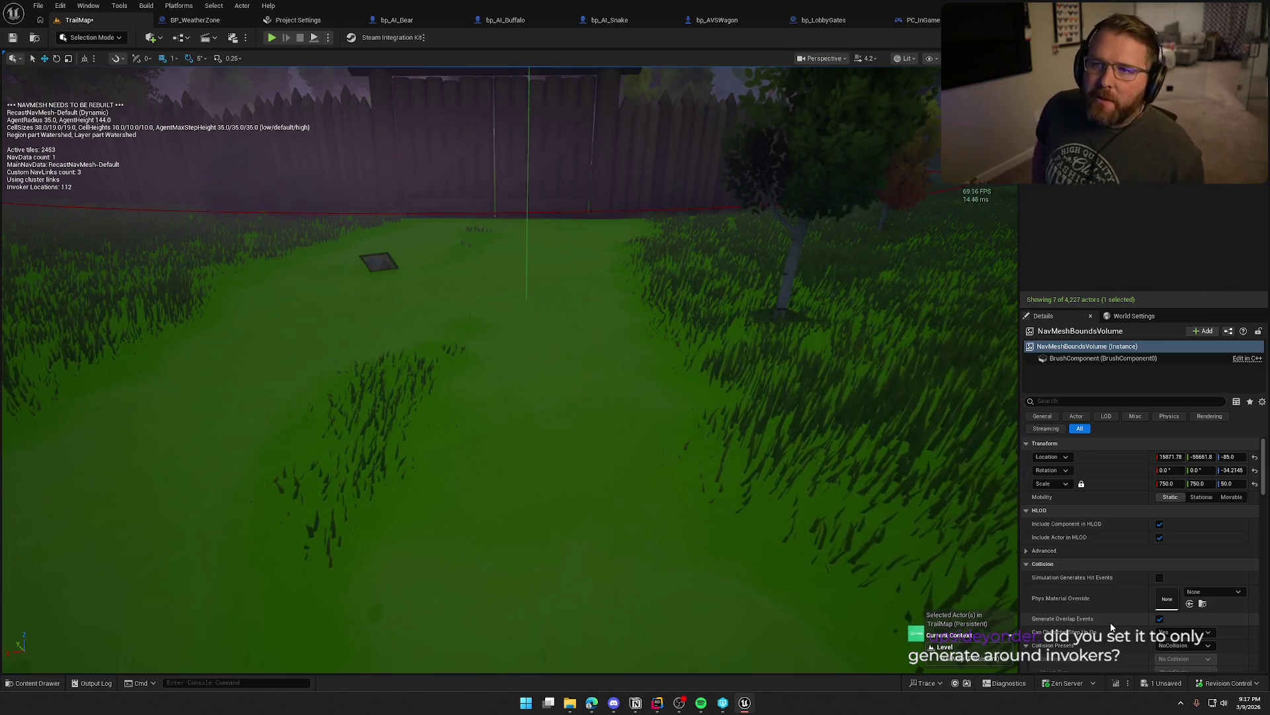
{"action": "mouse_move", "coordinate": [643, 371]}
{"action": "left_mouse_down"}
{"action": "mouse_move", "coordinate": [643, 457]}
{"action": "mouse_move", "coordinate": [640, 384]}
{"action": "left_mouse_up"}
{"action": "left_click", "coordinate": [304, 25]}
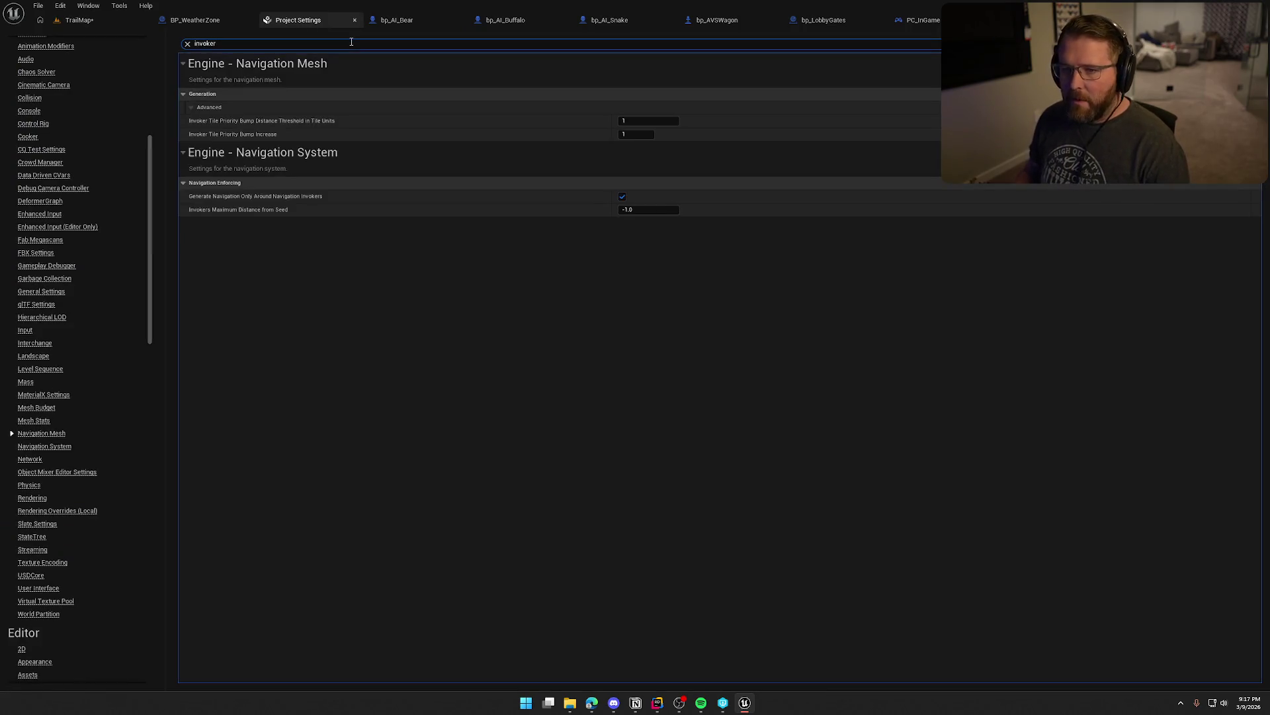
- Set Invokers Maximum Distance from Seed to 30000 and return to the TrailMap level
{"action": "mouse_move", "coordinate": [224, 198]}
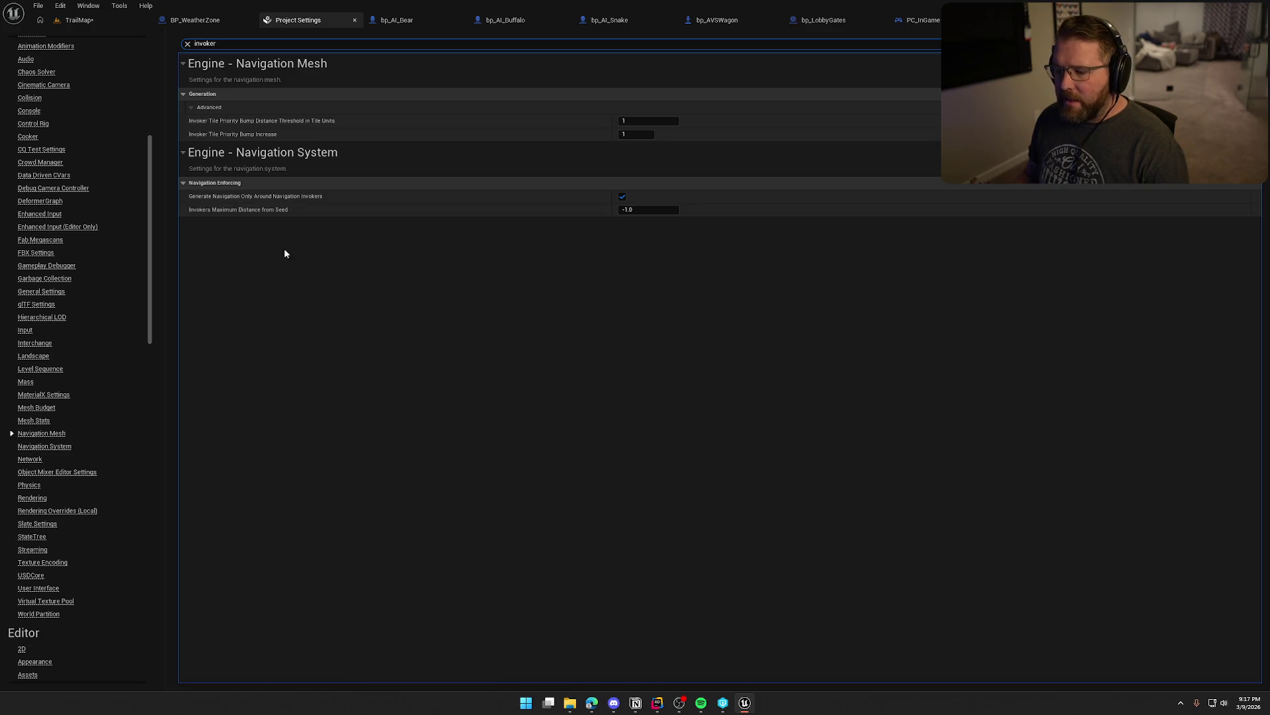
{"action": "mouse_move", "coordinate": [659, 708]}
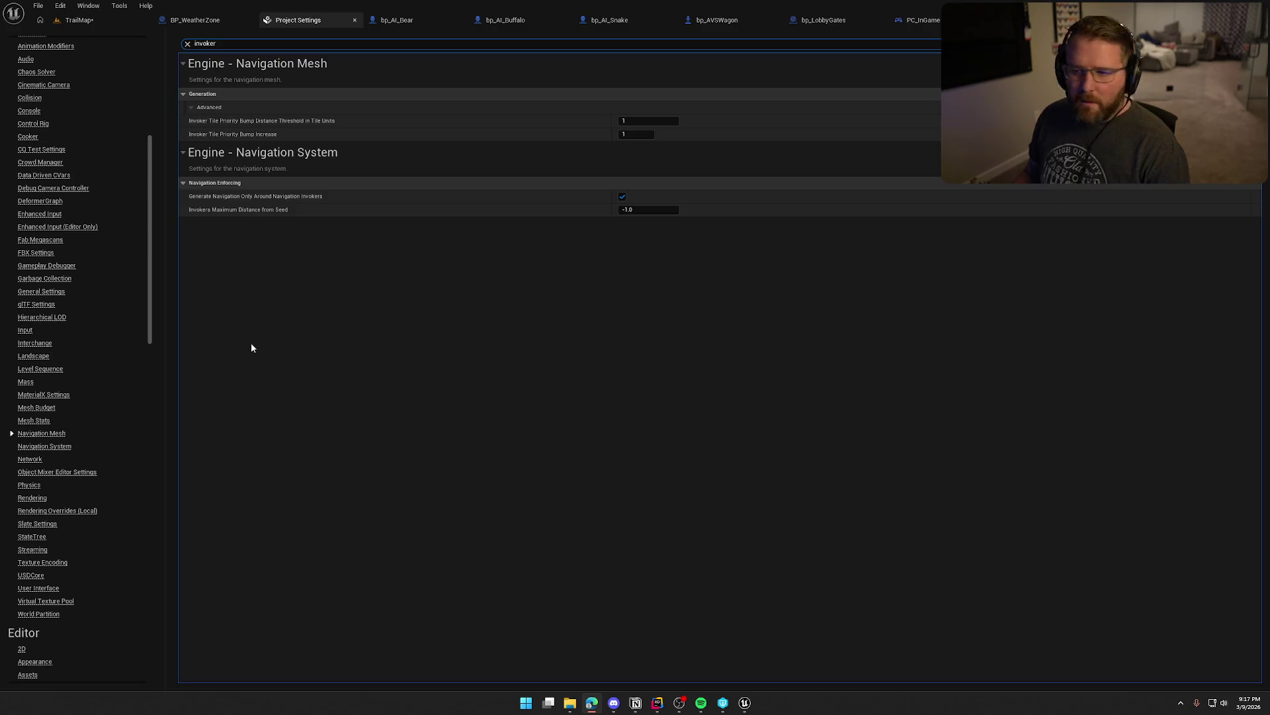
{"action": "left_click", "coordinate": [634, 210]}
{"action": "type", "text": "30000"}
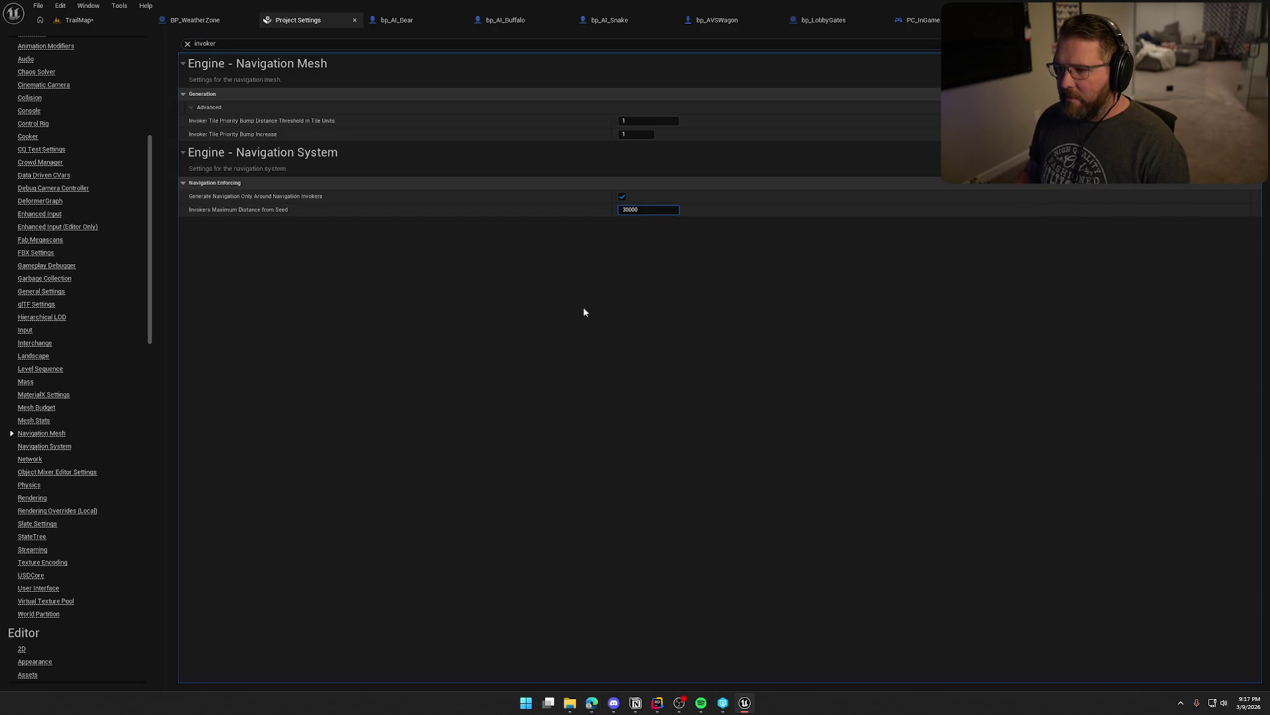
{"action": "key", "text": "Return"}
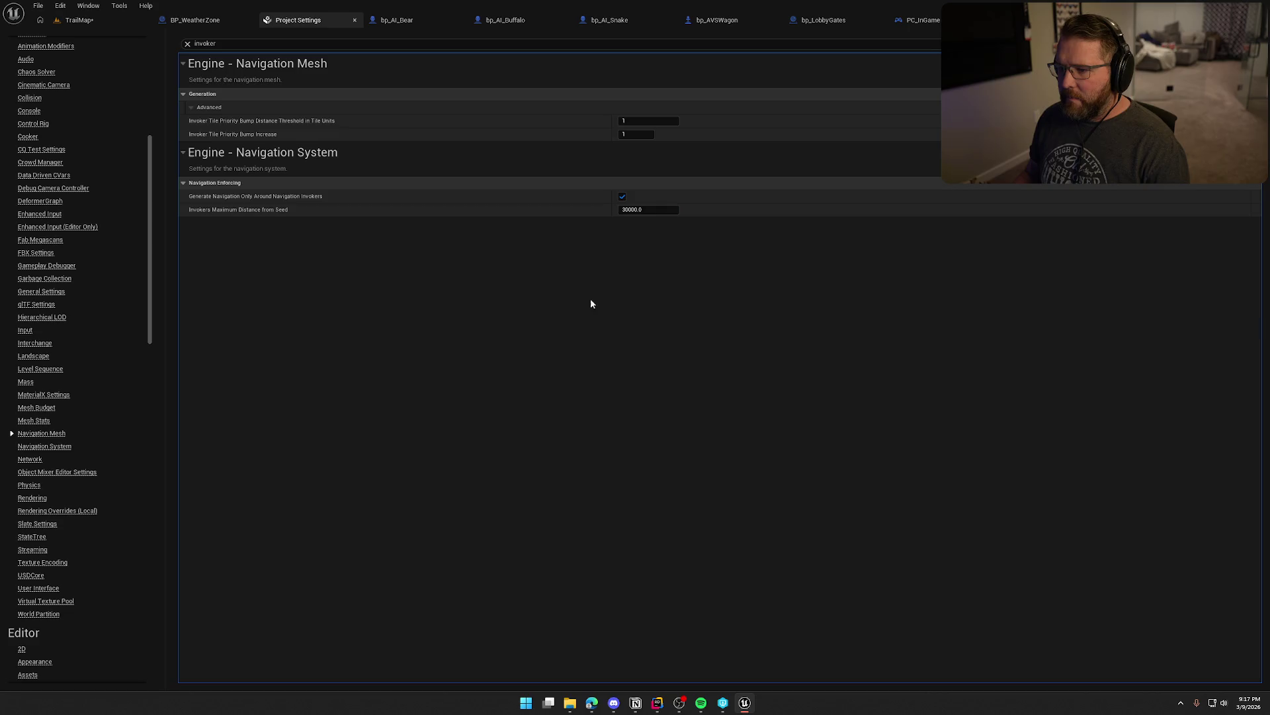
{"action": "left_click", "coordinate": [79, 20]}
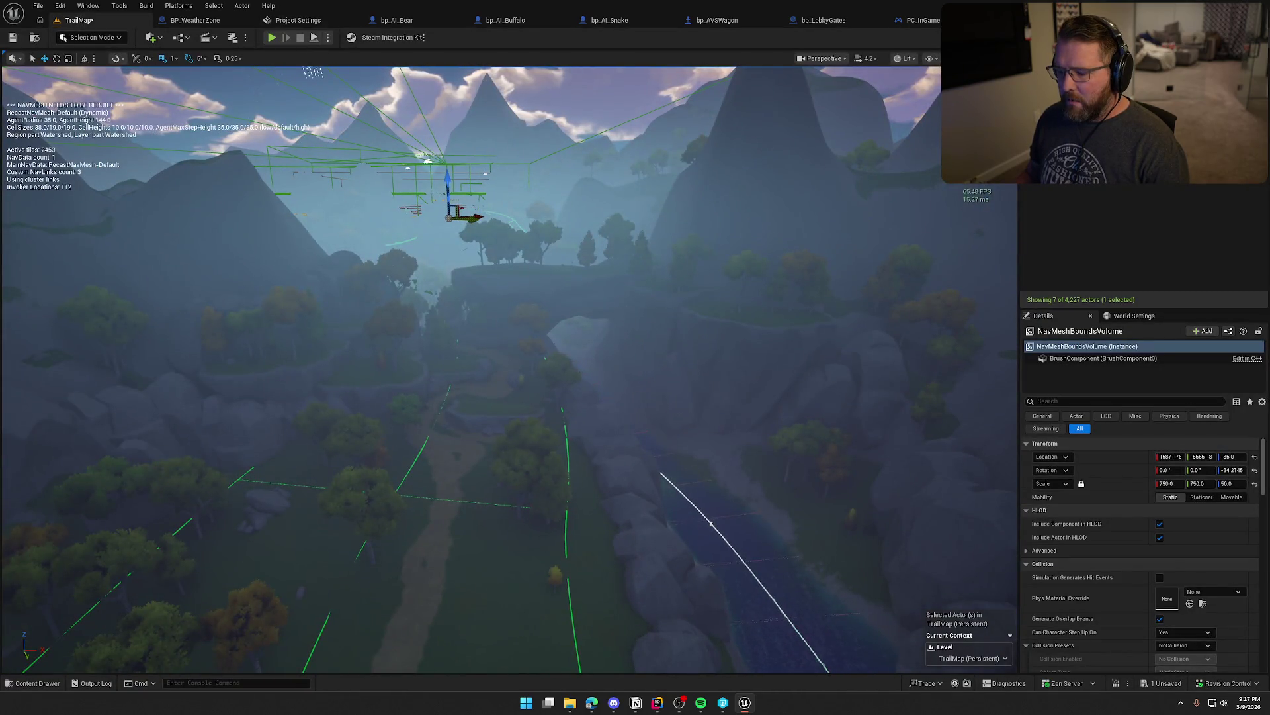
- Frame the village from overhead to see its full green navmesh coverage, then start a play test
{"action": "key", "text": "1"}
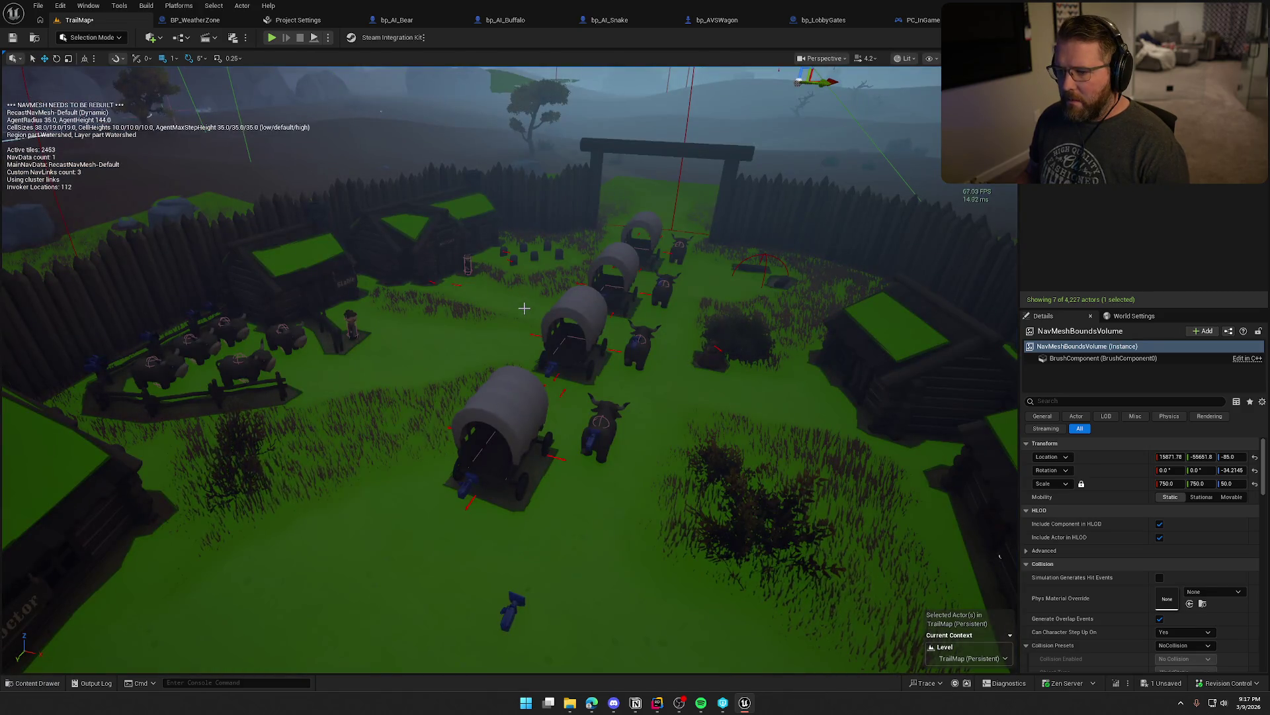
{"action": "scroll", "coordinate": [524, 311], "scroll_direction": "down", "scroll_amount": 10}
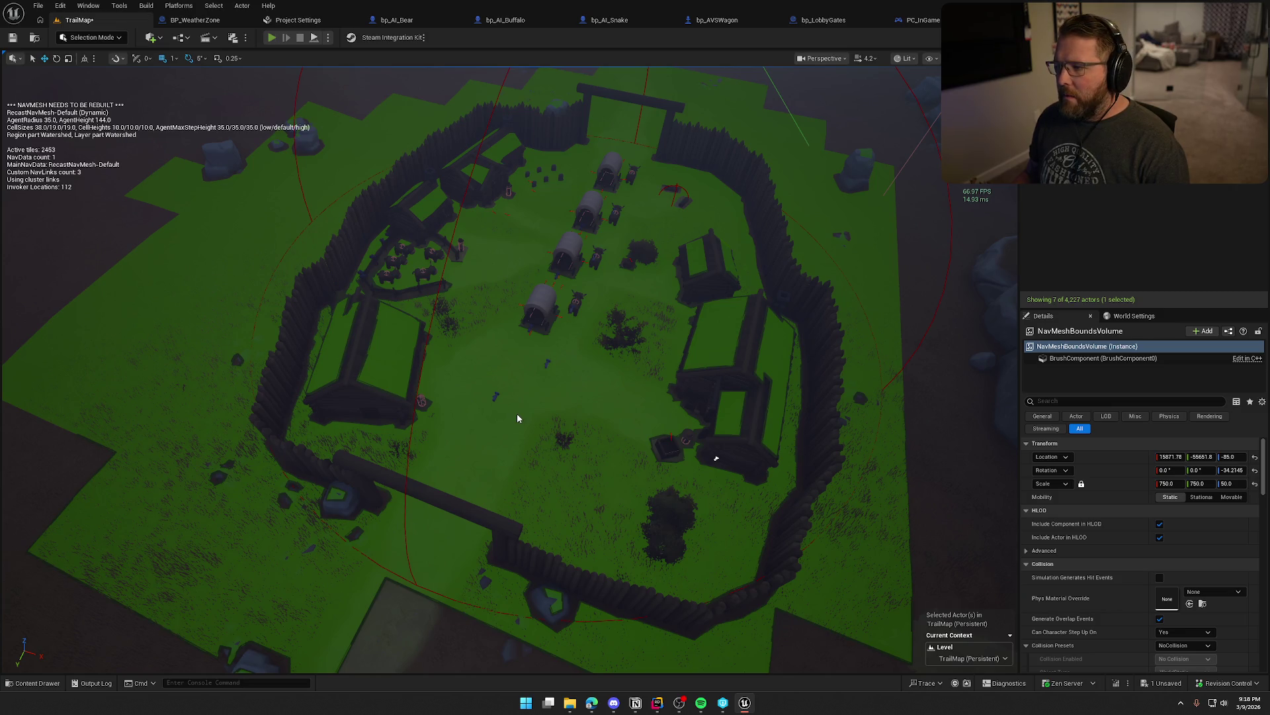
{"action": "key", "text": "alt+p"}
- Walk through the village with the navmesh overlay shown, out to the barrels and back to the buffalo
{"action": "key", "text": "w"}
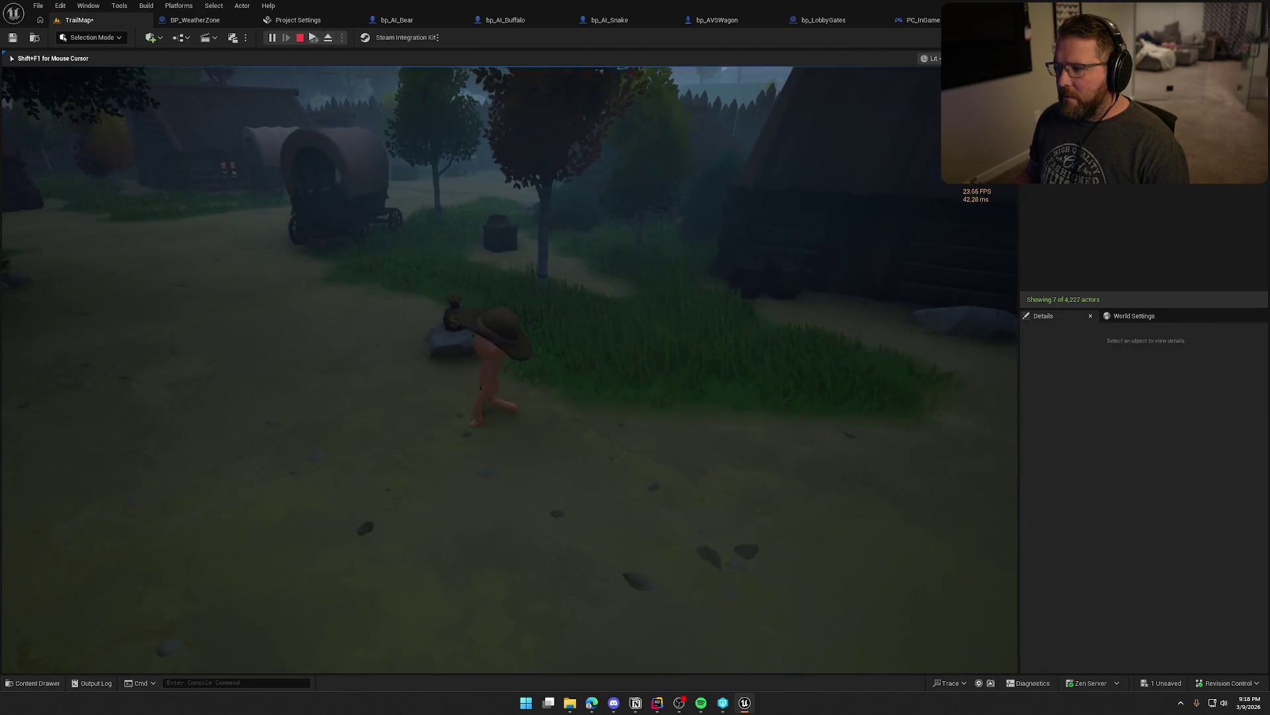
{"action": "key", "text": "w"}
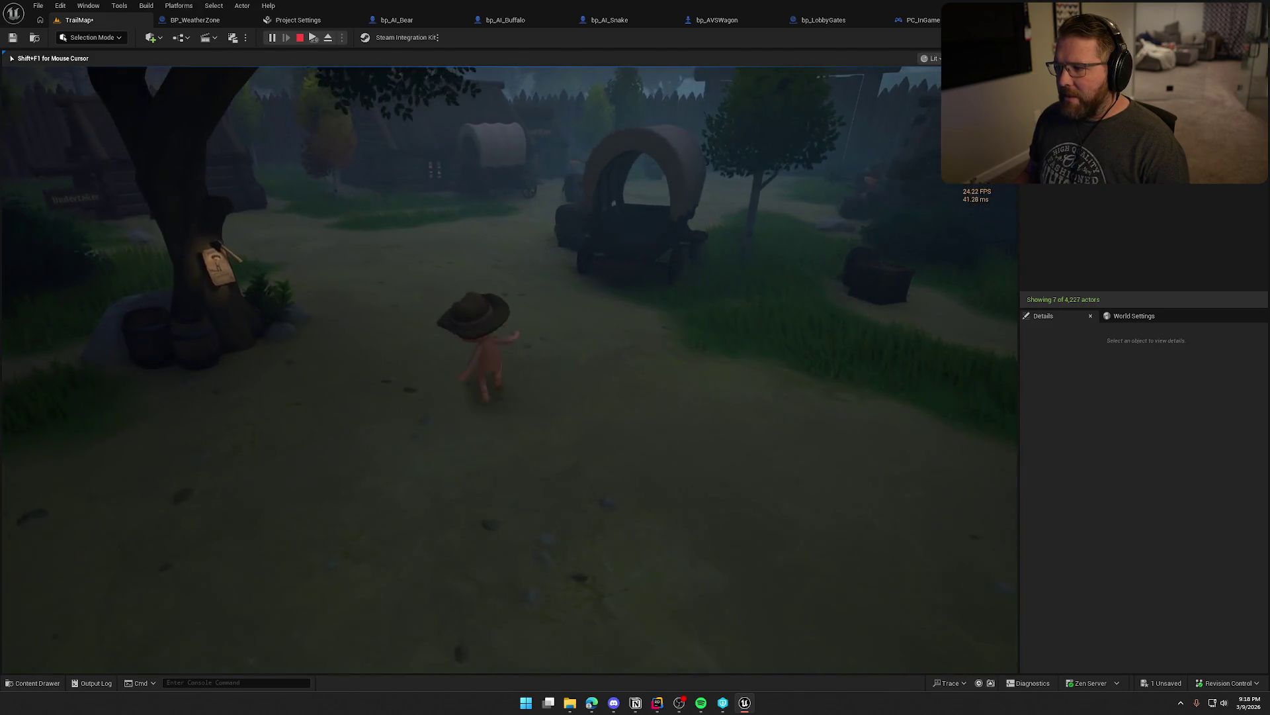
{"action": "key", "text": "w"}
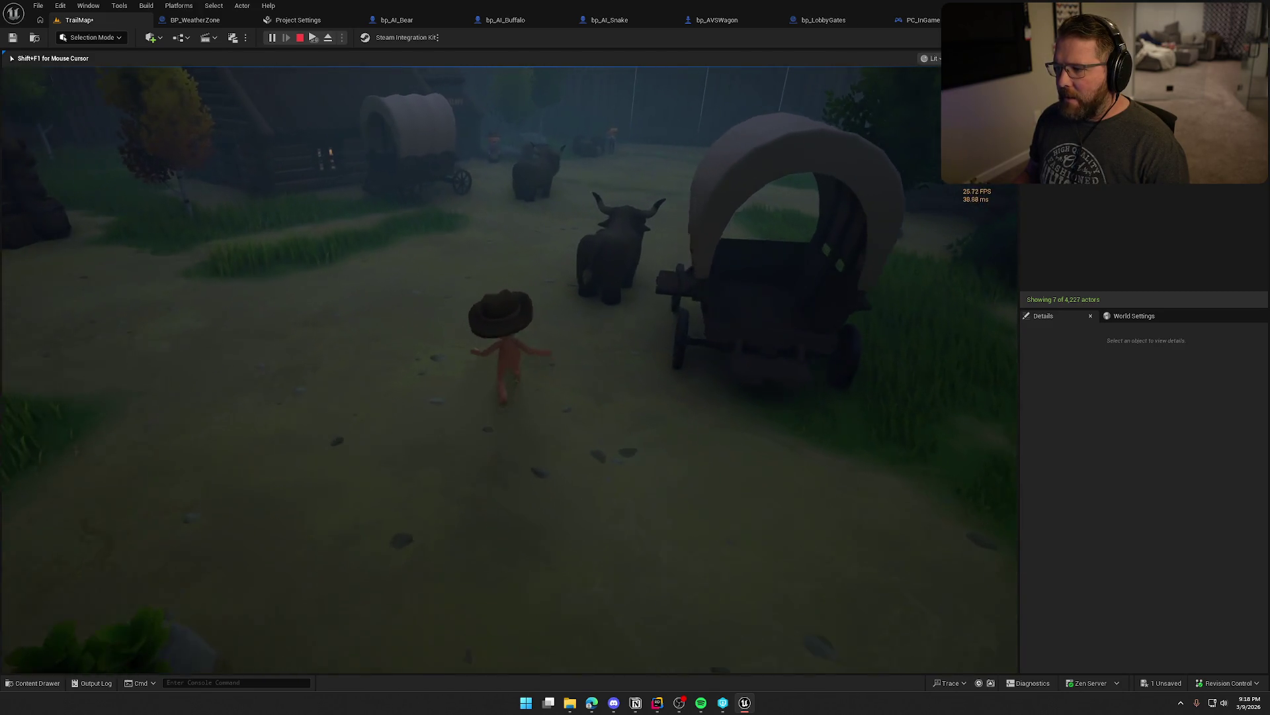
{"action": "key", "text": "w"}
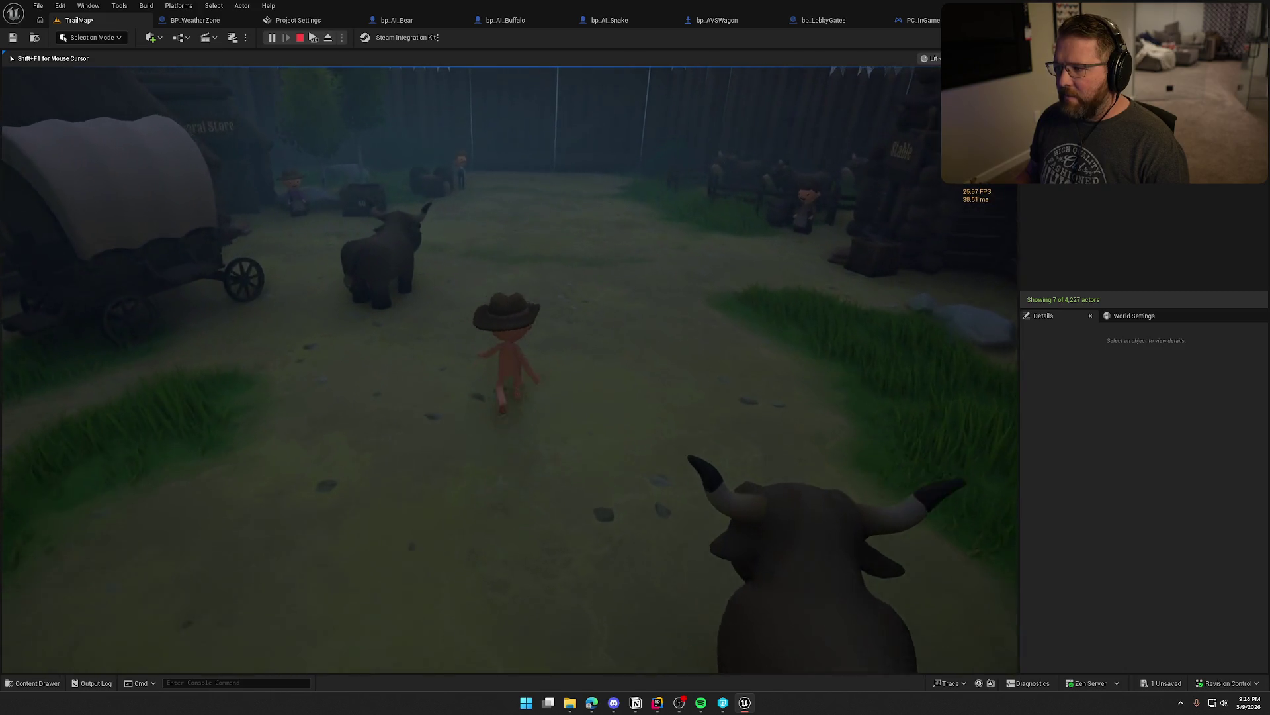
{"action": "key", "text": "p"}
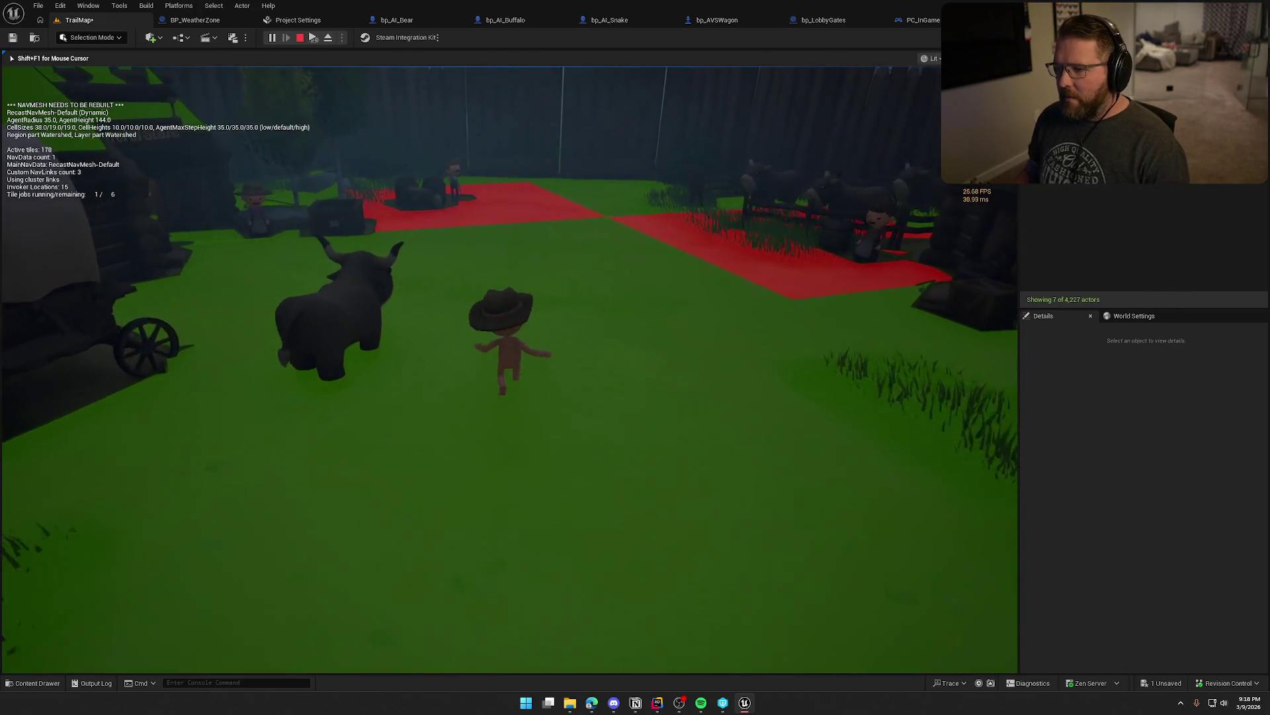
{"action": "key", "text": "w"}
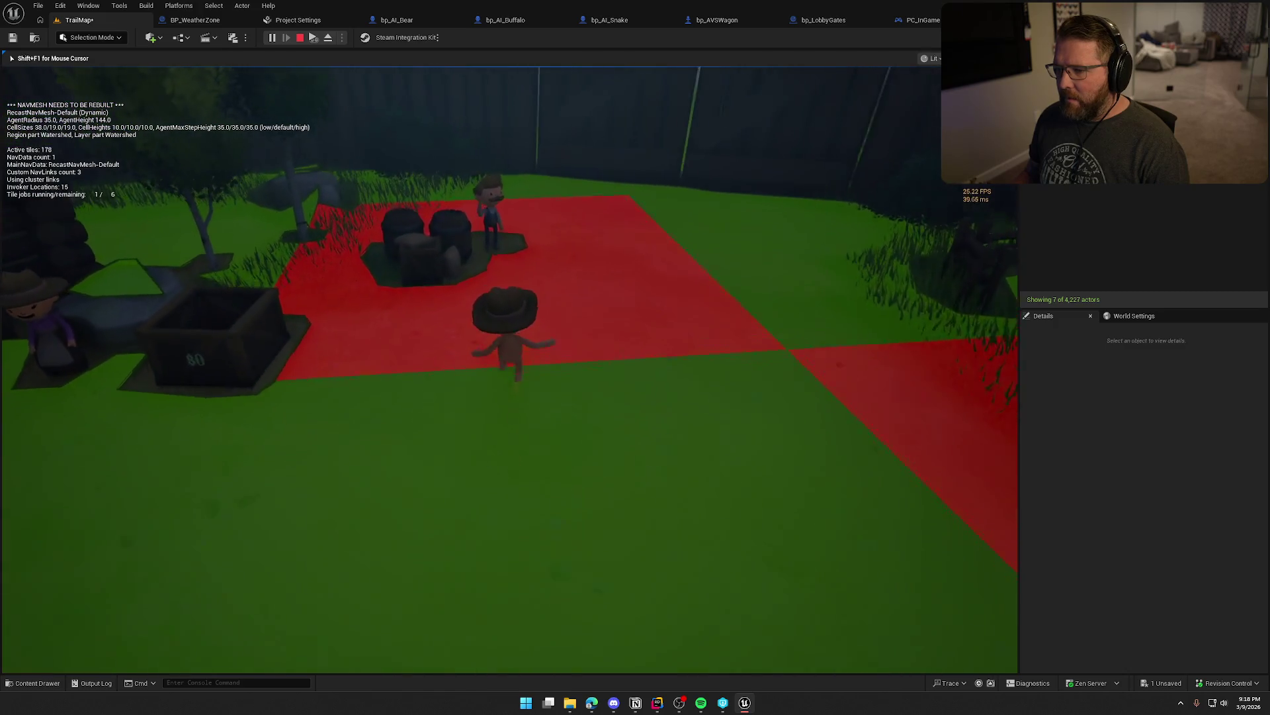
{"action": "key", "text": "w"}
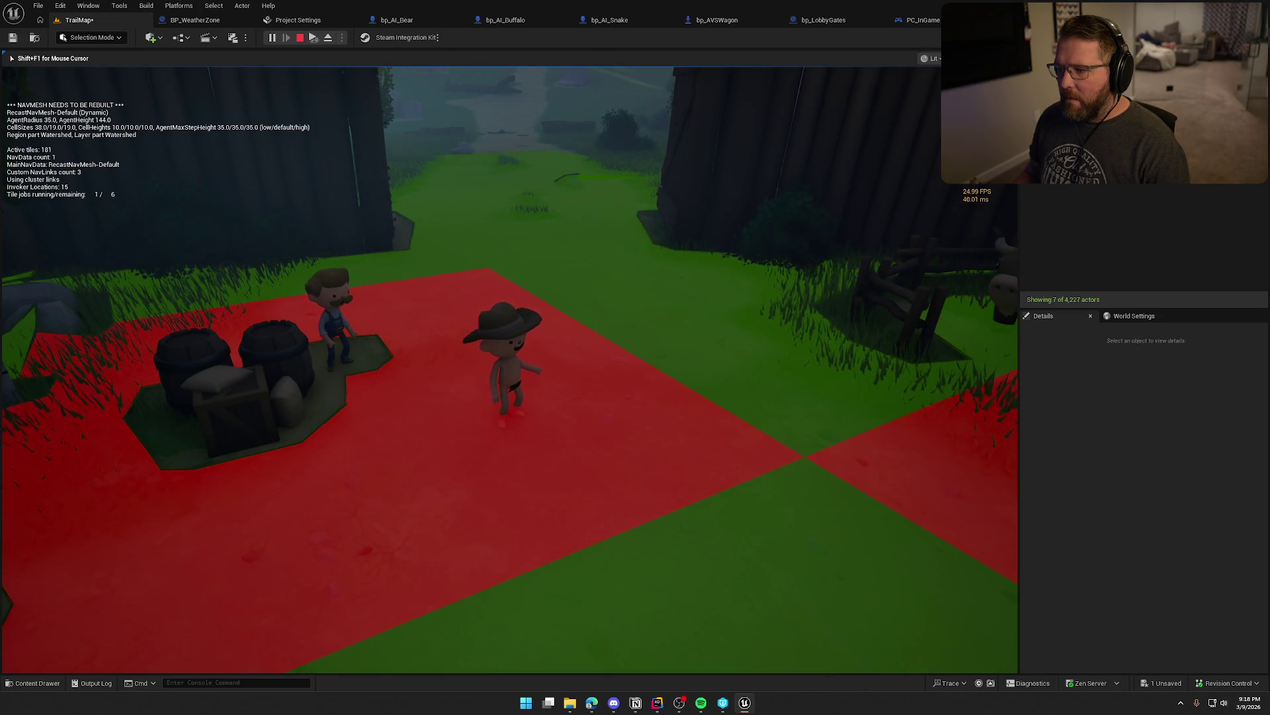
{"action": "key", "text": "w"}
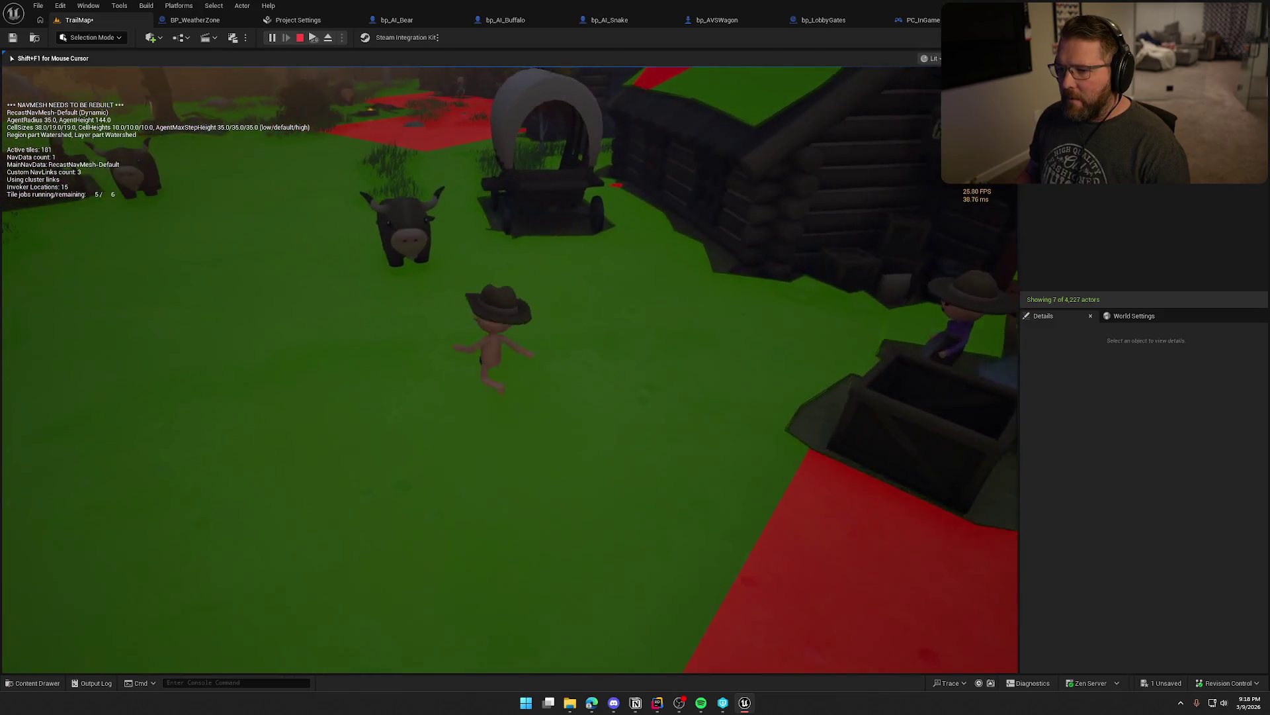
{"action": "key", "text": "w"}
- Mount and dismount the buffalo, then drive the wagon and steer it right
{"action": "key", "text": "e"}
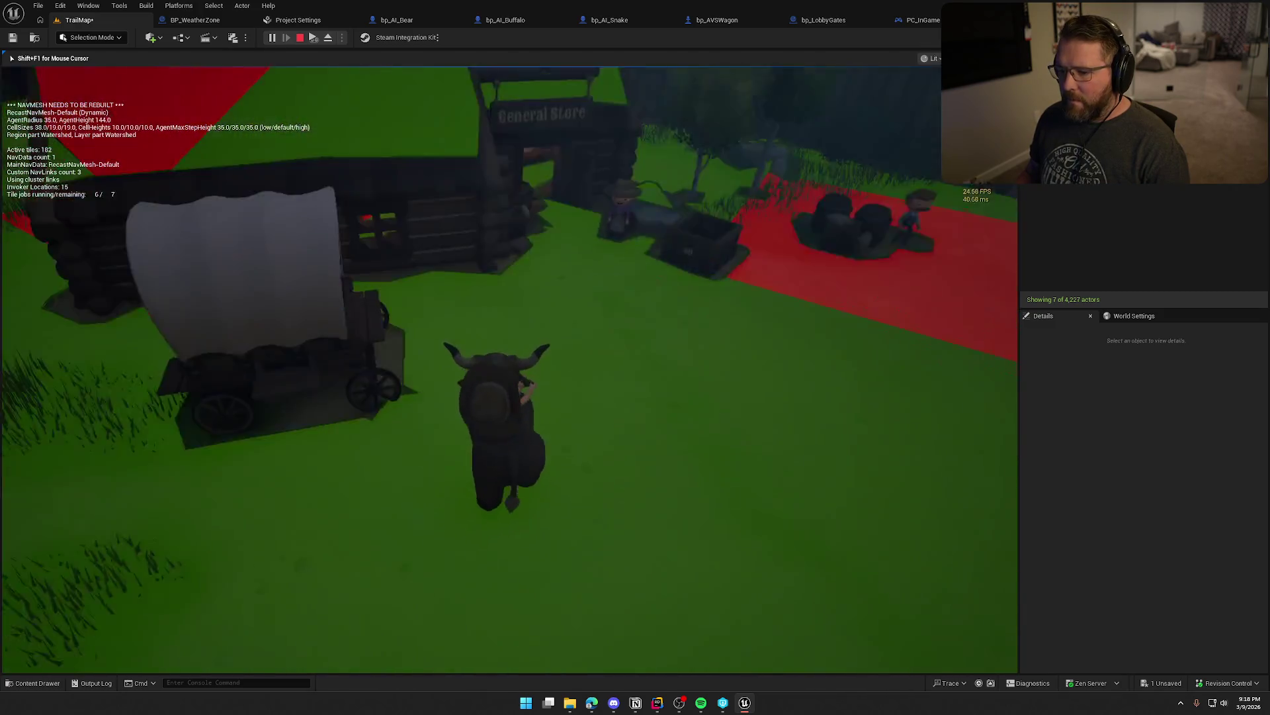
{"action": "key", "text": "e"}
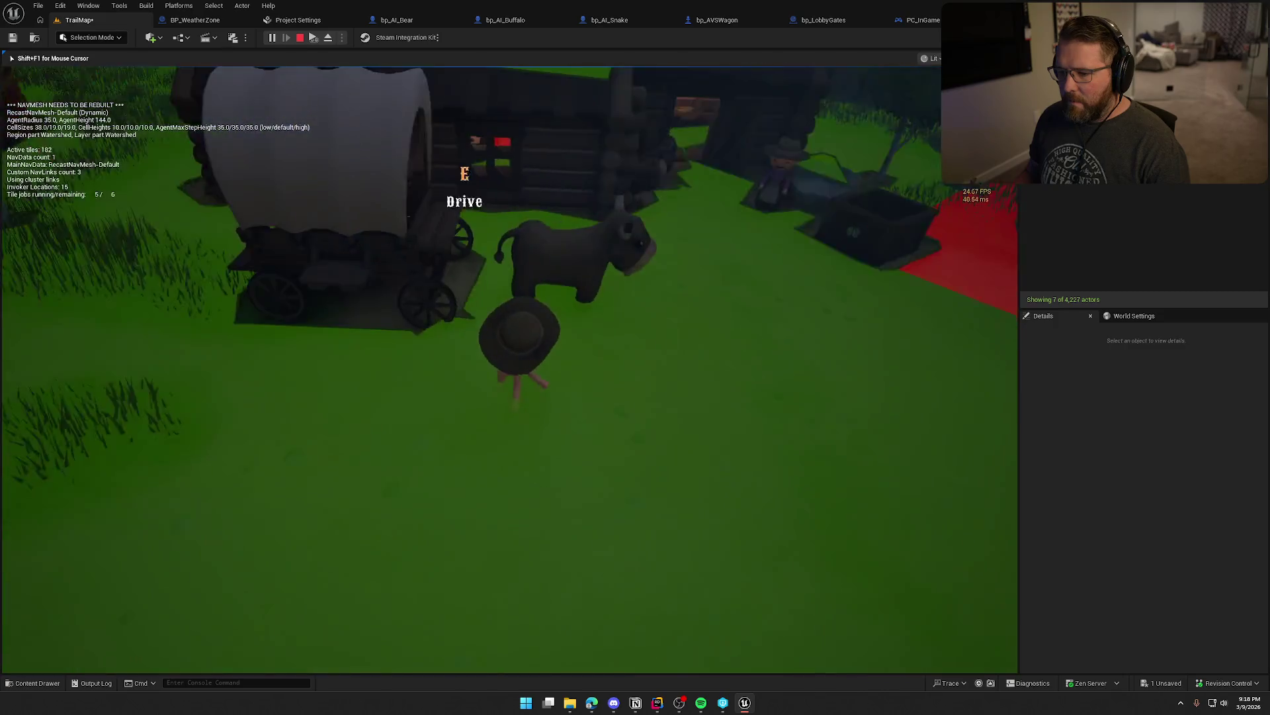
{"action": "key", "text": "e"}
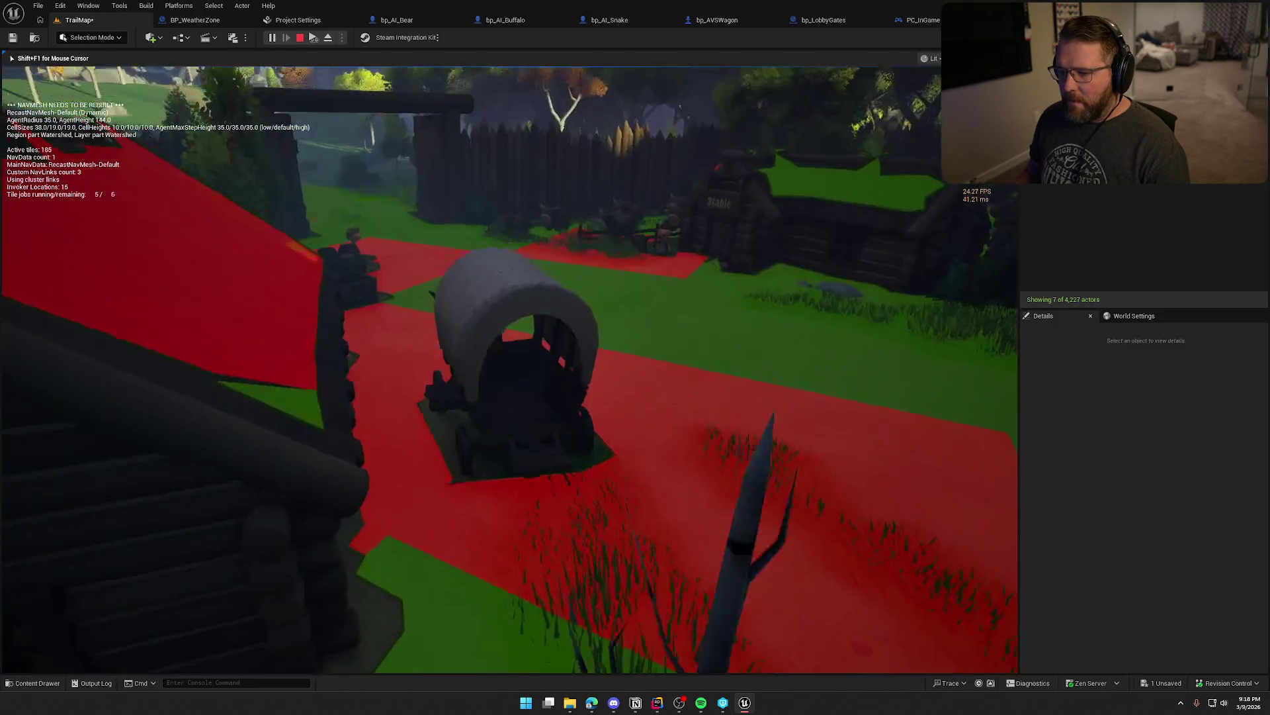
{"action": "key", "text": "d"}
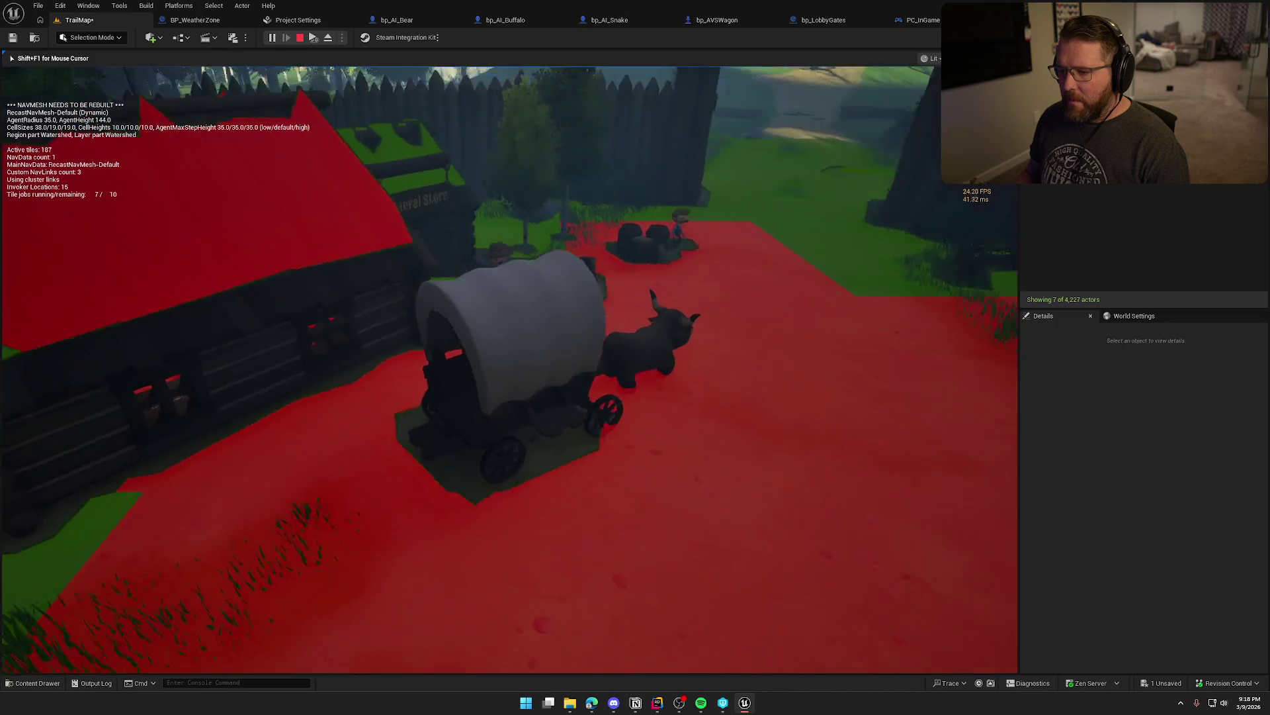
{"action": "key", "text": "d"}
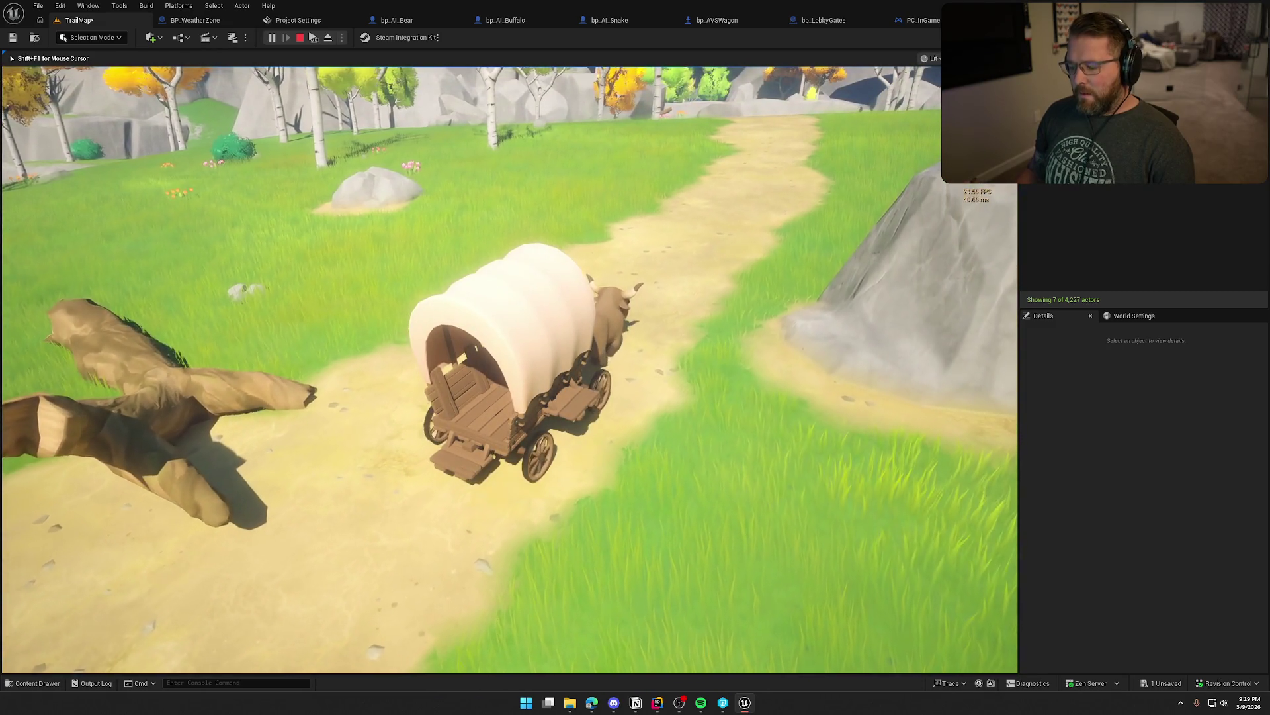
- Show the navmesh debug overlay and stats while driving, then stop the play session
{"action": "key", "text": "p"}
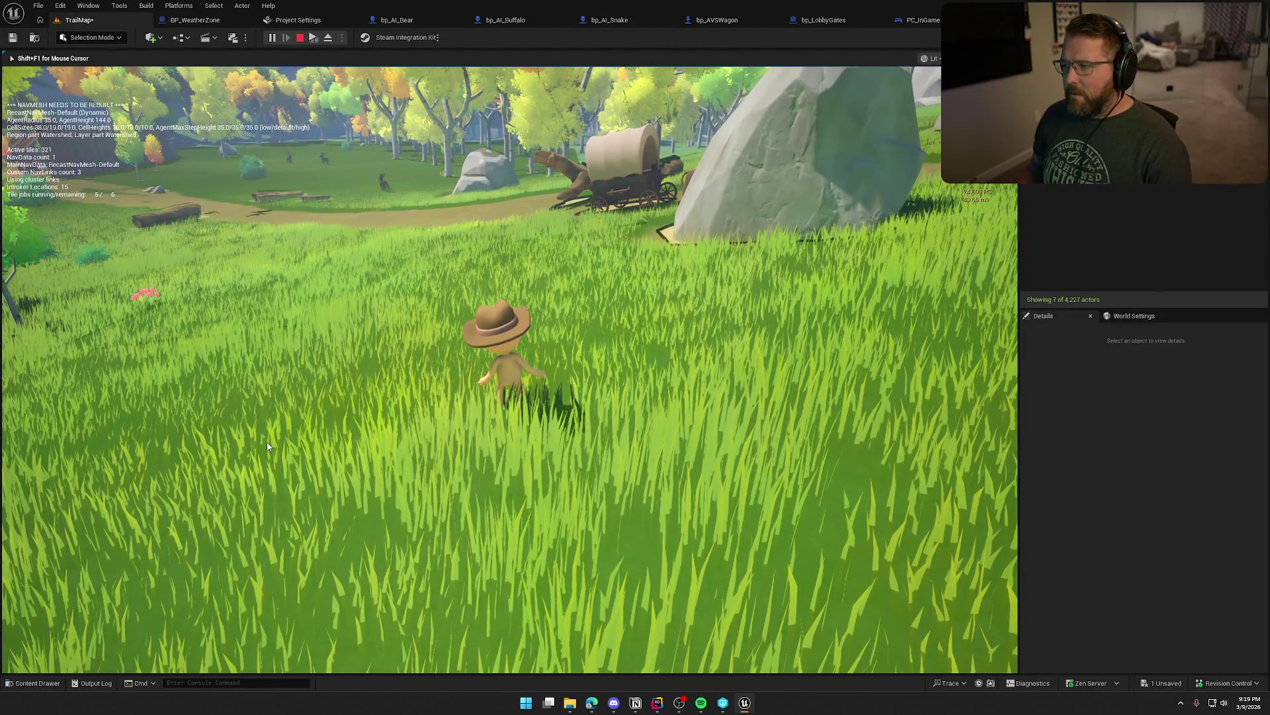
{"action": "key", "text": "Escape"}
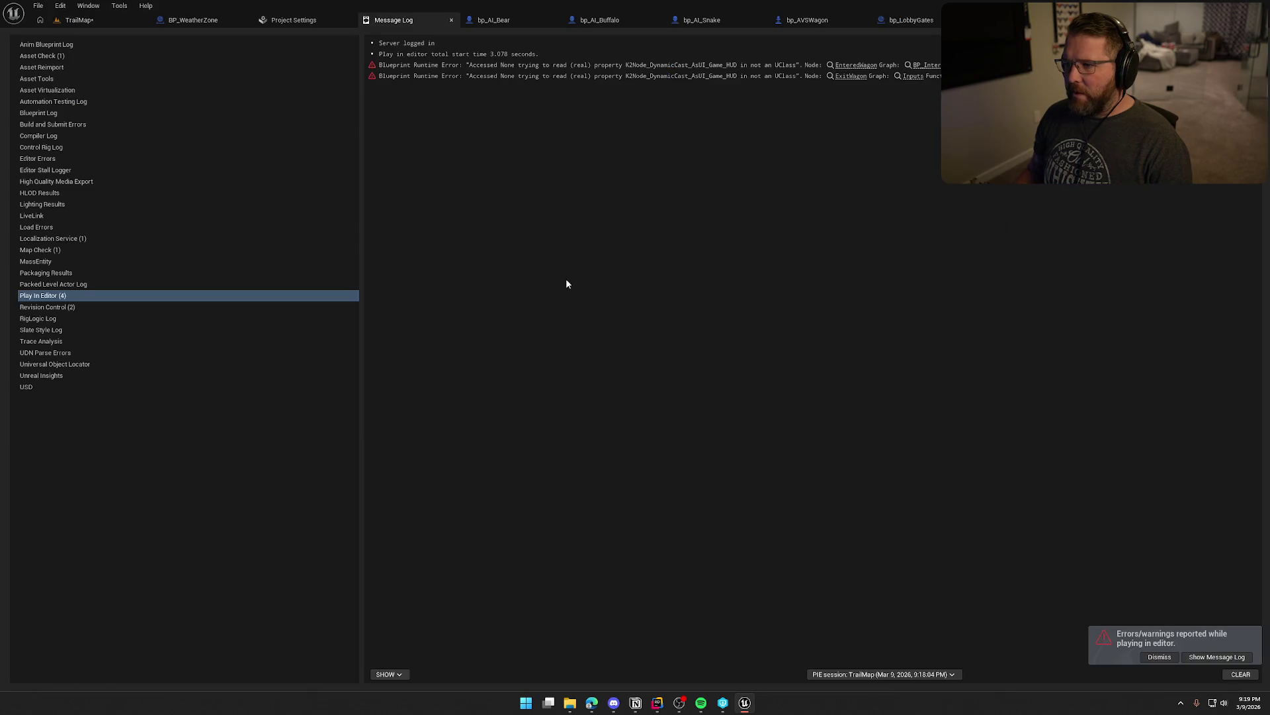
- Close the Message Log and Project Settings tabs and open bp_Player from the Player folder
{"action": "middle_click", "coordinate": [408, 25]}
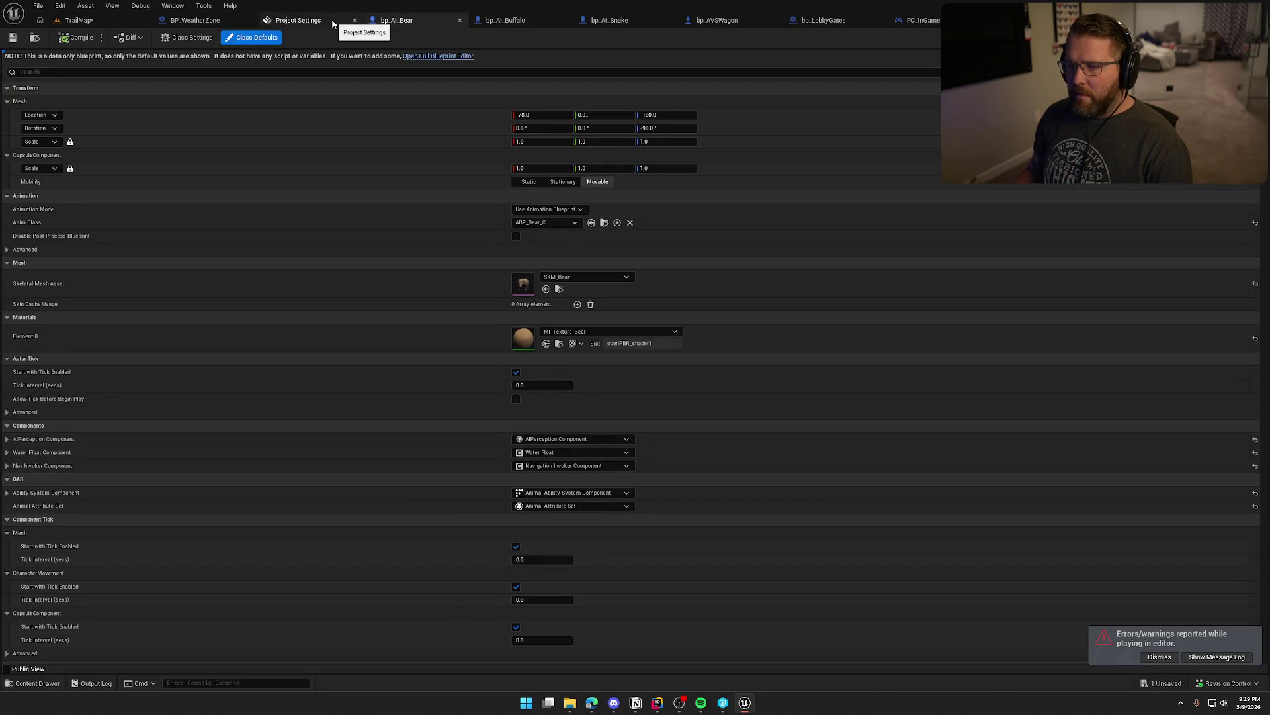
{"action": "middle_click", "coordinate": [333, 22]}
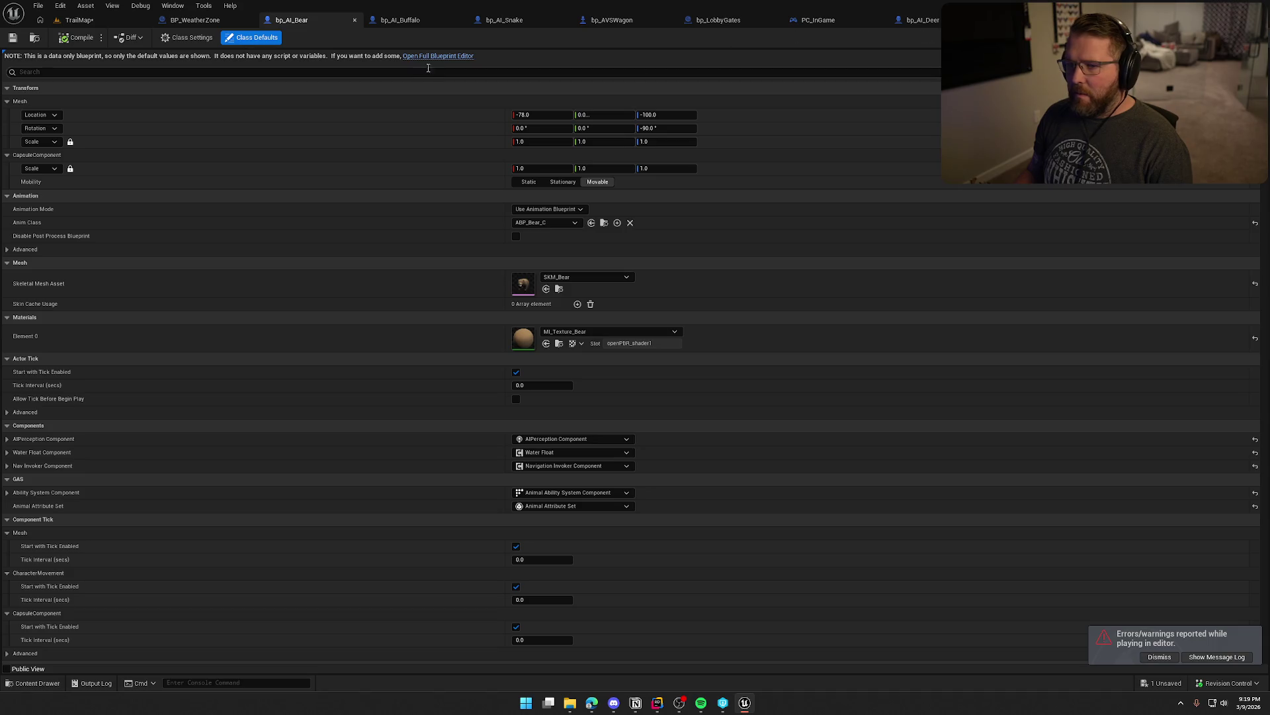
{"action": "key", "text": "ctrl+space"}
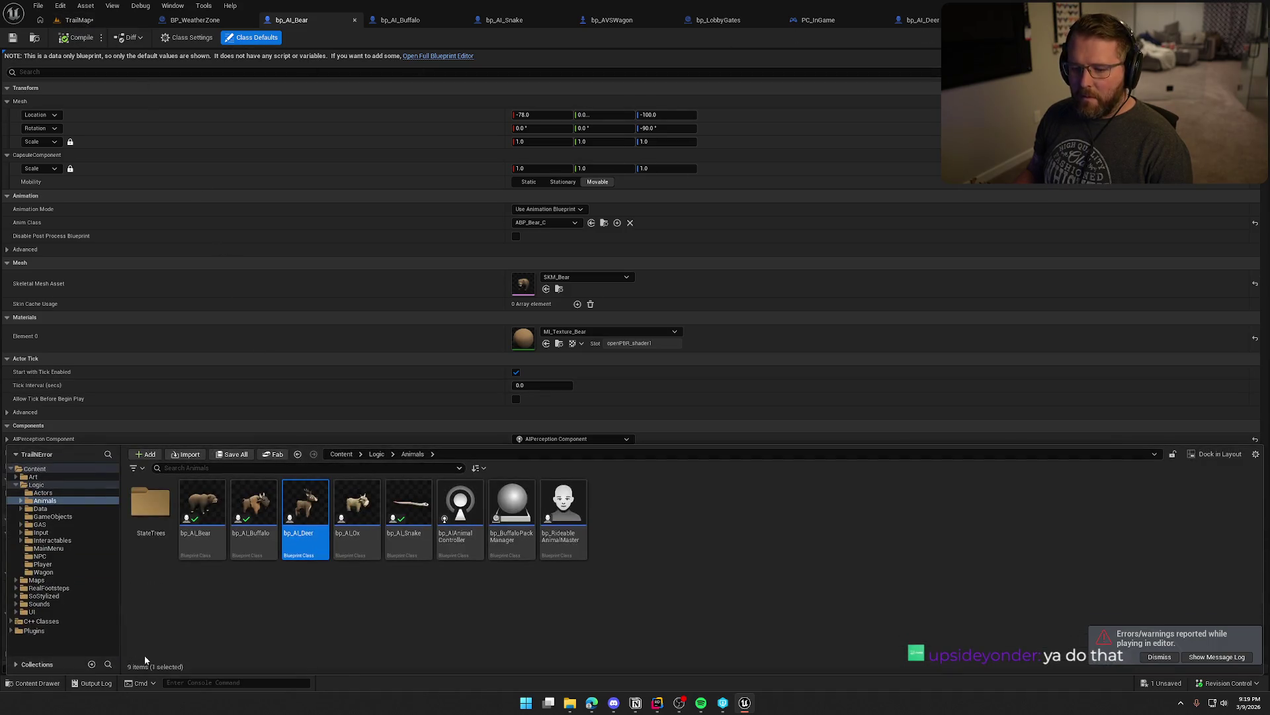
{"action": "left_click", "coordinate": [43, 563]}
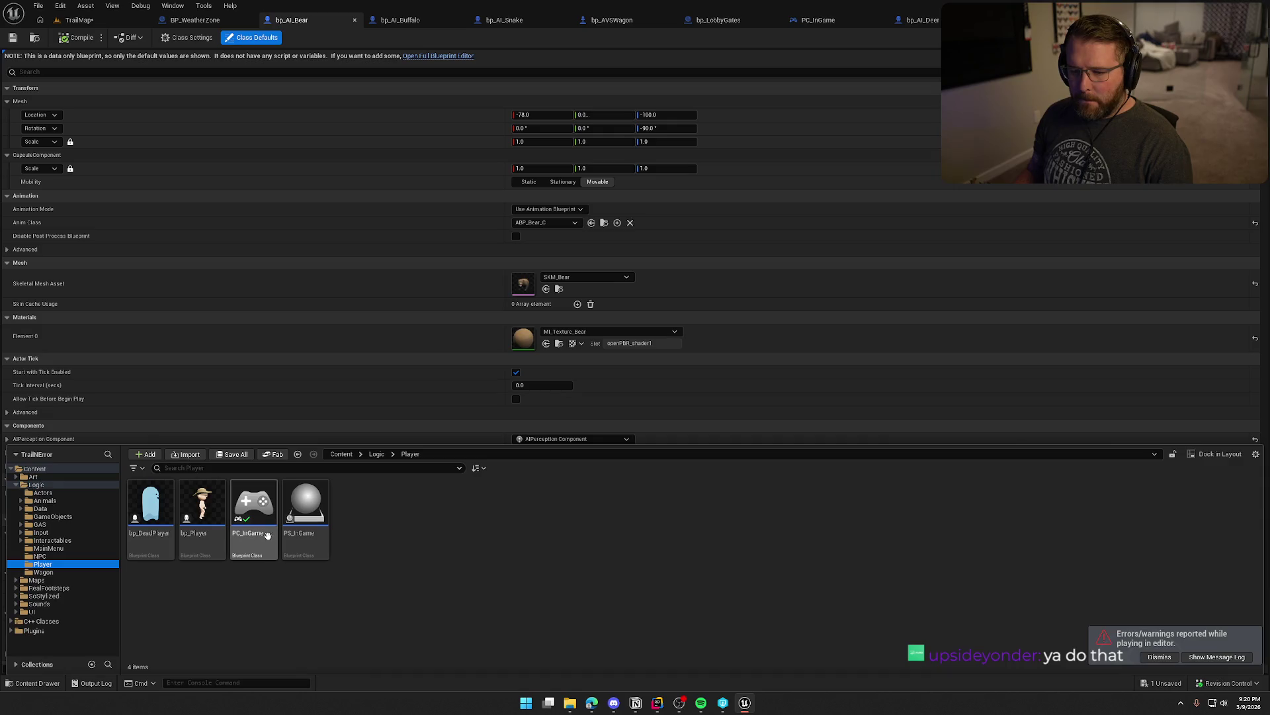
{"action": "left_click", "coordinate": [208, 505]}
{"action": "double_click", "coordinate": [208, 504]}
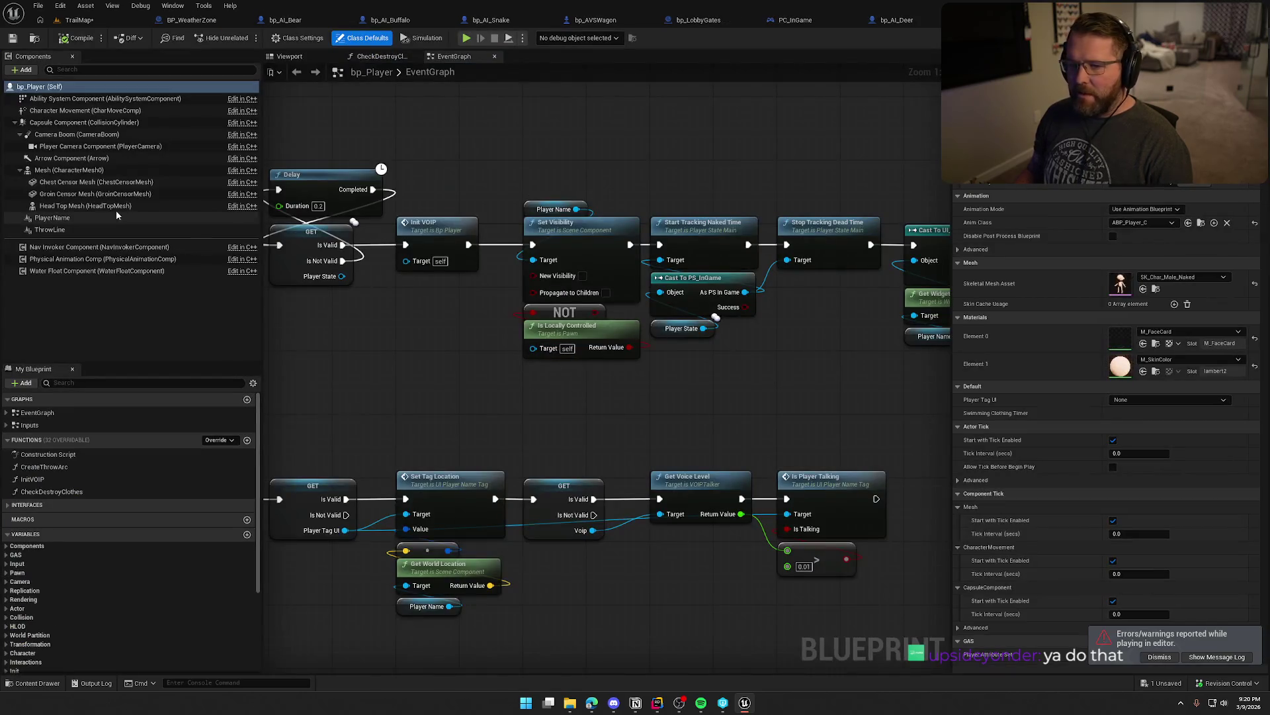
- Set bp_Player's Nav Invoker Tile Generation Radius to 1000 and Tile Removal Radius to 1200
{"action": "left_click", "coordinate": [99, 247]}
{"action": "left_click", "coordinate": [1126, 209]}
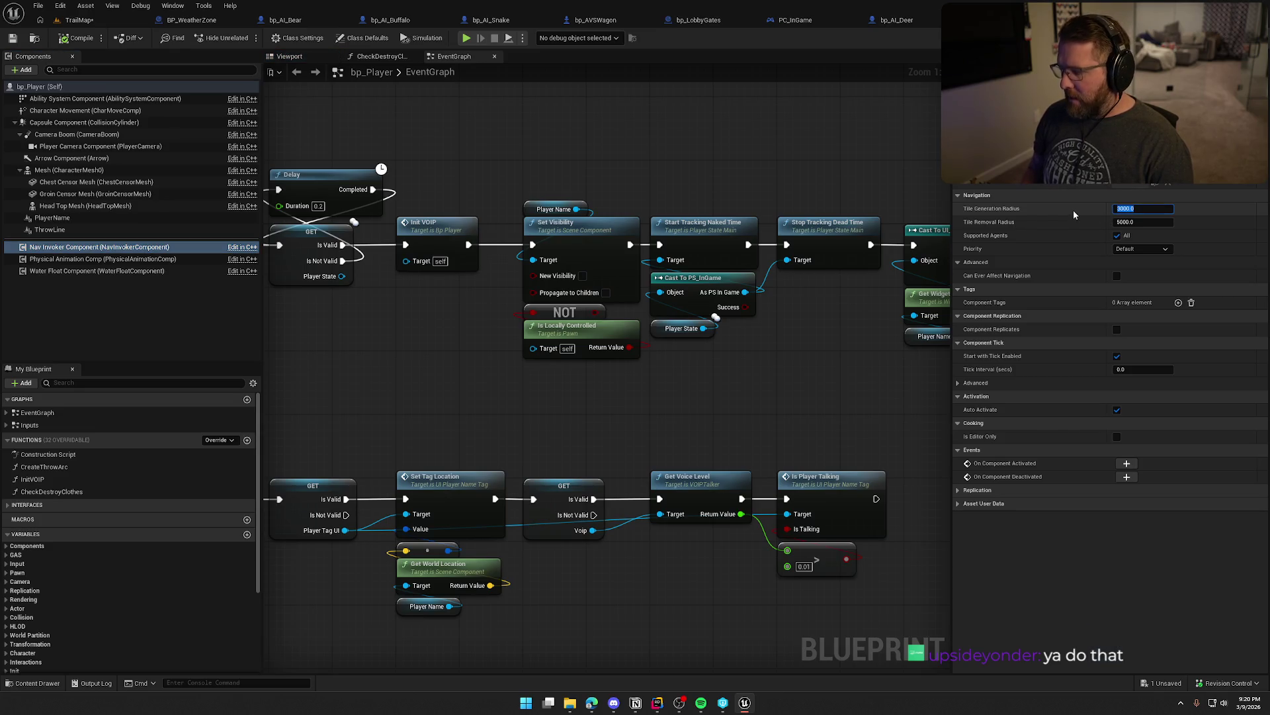
{"action": "type", "text": "10"}
{"action": "key", "text": "Tab"}
{"action": "type", "text": "1200"}
{"action": "key", "text": "Return"}
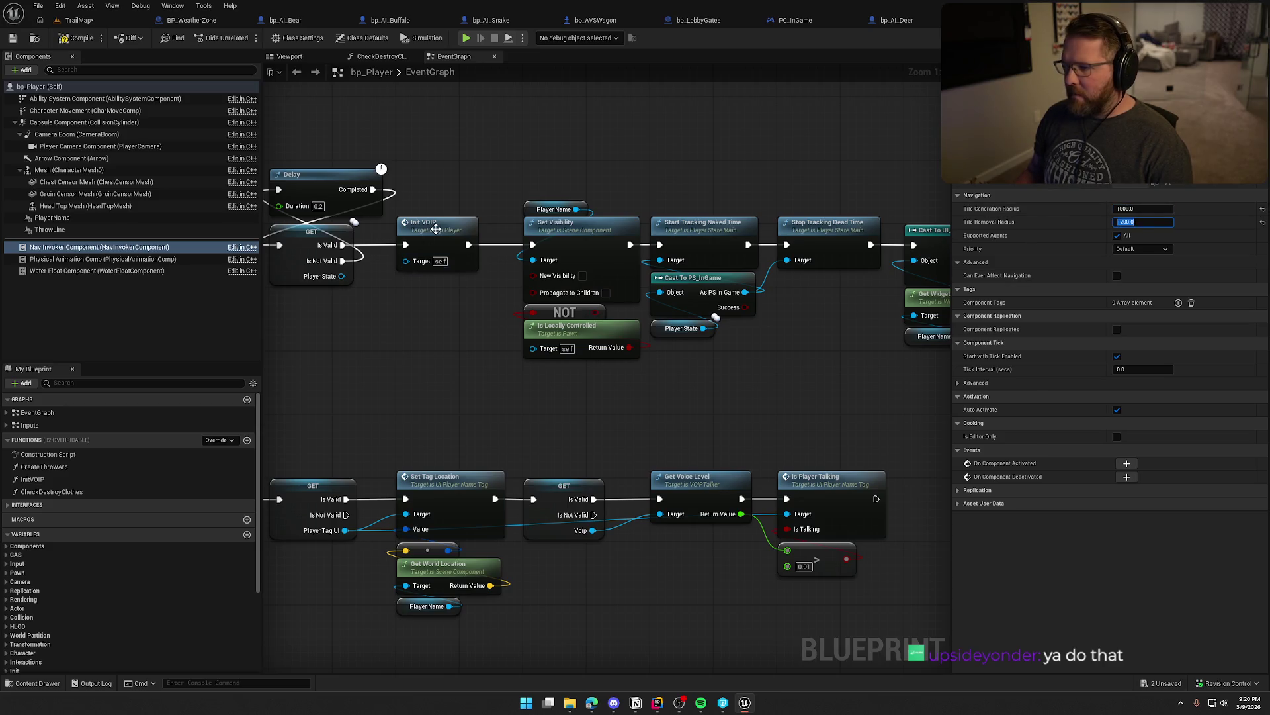
- Compile, check out and save bp_Player, then bring Rider to the front
{"action": "left_click", "coordinate": [71, 43]}
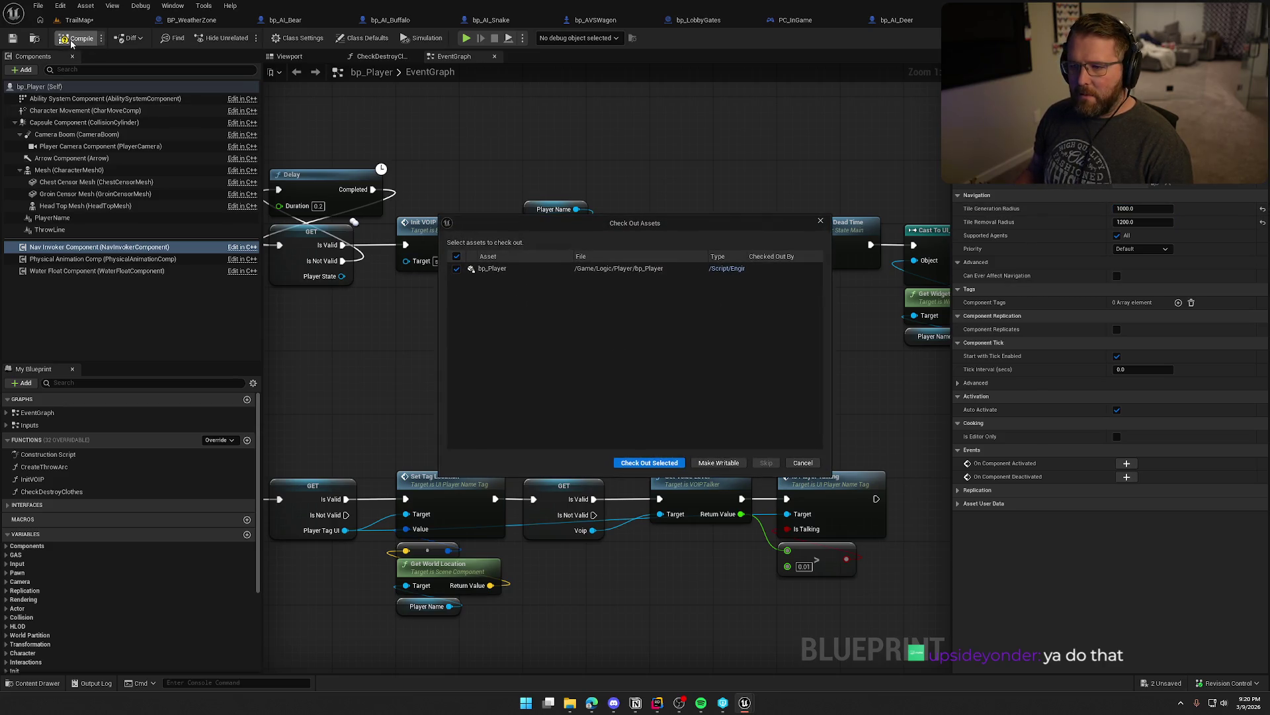
{"action": "left_click", "coordinate": [655, 467]}
{"action": "key", "text": "ctrl+s"}
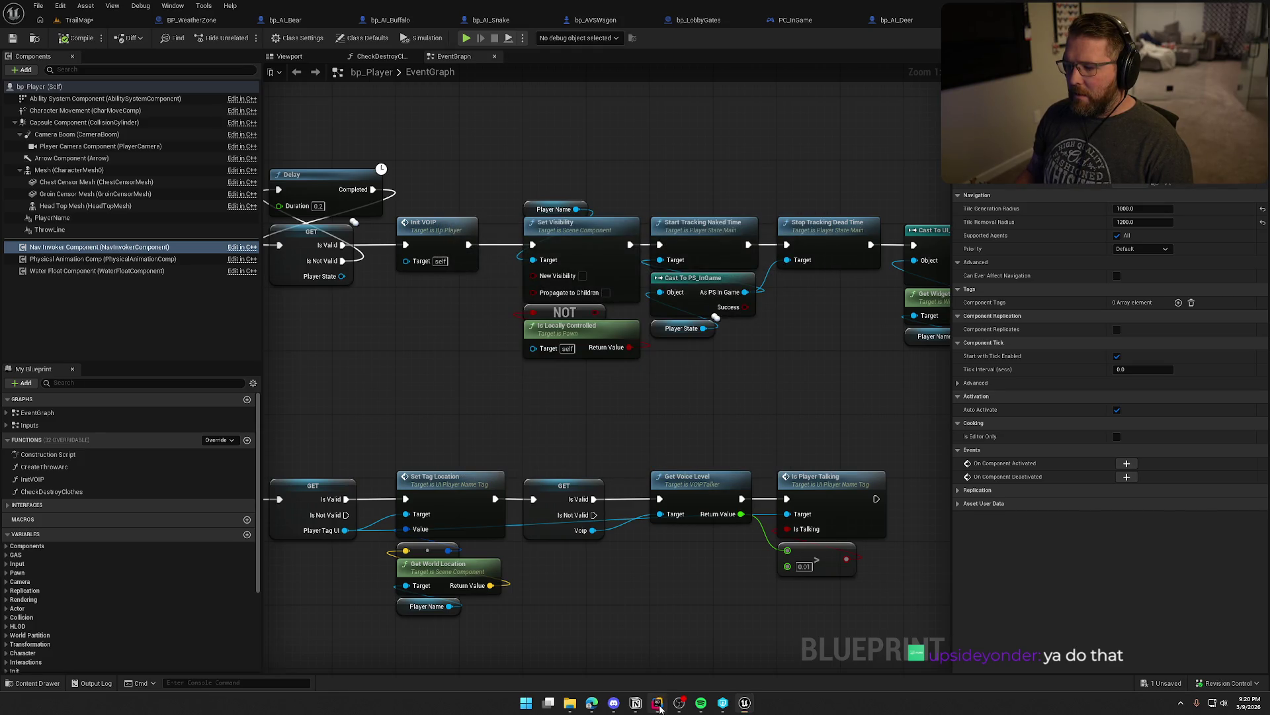
{"action": "left_click", "coordinate": [658, 704]}
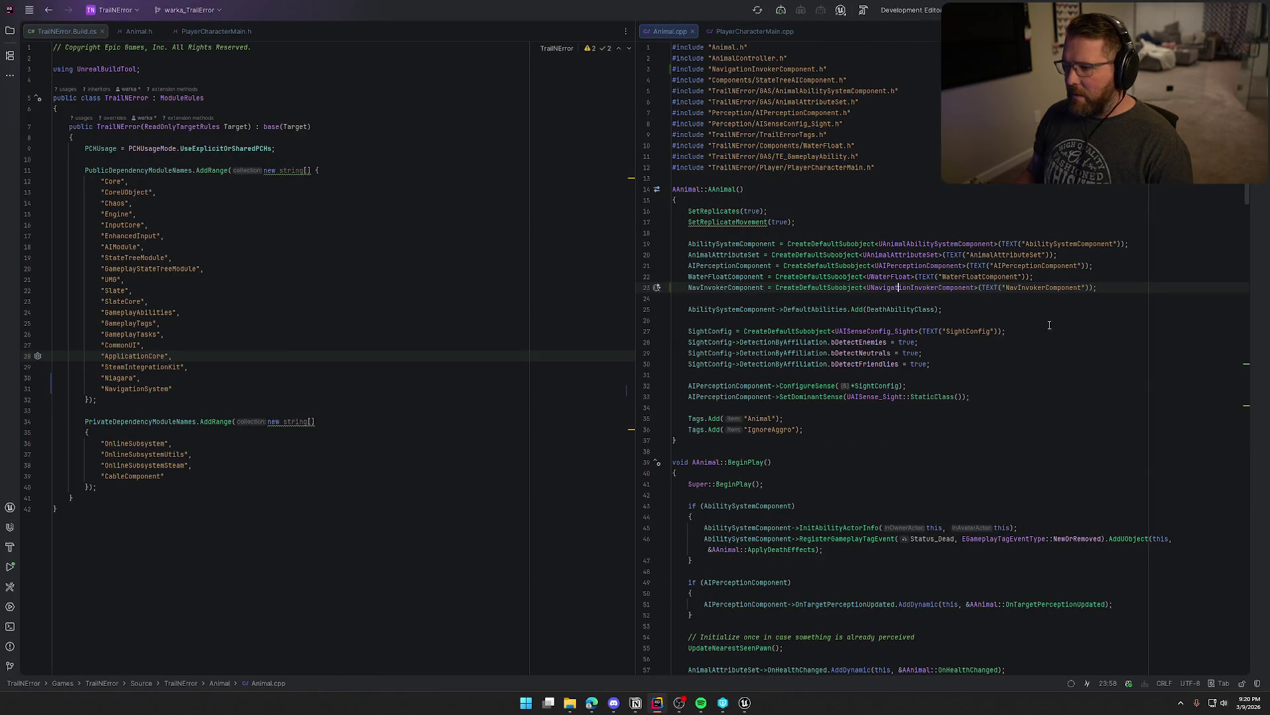
{"action": "key", "text": "Return"}
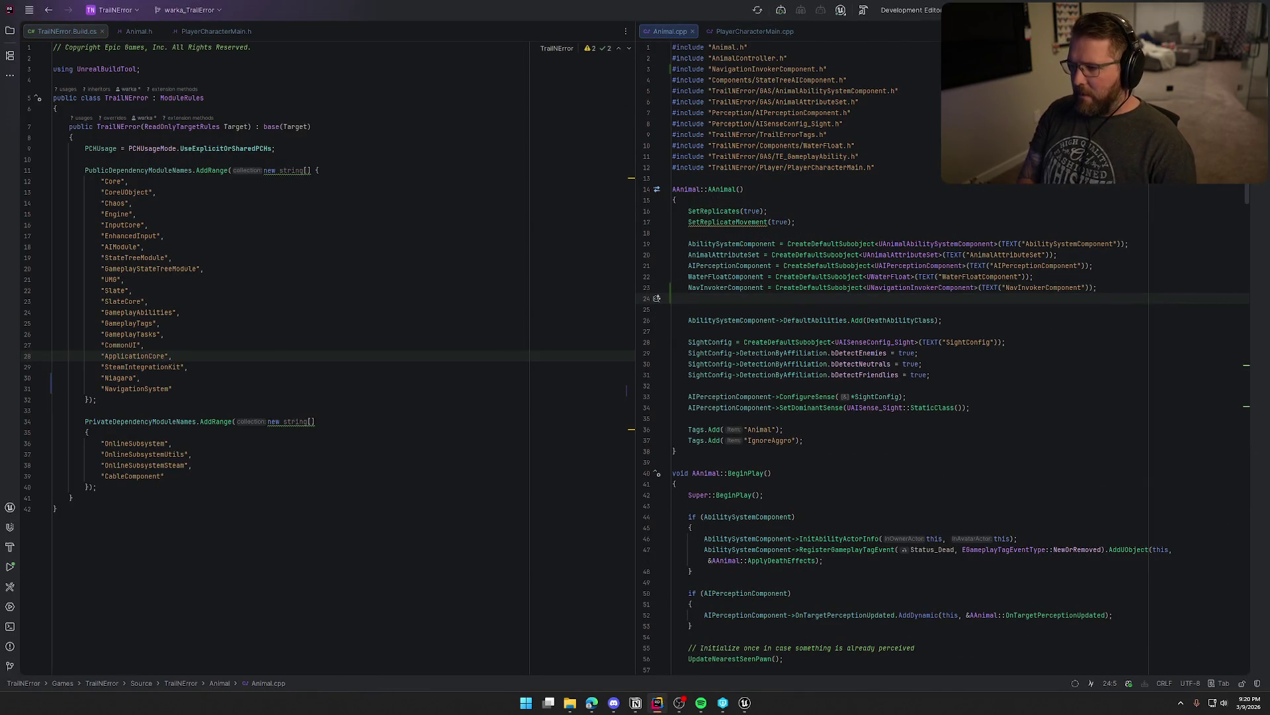
{"action": "type", "text": "NavIn"}
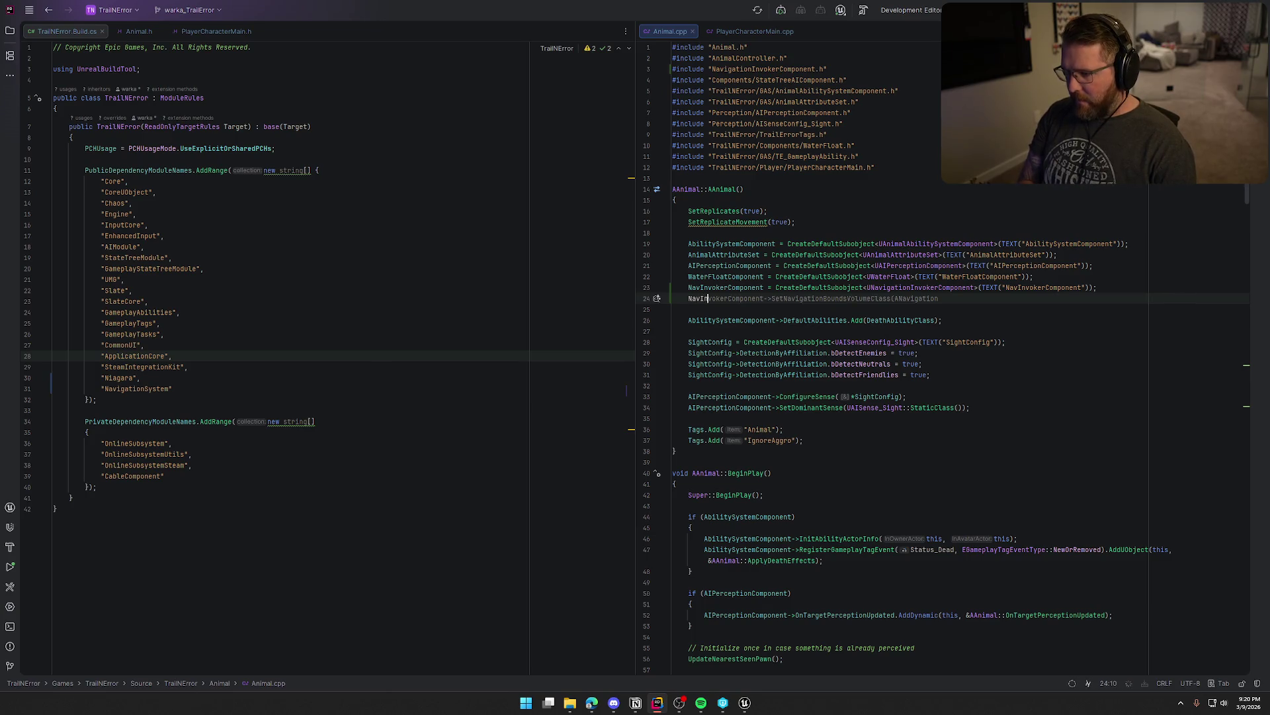
{"action": "type", "text": "vokerComponent->"}
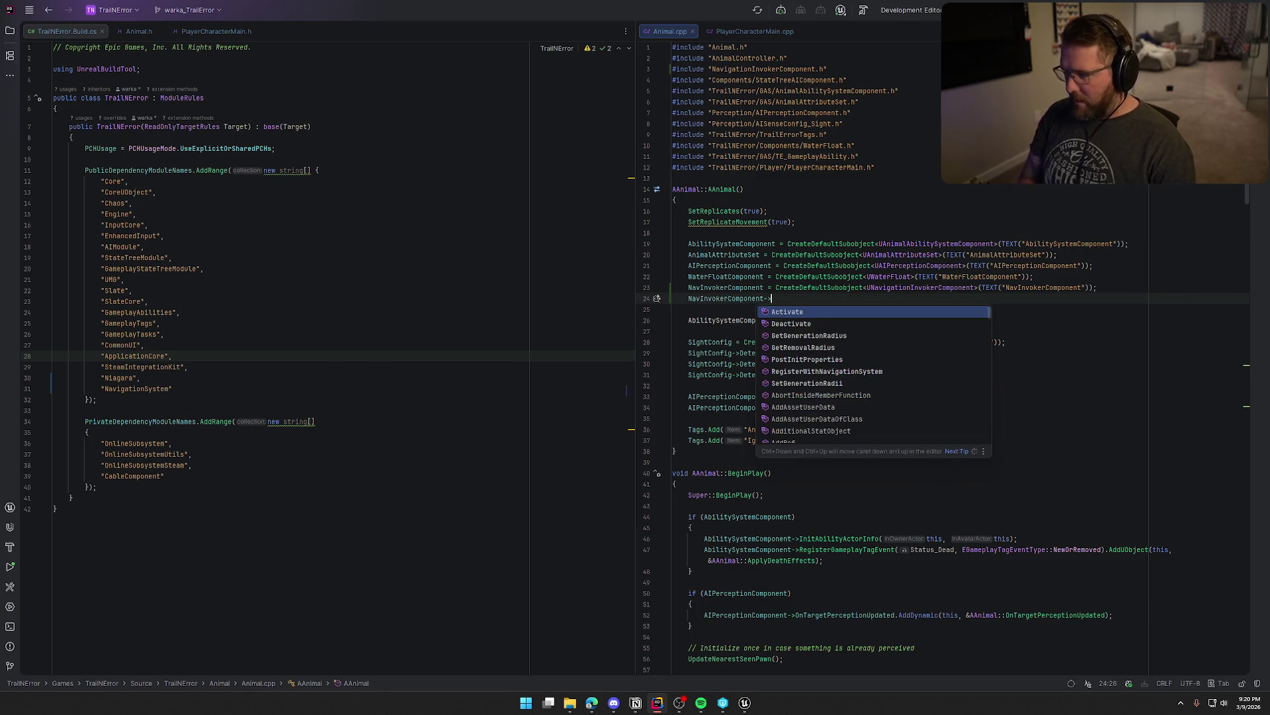
{"action": "type", "text": "Set"}
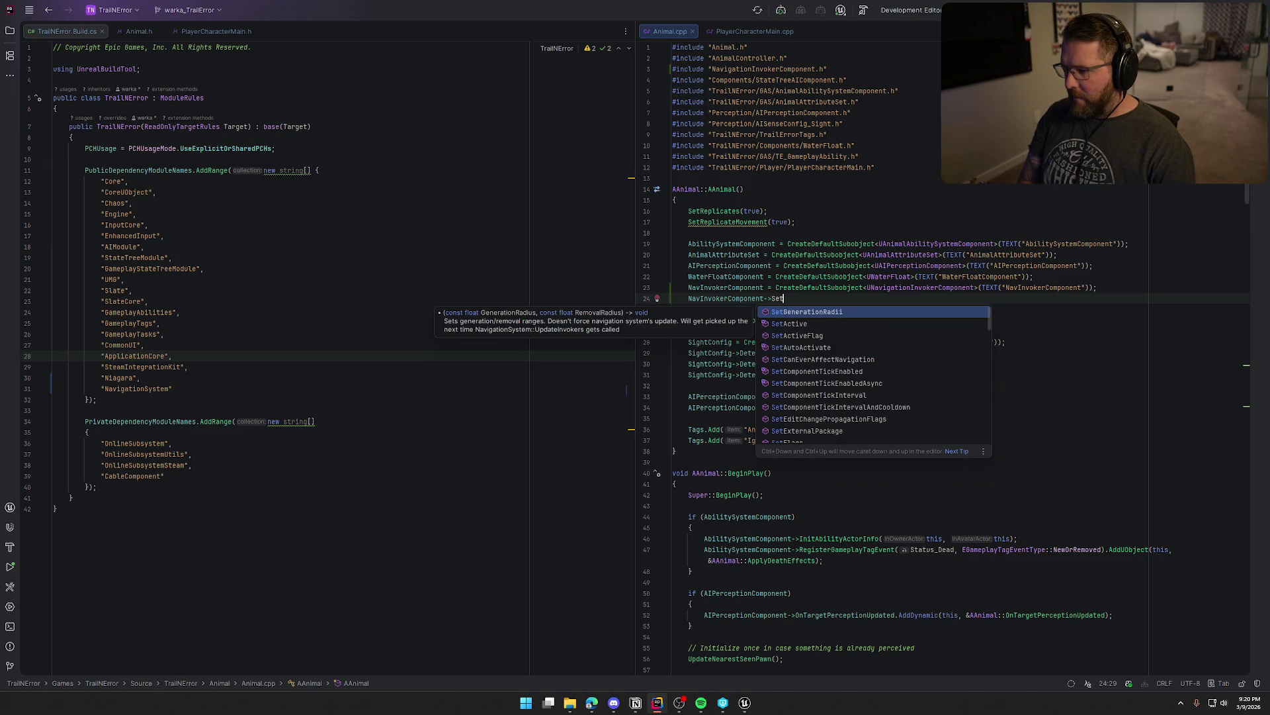
{"action": "key", "text": "alt+Tab"}
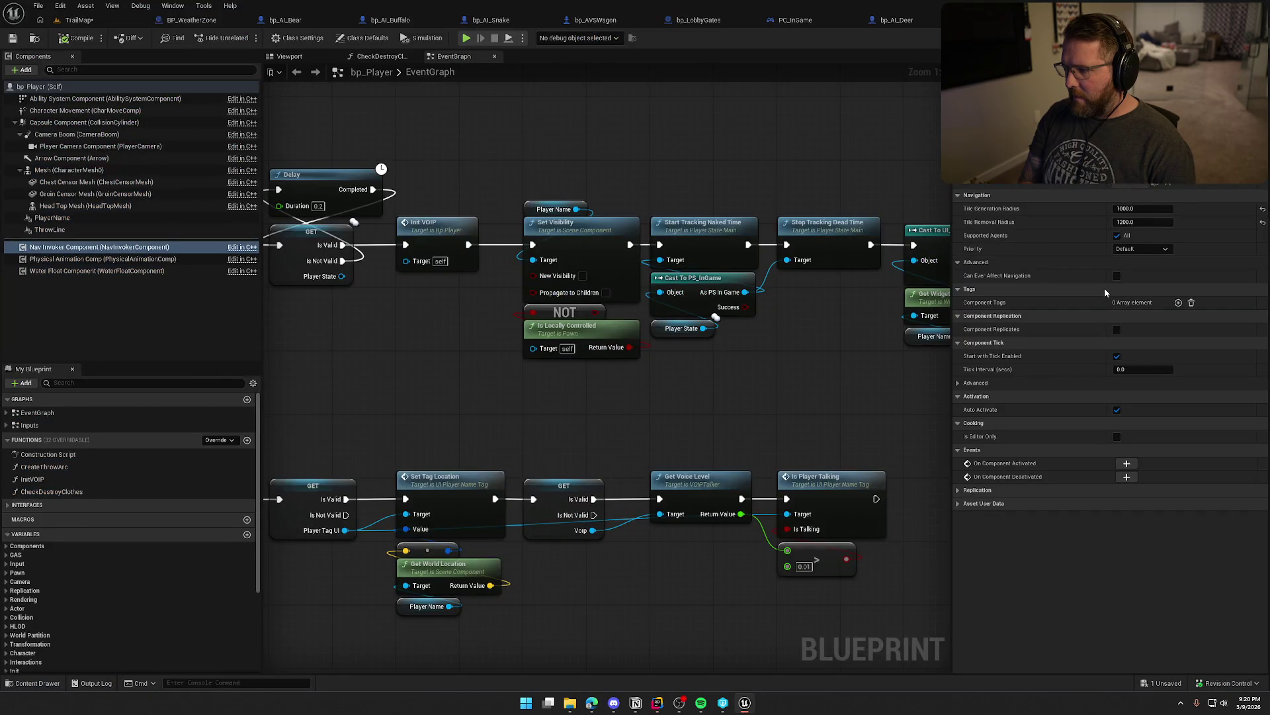
{"action": "key", "text": "alt+Tab"}
{"action": "type", "text": "Tile"}
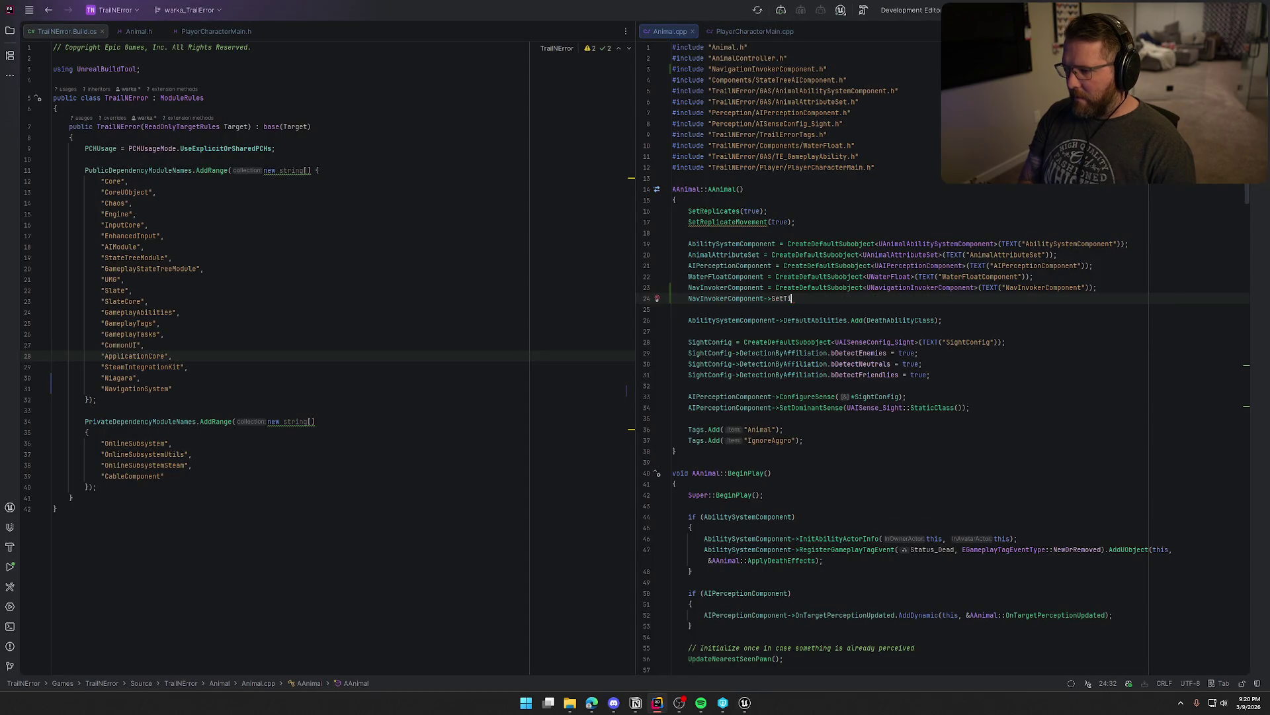
{"action": "key", "text": "BackSpace"}
{"action": "key", "text": "BackSpace"}
{"action": "type", "text": "T"}
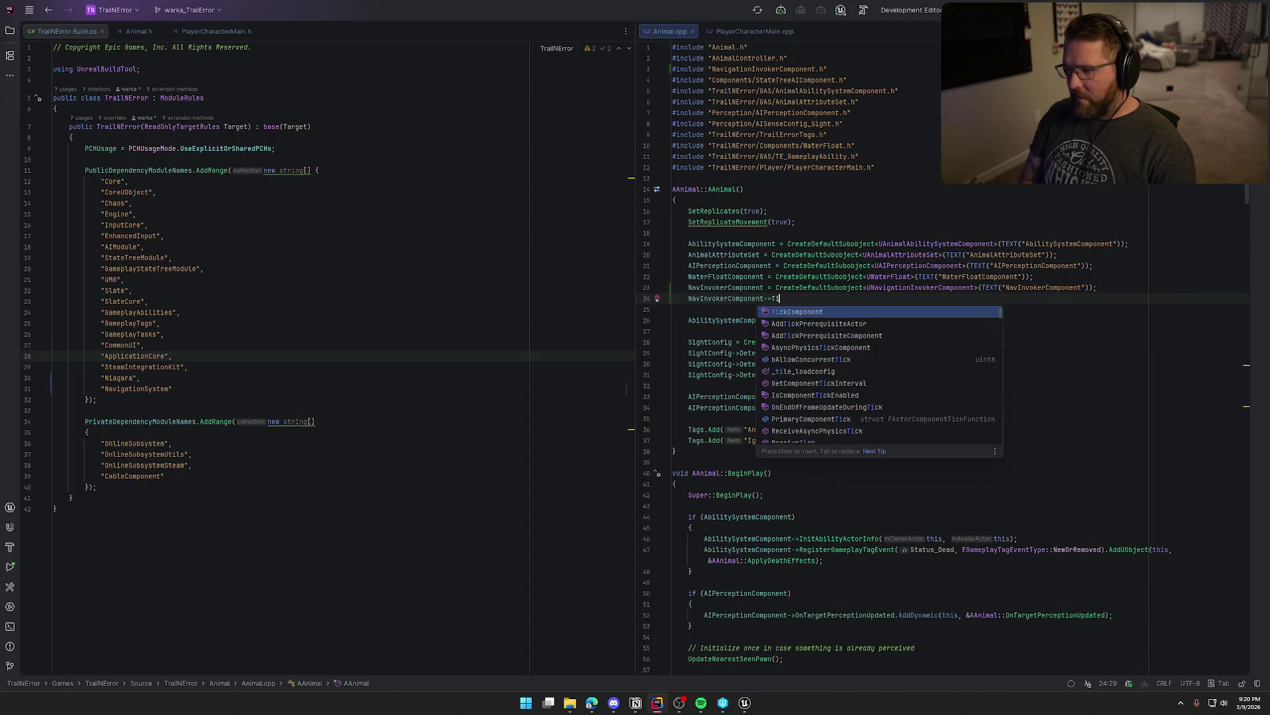
{"action": "key", "text": "BackSpace"}
{"action": "type", "text": "Til"}
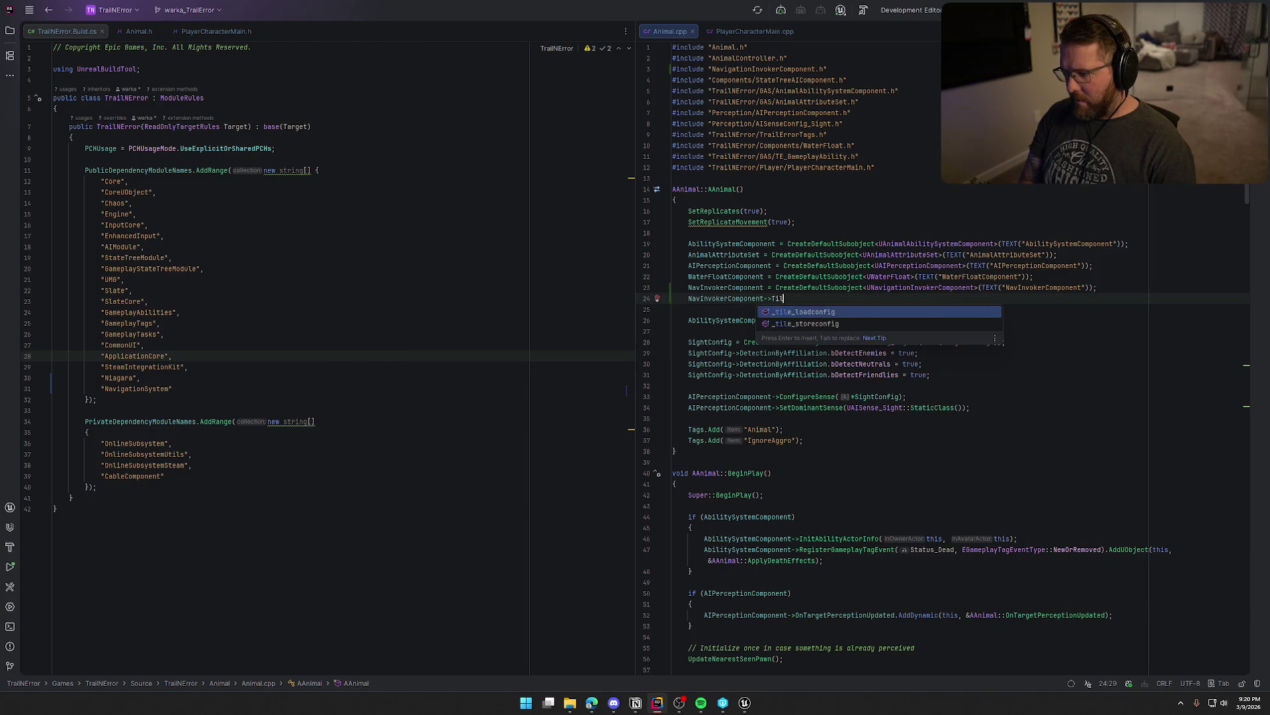
{"action": "key", "text": "BackSpace"}
{"action": "key", "text": "BackSpace"}
{"action": "key", "text": "BackSpace"}
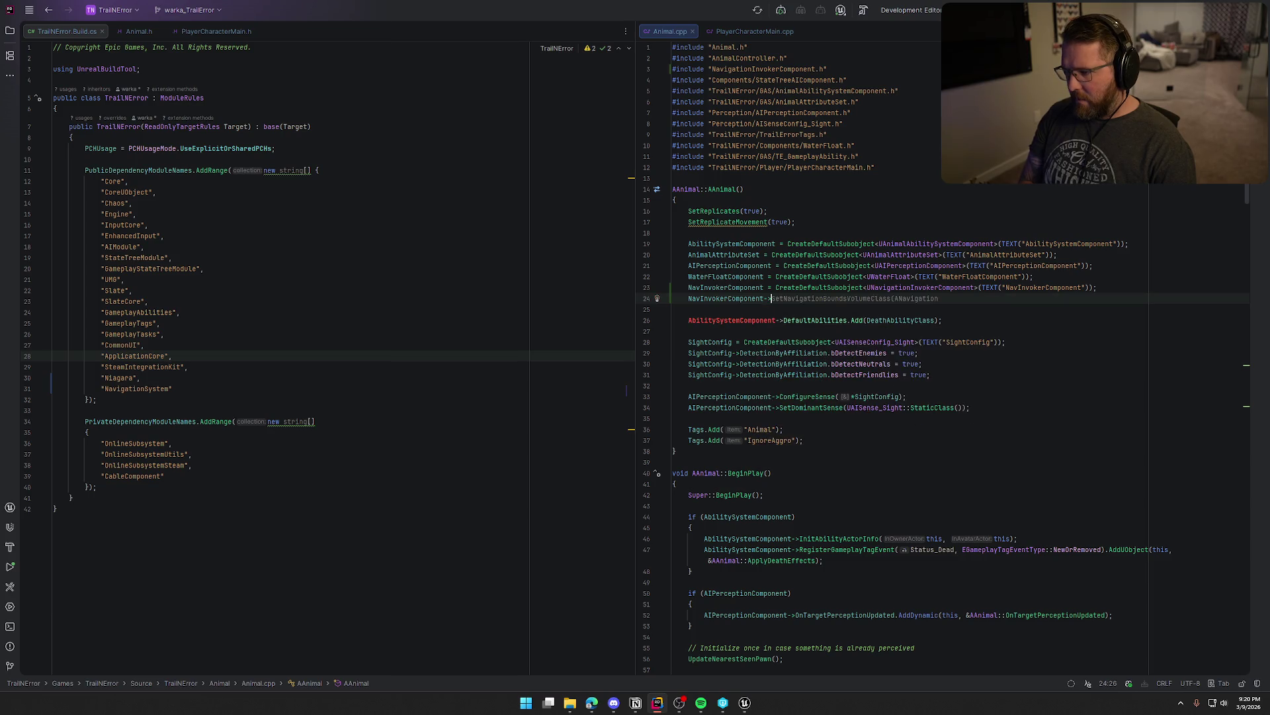
{"action": "type", "text": ".Tile"}
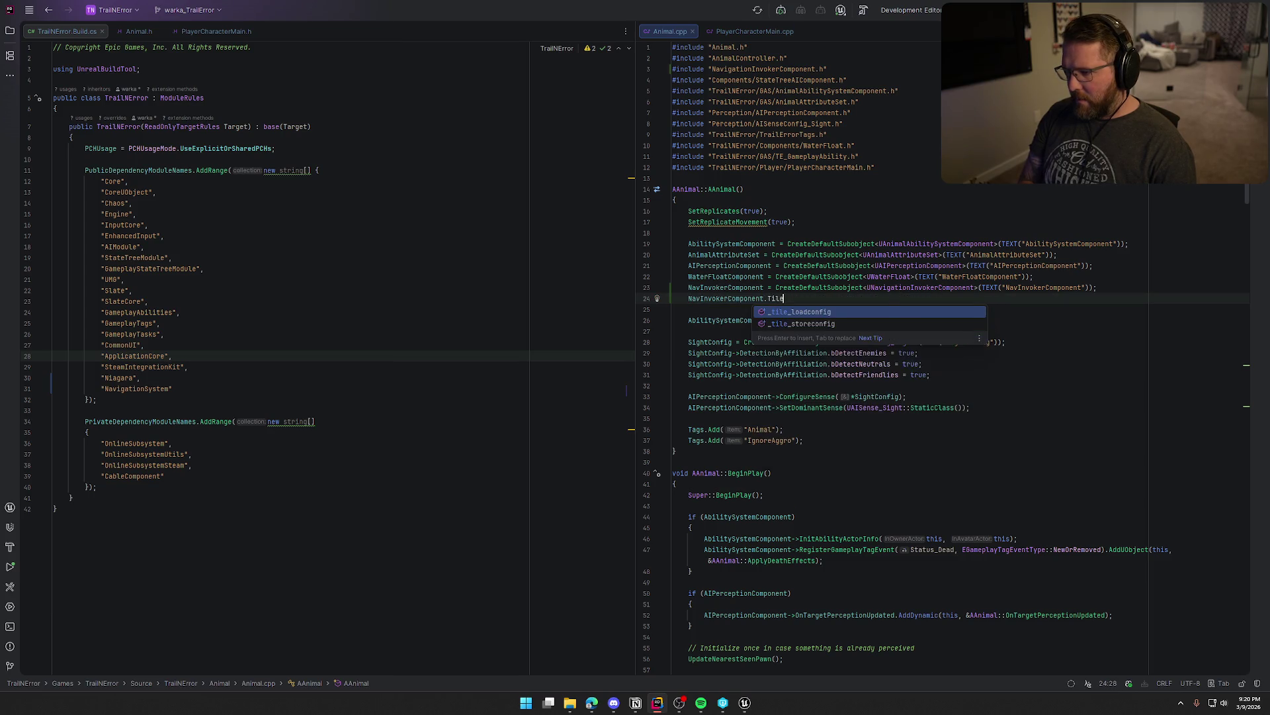
{"action": "key", "text": "BackSpace"}
{"action": "key", "text": "BackSpace"}
{"action": "key", "text": "BackSpace"}
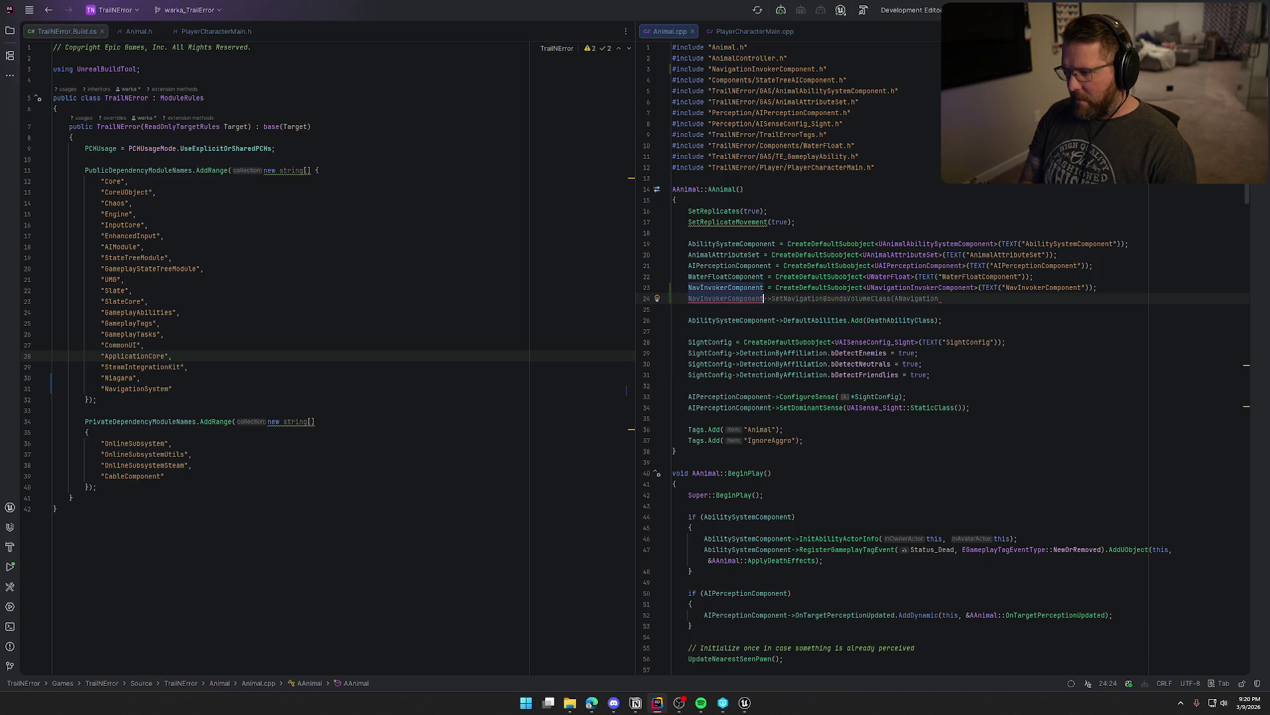
{"action": "left_click", "coordinate": [1122, 291]}
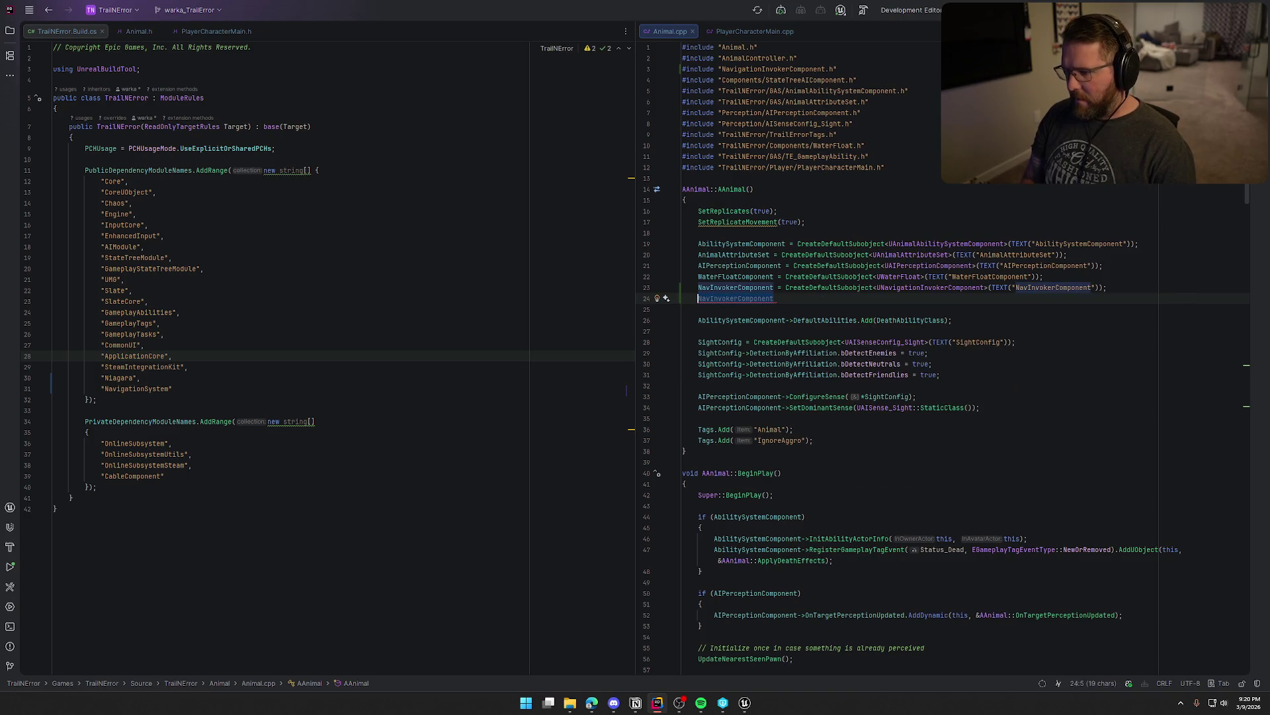
{"action": "key", "text": "shift+Down"}
{"action": "key", "text": "BackSpace"}
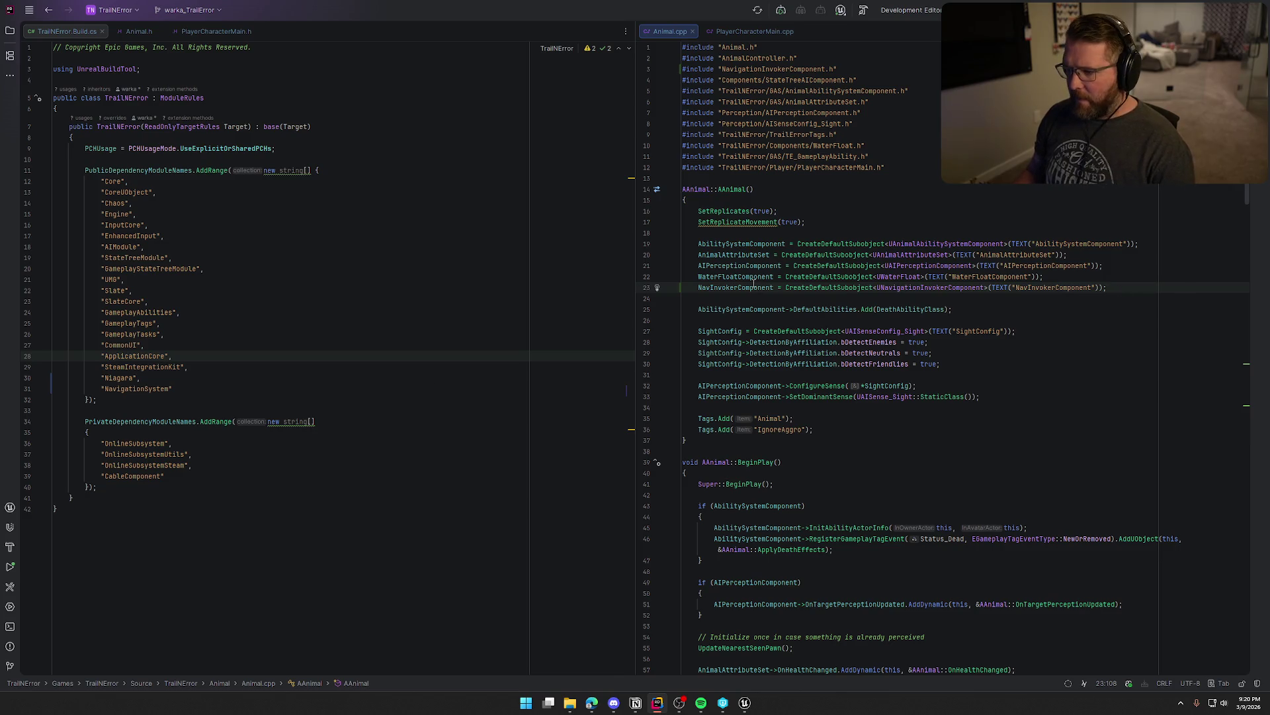
{"action": "left_click", "coordinate": [920, 288], "text": "ctrl"}
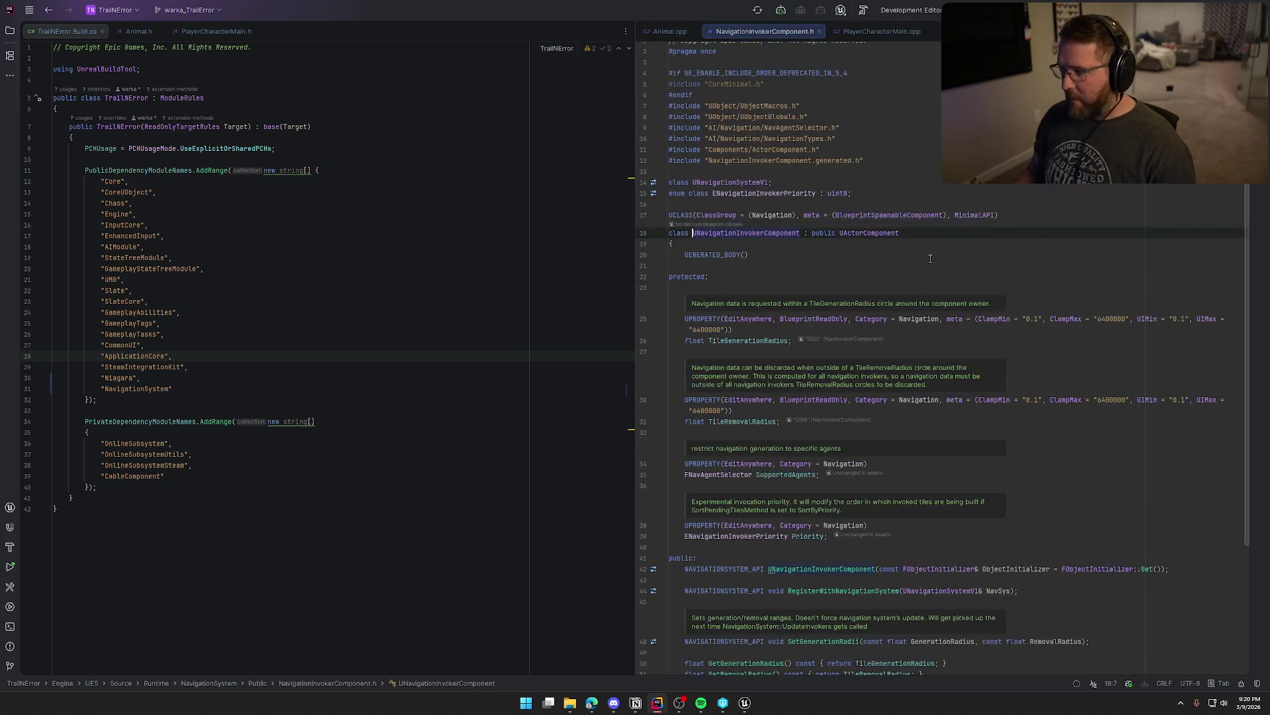
- Move NavigationInvokerComponent.h into the left editor split and search it for 'tile' and 'SetT'
{"action": "mouse_move", "coordinate": [759, 31]}
{"action": "left_mouse_down"}
{"action": "mouse_move", "coordinate": [269, 94]}
{"action": "mouse_move", "coordinate": [324, 34]}
{"action": "left_mouse_up"}
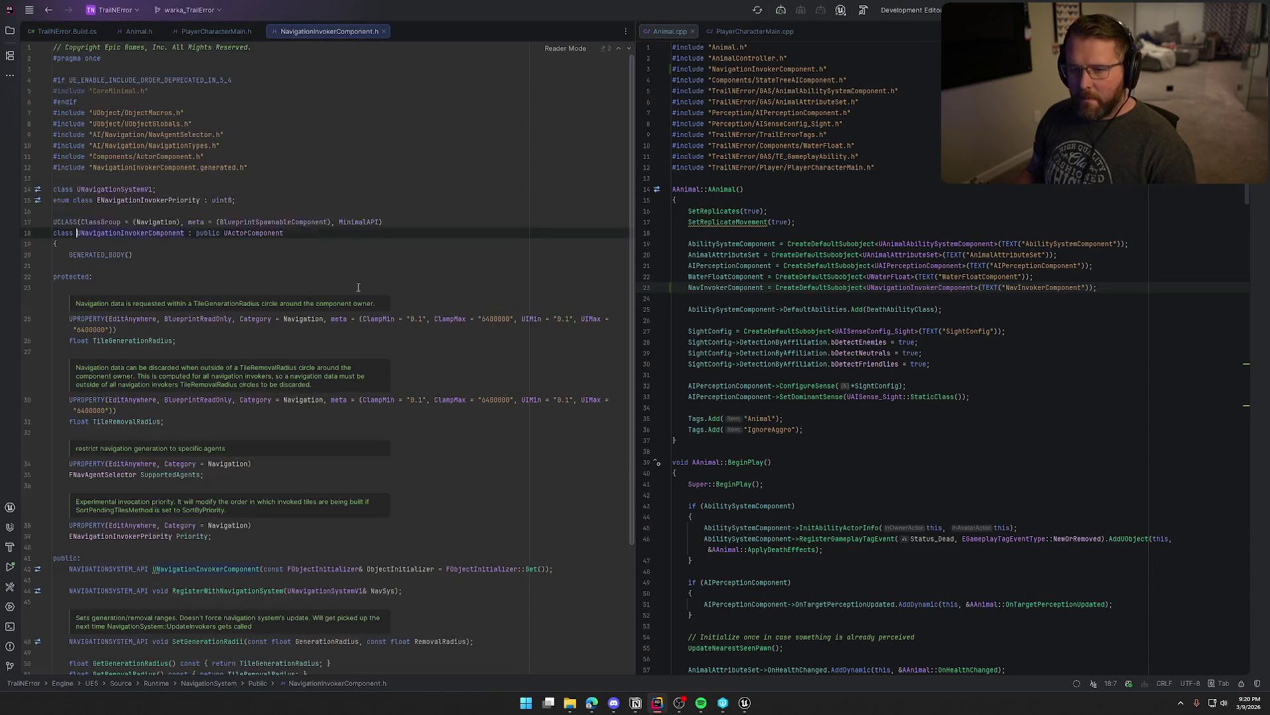
{"action": "key", "text": "ctrl+f"}
{"action": "type", "text": "tile"}
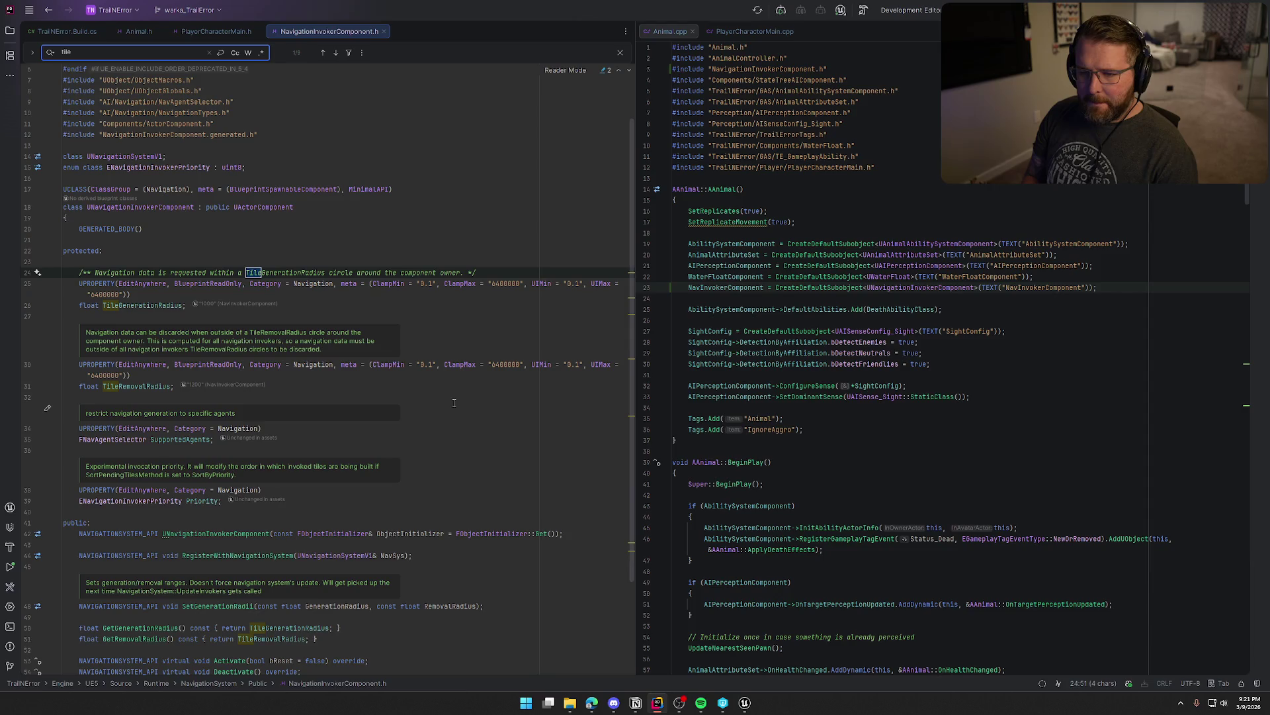
{"action": "key", "text": "BackSpace"}
{"action": "key", "text": "BackSpace"}
{"action": "key", "text": "BackSpace"}
{"action": "type", "text": "SetT"}
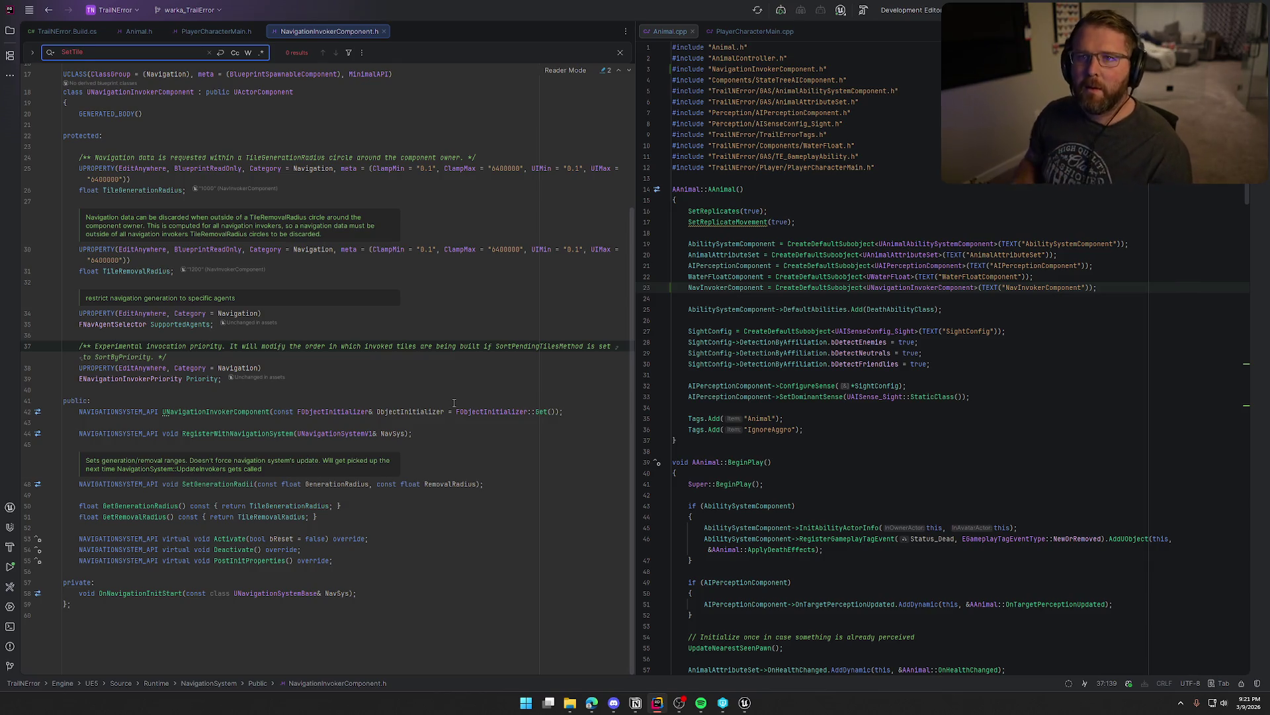
- Switch the left editor to PlayerCharacterMain.h and return to Unreal
{"action": "scroll", "coordinate": [454, 403], "scroll_direction": "up", "scroll_amount": 3}
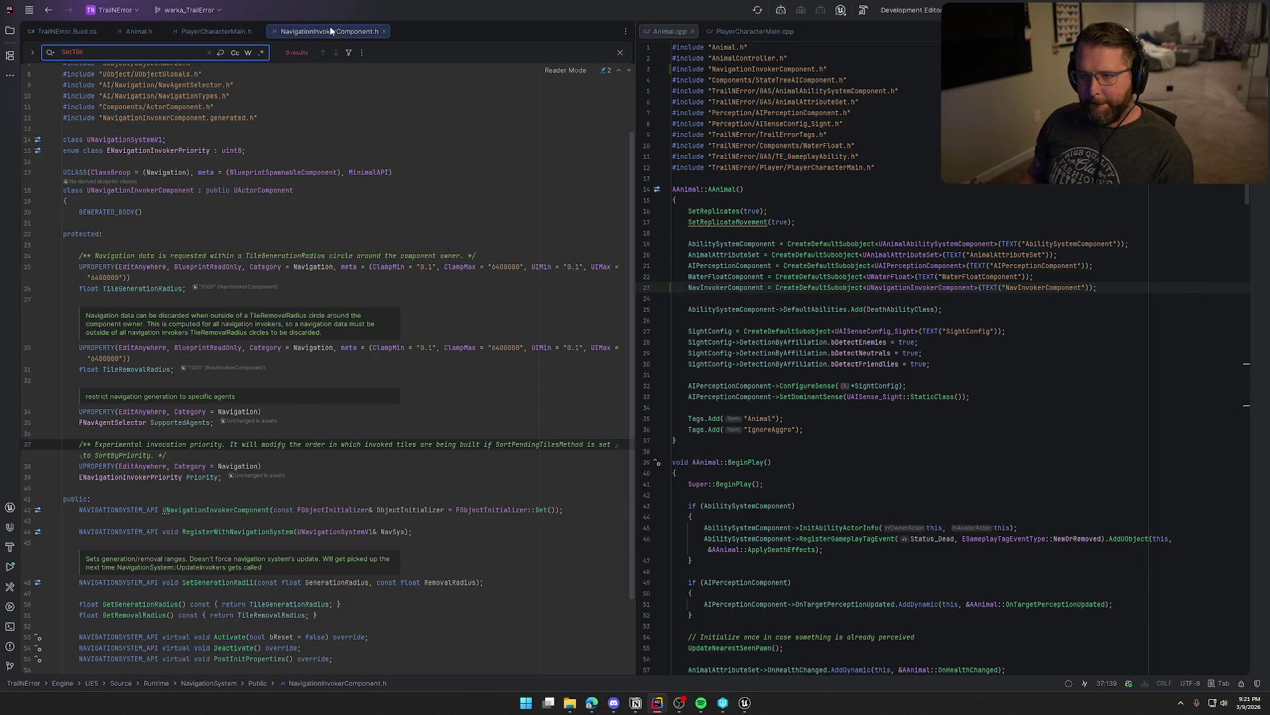
{"action": "left_click", "coordinate": [216, 31]}
{"action": "key", "text": "alt+Tab"}
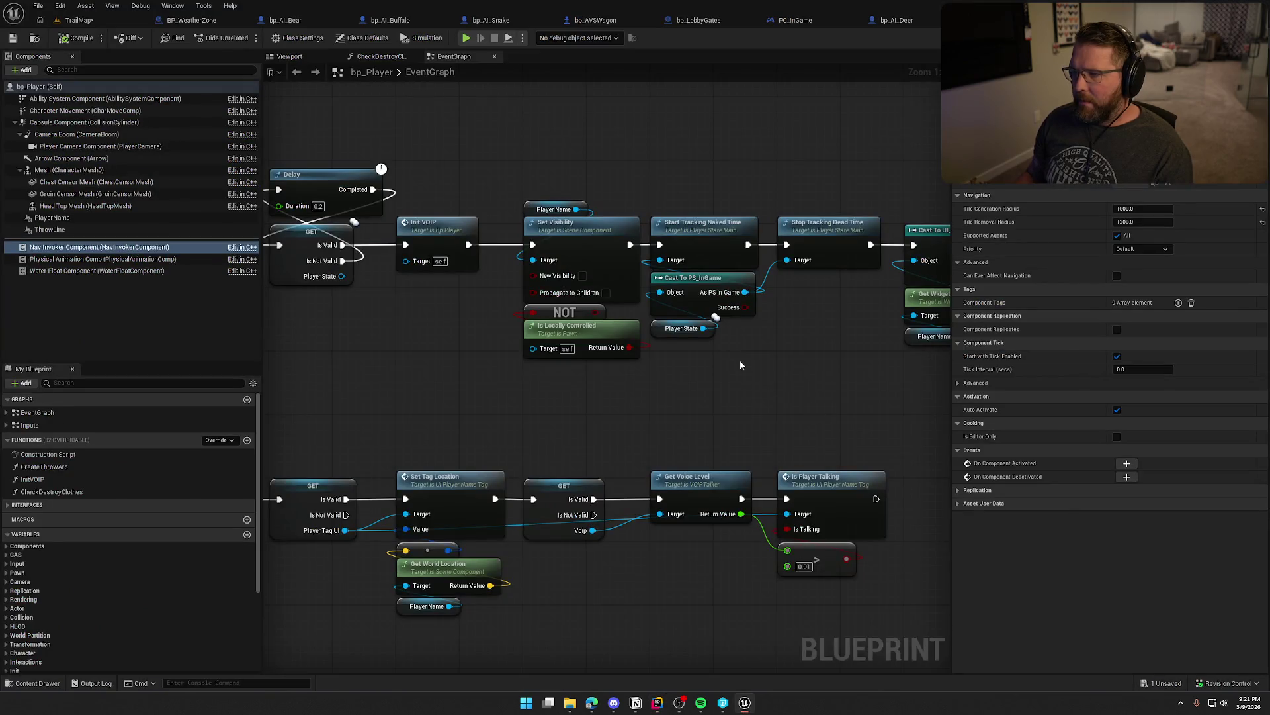
- Set bp_AI_Deer's Nav Invoker radii to 1000 generation and 1200 removal, then save it
{"action": "left_click", "coordinate": [285, 20]}
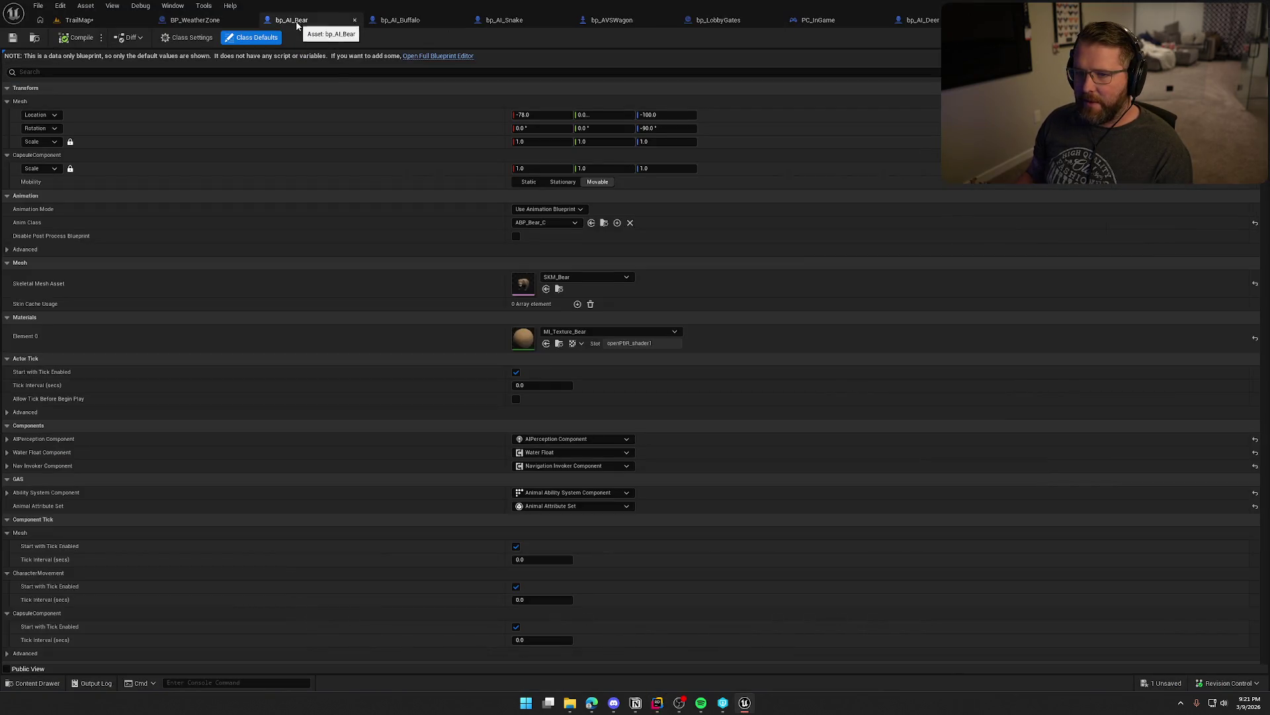
{"action": "left_click", "coordinate": [918, 19]}
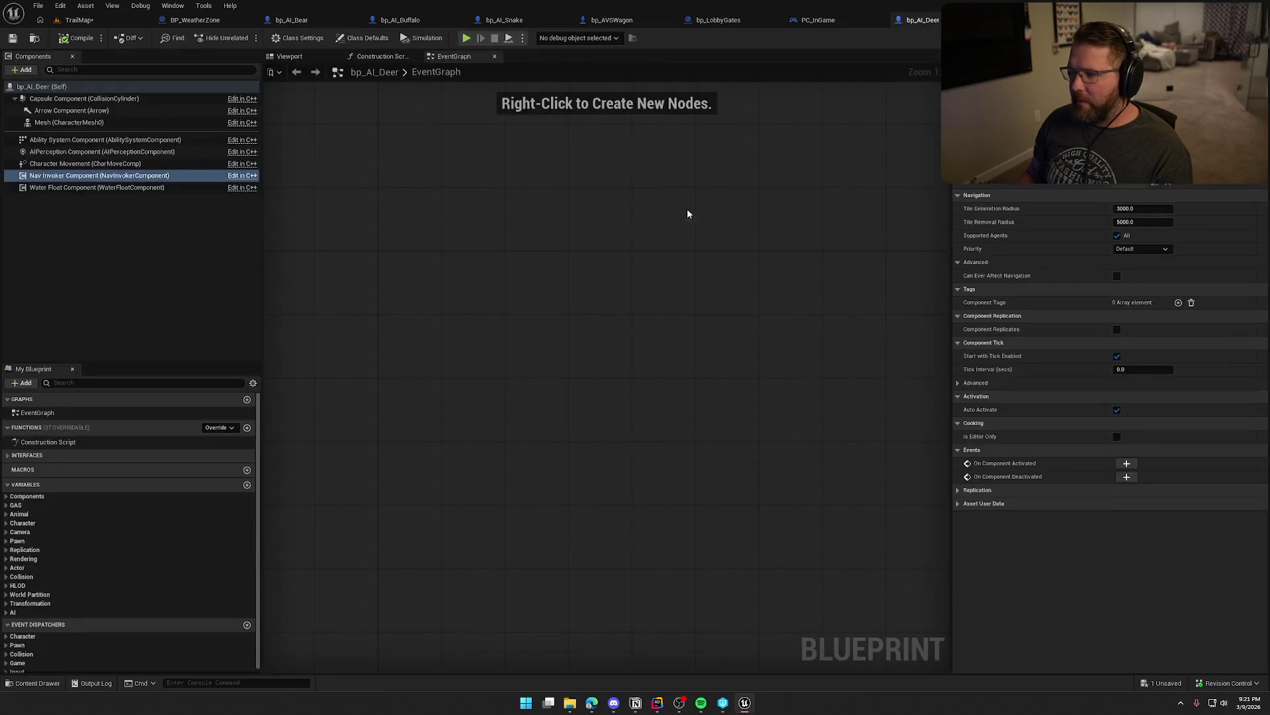
{"action": "left_click", "coordinate": [1157, 210]}
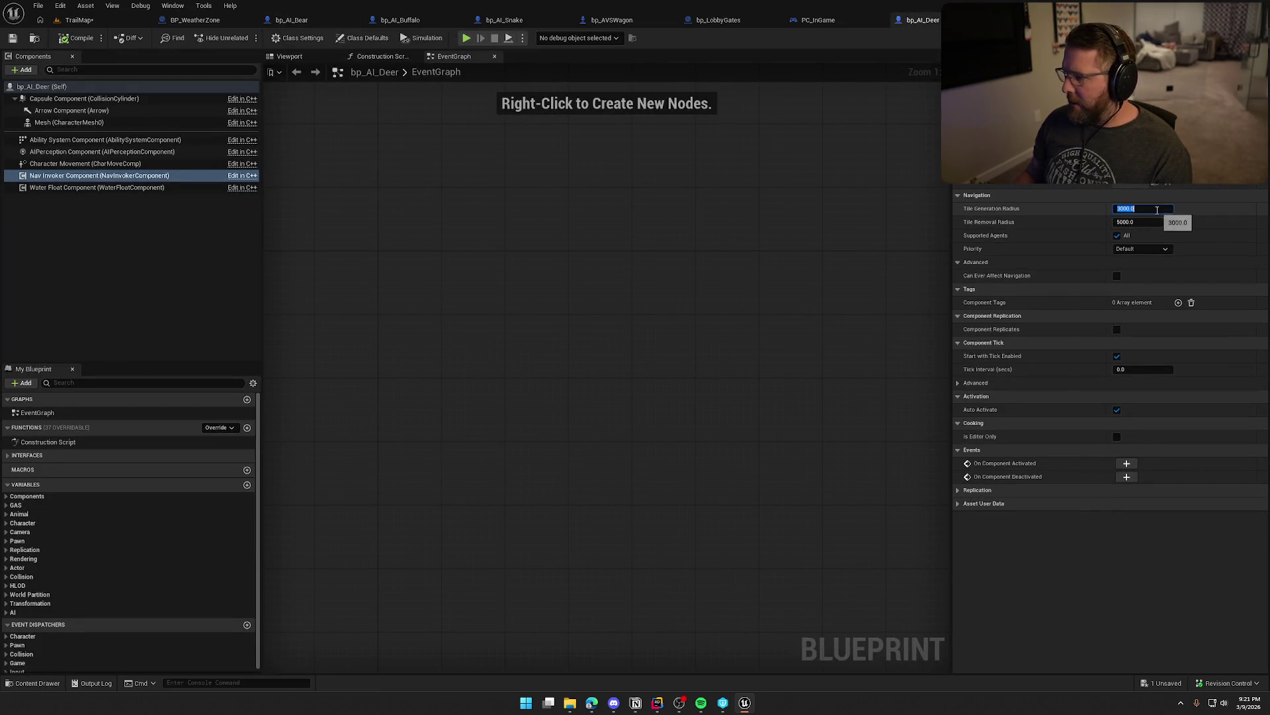
{"action": "type", "text": "1000"}
{"action": "key", "text": "Tab"}
{"action": "type", "text": "12"}
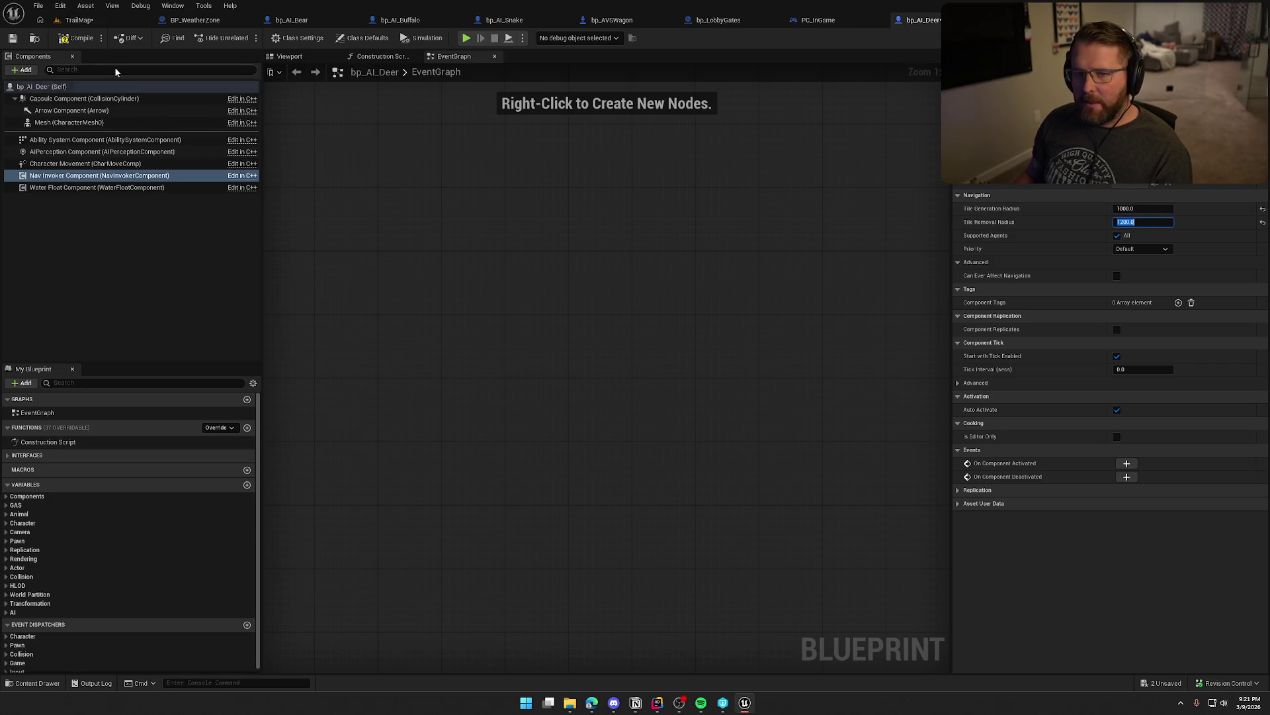
{"action": "key", "text": "Return"}
{"action": "key", "text": "ctrl+s"}
{"action": "left_click", "coordinate": [649, 464]}
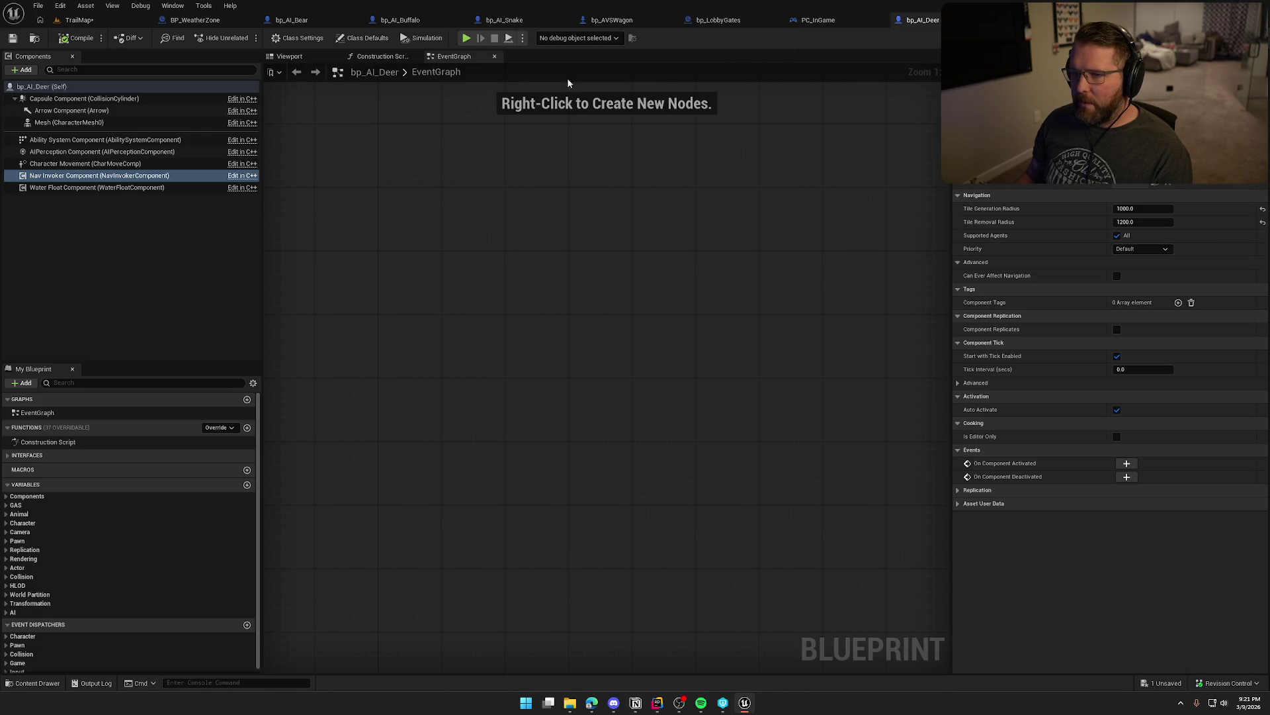
- Set bp_AI_Ox's Nav Invoker radii to 1000 and 1200, compile and save, then return to TrailMap
{"action": "key", "text": "ctrl+space"}
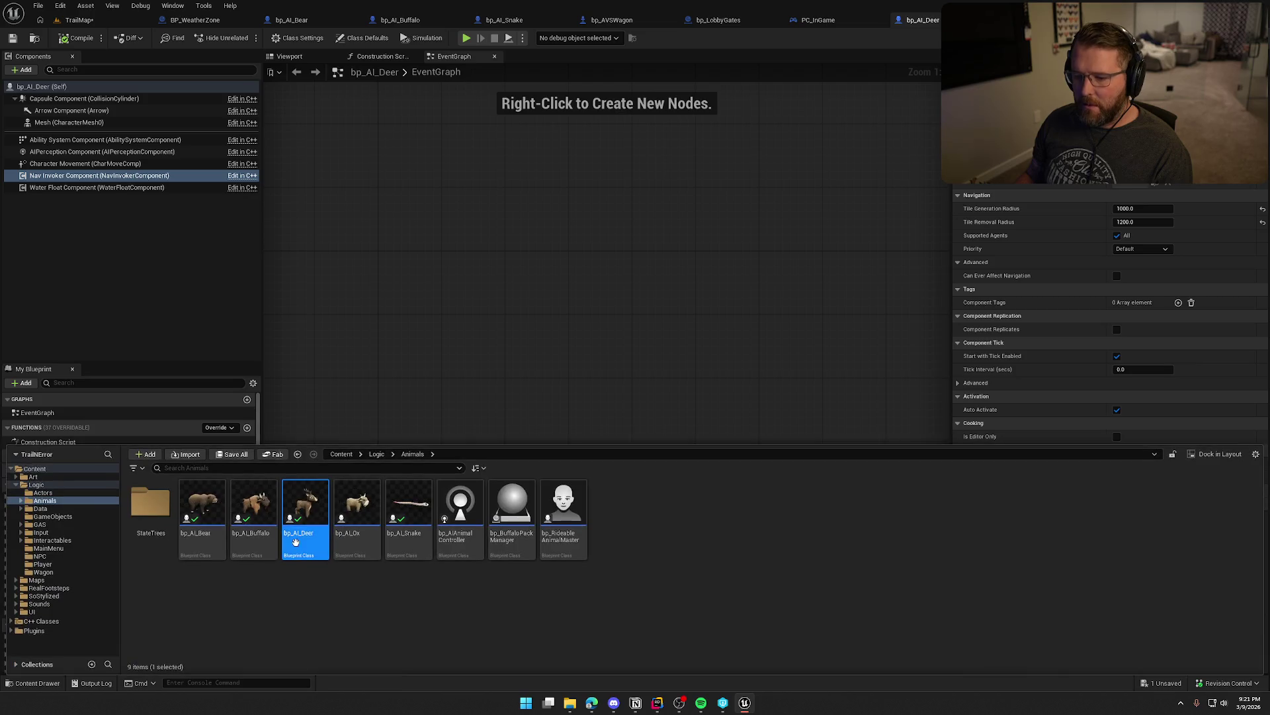
{"action": "left_click", "coordinate": [357, 516]}
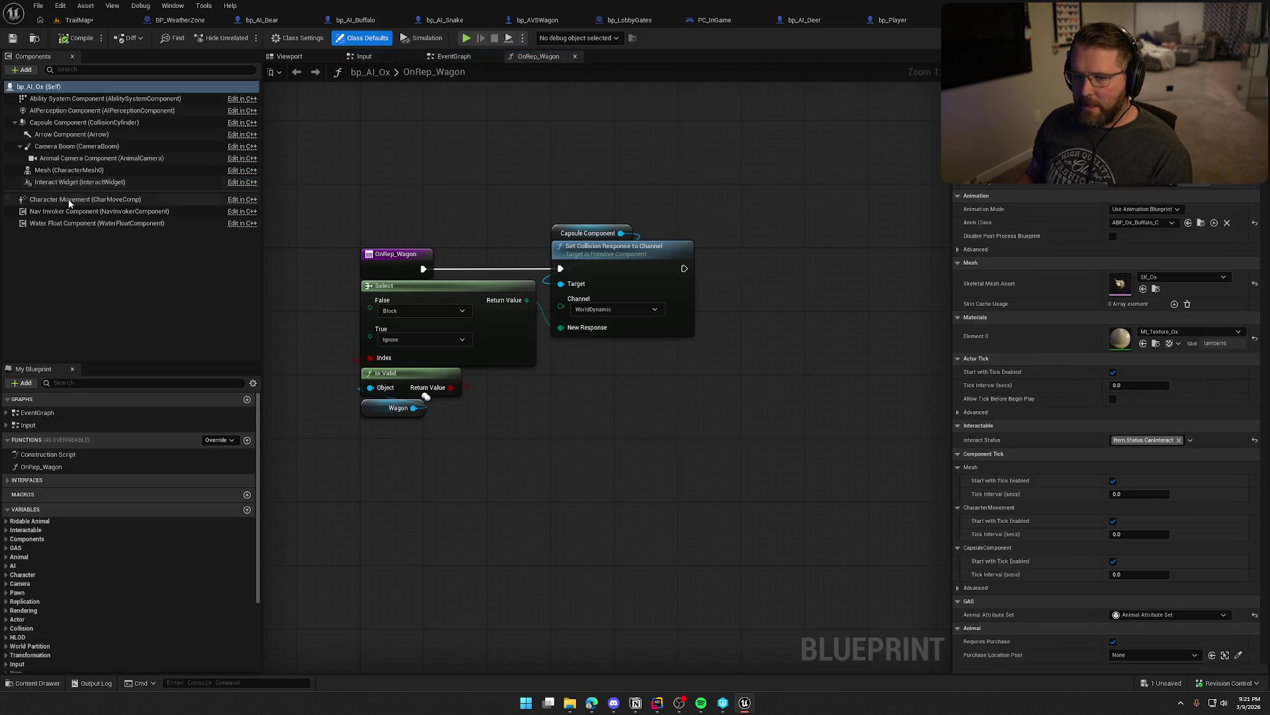
{"action": "left_click", "coordinate": [73, 211]}
{"action": "left_click", "coordinate": [1153, 209]}
{"action": "type", "text": "100"}
{"action": "key", "text": "Tab"}
{"action": "type", "text": "12"}
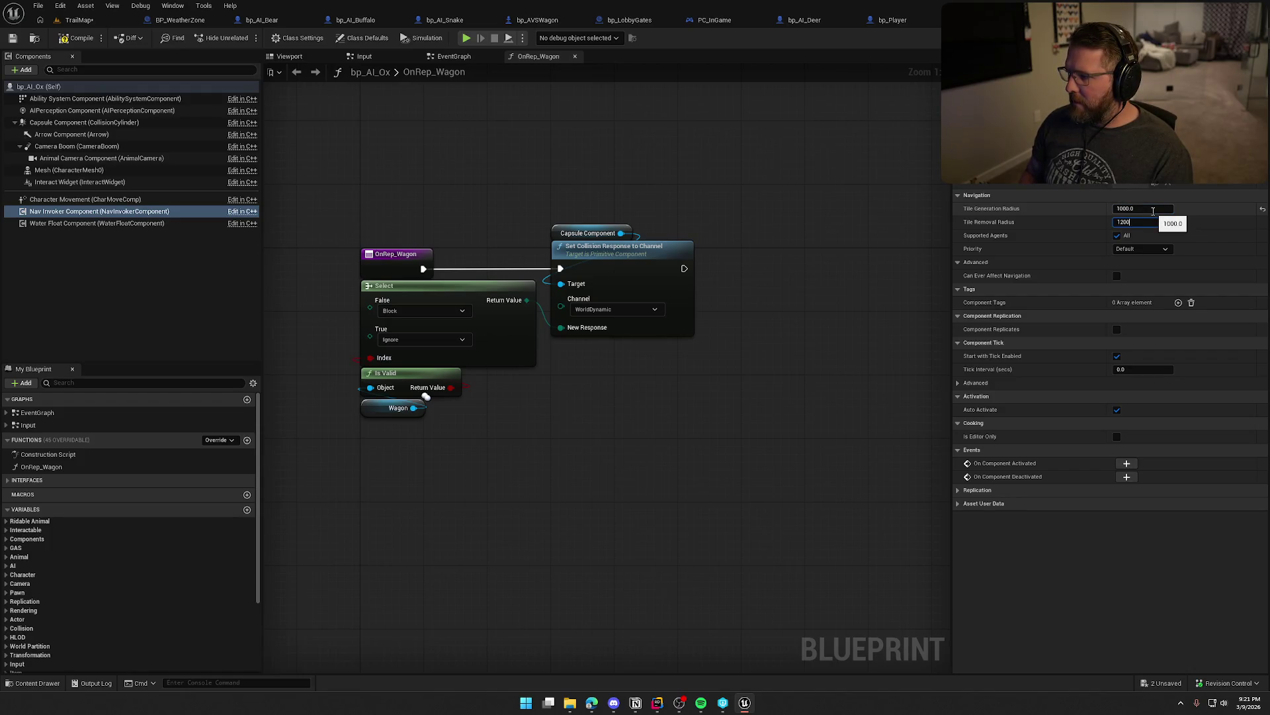
{"action": "left_click", "coordinate": [89, 39]}
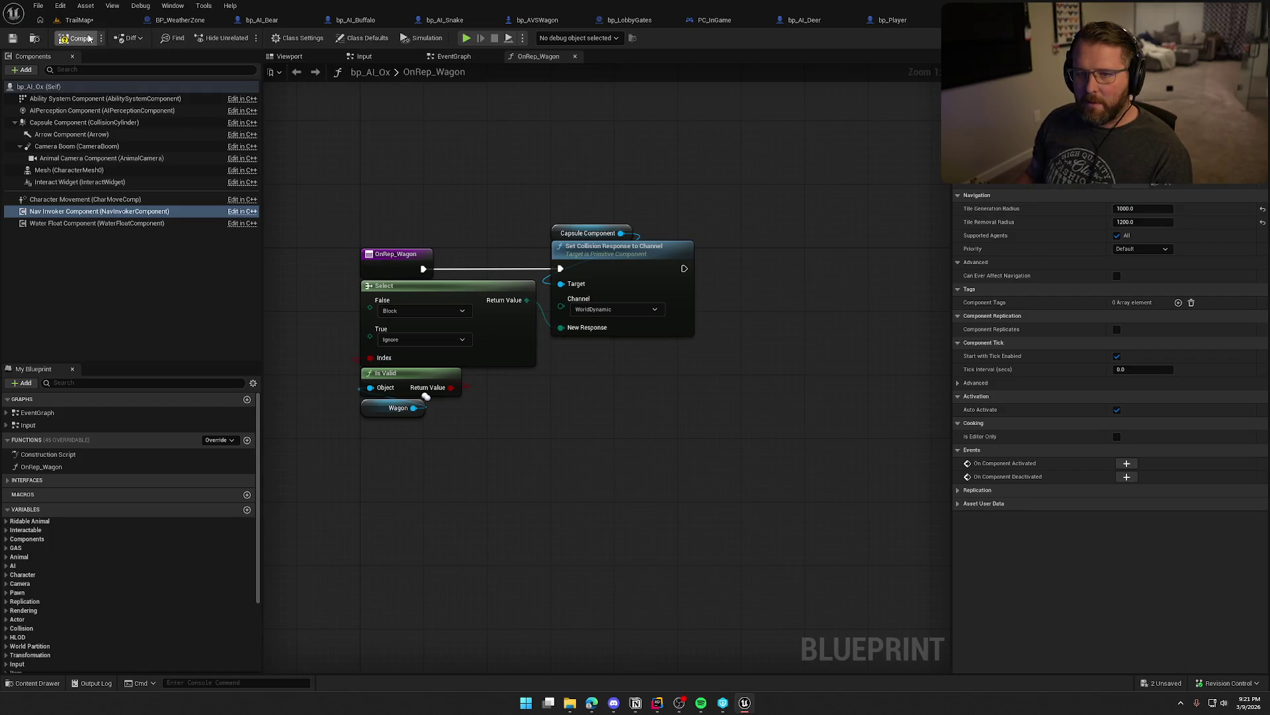
{"action": "key", "text": "ctrl+shift+s"}
{"action": "key", "text": "Return"}
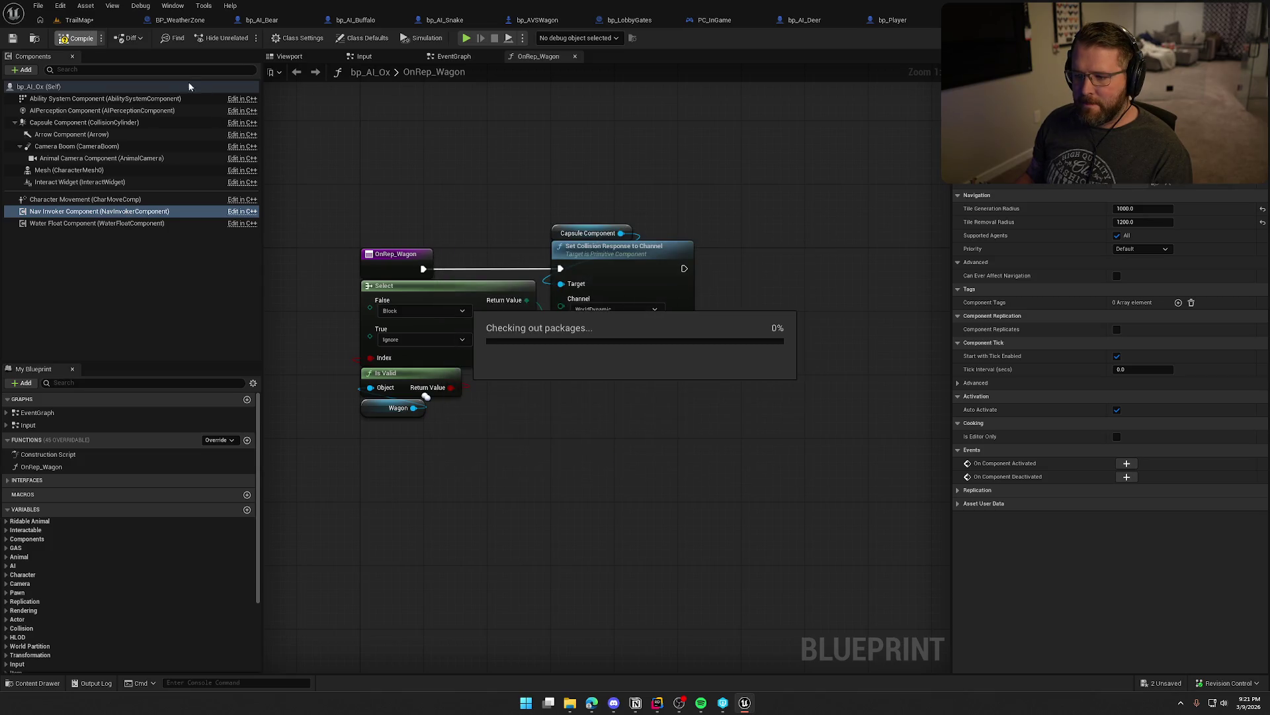
{"action": "left_click", "coordinate": [75, 20]}
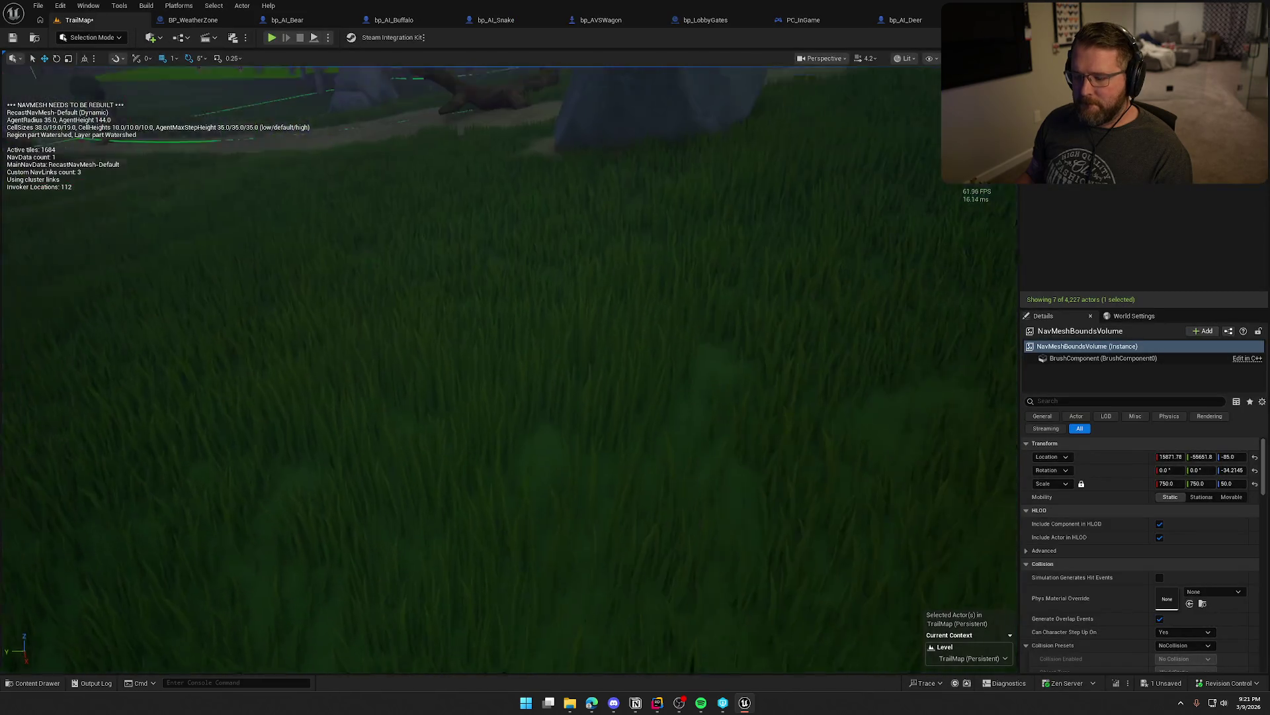
- Start a TrailMap play test and turn on the navmesh debug overlay
{"action": "scroll", "coordinate": [527, 283], "scroll_direction": "down", "scroll_amount": 10}
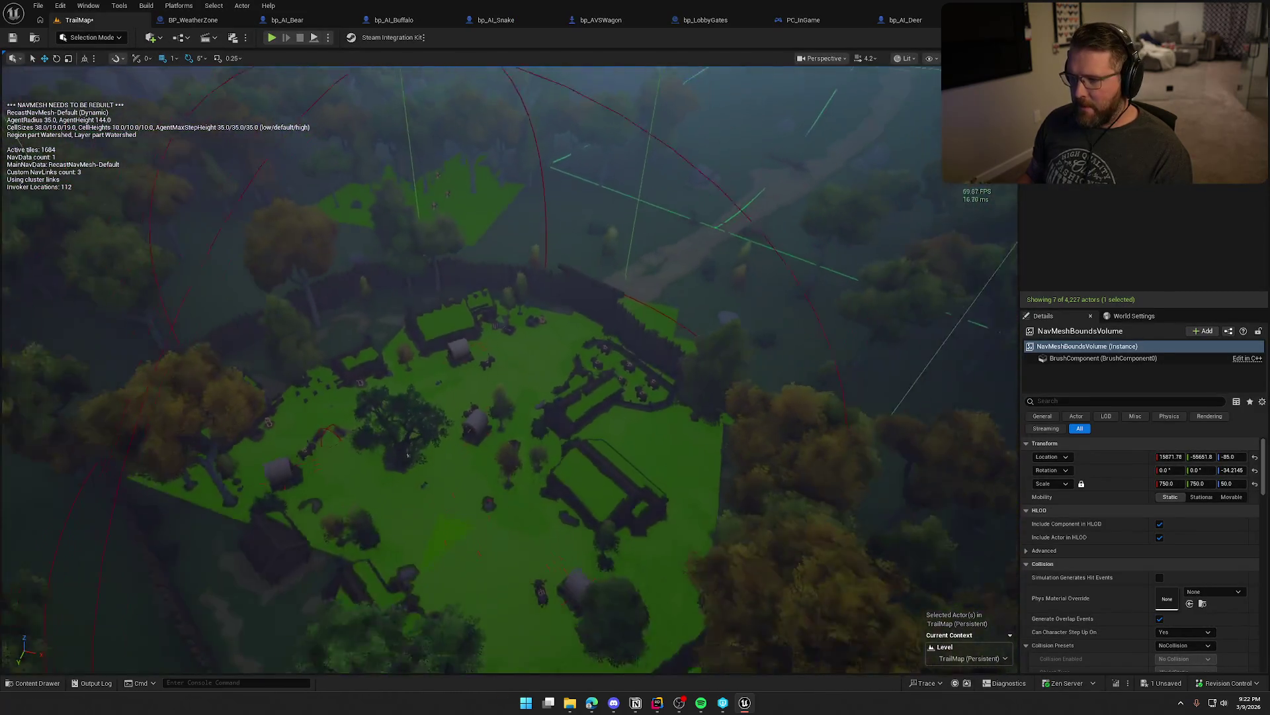
{"action": "scroll", "coordinate": [442, 279], "scroll_direction": "up", "scroll_amount": 5}
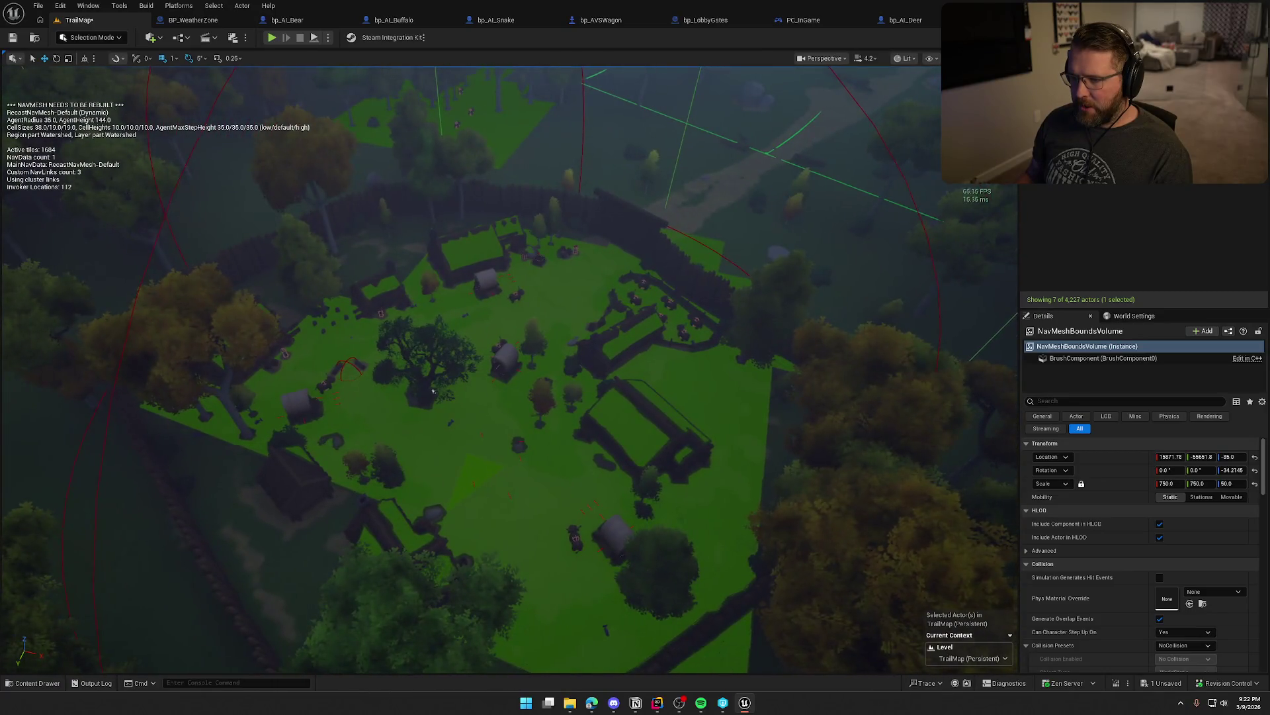
{"action": "scroll", "coordinate": [440, 398], "scroll_direction": "up", "scroll_amount": 6}
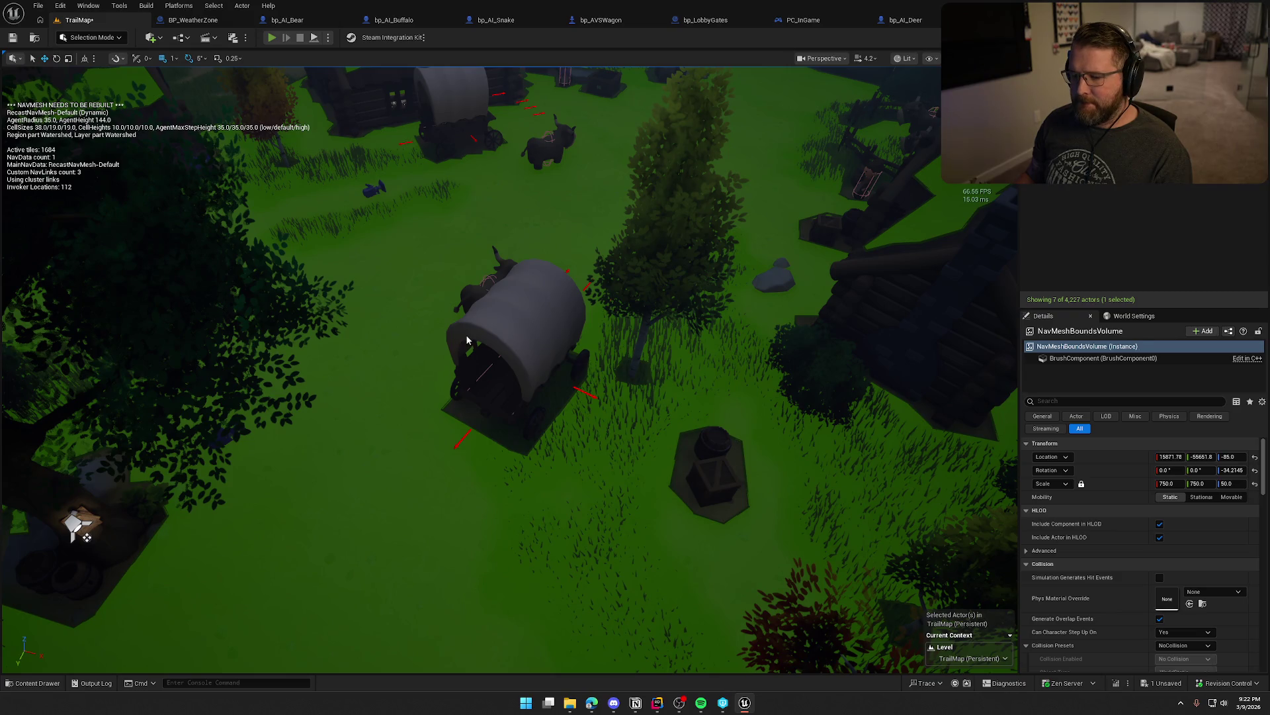
{"action": "key", "text": "alt+p"}
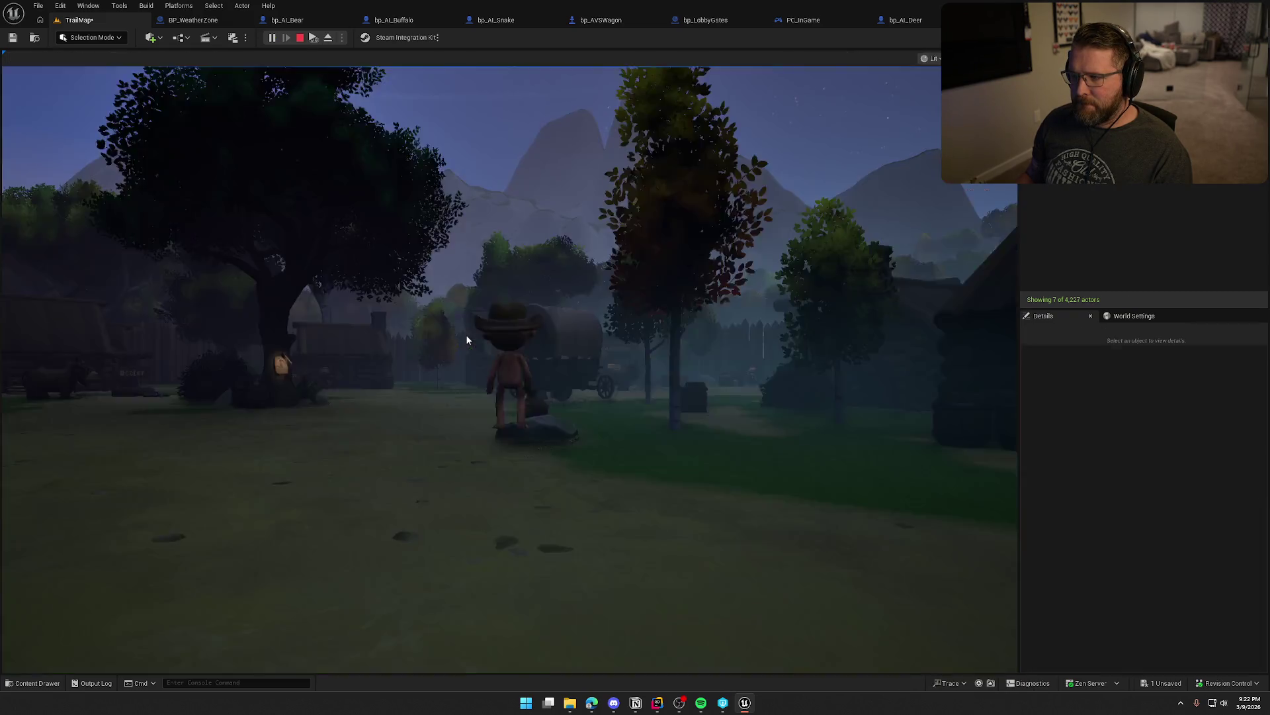
{"action": "key", "text": "a"}
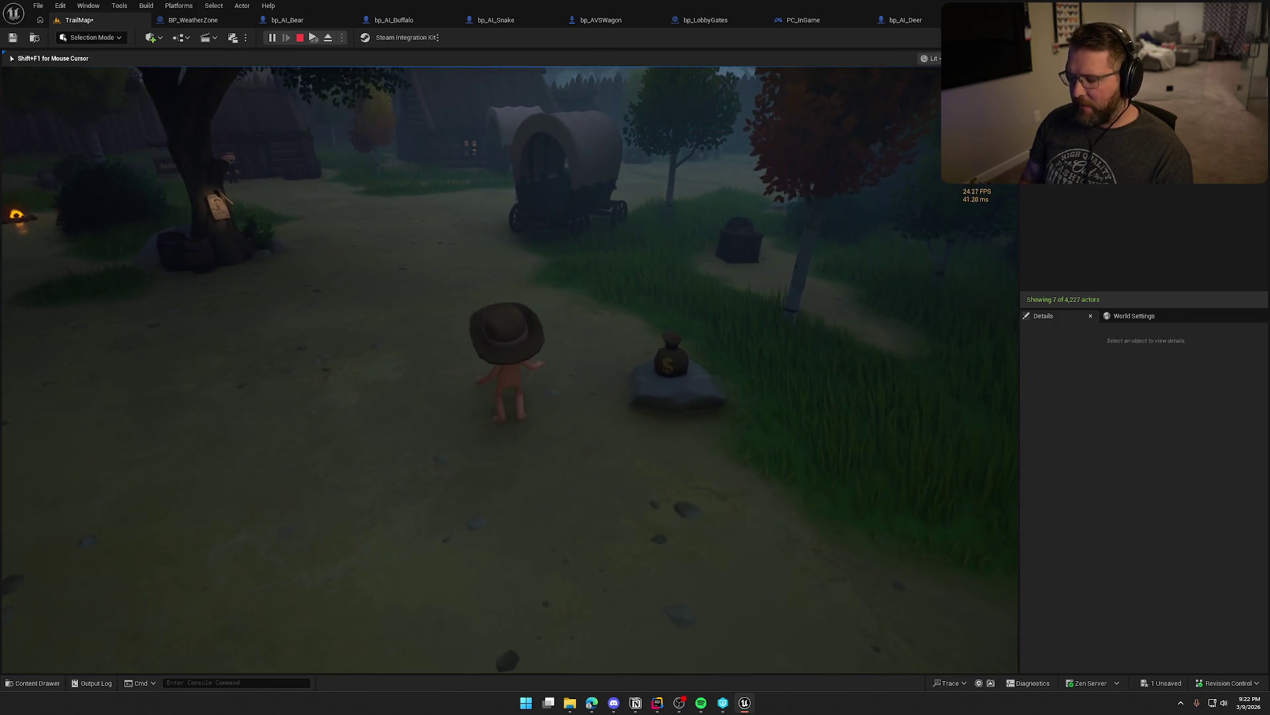
{"action": "key", "text": "p"}
- Run past the wagon to the NPC by the barrels, then mount and leave the bull
{"action": "key", "text": "w"}
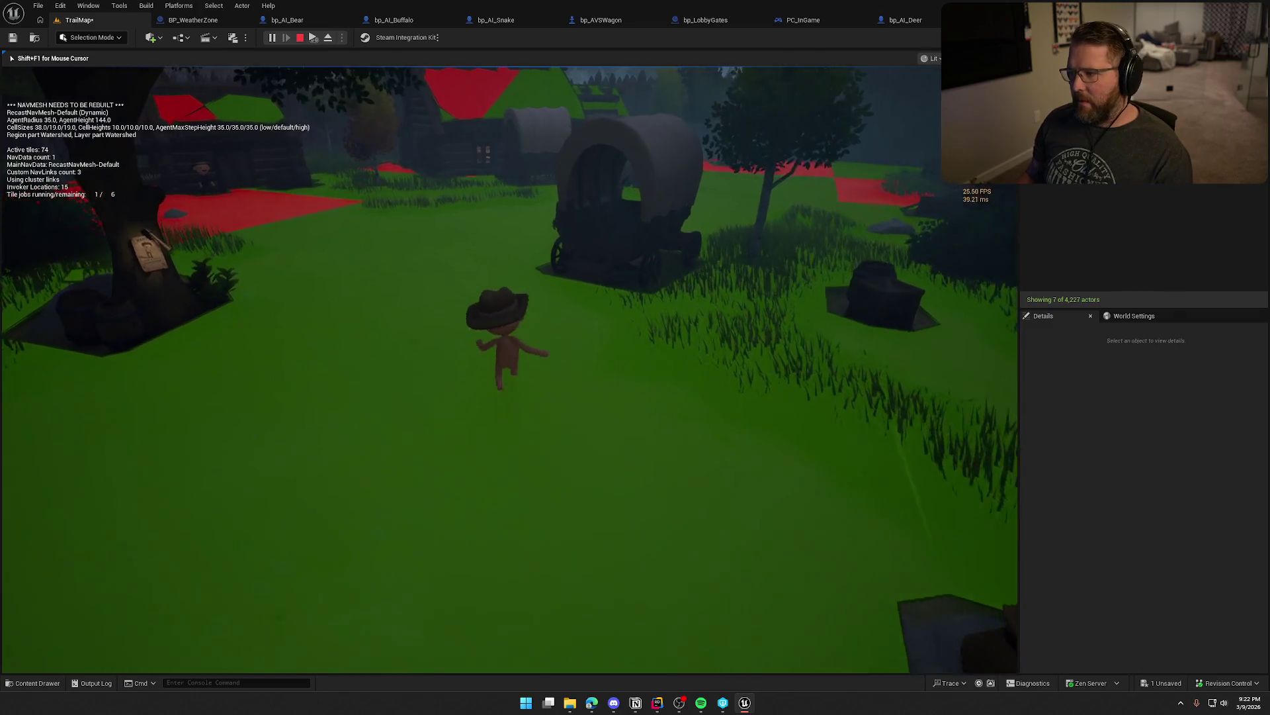
{"action": "key", "text": "w"}
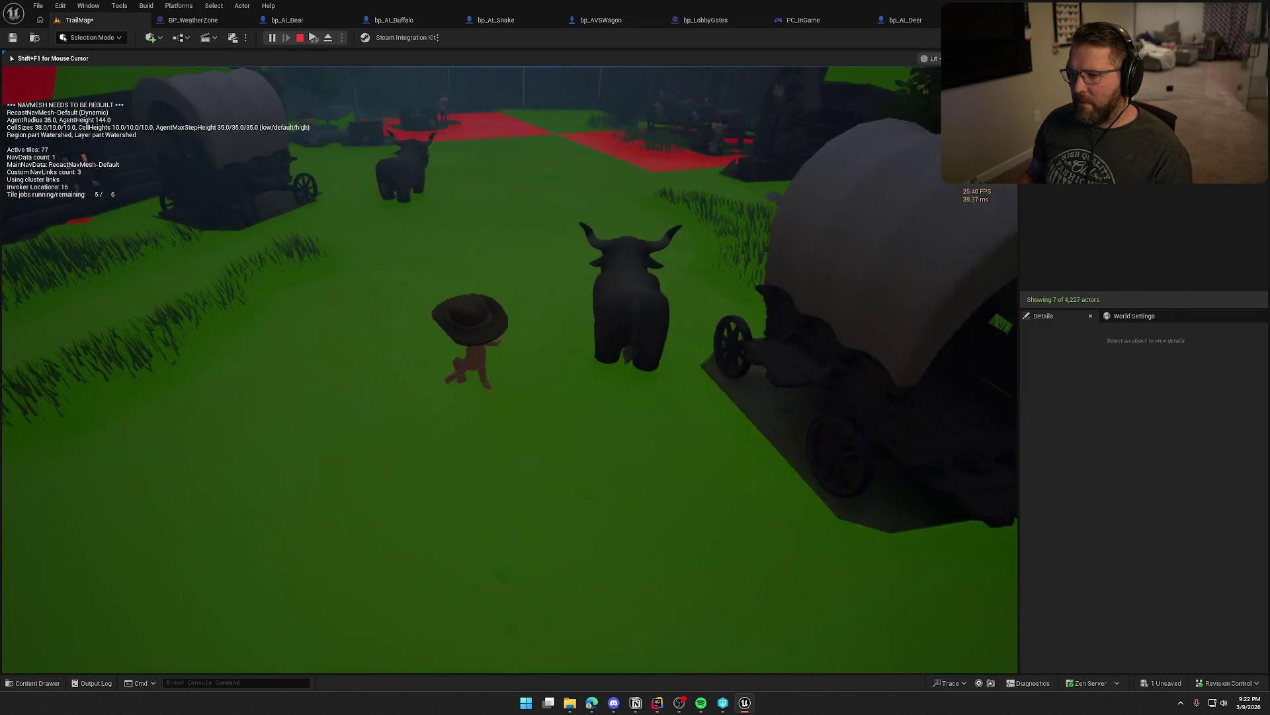
{"action": "key", "text": "w"}
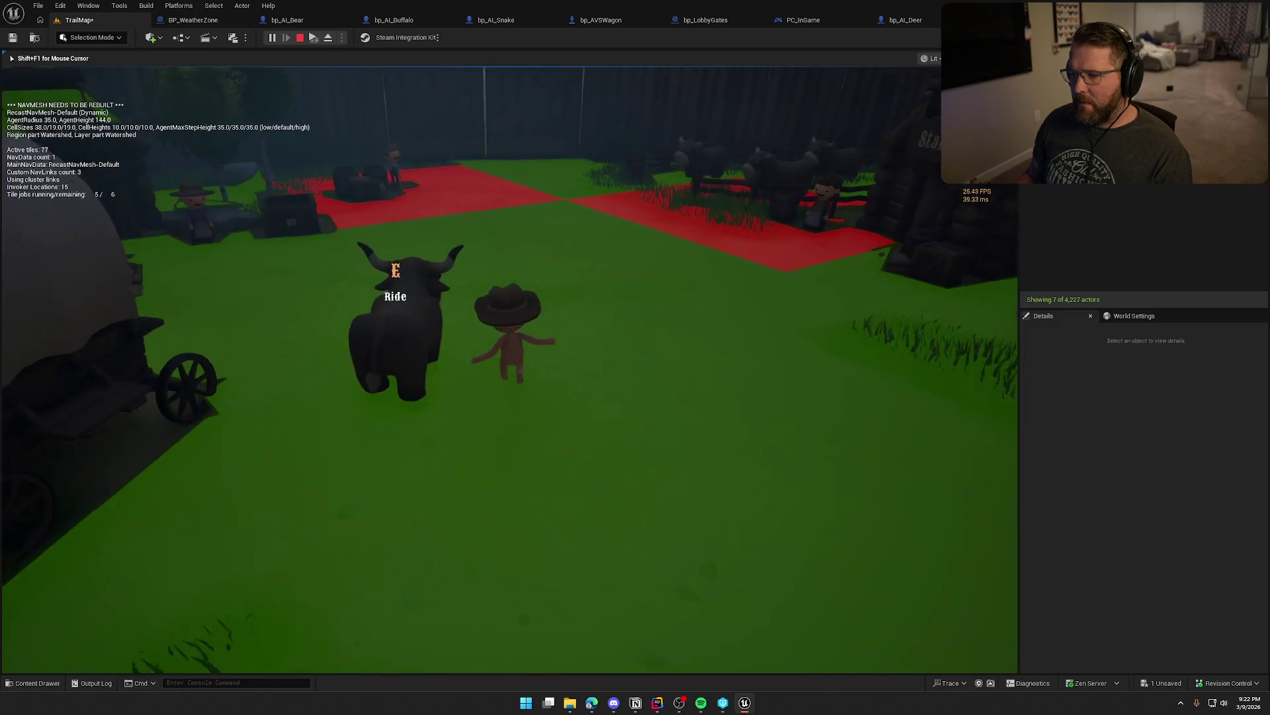
{"action": "key", "text": "w"}
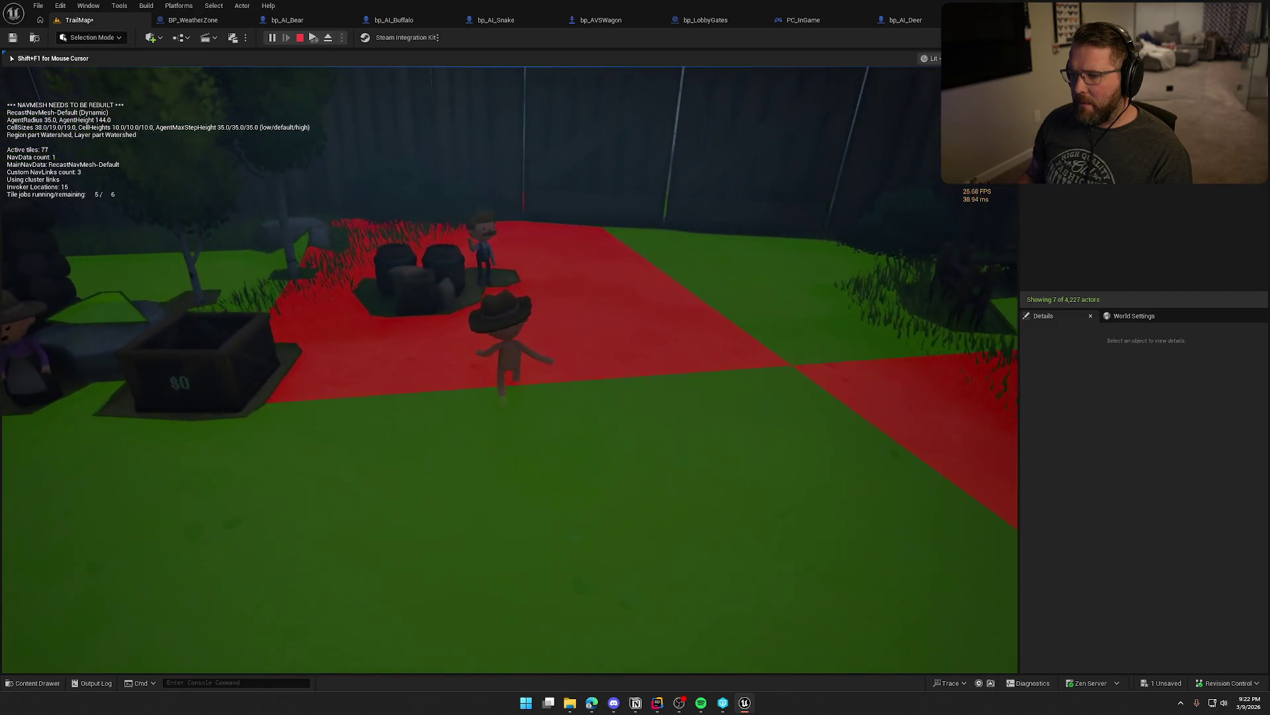
{"action": "key", "text": "w"}
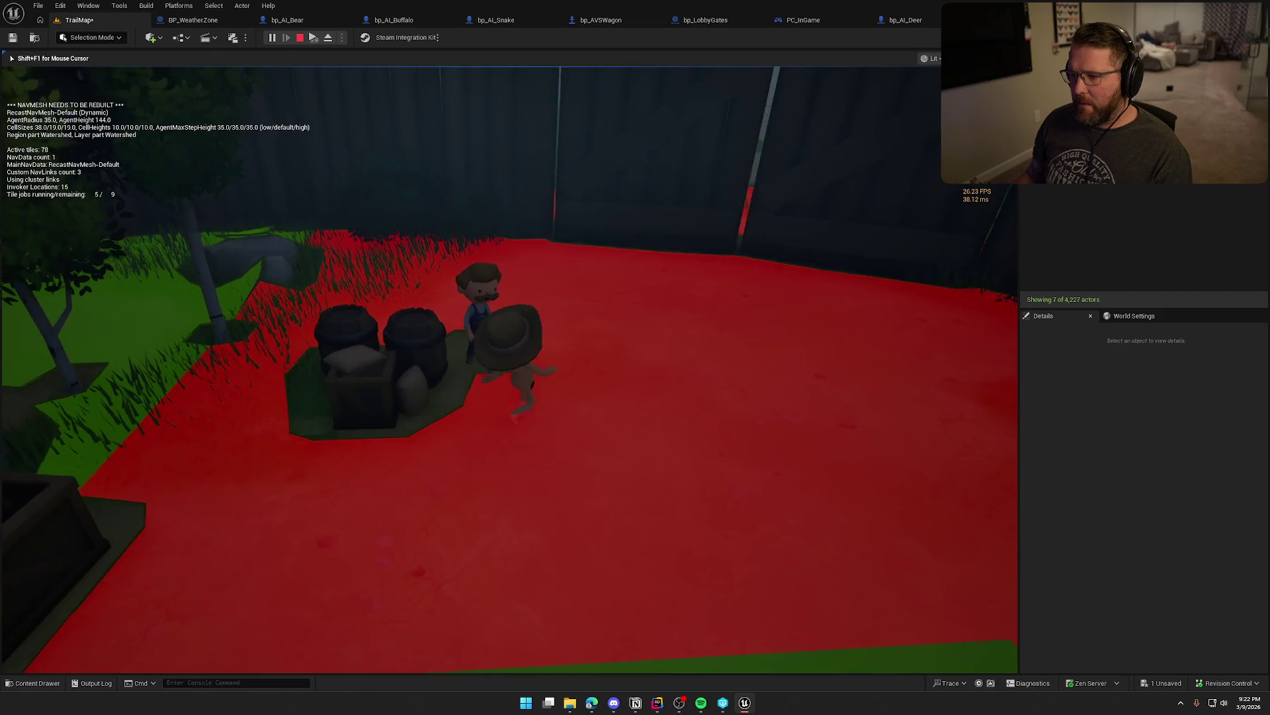
{"action": "key", "text": "s"}
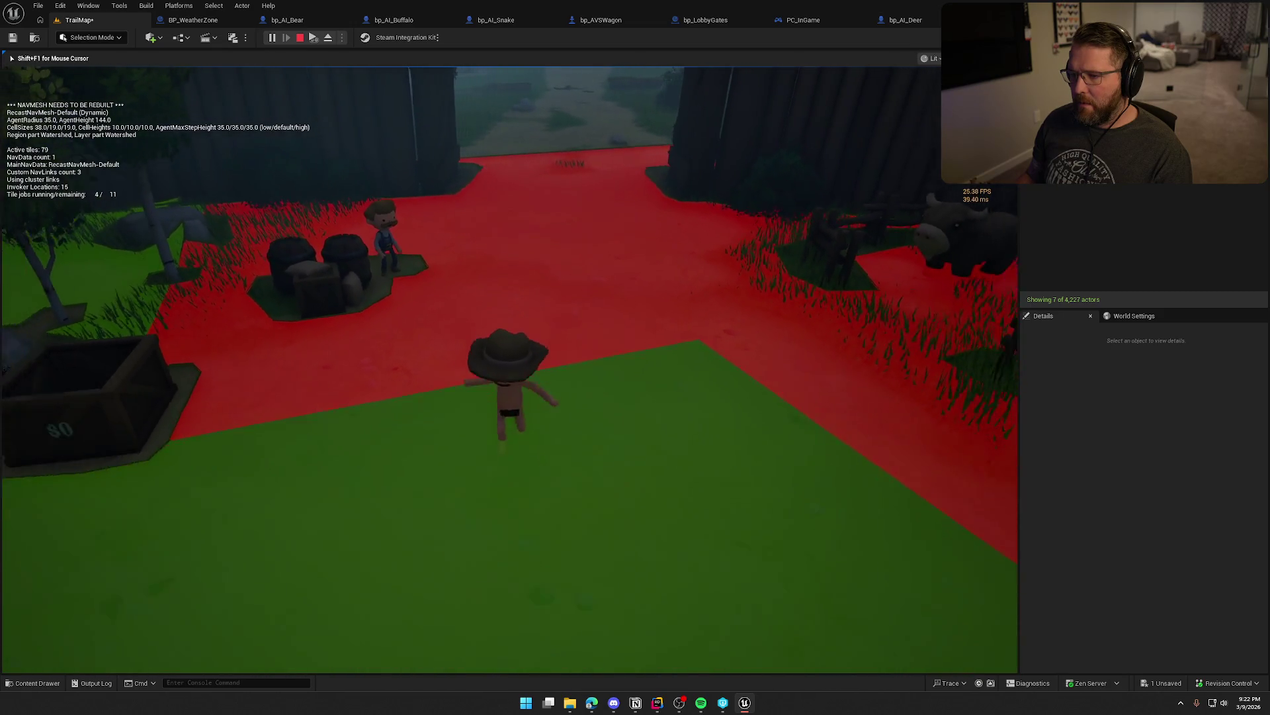
{"action": "key", "text": "w"}
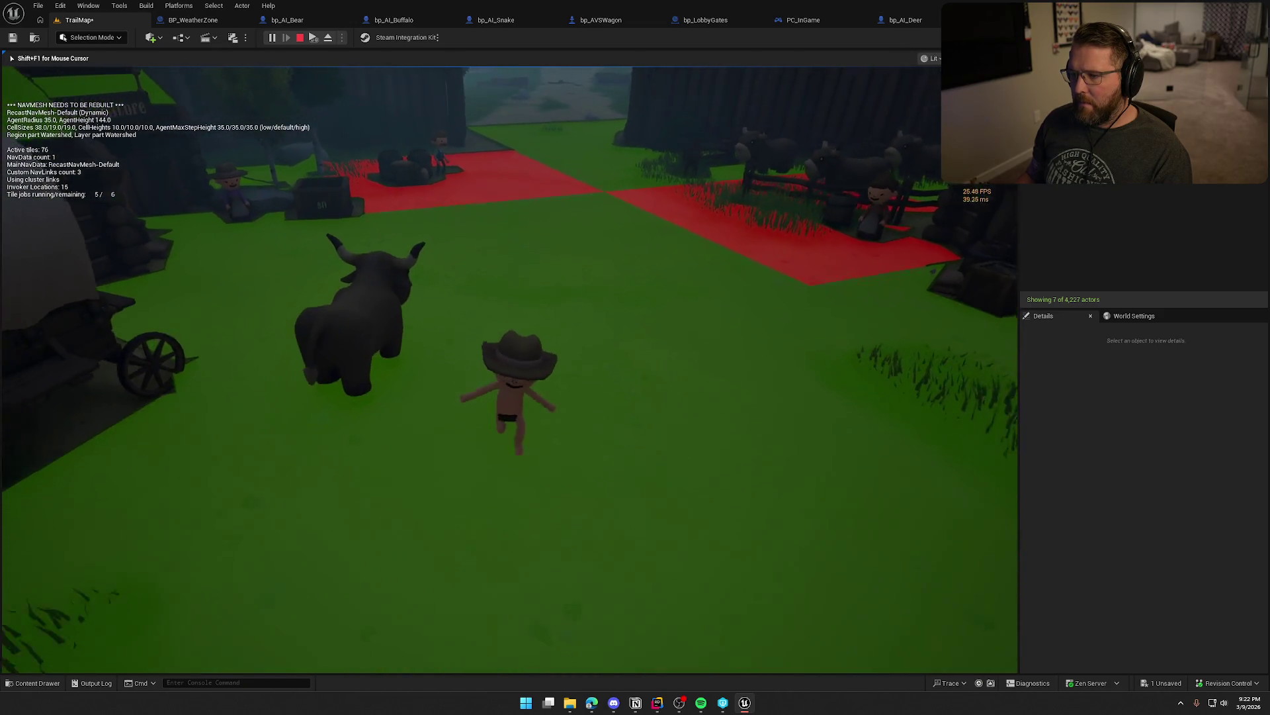
{"action": "key", "text": "w"}
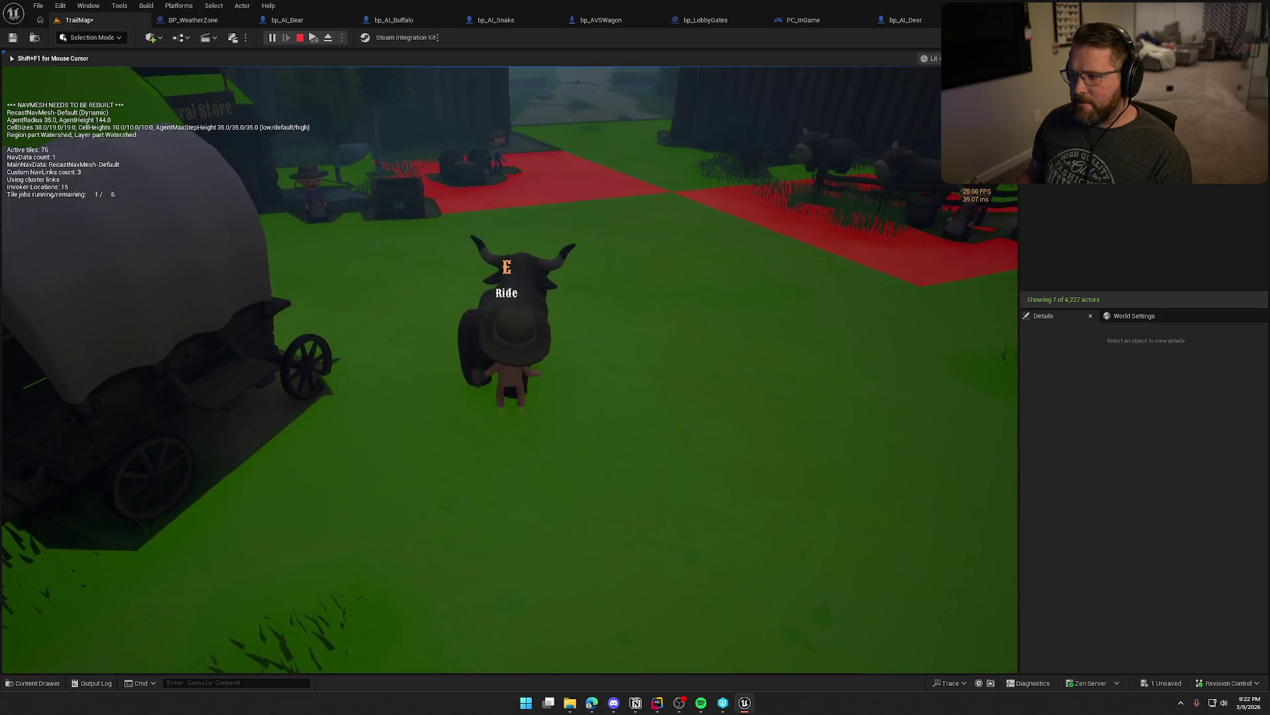
{"action": "key", "text": "e"}
{"action": "key", "text": "e"}
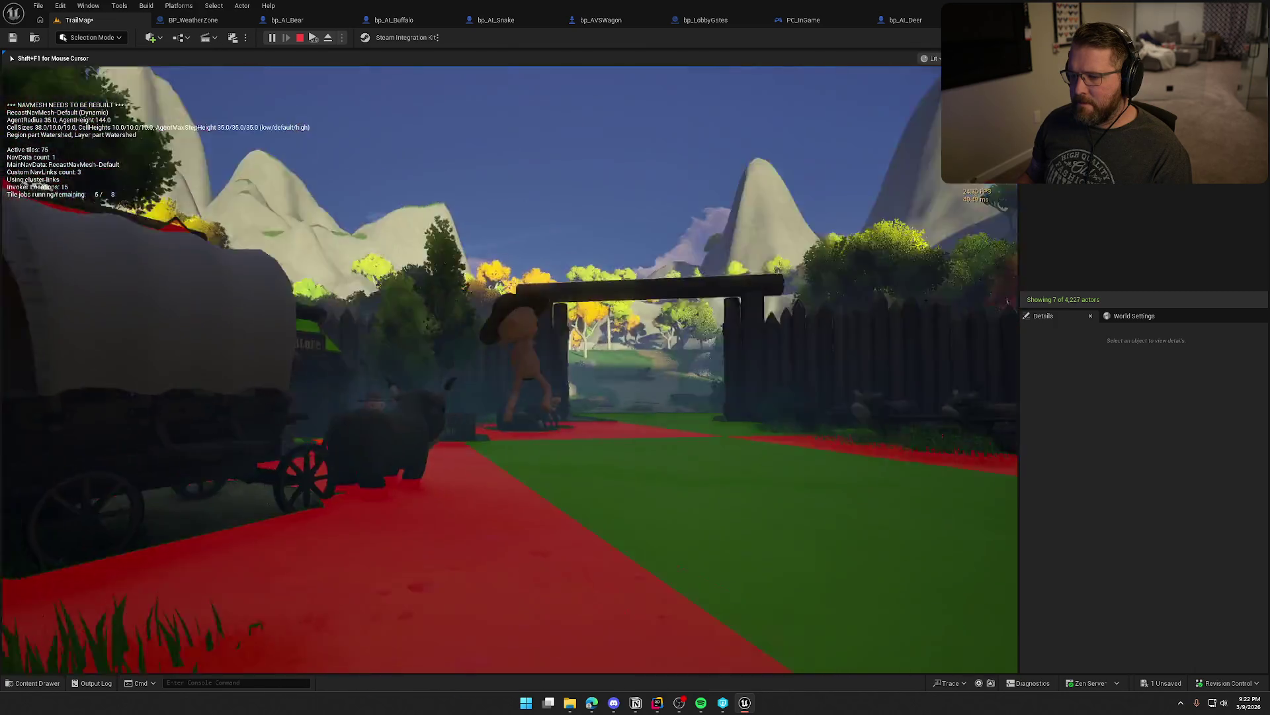
{"action": "key", "text": "w"}
{"action": "key", "text": "w"}
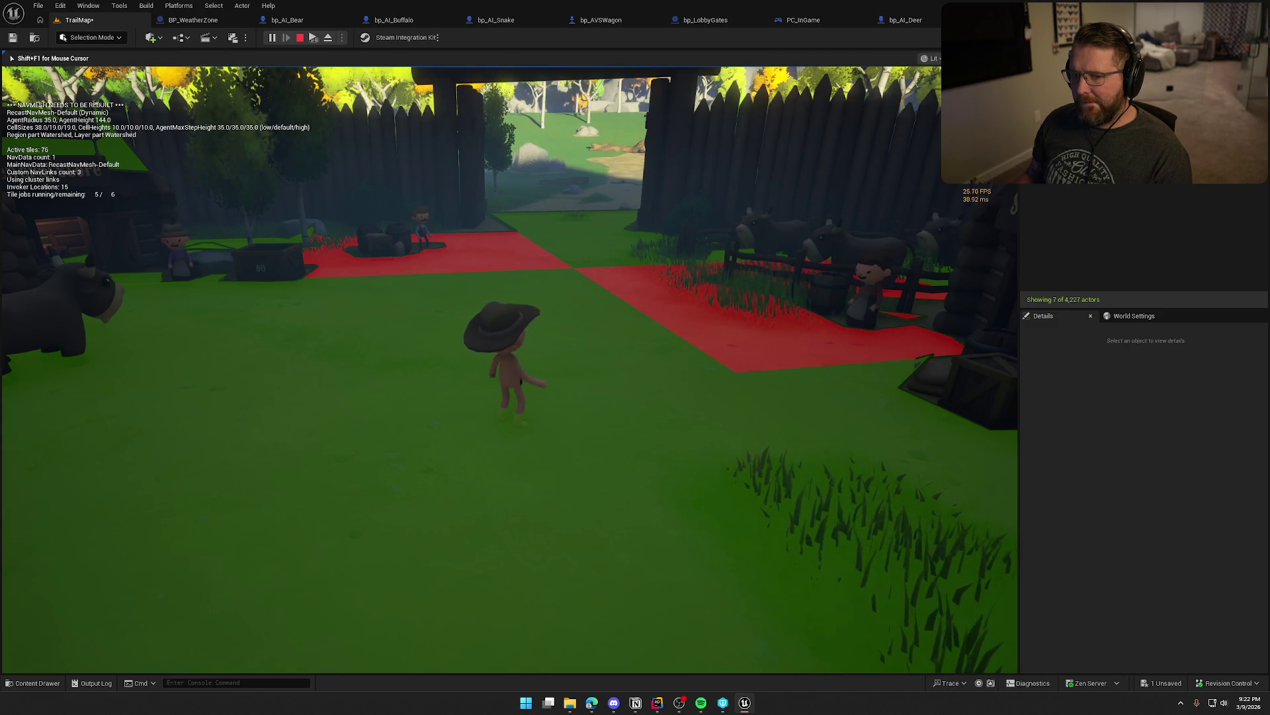
- Buy the pen's buffalo, ride it toward the General Store, then board the wagon
{"action": "key", "text": "w"}
{"action": "key", "text": "w"}
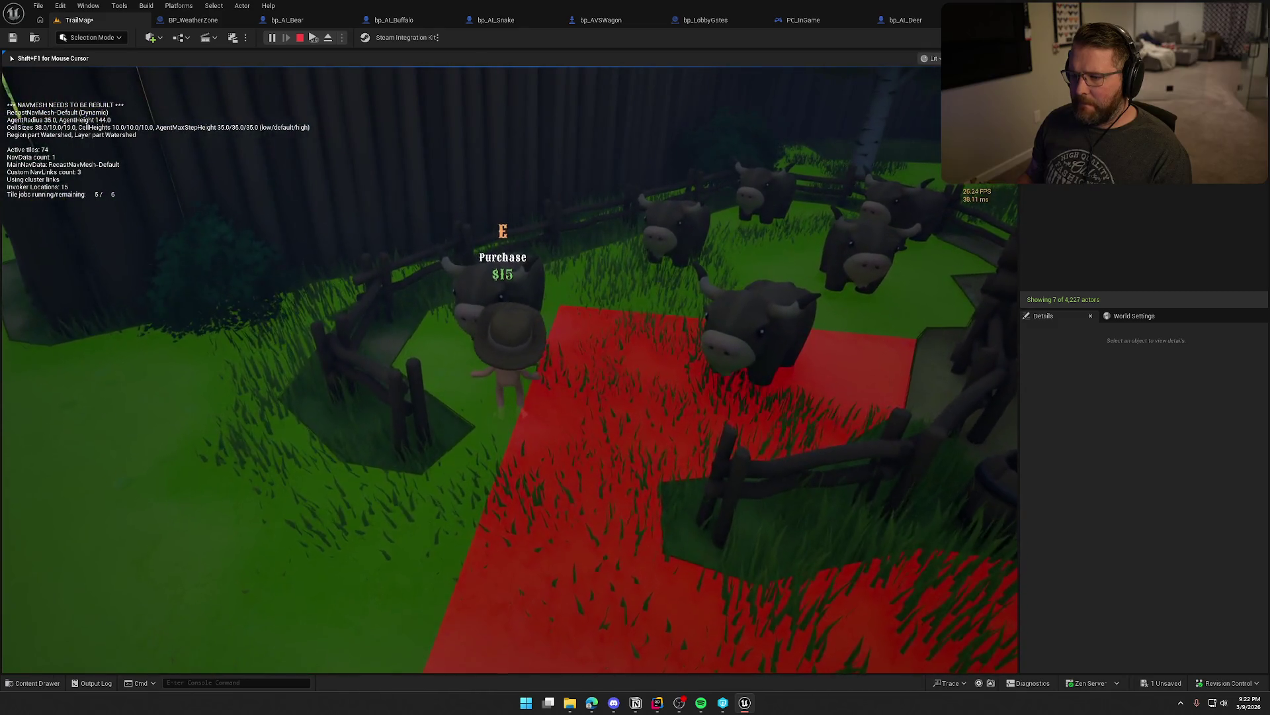
{"action": "key", "text": "e"}
{"action": "key", "text": "w"}
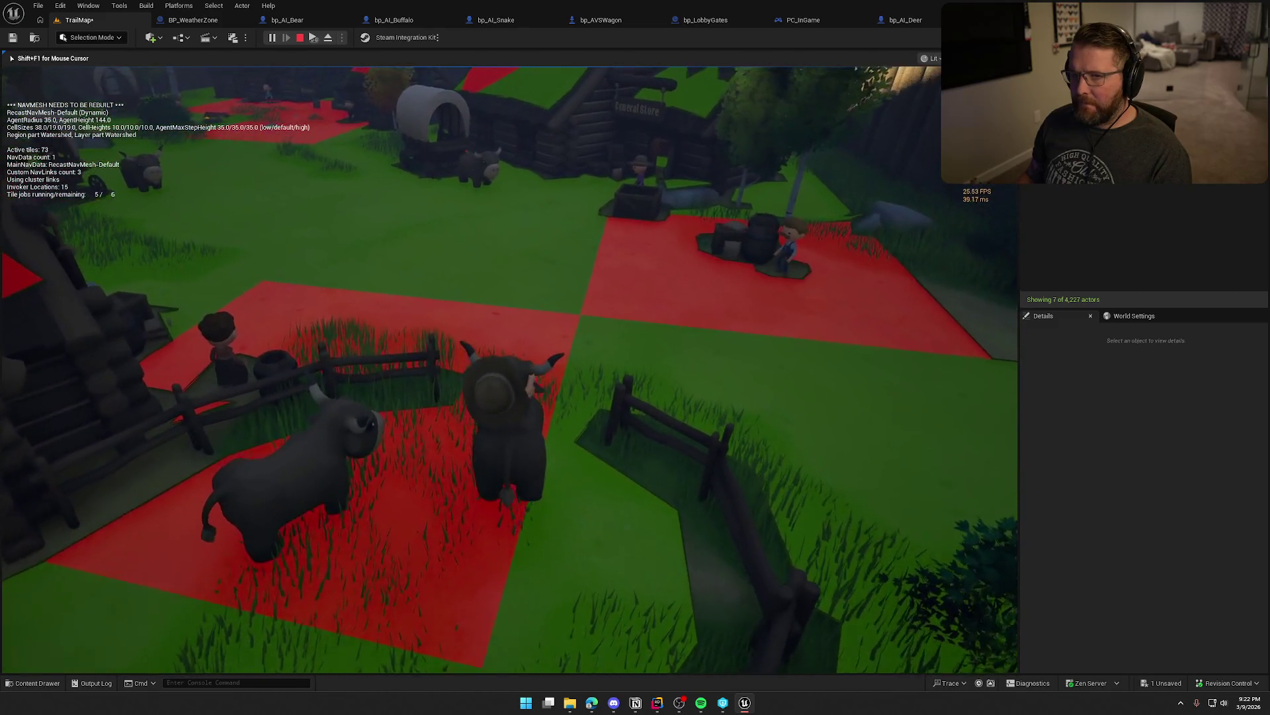
{"action": "key", "text": "w"}
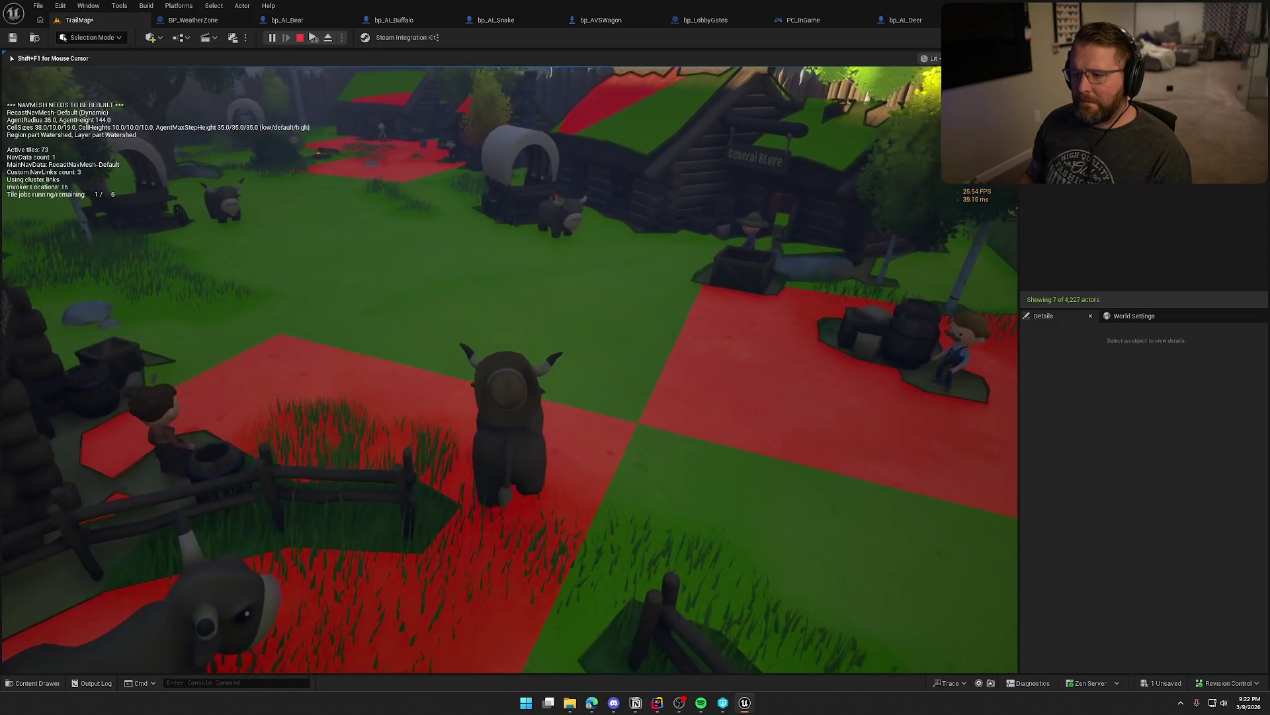
{"action": "key", "text": "w"}
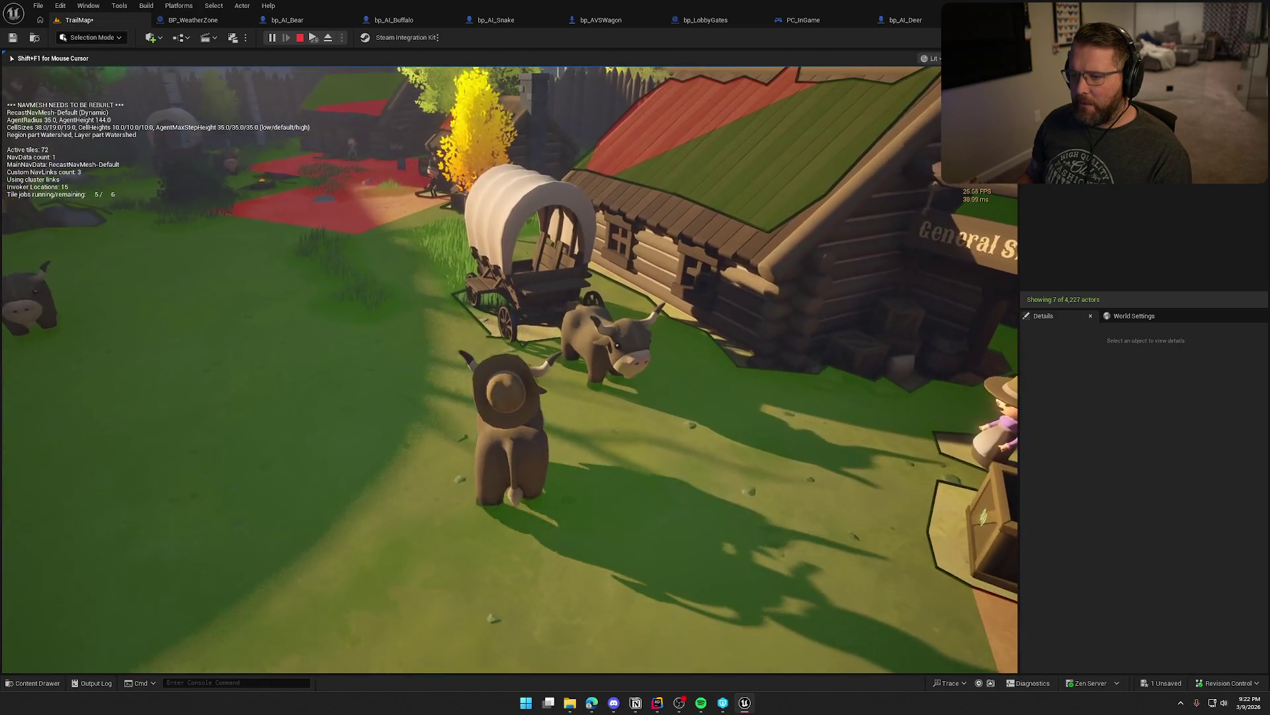
{"action": "key", "text": "w"}
{"action": "key", "text": "w"}
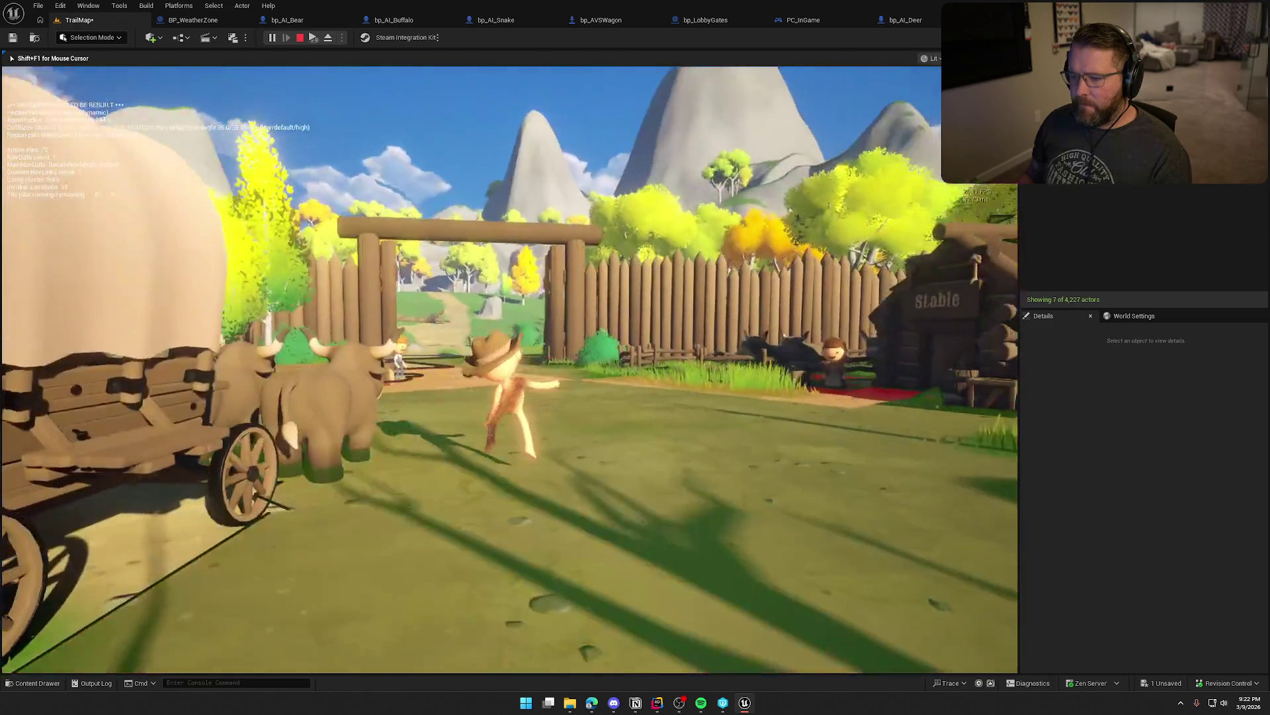
{"action": "key", "text": "w"}
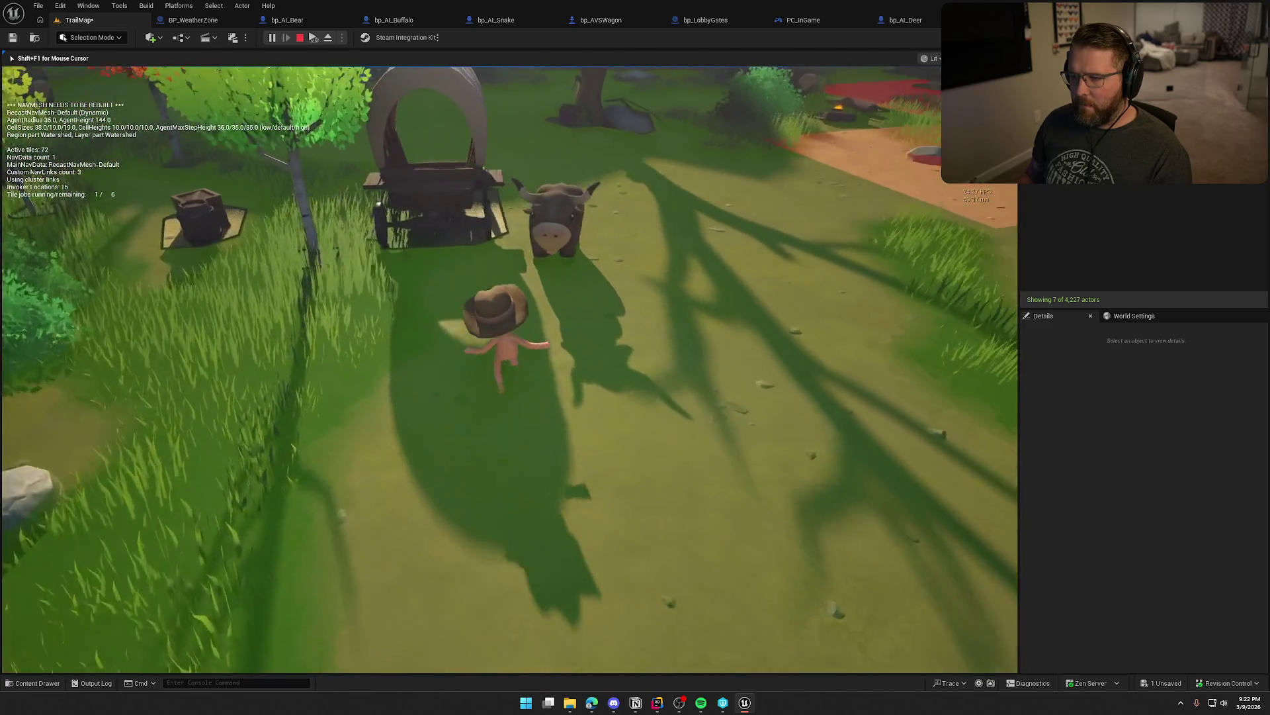
{"action": "key", "text": "e"}
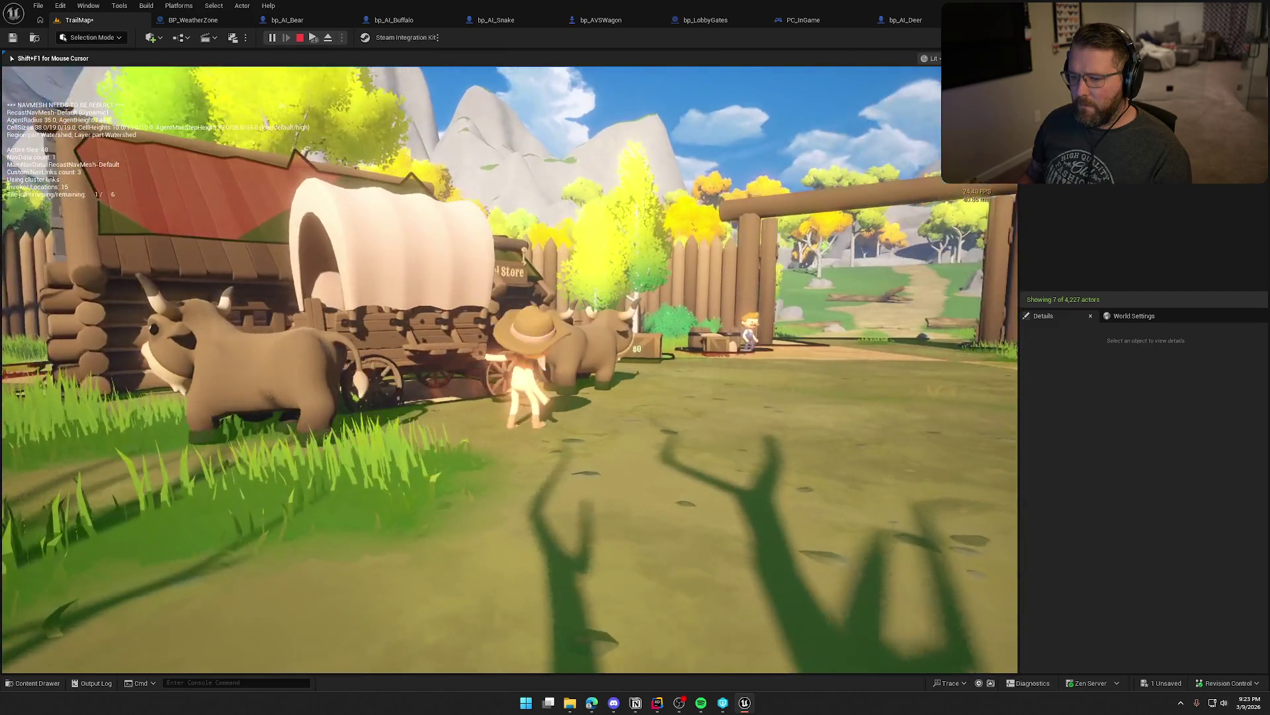
{"action": "key", "text": "e"}
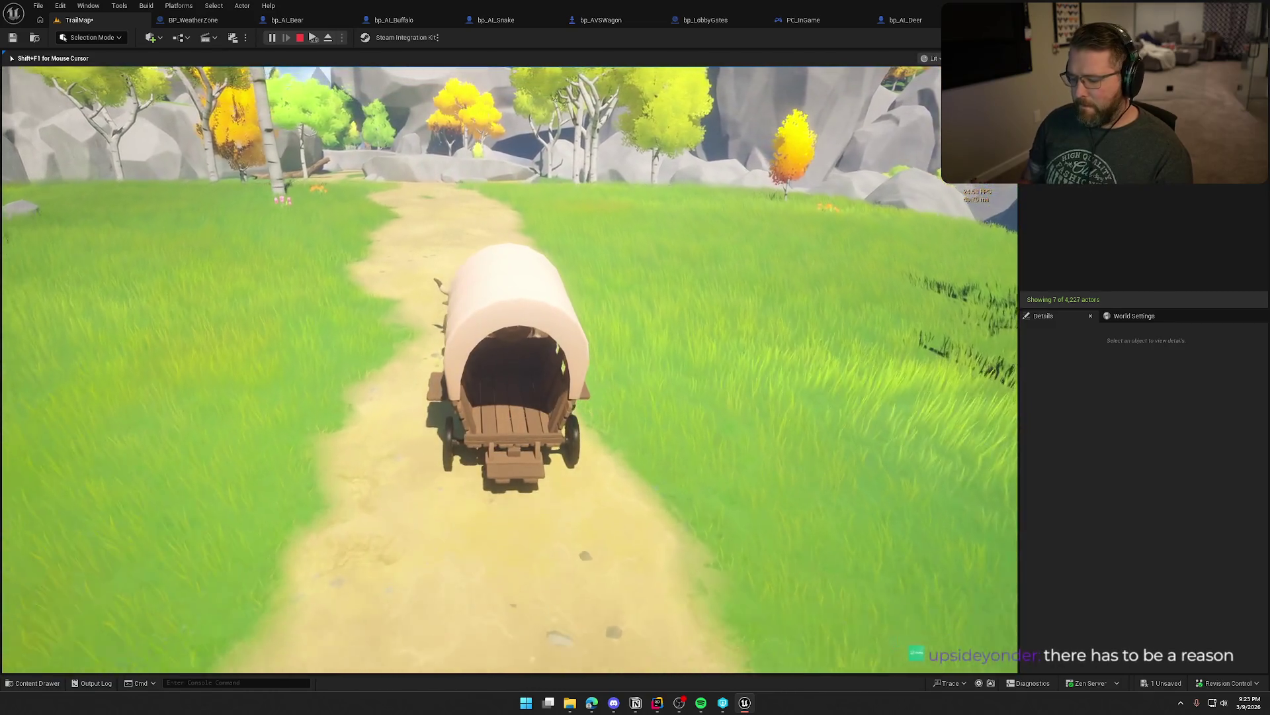
- Show the navmesh debug overlay while driving, then get off the wagon beside the ox
{"action": "key", "text": "p"}
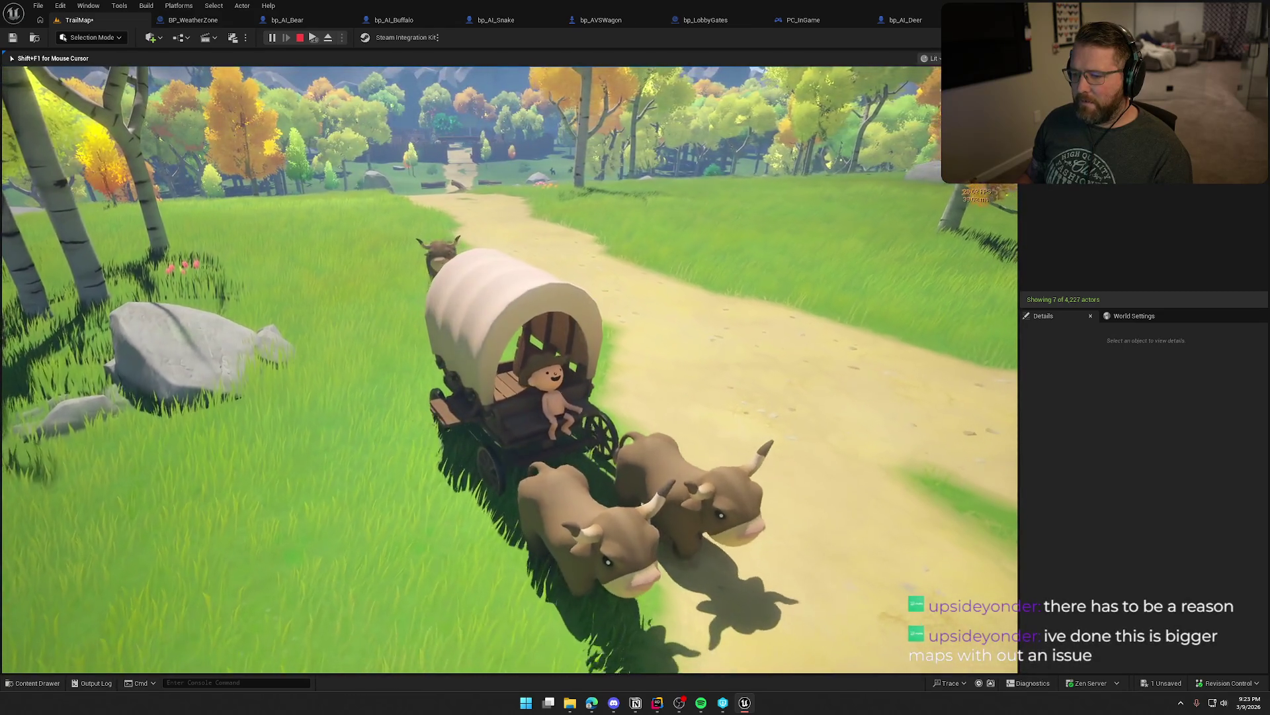
{"action": "key", "text": "e"}
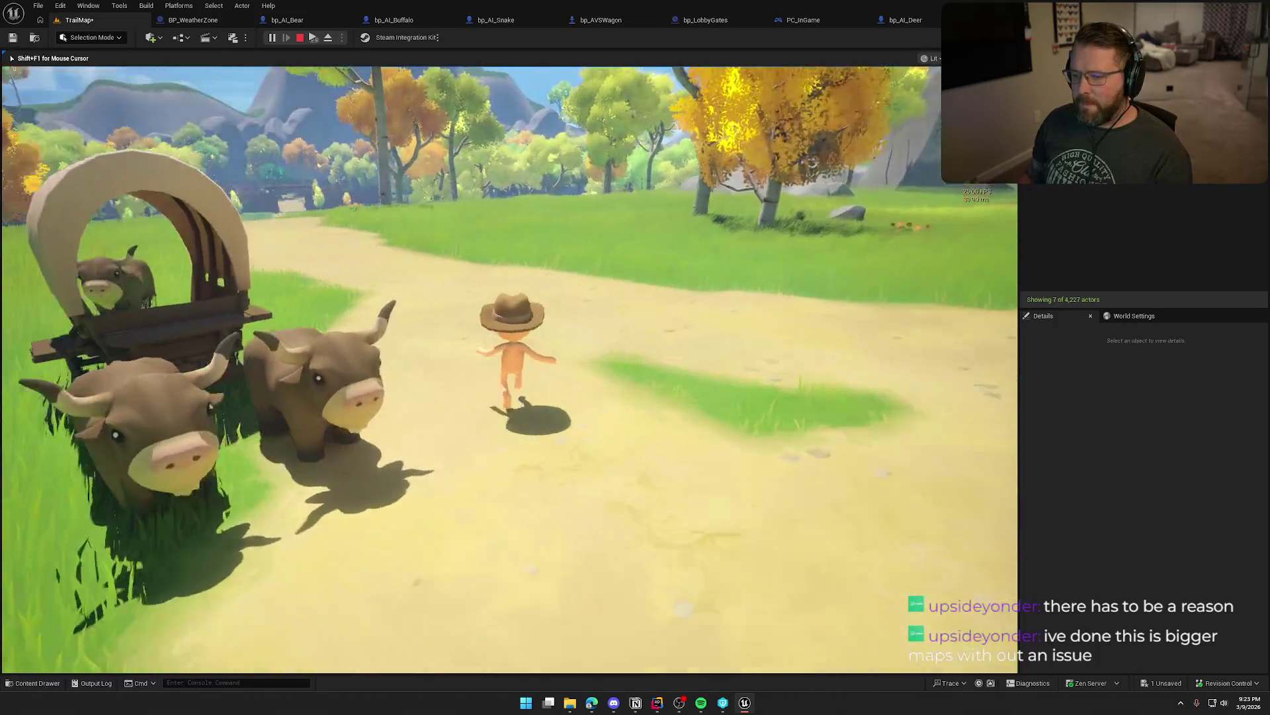
{"action": "key", "text": "a"}
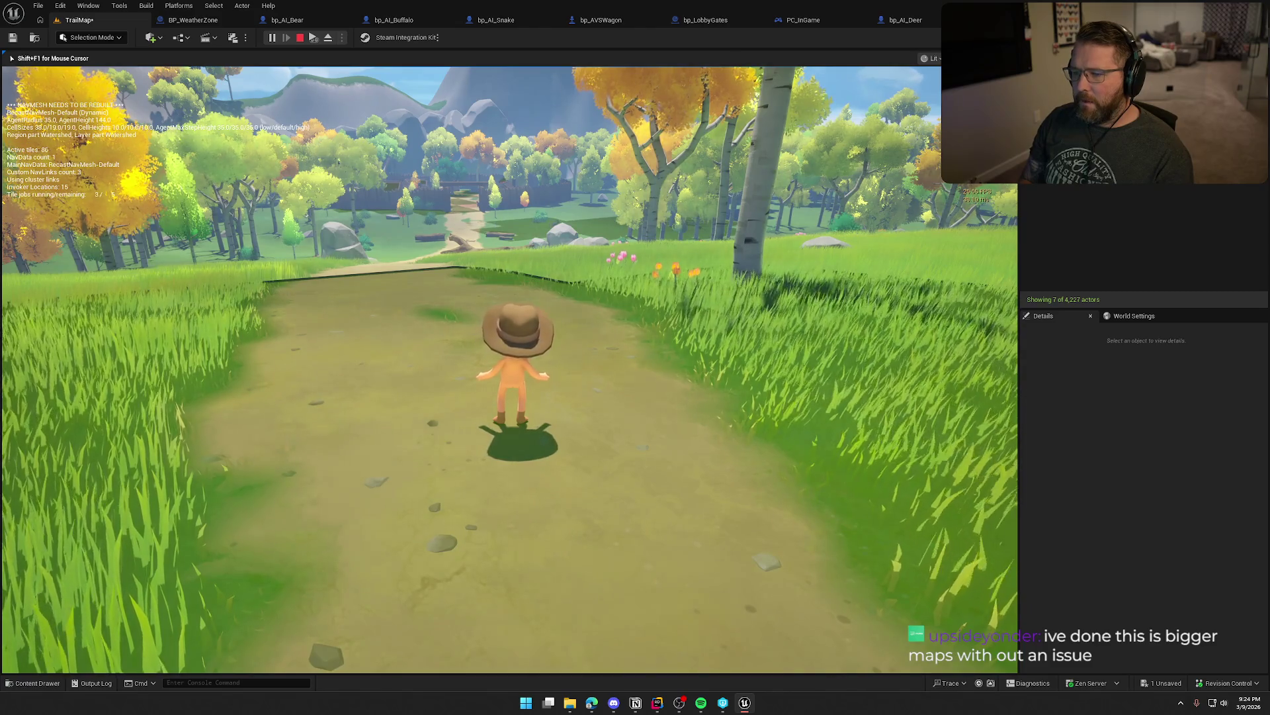
- Run the character up the trail, then end the play session
{"action": "key", "text": "a"}
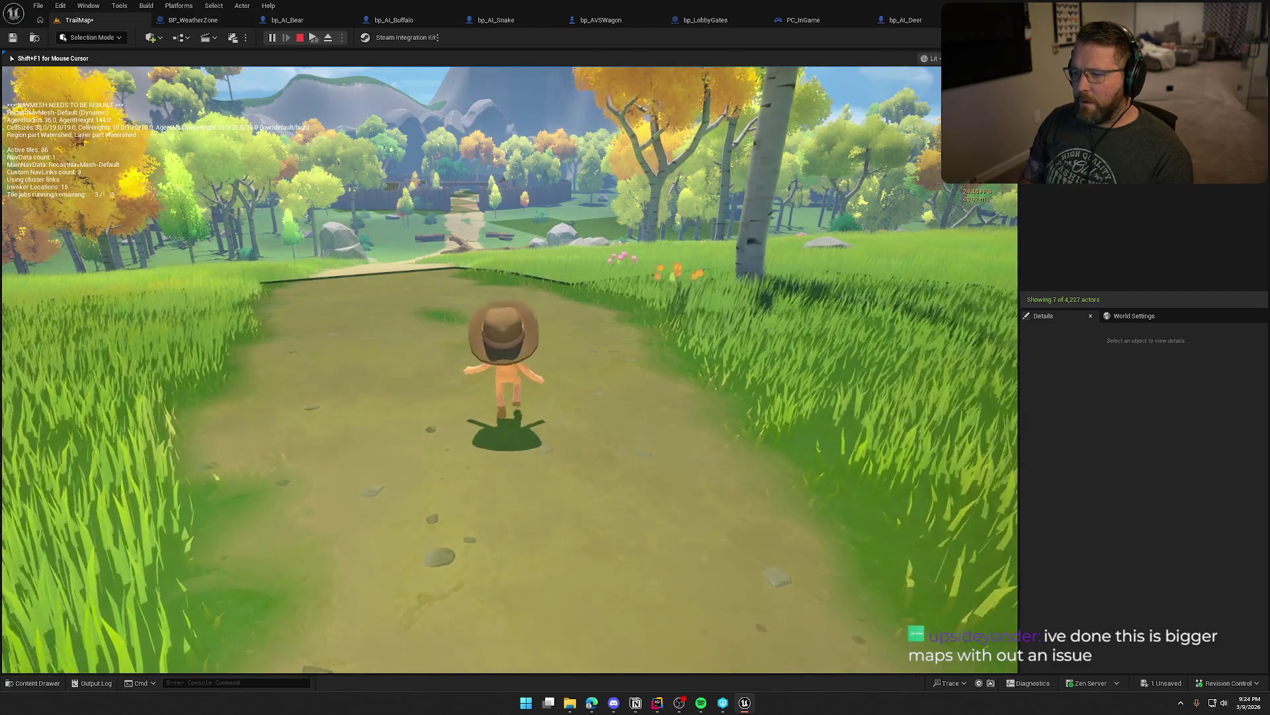
{"action": "key", "text": "w"}
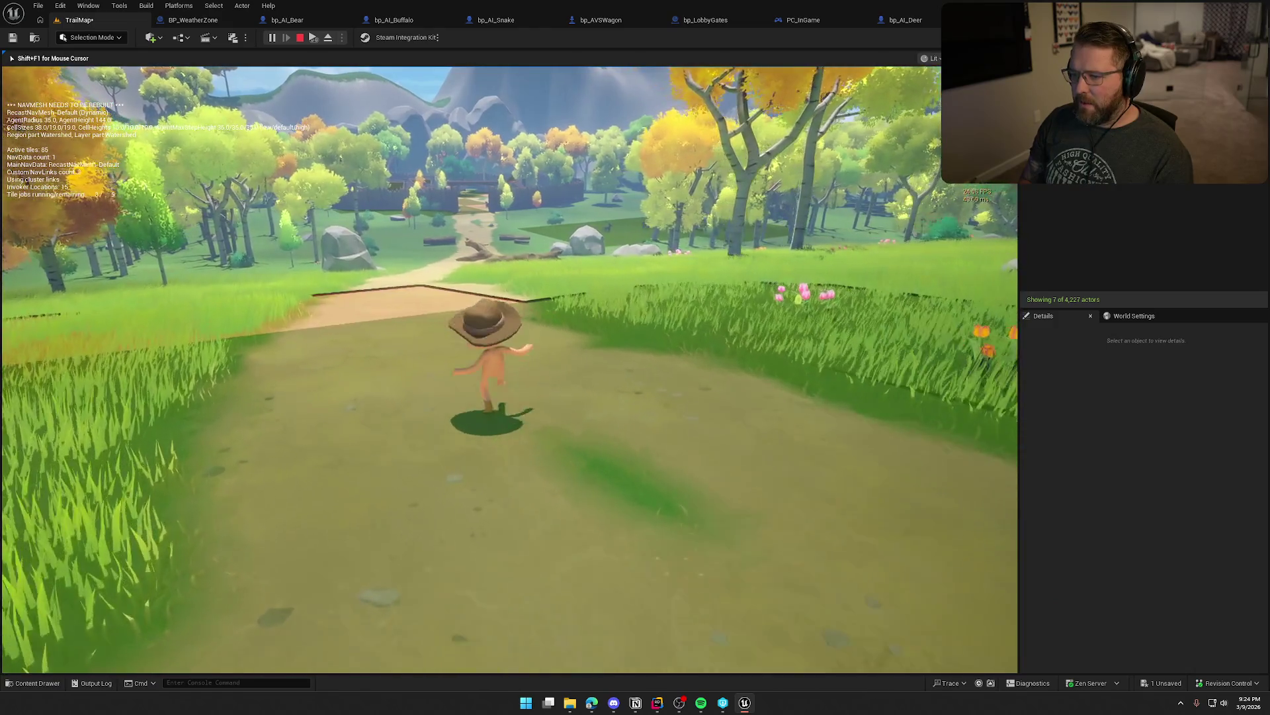
{"action": "key", "text": "w"}
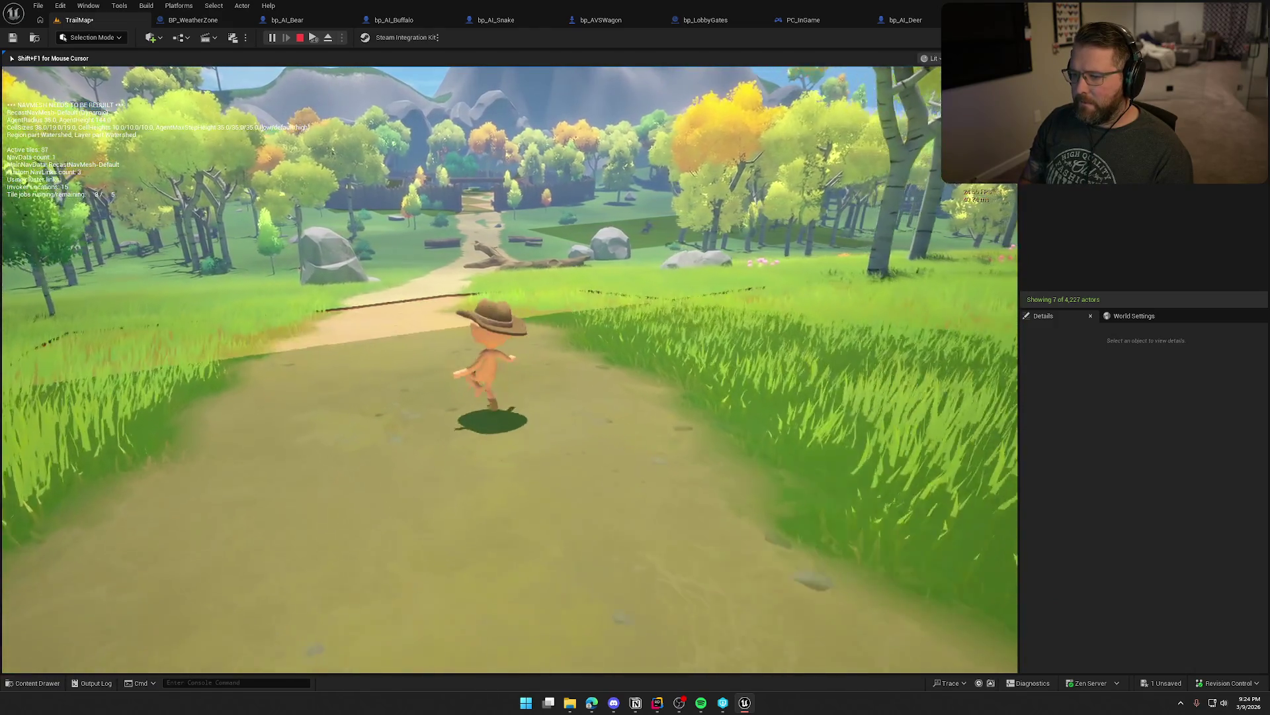
{"action": "key", "text": "w"}
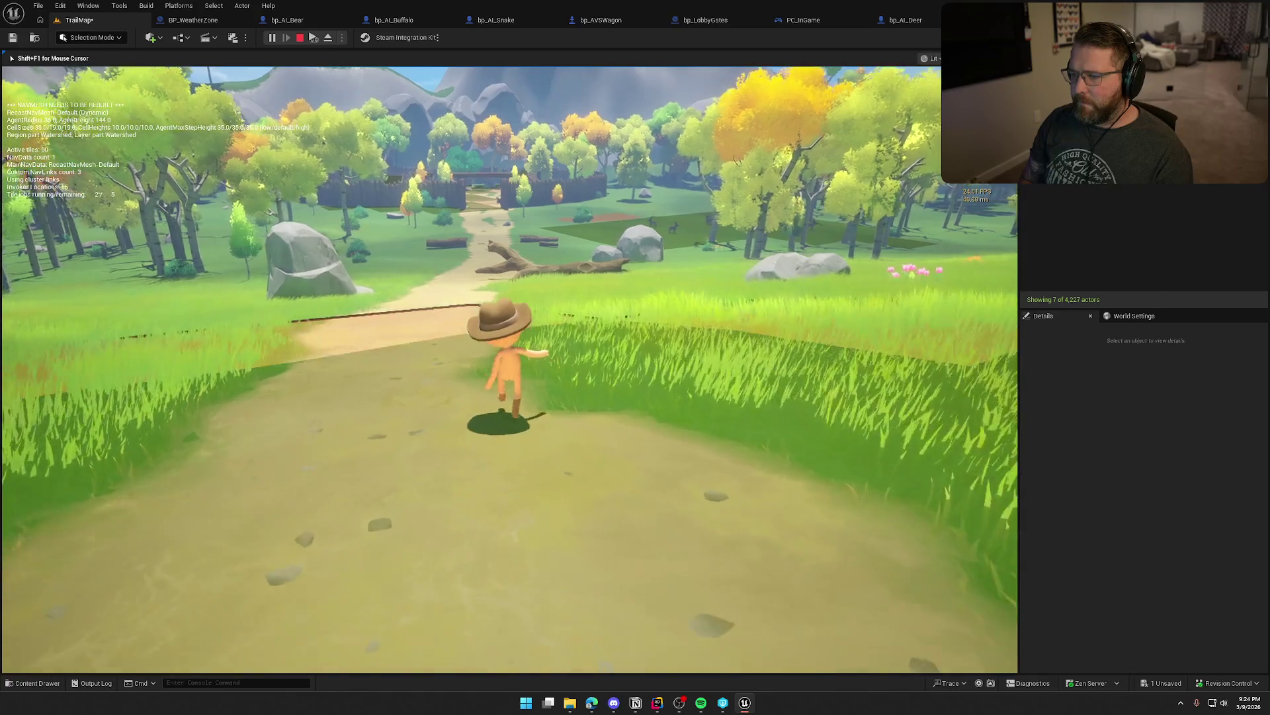
{"action": "key", "text": "w"}
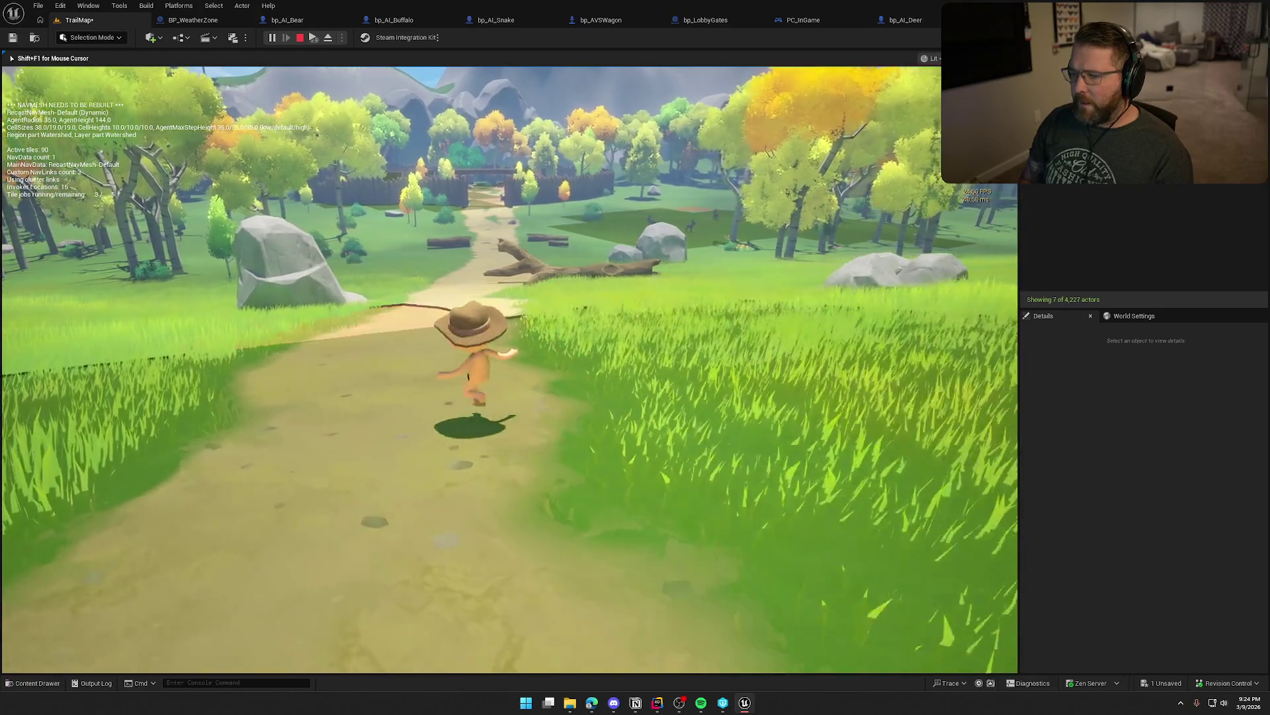
{"action": "key", "text": "w"}
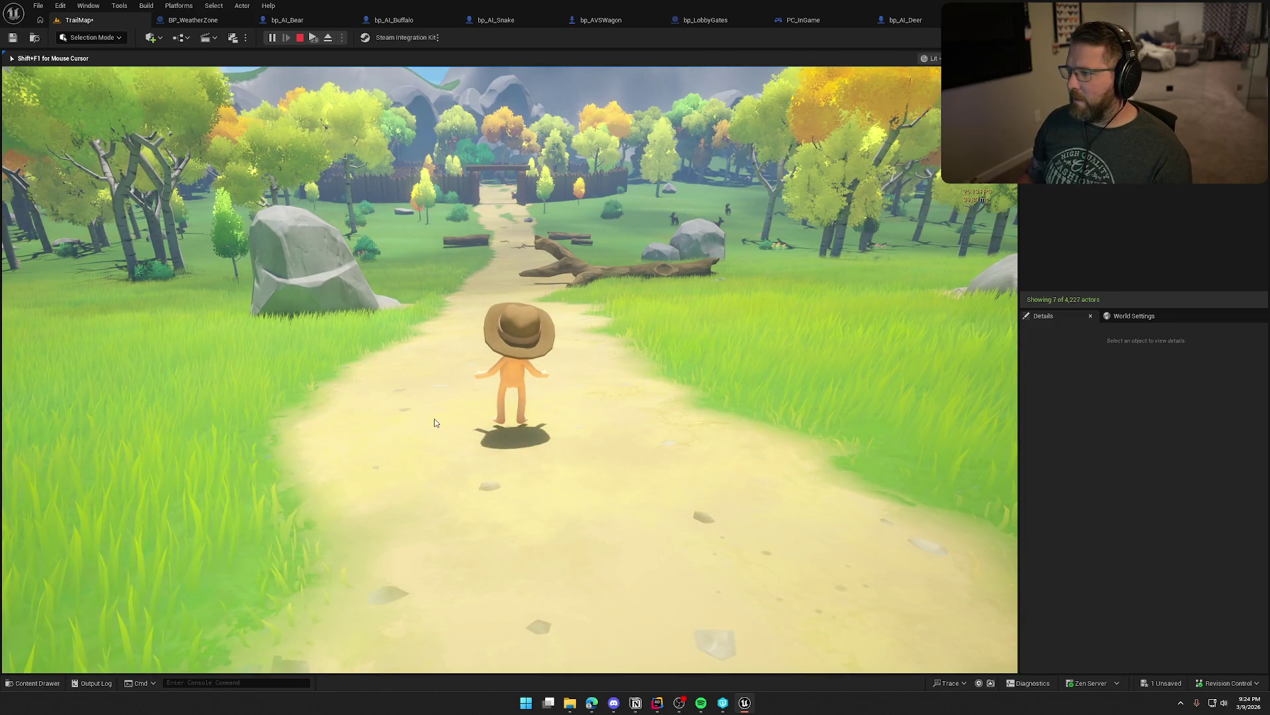
{"action": "key", "text": "Escape"}
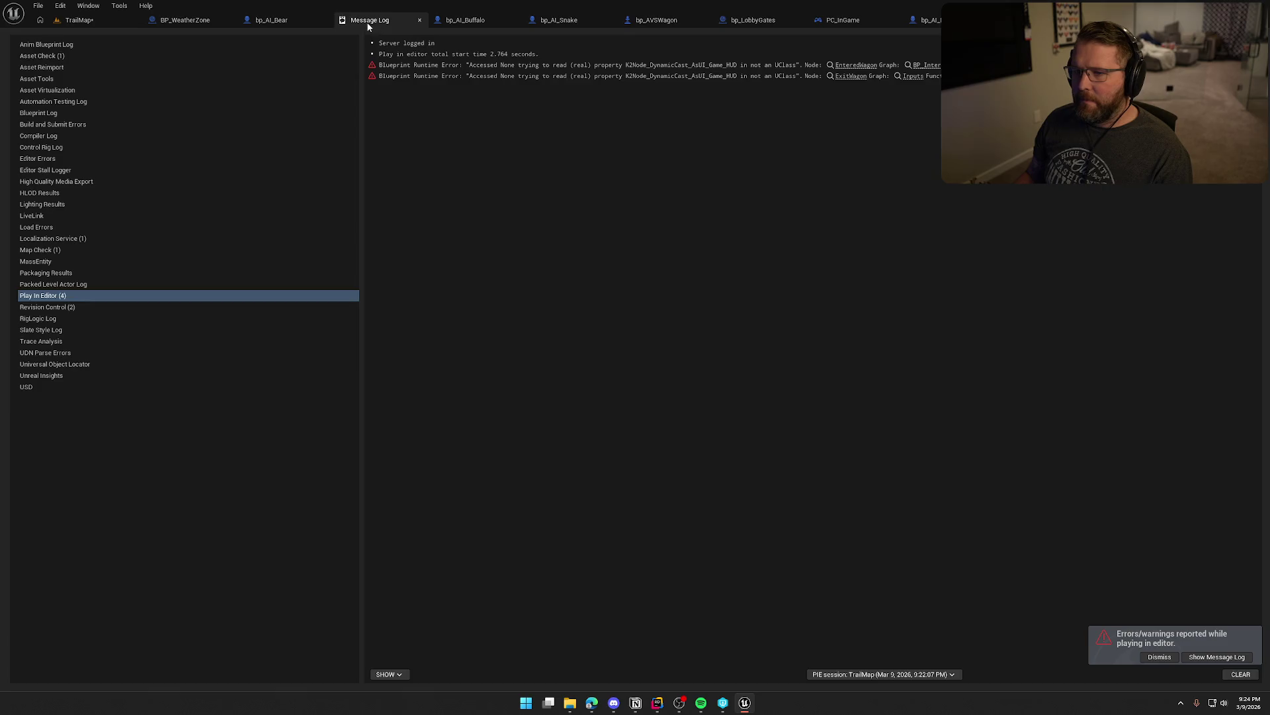
- Close the Message Log and set RecastNavMesh-Default's Runtime Generation to Dynamic Modifiers Only
{"action": "left_click", "coordinate": [419, 19]}
{"action": "left_click", "coordinate": [78, 19]}
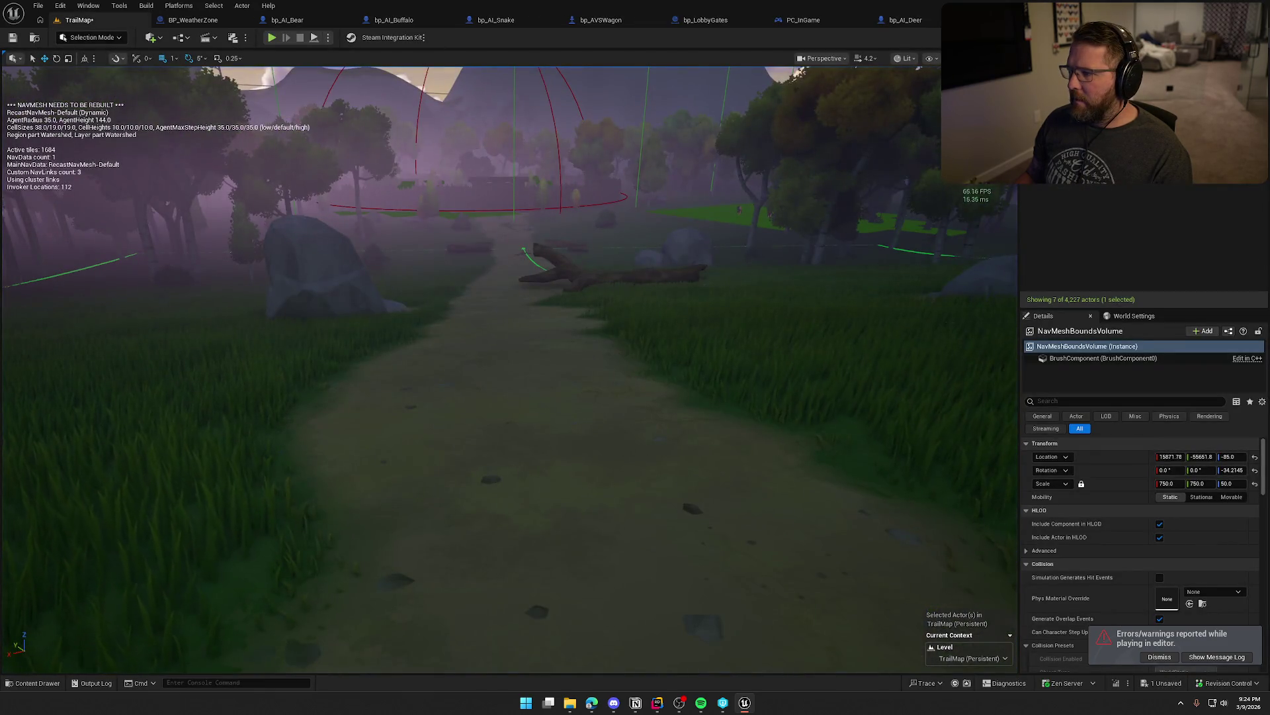
{"action": "left_click", "coordinate": [1085, 278]}
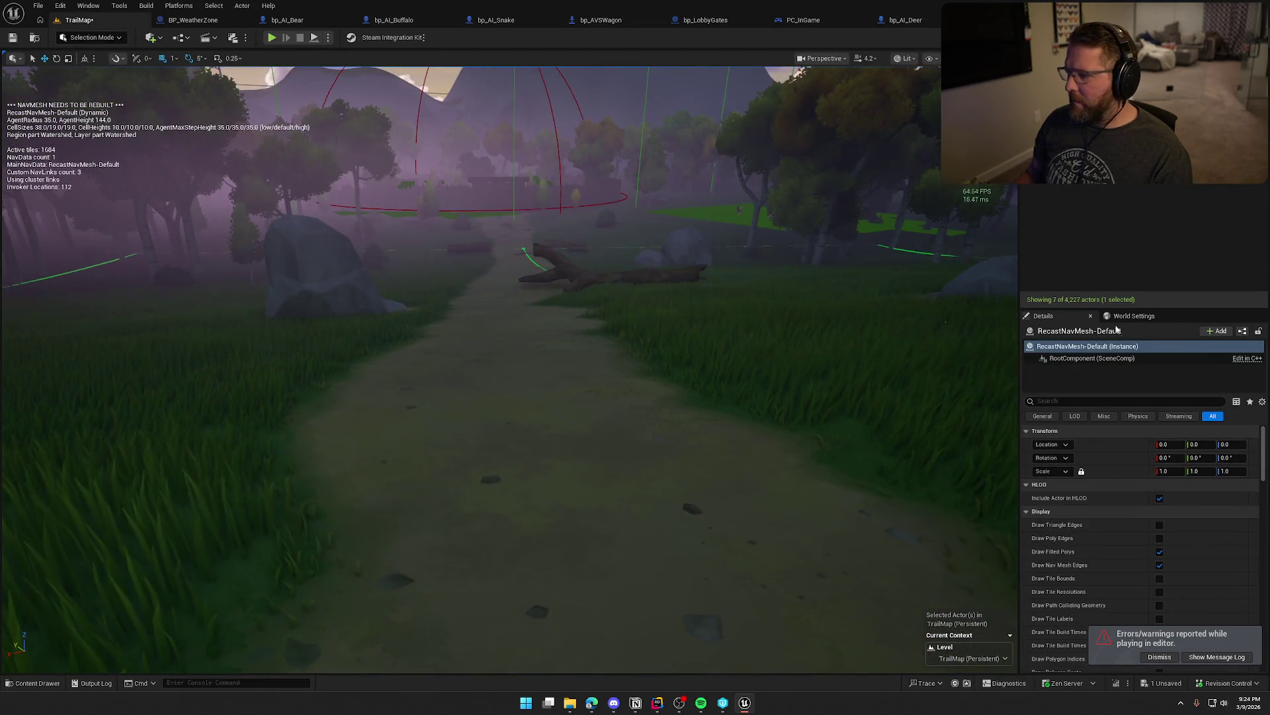
{"action": "scroll", "coordinate": [1118, 552], "scroll_direction": "down", "scroll_amount": 10}
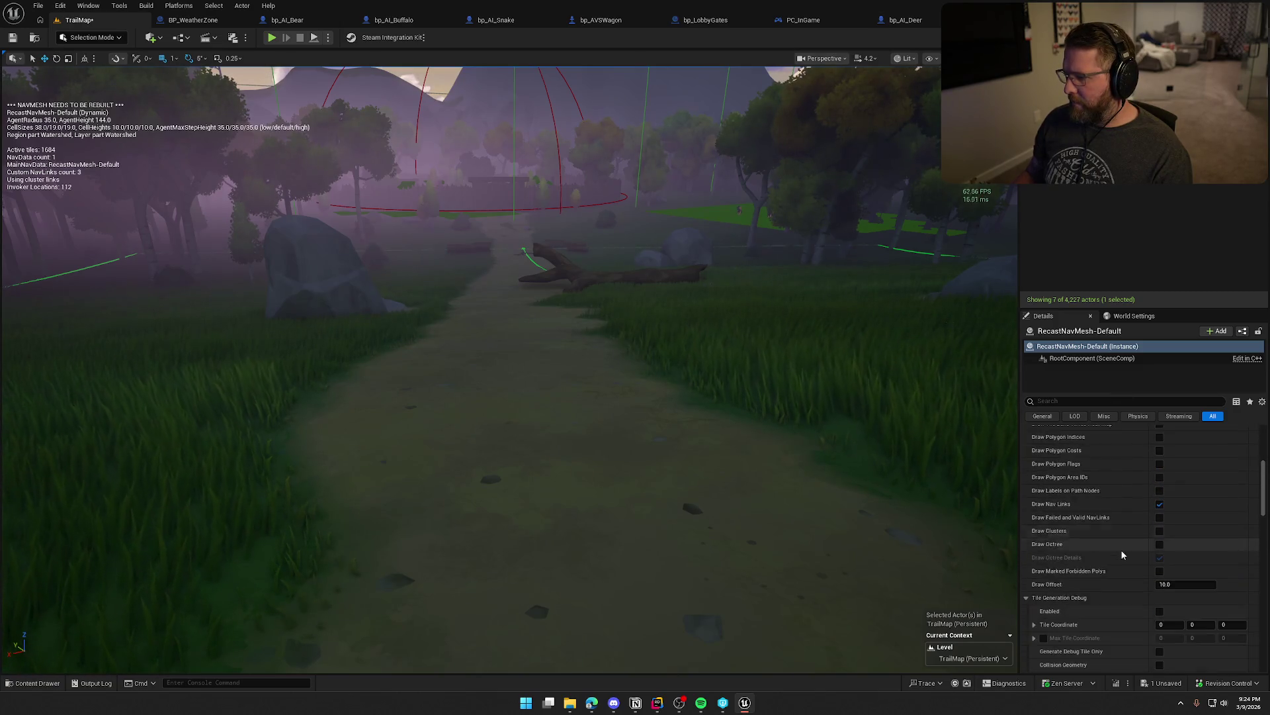
{"action": "scroll", "coordinate": [1122, 549], "scroll_direction": "down", "scroll_amount": 10}
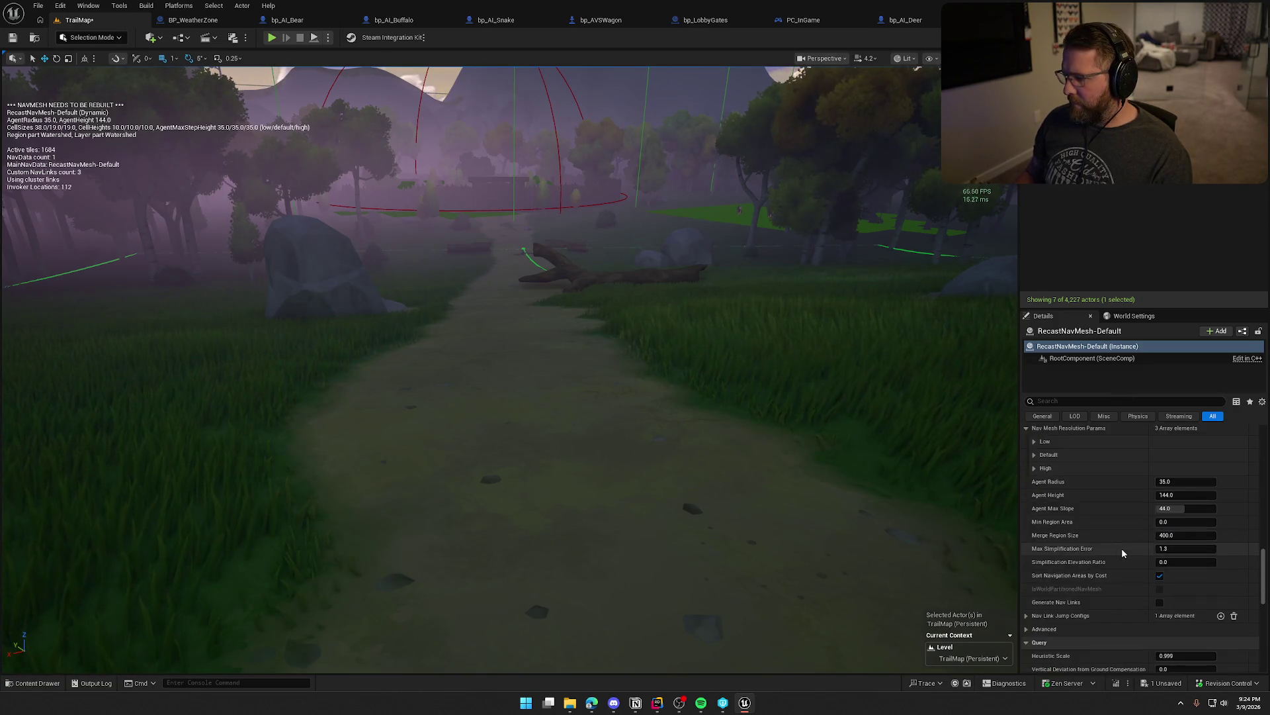
{"action": "left_click", "coordinate": [1181, 516]}
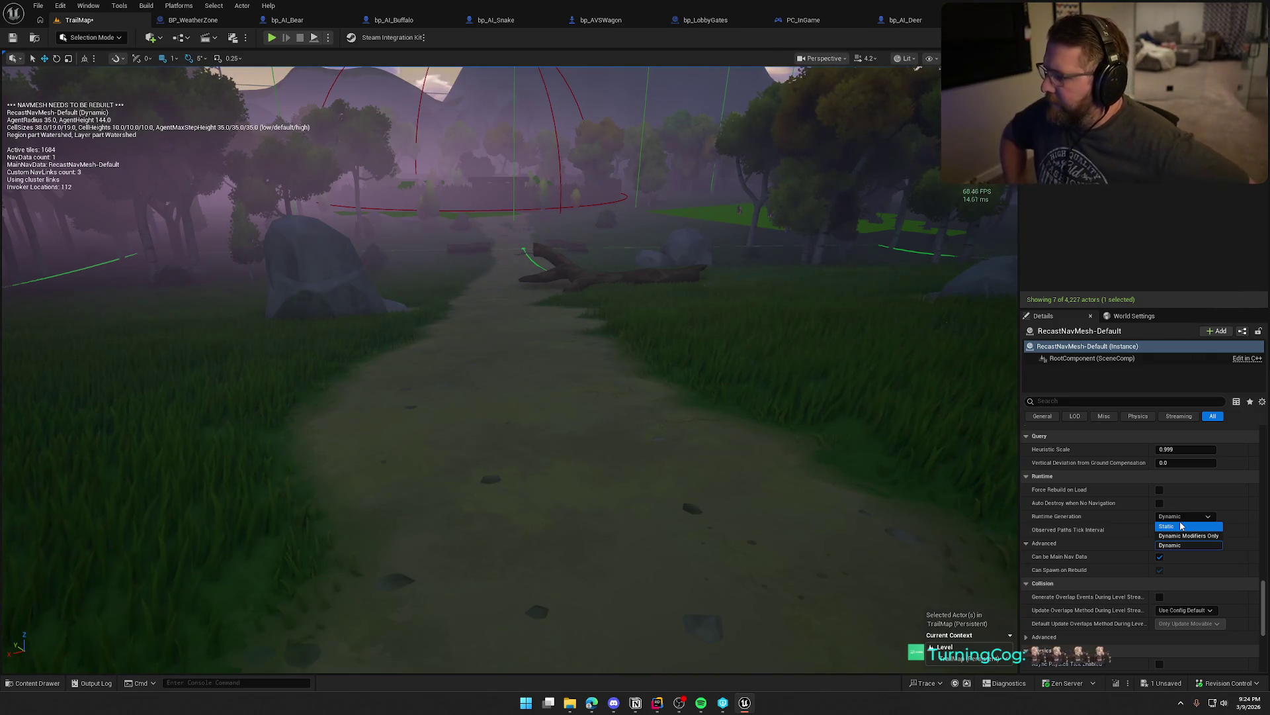
{"action": "left_click", "coordinate": [1189, 537]}
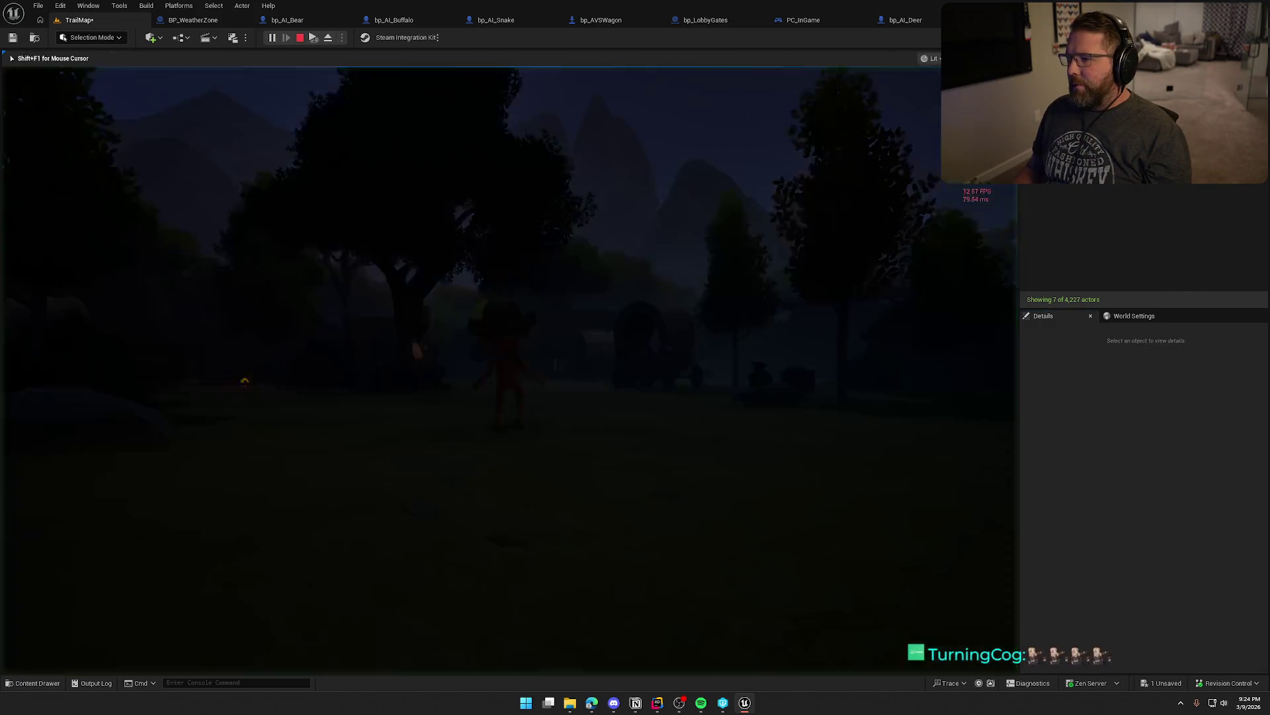
- With the navmesh overlay on, run past the barrels NPC through the fence gap, then stop
{"action": "key", "text": "w"}
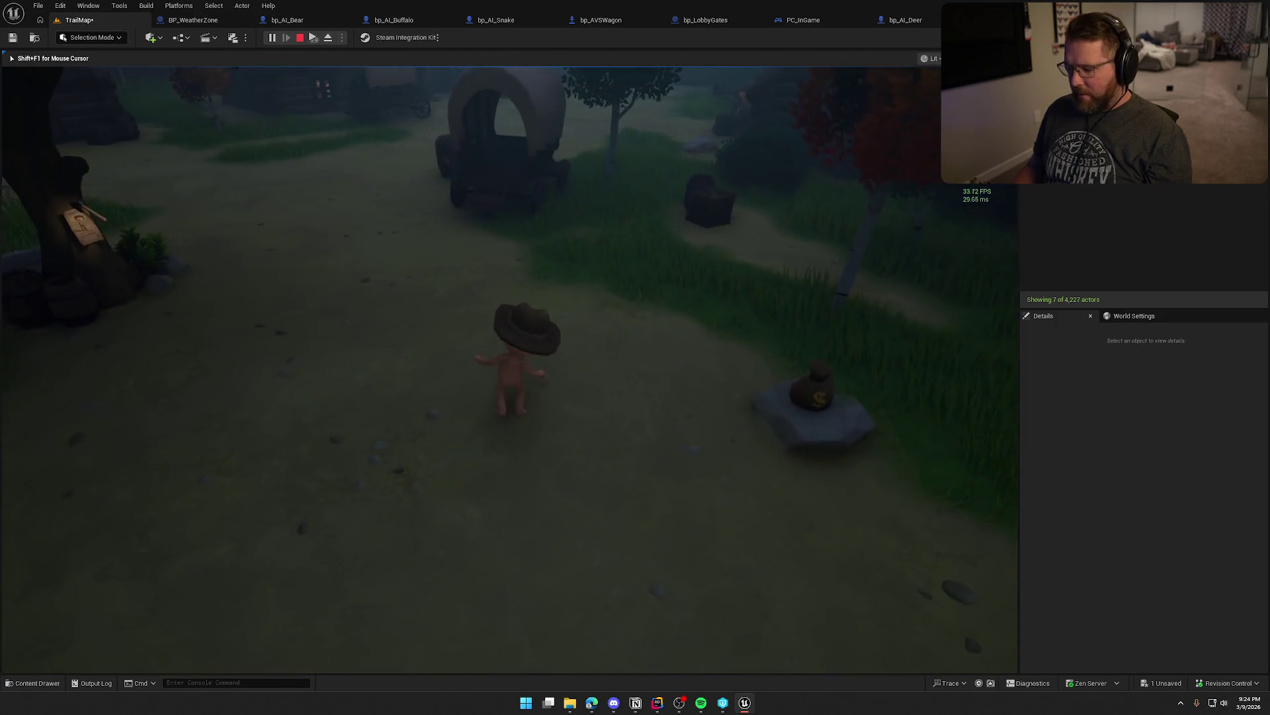
{"action": "key", "text": "p"}
{"action": "key", "text": "w"}
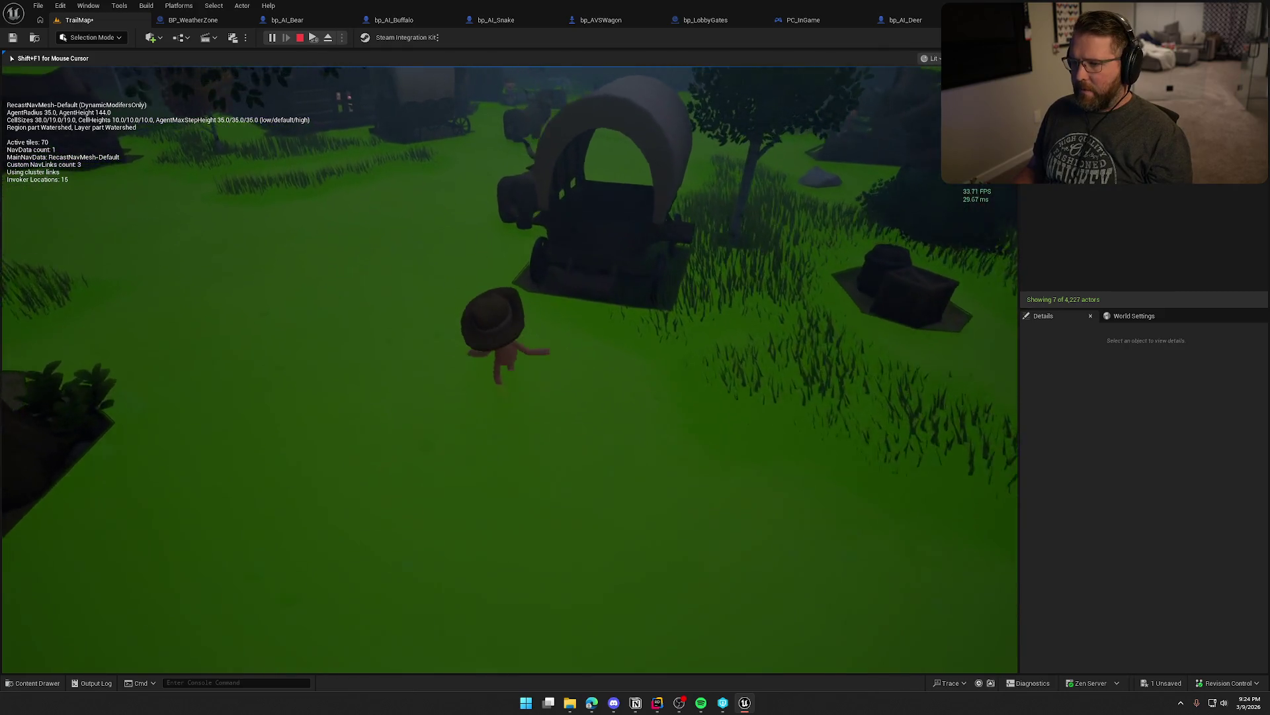
{"action": "key", "text": "w"}
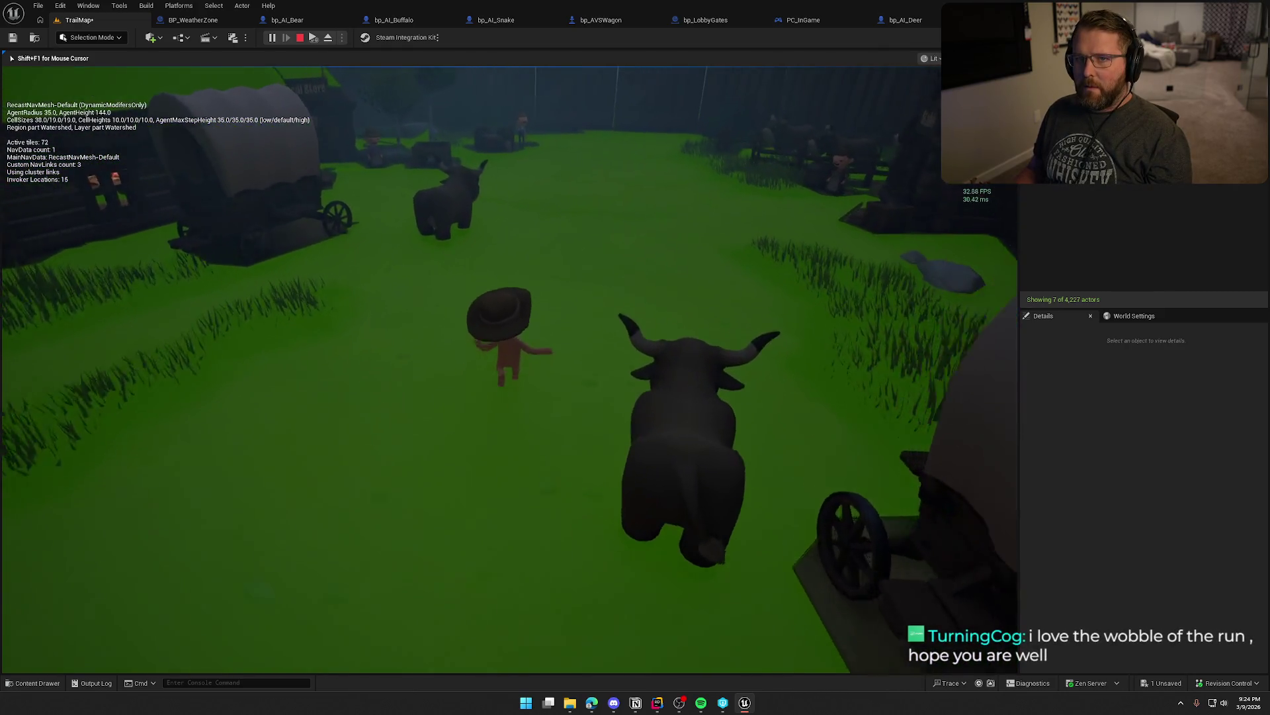
{"action": "key", "text": "w"}
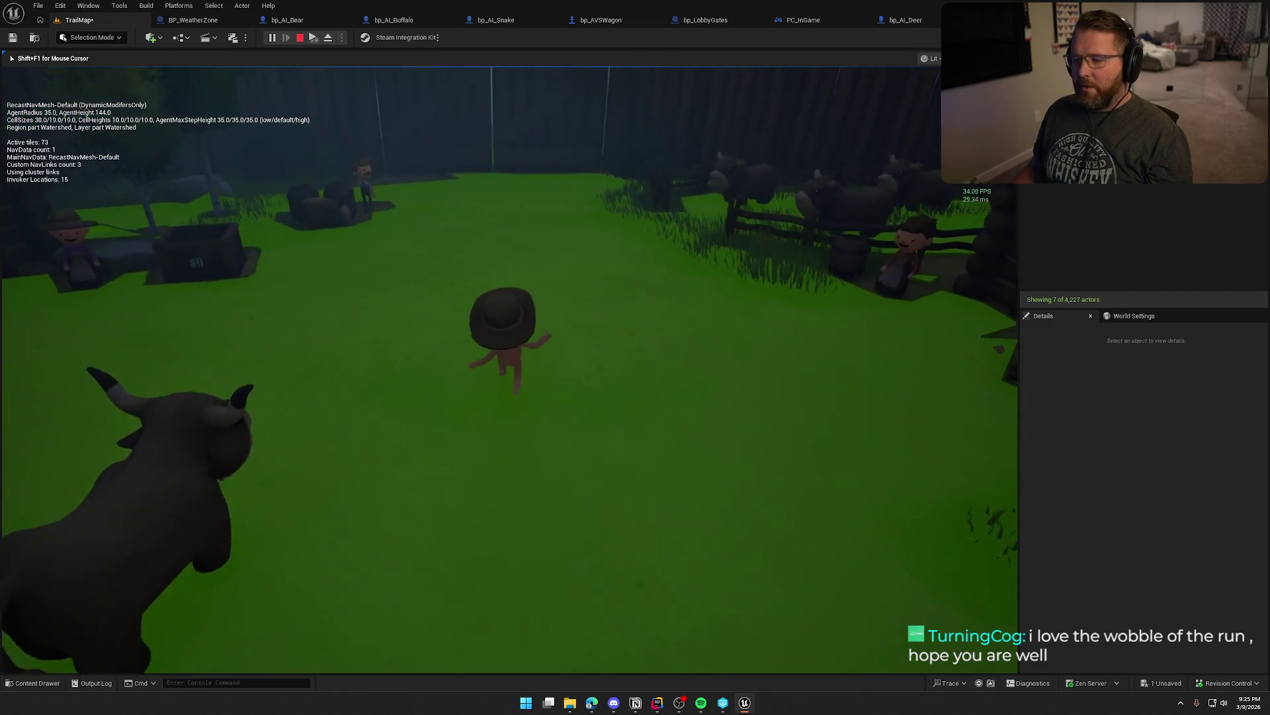
{"action": "key", "text": "w"}
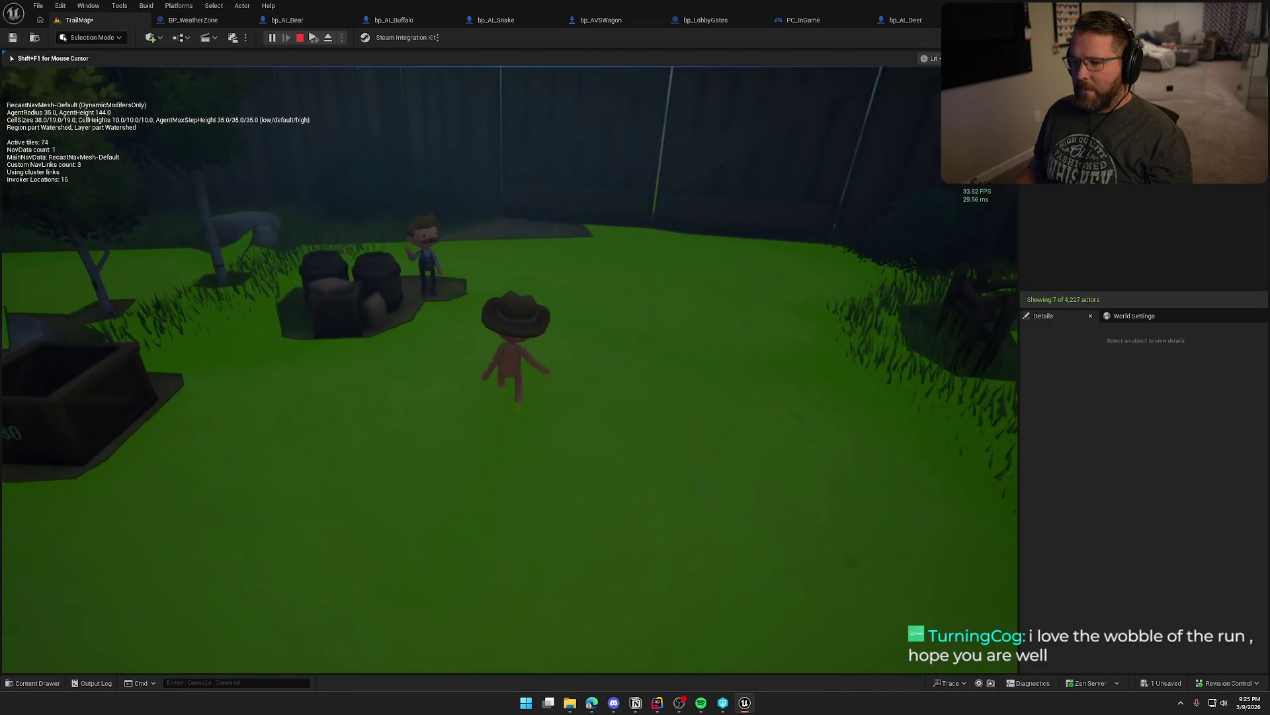
{"action": "key", "text": "w"}
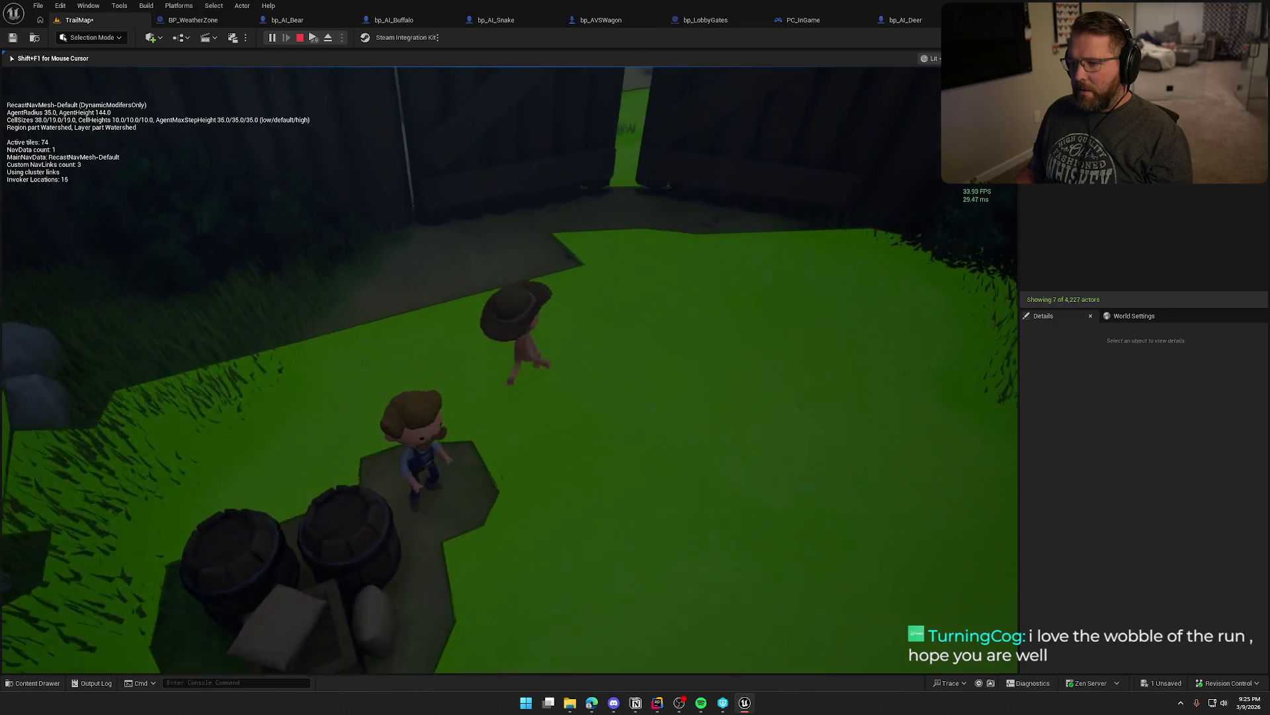
{"action": "key", "text": "w"}
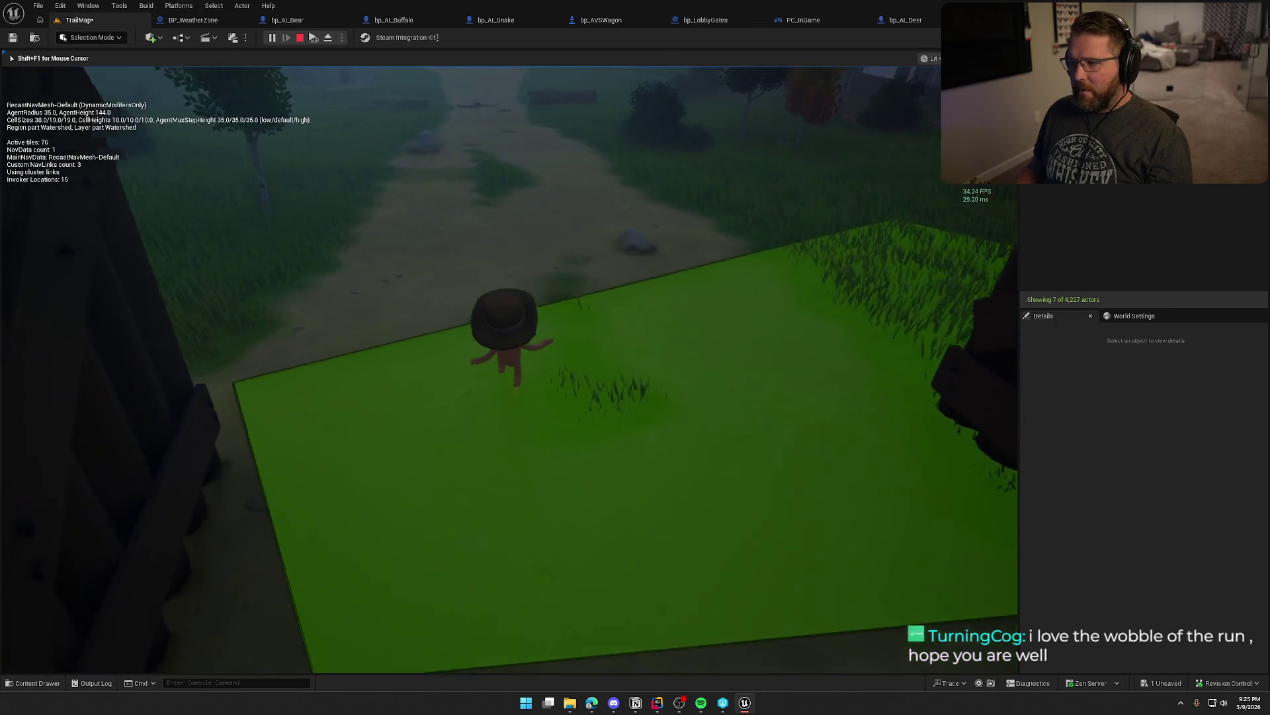
{"action": "key", "text": "w"}
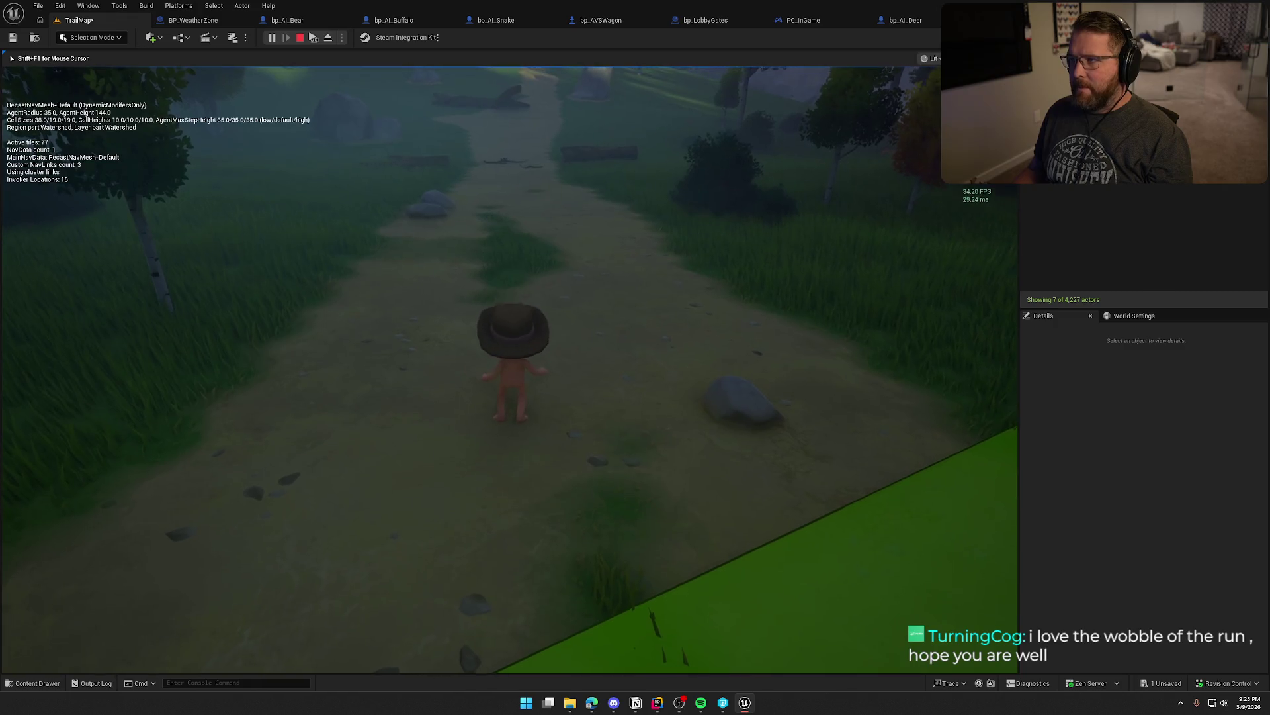
{"action": "key", "text": "Escape"}
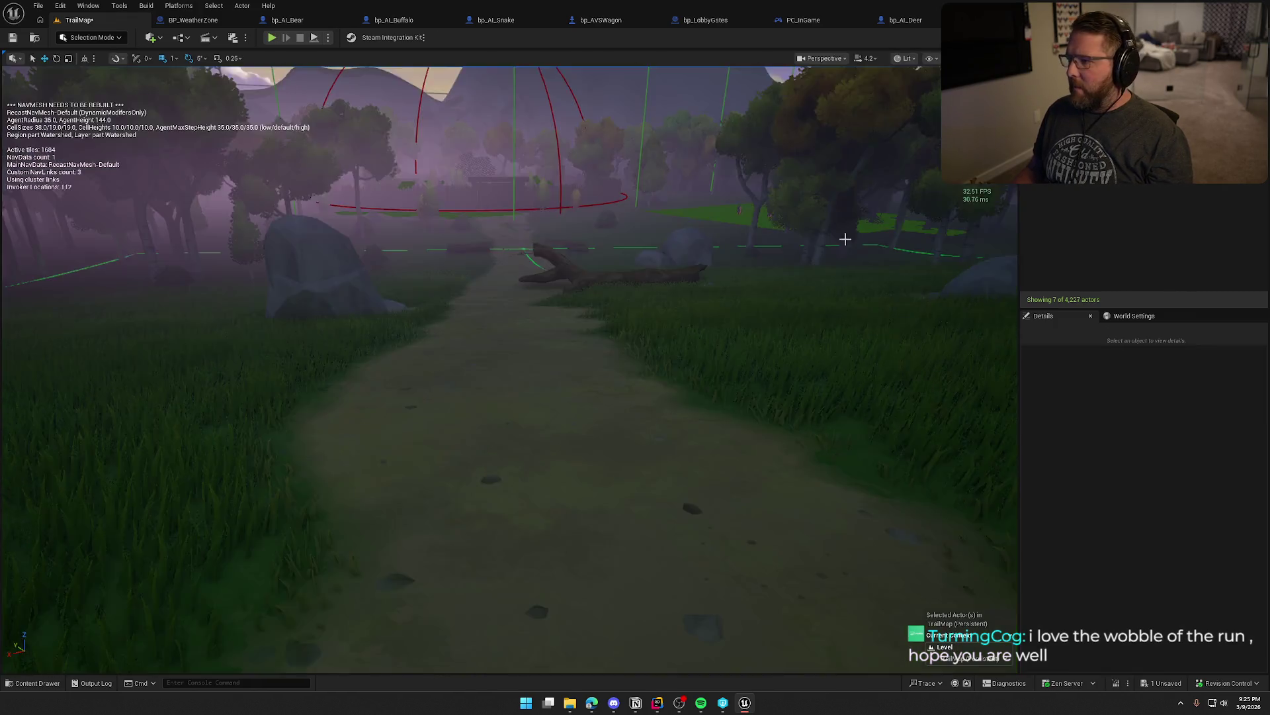
- Set the navmesh's Runtime Generation back to Dynamic
{"action": "scroll", "coordinate": [1169, 500], "scroll_direction": "down", "scroll_amount": 5}
{"action": "scroll", "coordinate": [1126, 546], "scroll_direction": "down", "scroll_amount": 5}
{"action": "scroll", "coordinate": [1133, 561], "scroll_direction": "down", "scroll_amount": 4}
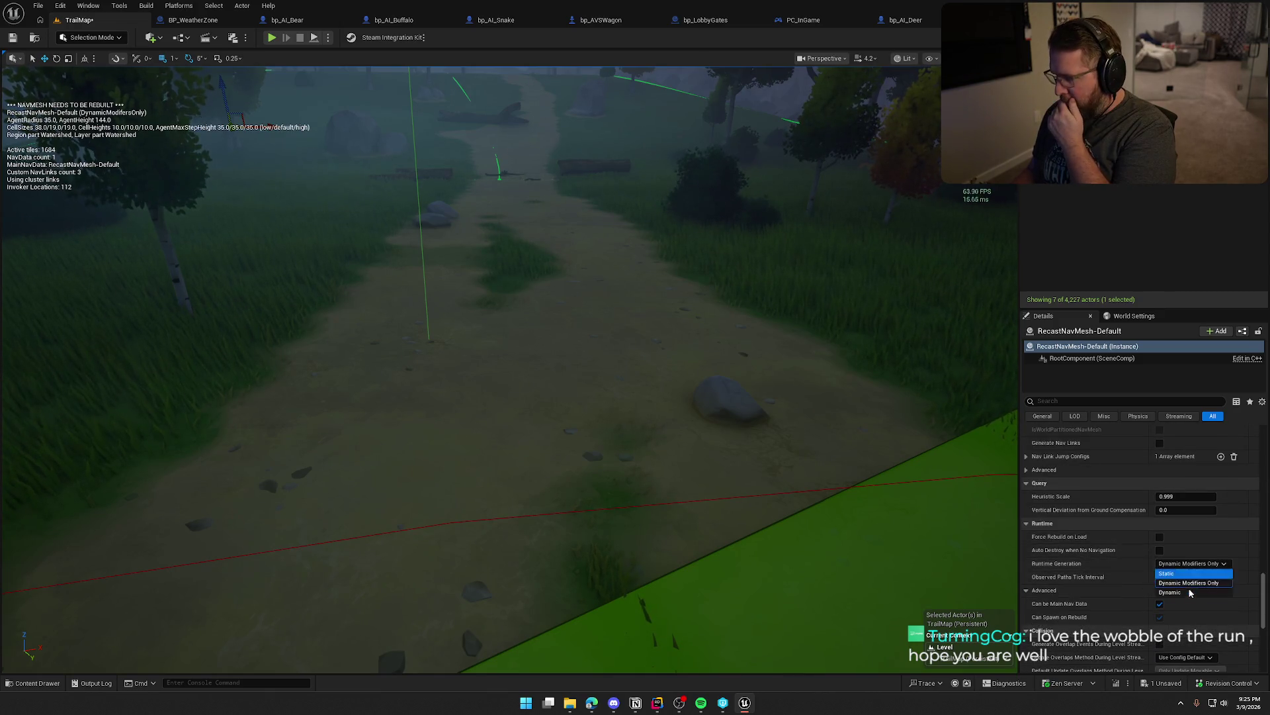
{"action": "left_click", "coordinate": [1191, 564]}
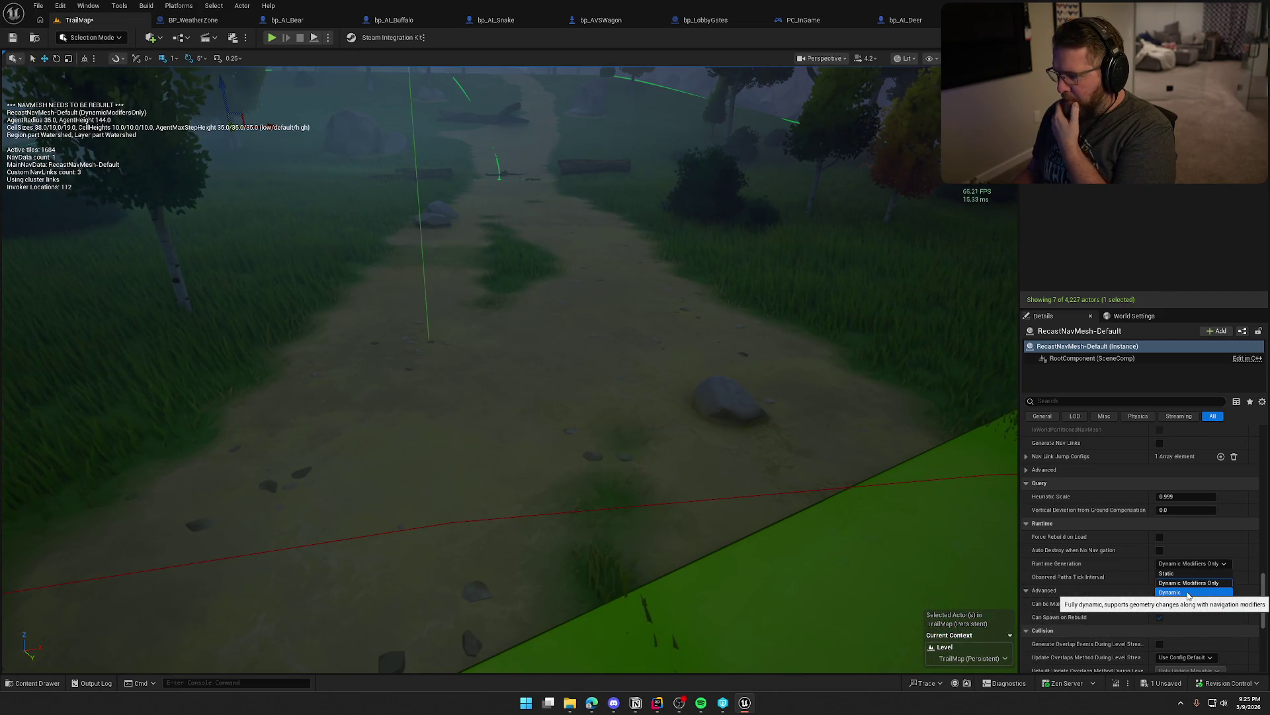
{"action": "left_click", "coordinate": [1186, 592]}
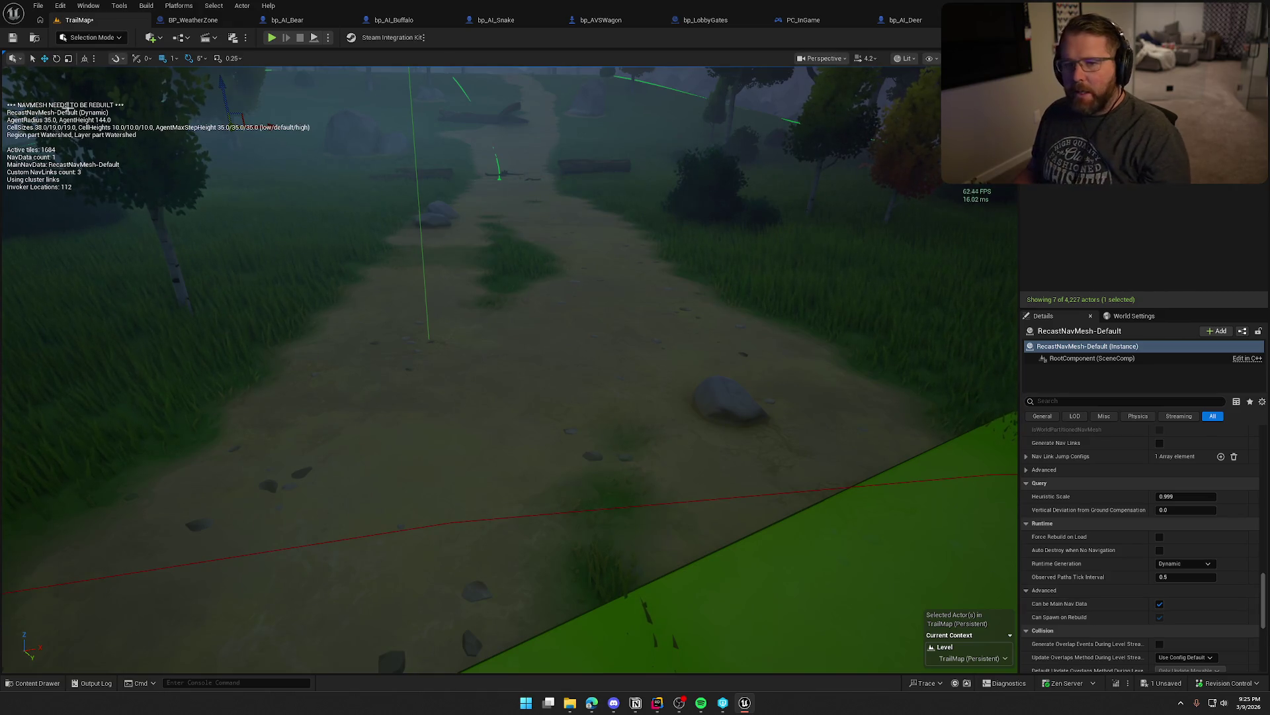
- Turn off Generate Navigation Only Around Navigation Invokers in Project Settings, then return to TrailMap
{"action": "left_click", "coordinate": [88, 5]}
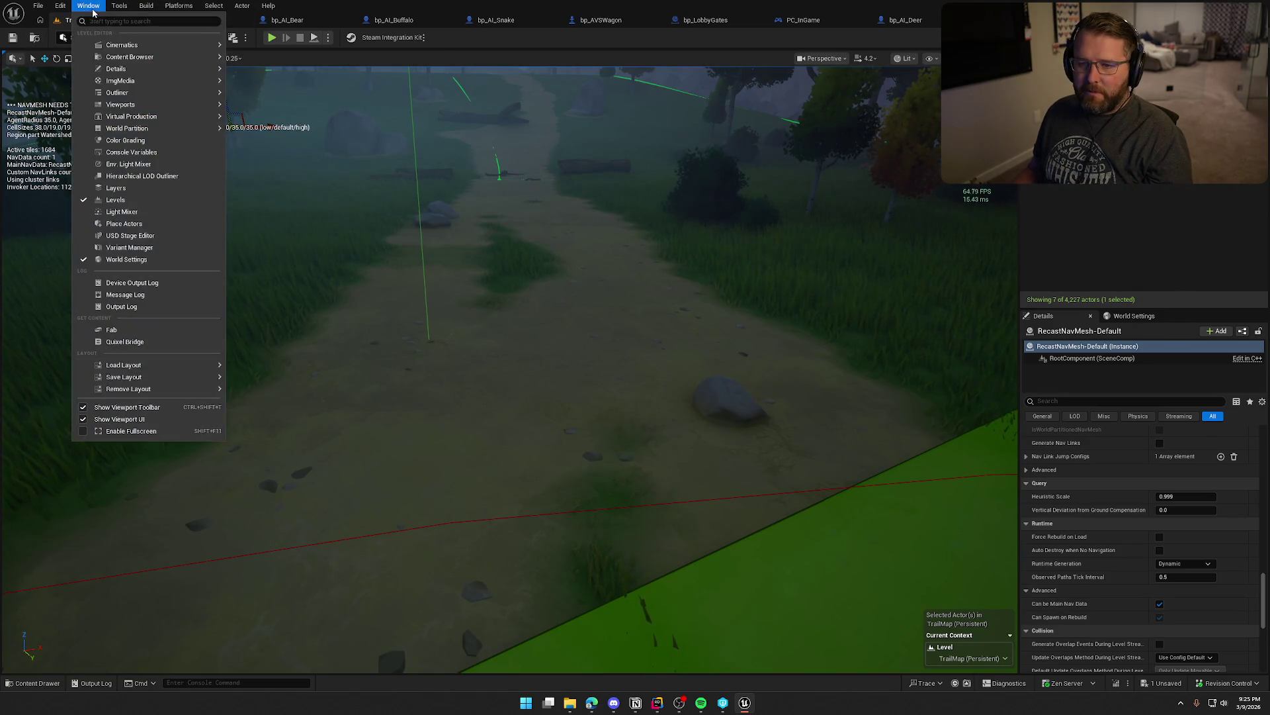
{"action": "mouse_move", "coordinate": [58, 7]}
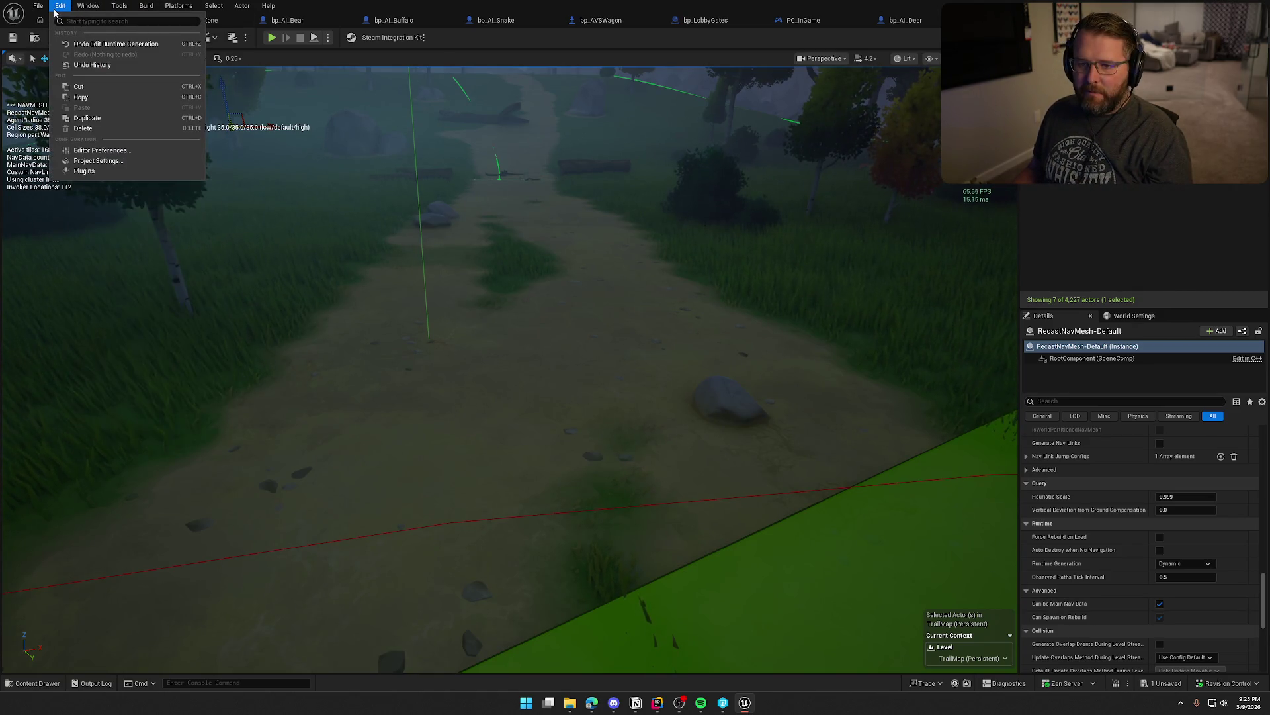
{"action": "left_click", "coordinate": [97, 160]}
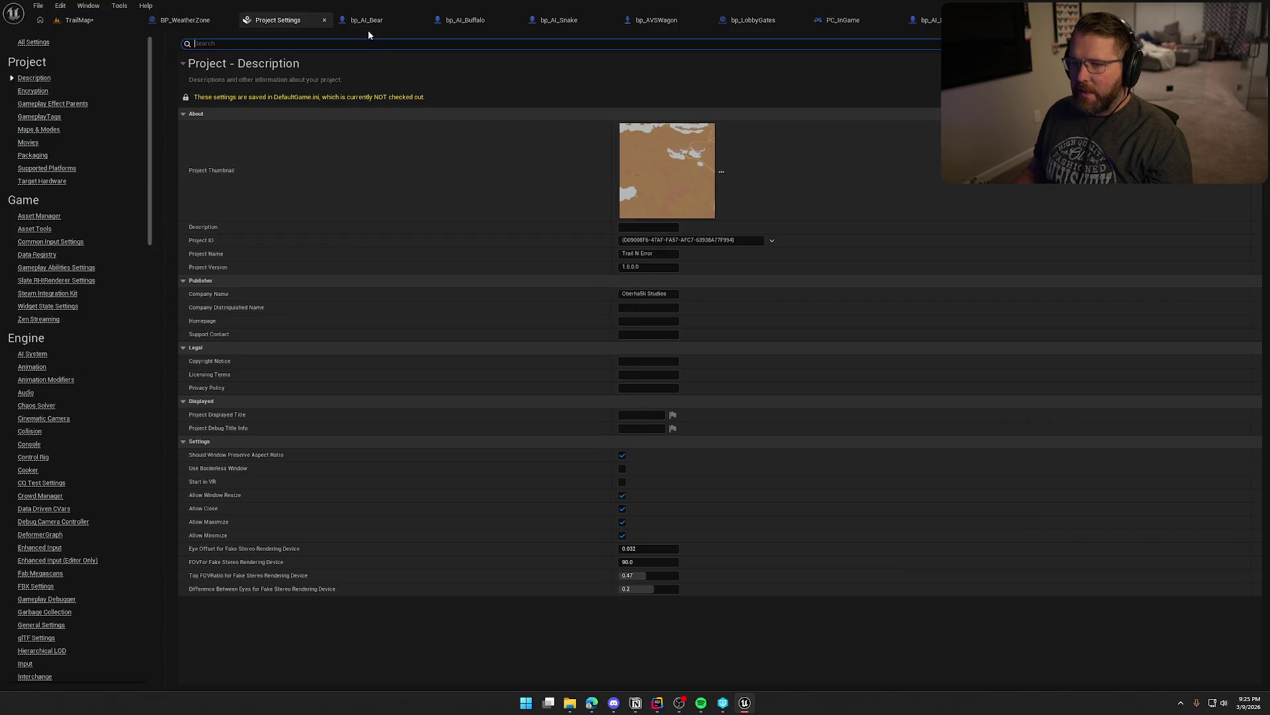
{"action": "type", "text": "invok"}
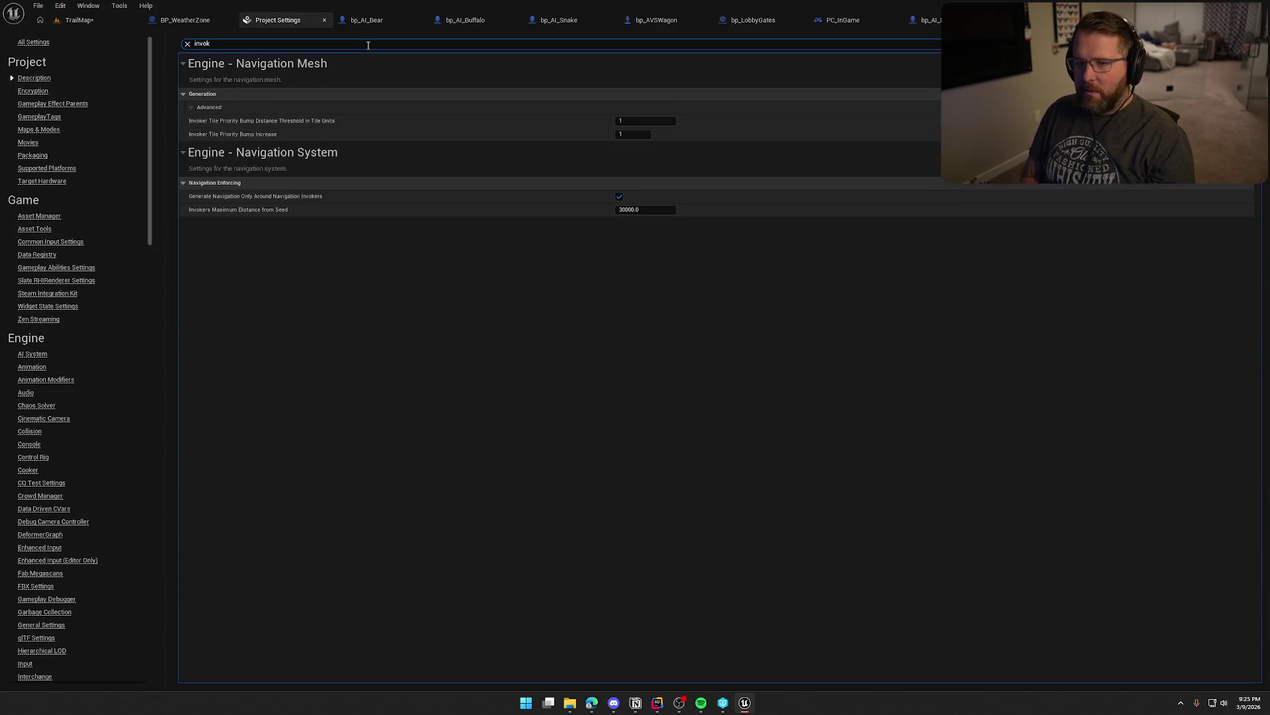
{"action": "left_click", "coordinate": [622, 197]}
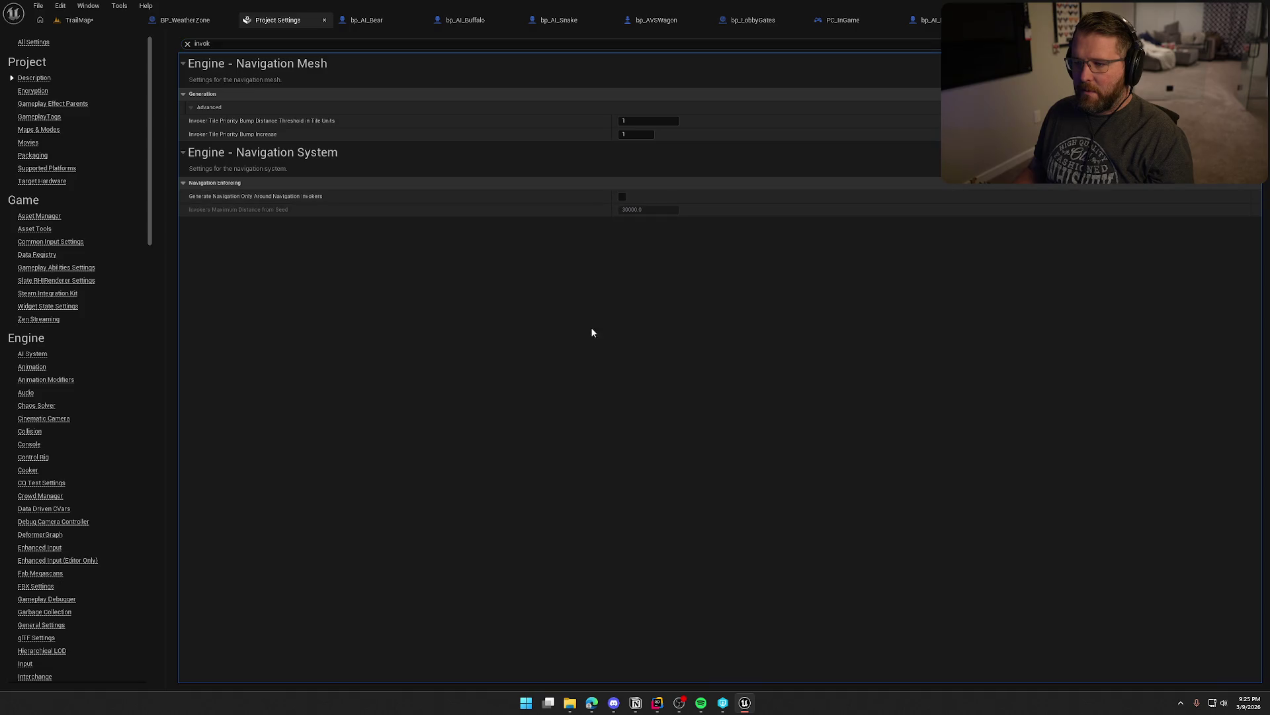
{"action": "left_click", "coordinate": [78, 20]}
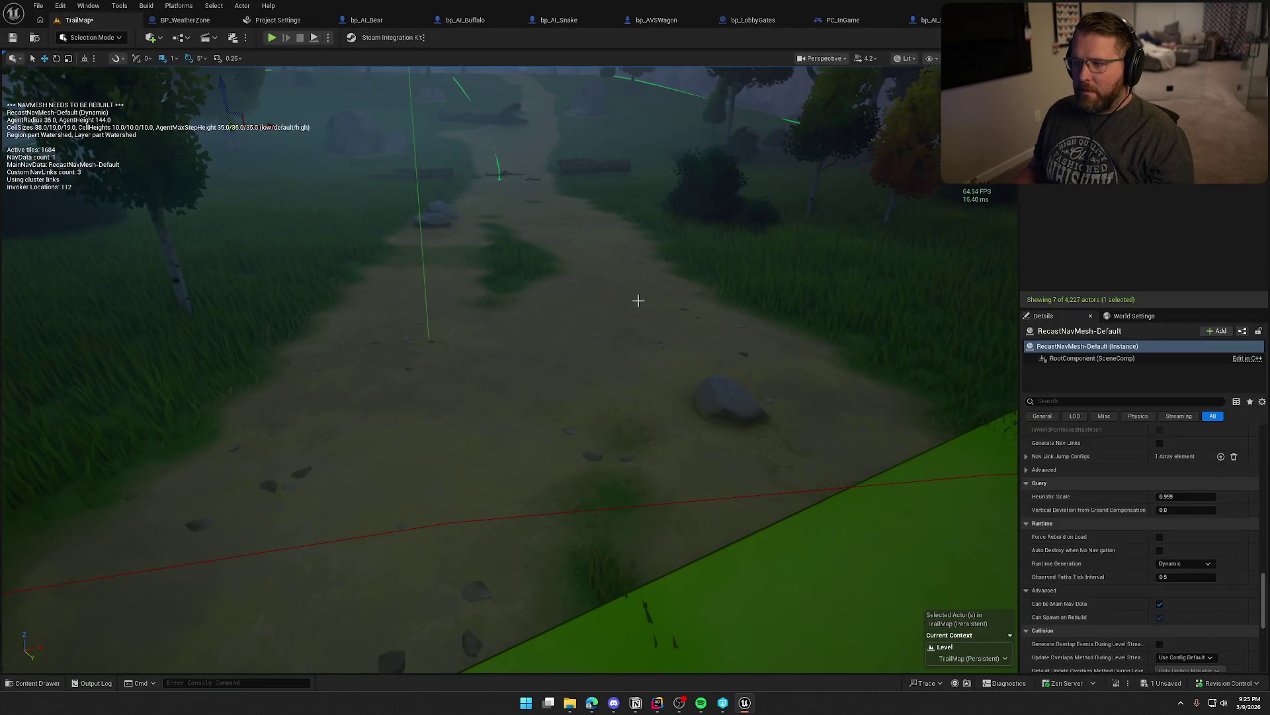
- Fly over the village, hide the navmesh overlay and frame the NavMeshBoundsVolume
{"action": "scroll", "coordinate": [638, 300], "scroll_direction": "down", "scroll_amount": 10}
{"action": "mouse_move", "coordinate": [638, 300]}
{"action": "left_mouse_down"}
{"action": "mouse_move", "coordinate": [215, 181]}
{"action": "mouse_move", "coordinate": [636, 295]}
{"action": "left_mouse_up"}
{"action": "key", "text": "p"}
{"action": "key", "text": "p"}
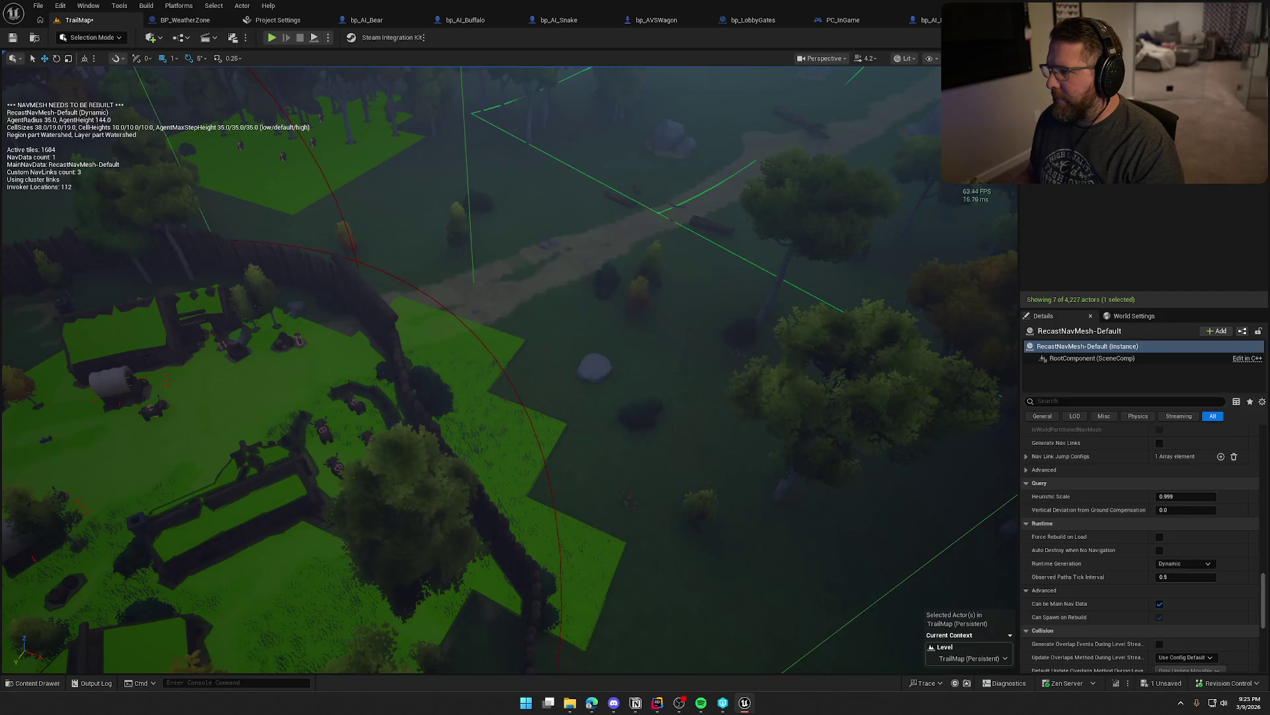
{"action": "left_click", "coordinate": [1091, 238]}
{"action": "key", "text": "f"}
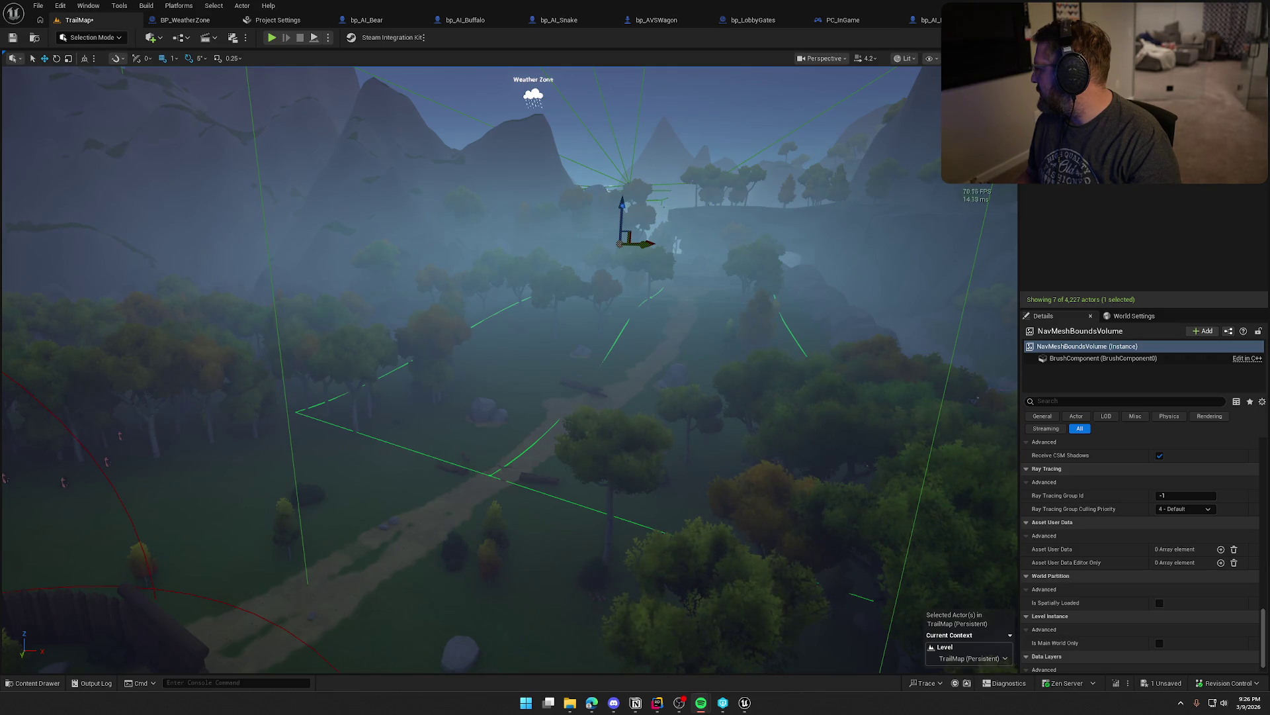
- Show the navmesh overlay again over the village, then go back to Project Settings
{"action": "scroll", "coordinate": [781, 339], "scroll_direction": "up", "scroll_amount": 5}
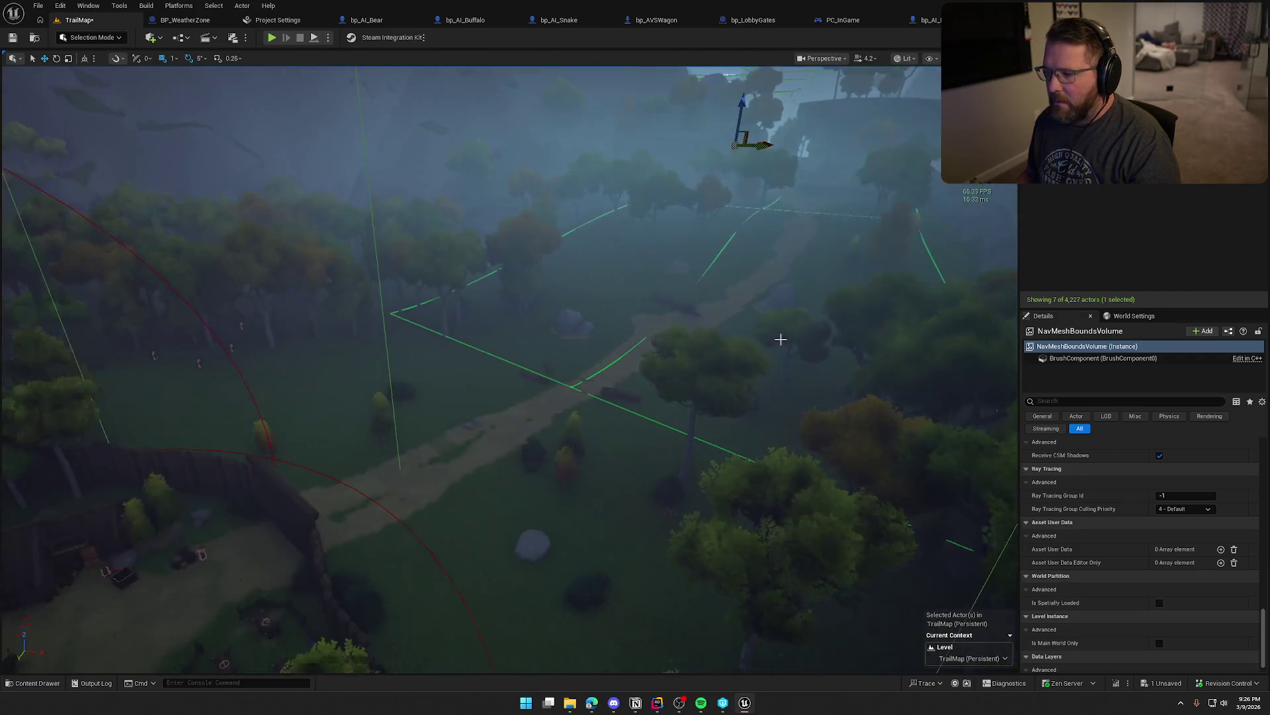
{"action": "key", "text": "p"}
{"action": "mouse_move", "coordinate": [780, 339]}
{"action": "left_mouse_down"}
{"action": "mouse_move", "coordinate": [728, 410]}
{"action": "mouse_move", "coordinate": [702, 371]}
{"action": "mouse_move", "coordinate": [734, 437]}
{"action": "mouse_move", "coordinate": [721, 397]}
{"action": "mouse_move", "coordinate": [755, 390]}
{"action": "left_mouse_up"}
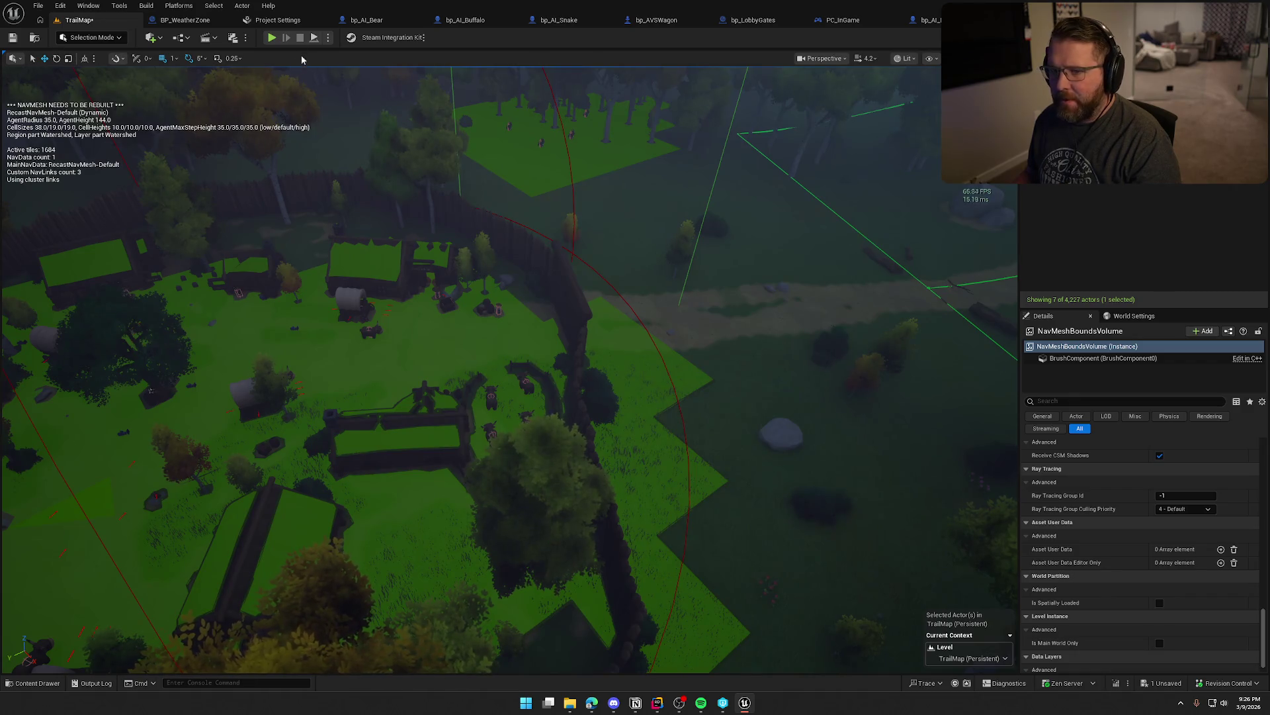
{"action": "left_click", "coordinate": [286, 22]}
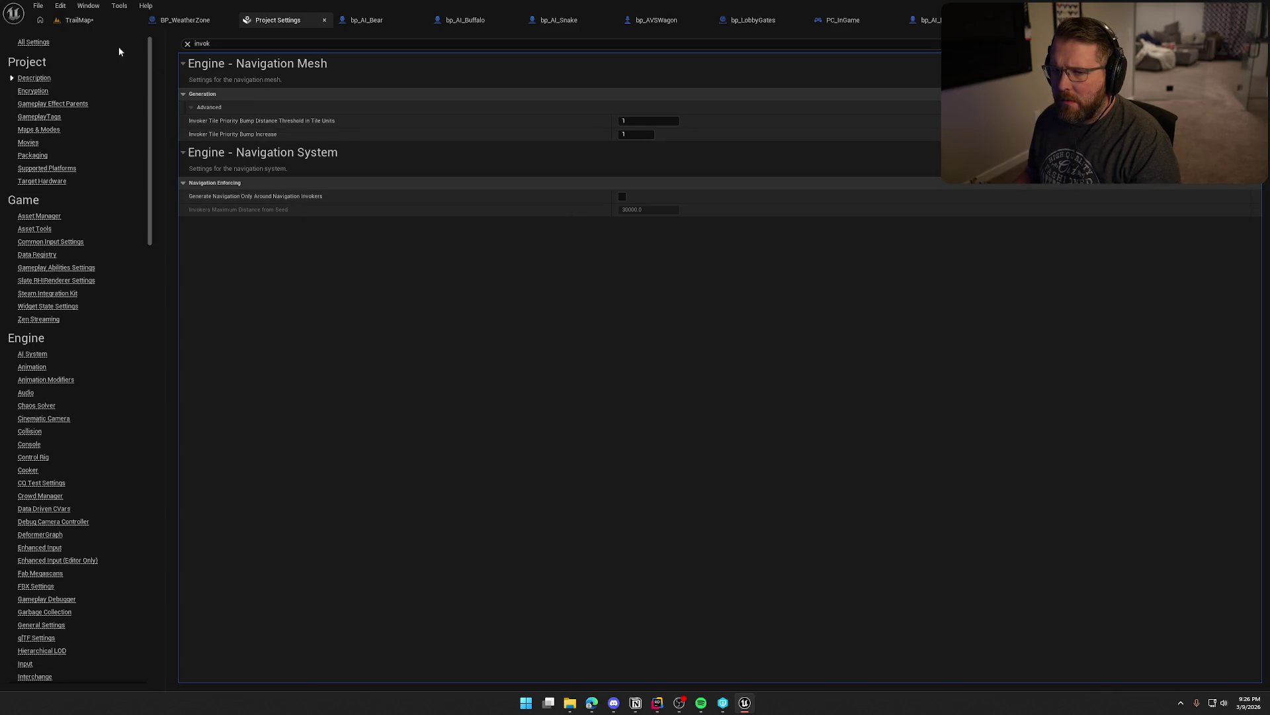
- Play-test TrailMap, walking the character forward toward the wagon
{"action": "left_click", "coordinate": [87, 21]}
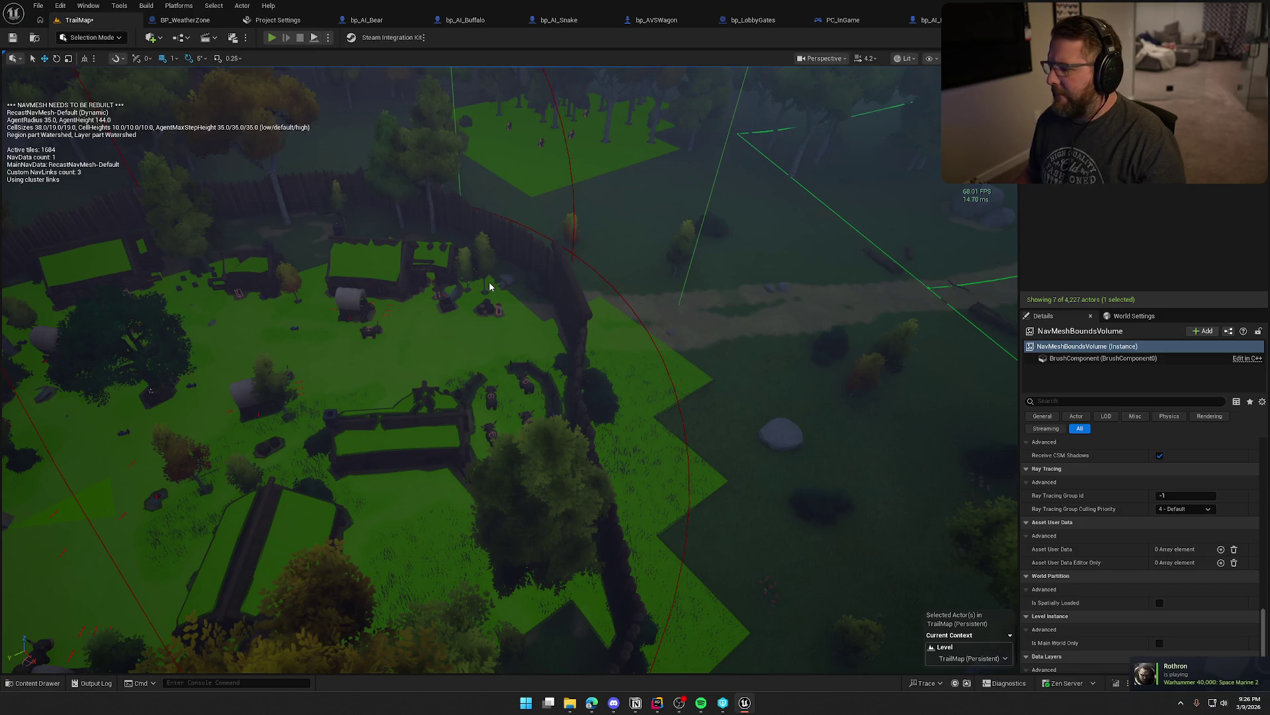
{"action": "key", "text": "alt+p"}
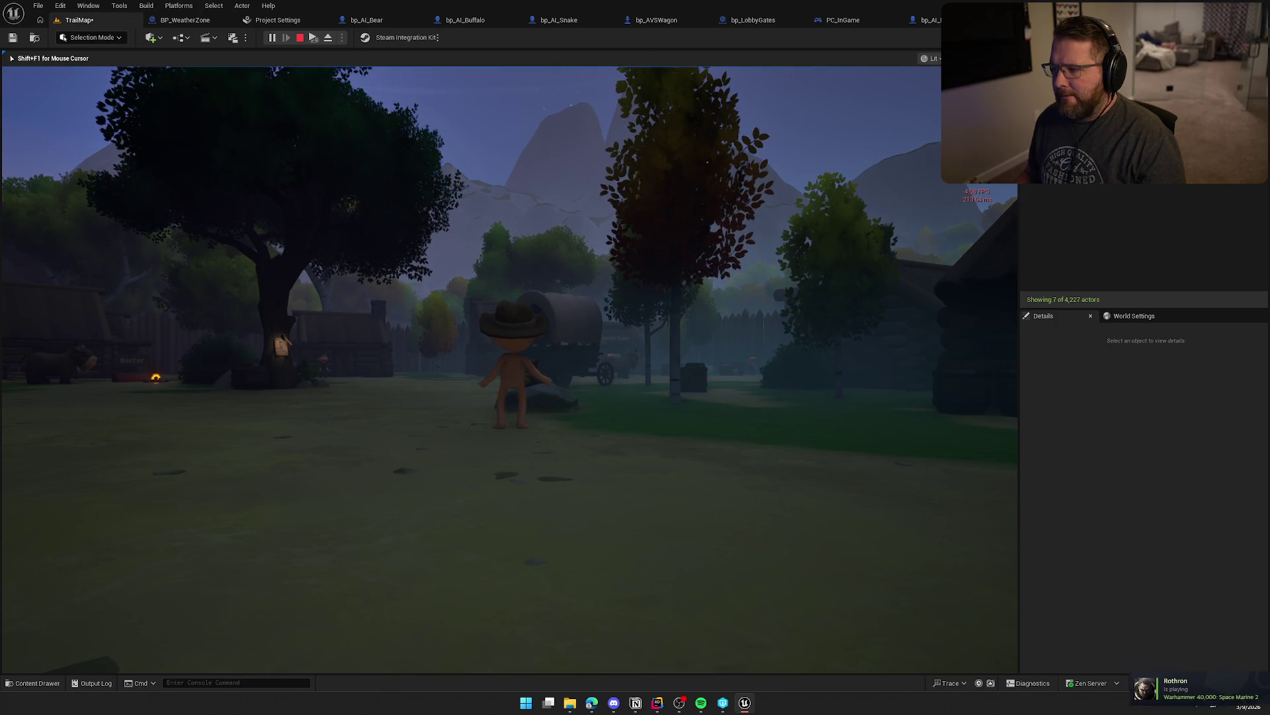
{"action": "key", "text": "w"}
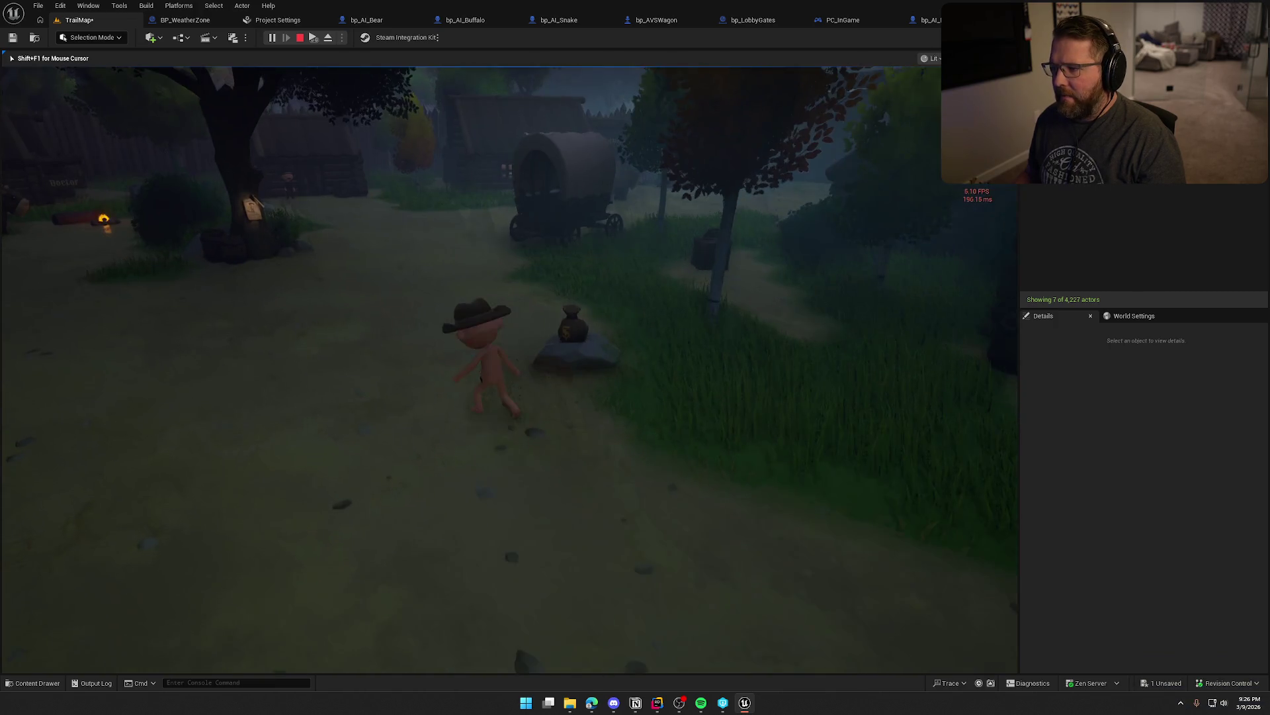
{"action": "key", "text": "w"}
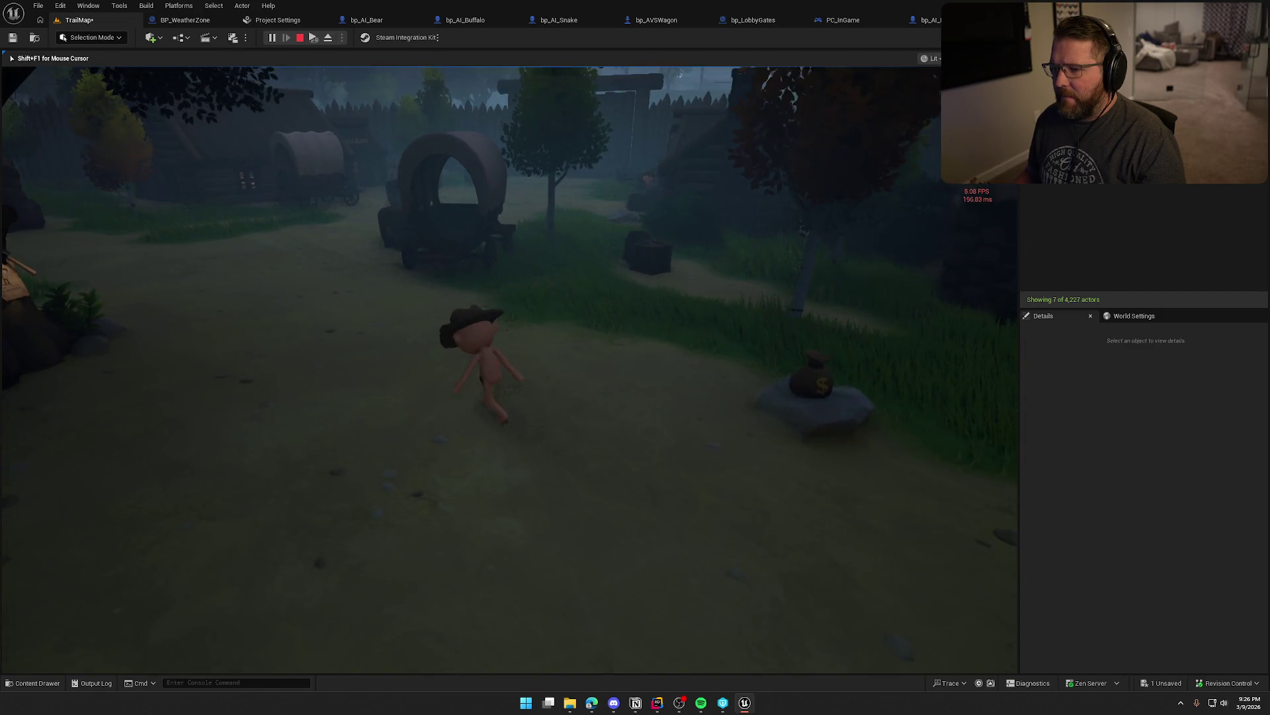
{"action": "key", "text": "w"}
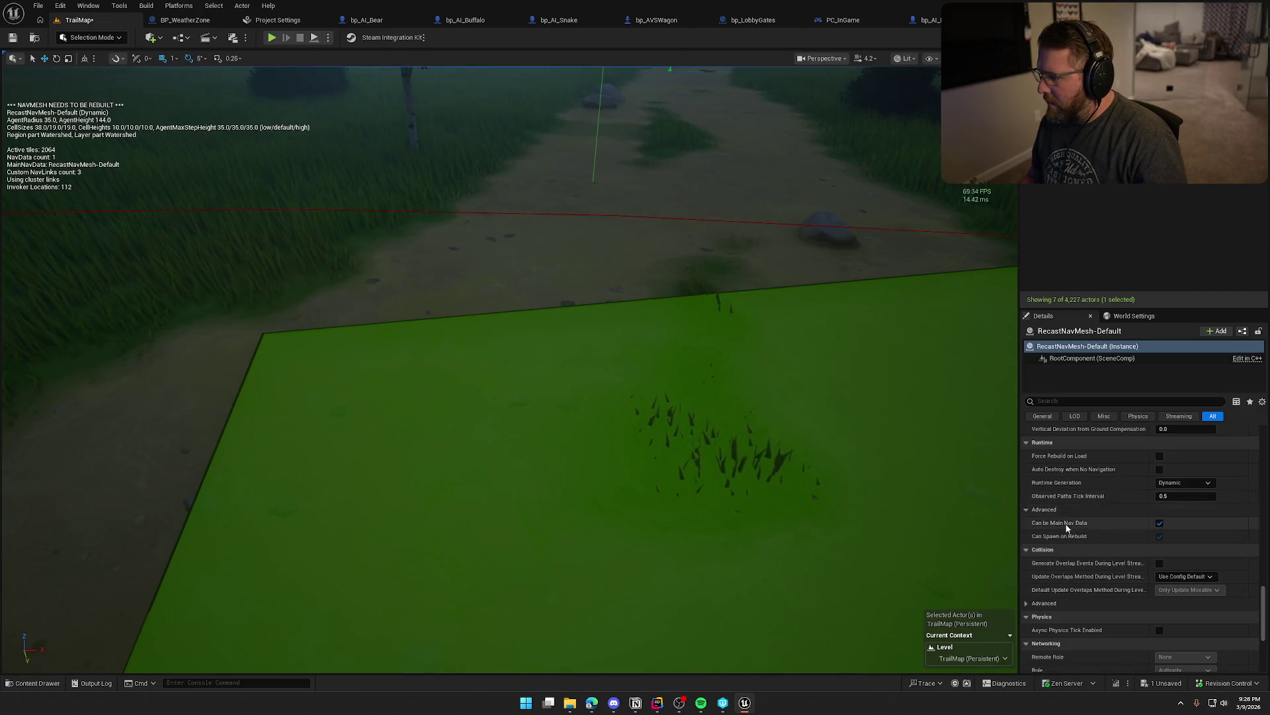
- Scroll the RecastNavMesh Details back up and start another TrailMap play test
{"action": "scroll", "coordinate": [1065, 526], "scroll_direction": "up", "scroll_amount": 2}
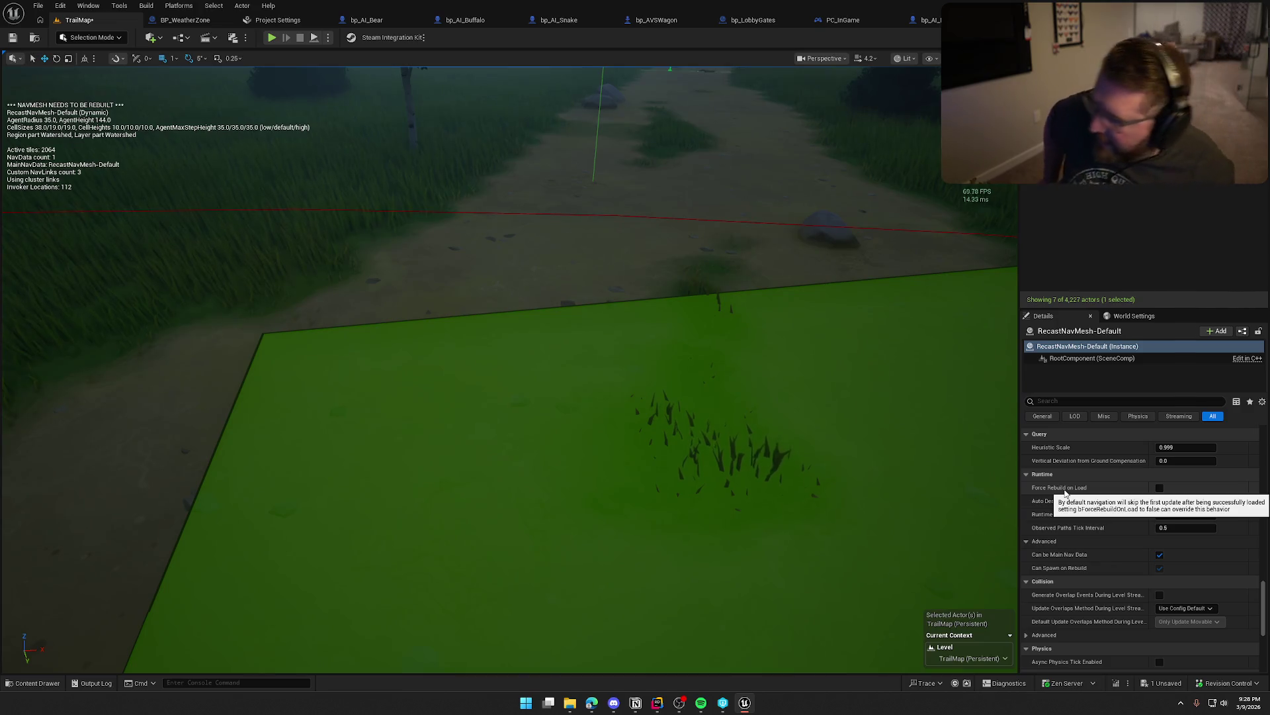
{"action": "left_click", "coordinate": [271, 37]}
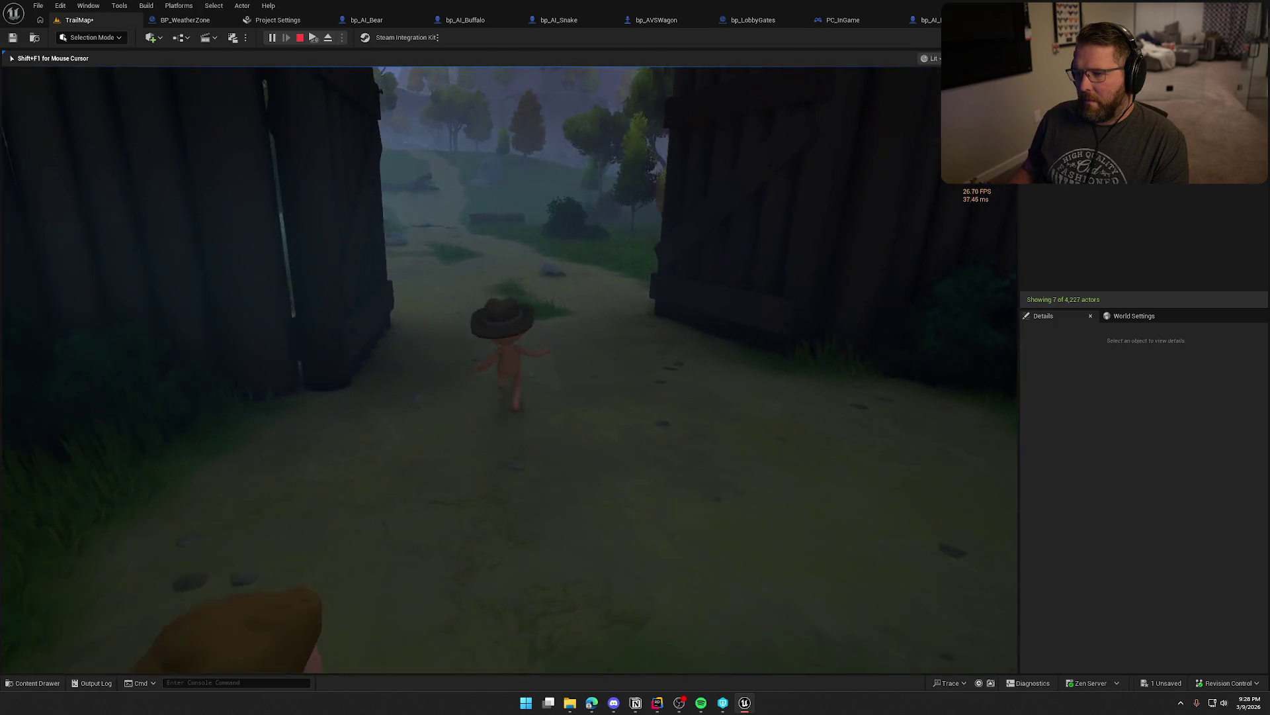
- Show the in-game navmesh debug overlay, then stop the play test
{"action": "key", "text": "p"}
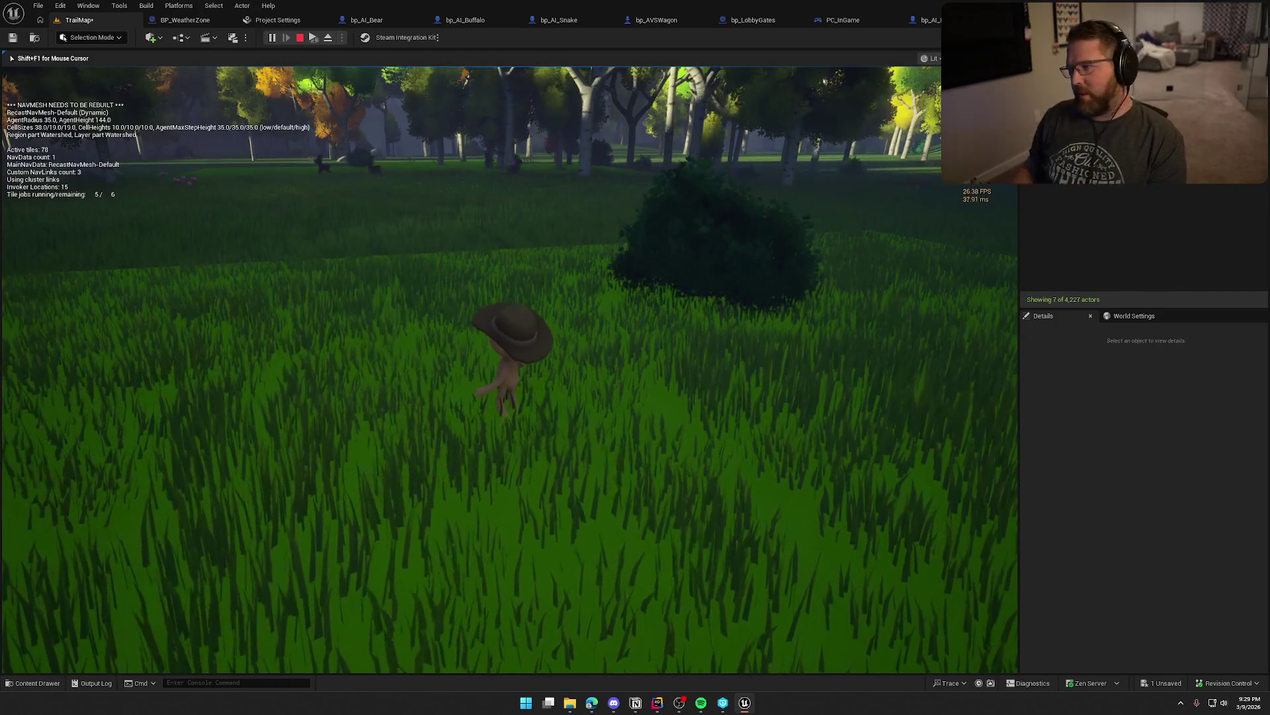
{"action": "key", "text": "Escape"}
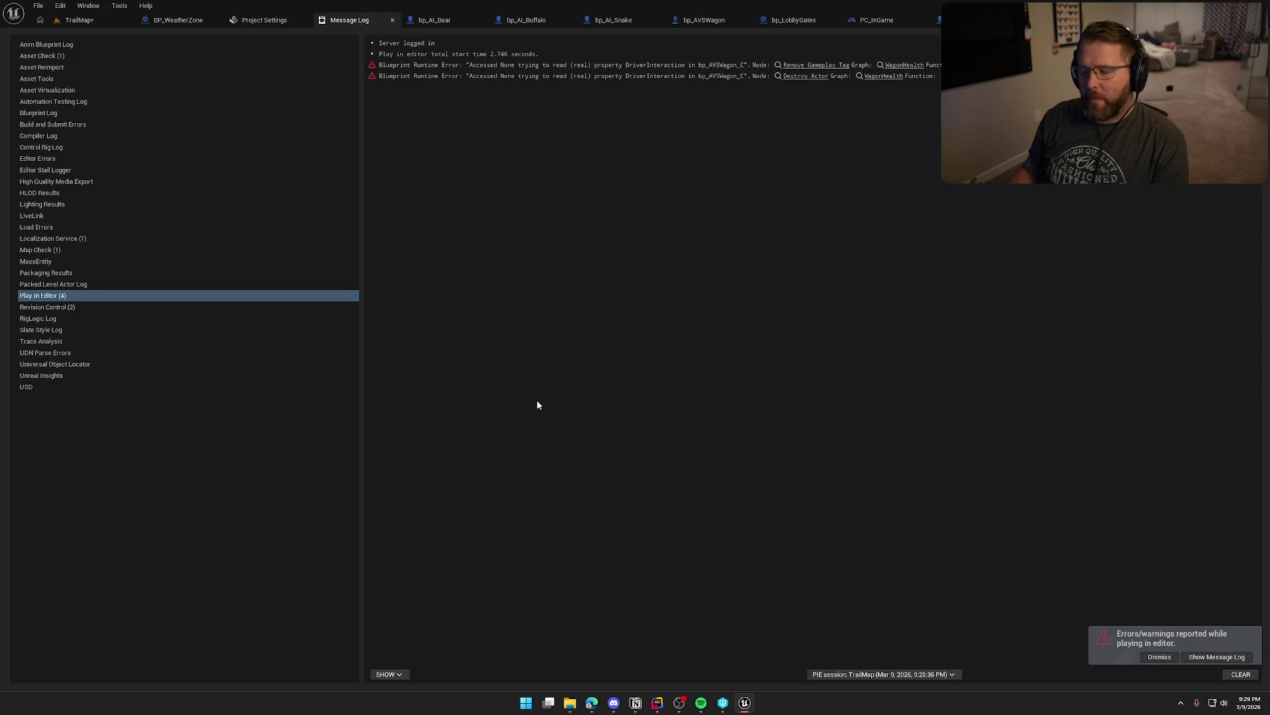
- Open the GameWorld level from the Maps folder, saving TrailMap first, and close the drawer
{"action": "left_click", "coordinate": [76, 20]}
{"action": "key", "text": "ctrl+space"}
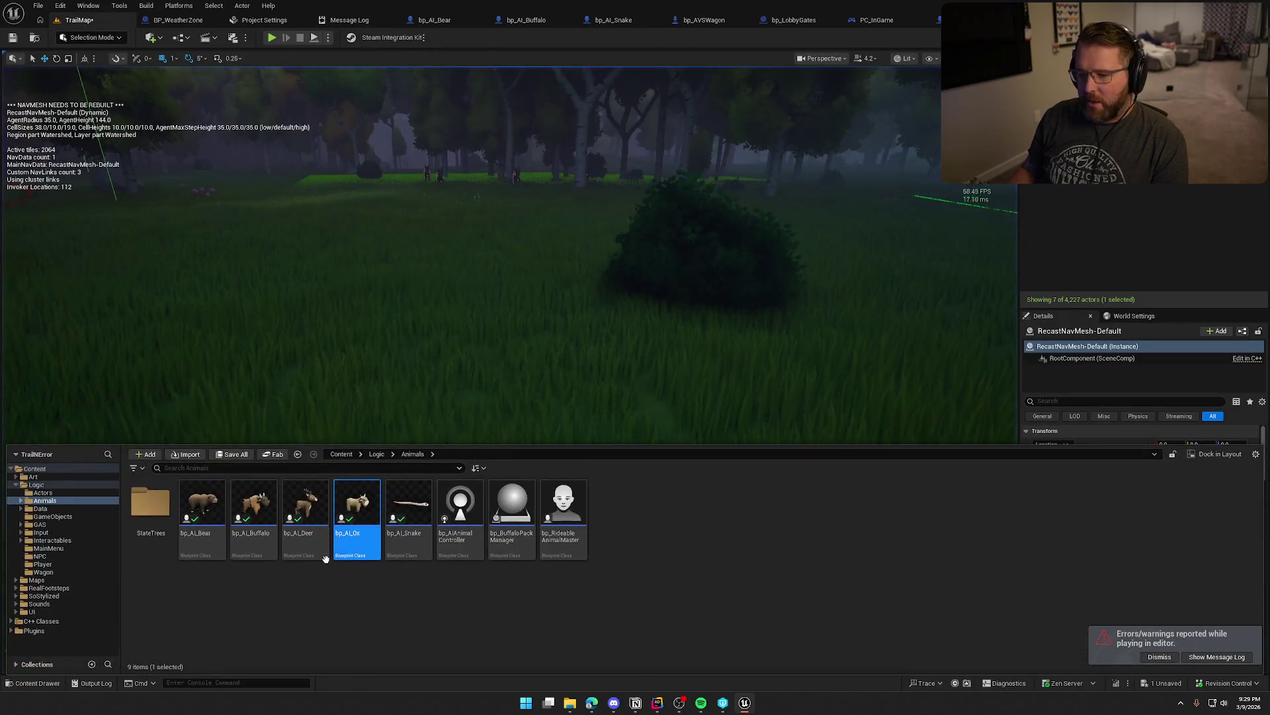
{"action": "left_click", "coordinate": [36, 580]}
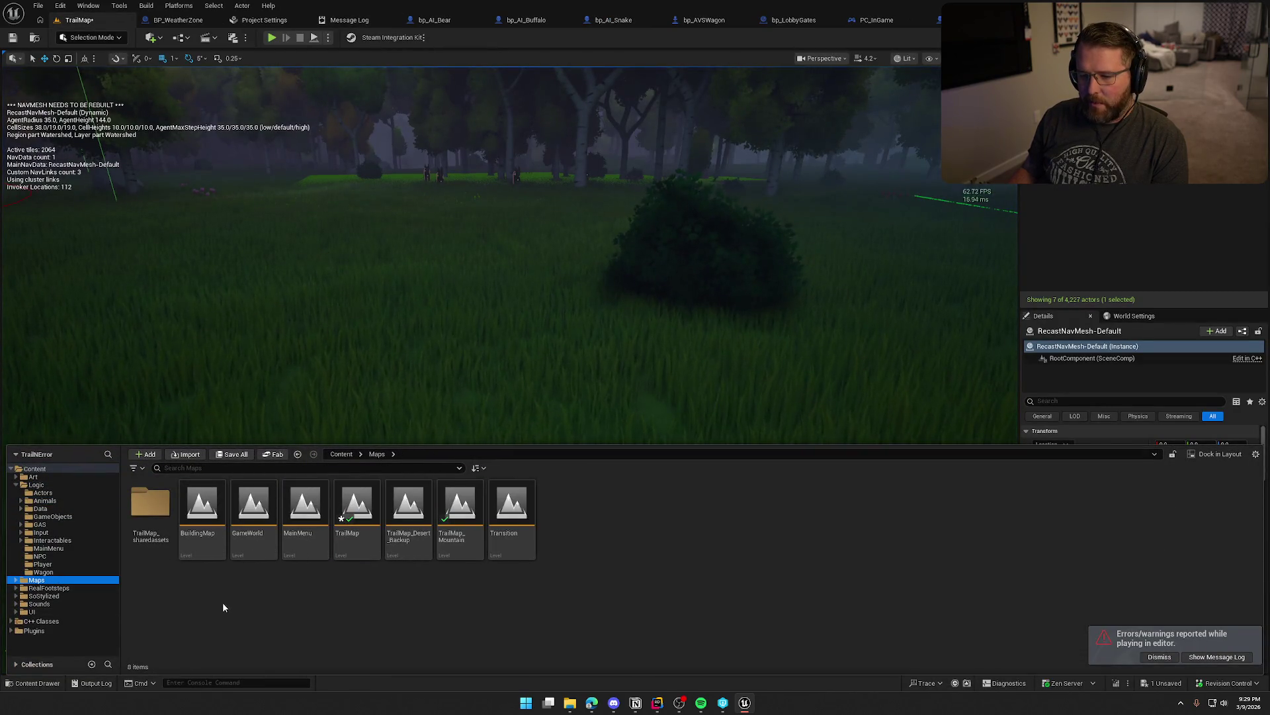
{"action": "double_click", "coordinate": [256, 521]}
{"action": "left_click", "coordinate": [662, 463]}
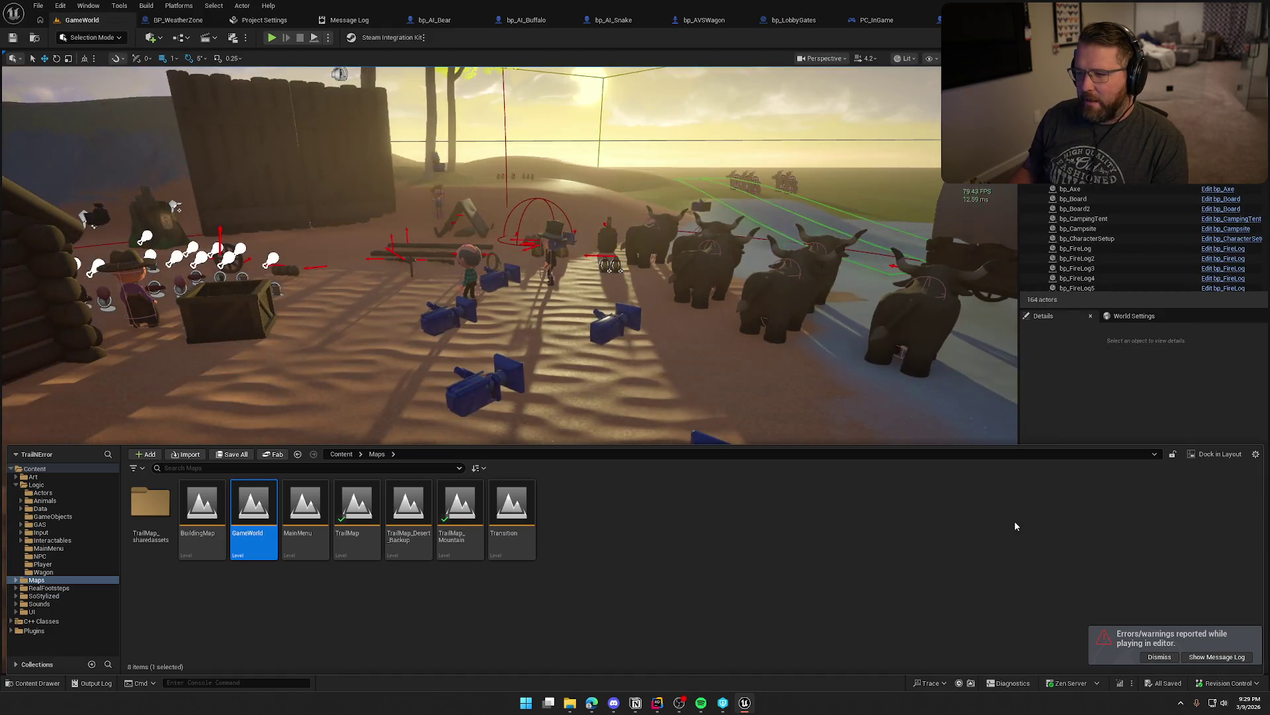
{"action": "left_click", "coordinate": [1083, 397]}
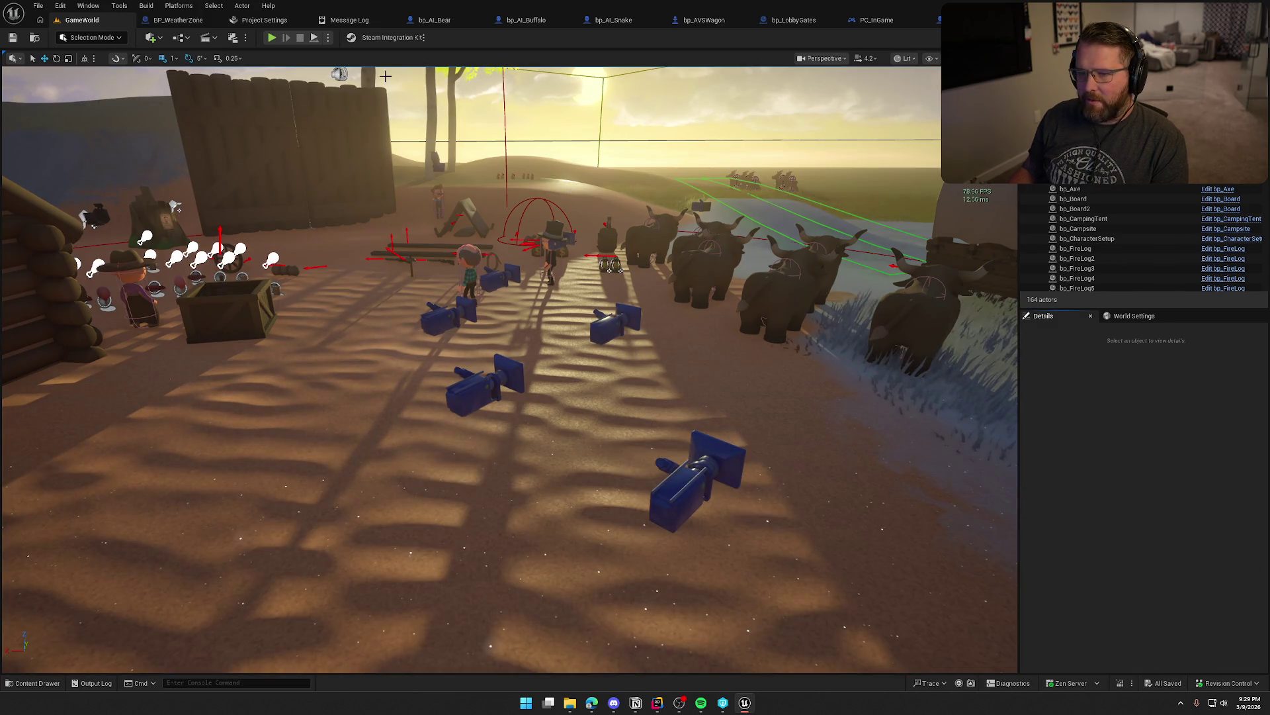
- Start a GameWorld play test, toggle the navmesh overlay on and off, and run onto the grass
{"action": "left_click", "coordinate": [273, 38]}
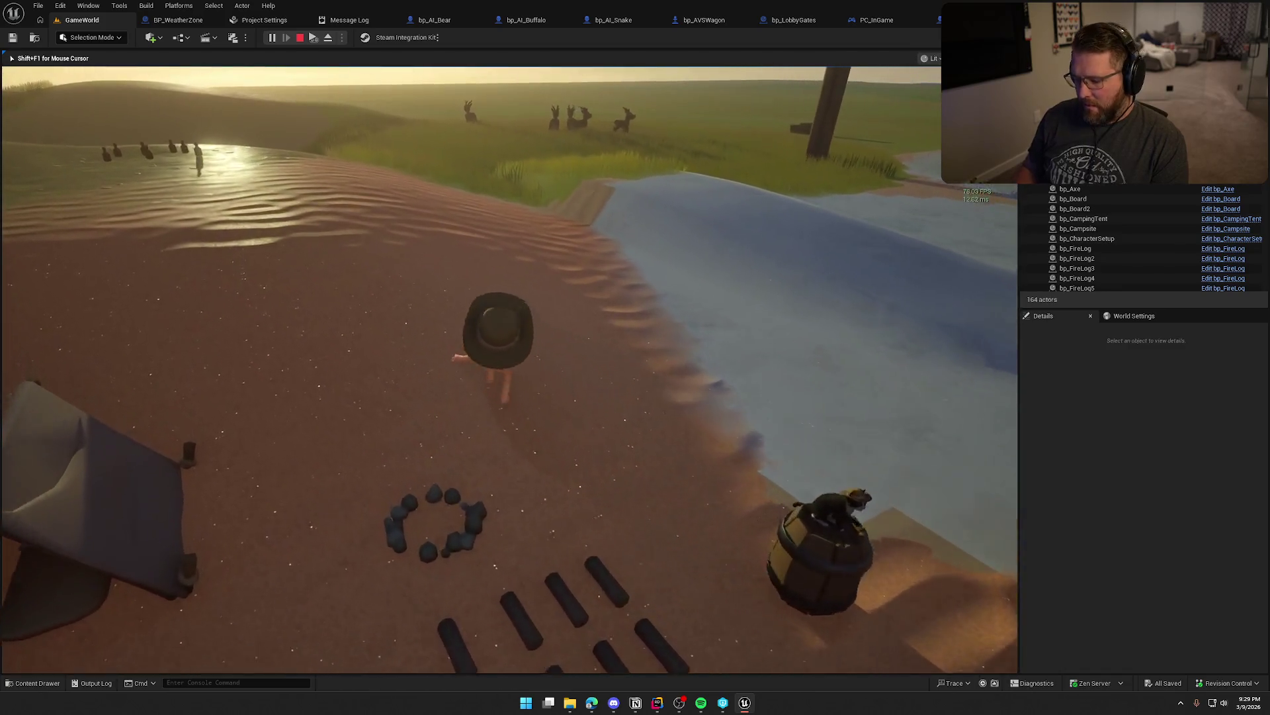
{"action": "key", "text": "p"}
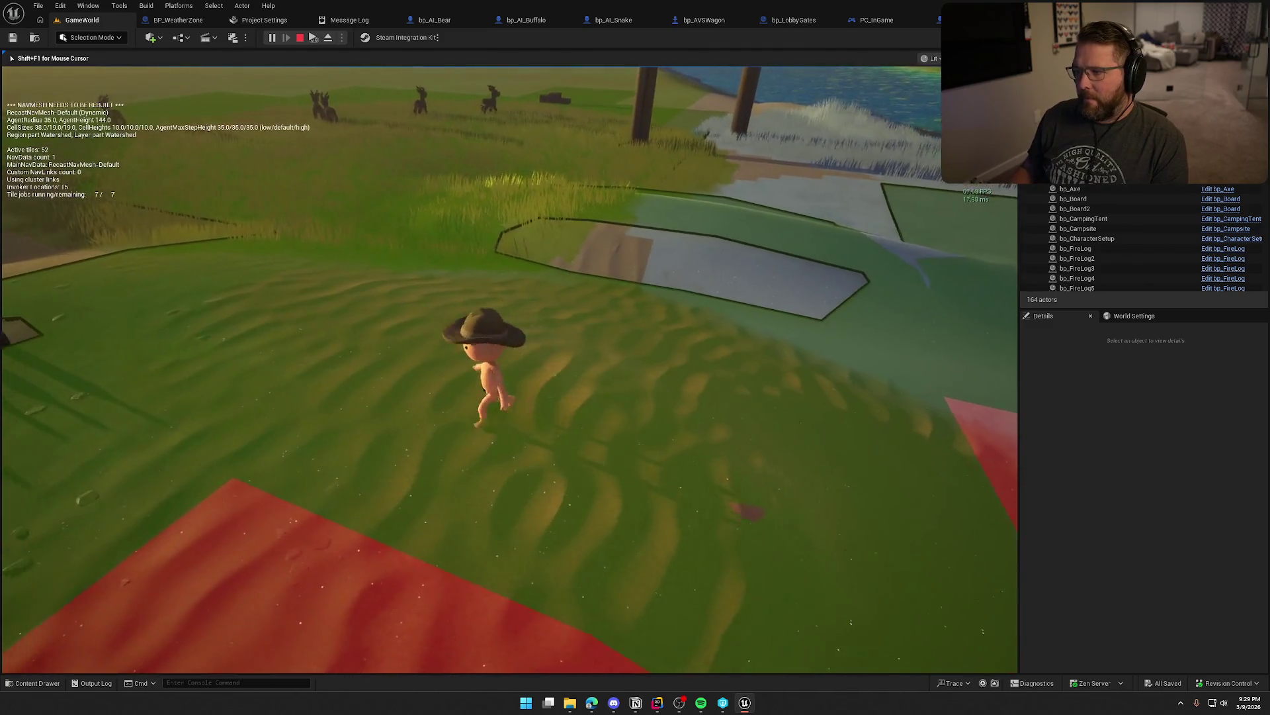
{"action": "key", "text": "p"}
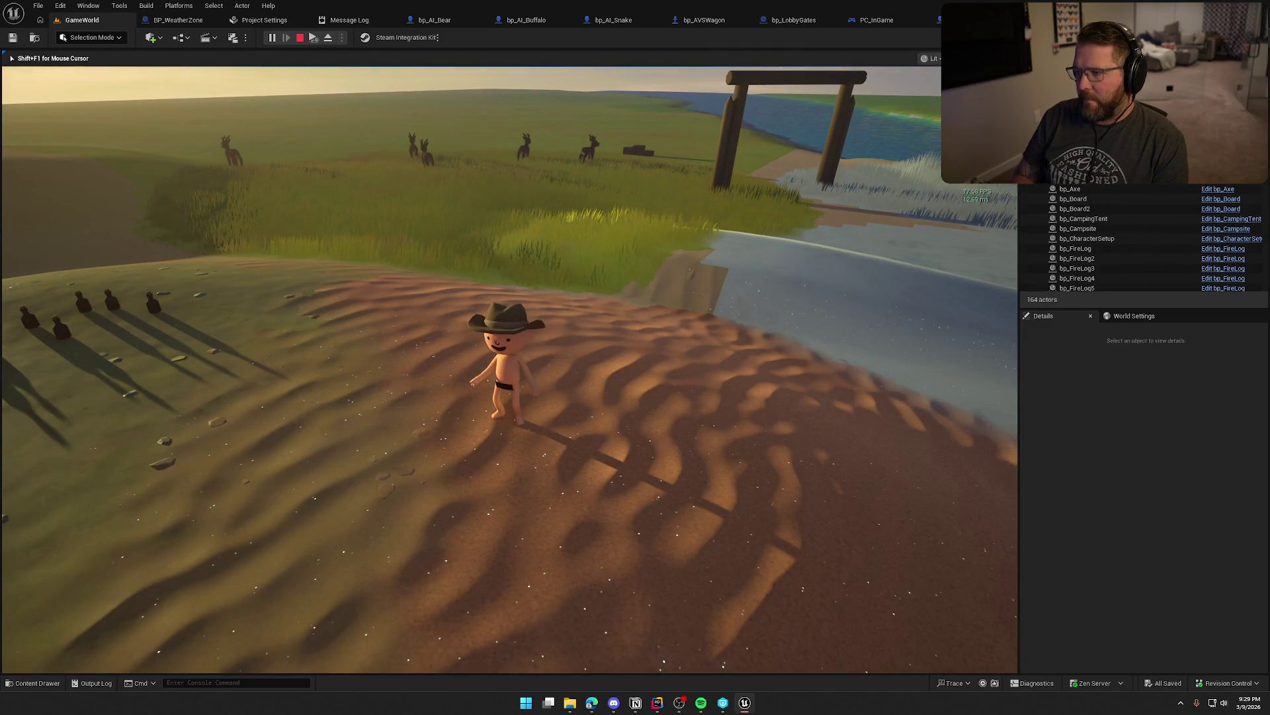
{"action": "key", "text": "w"}
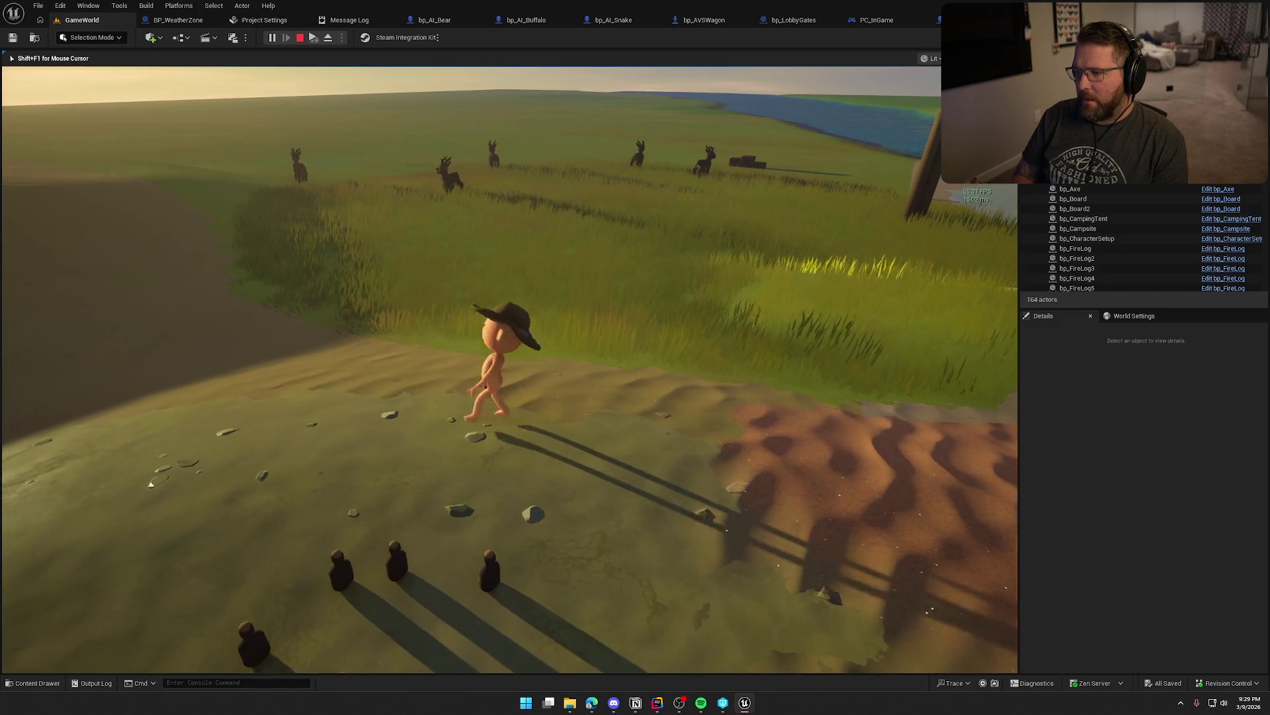
- Run across the grass to the river with the navmesh overlay shown, stop, and select the deer
{"action": "key", "text": "p"}
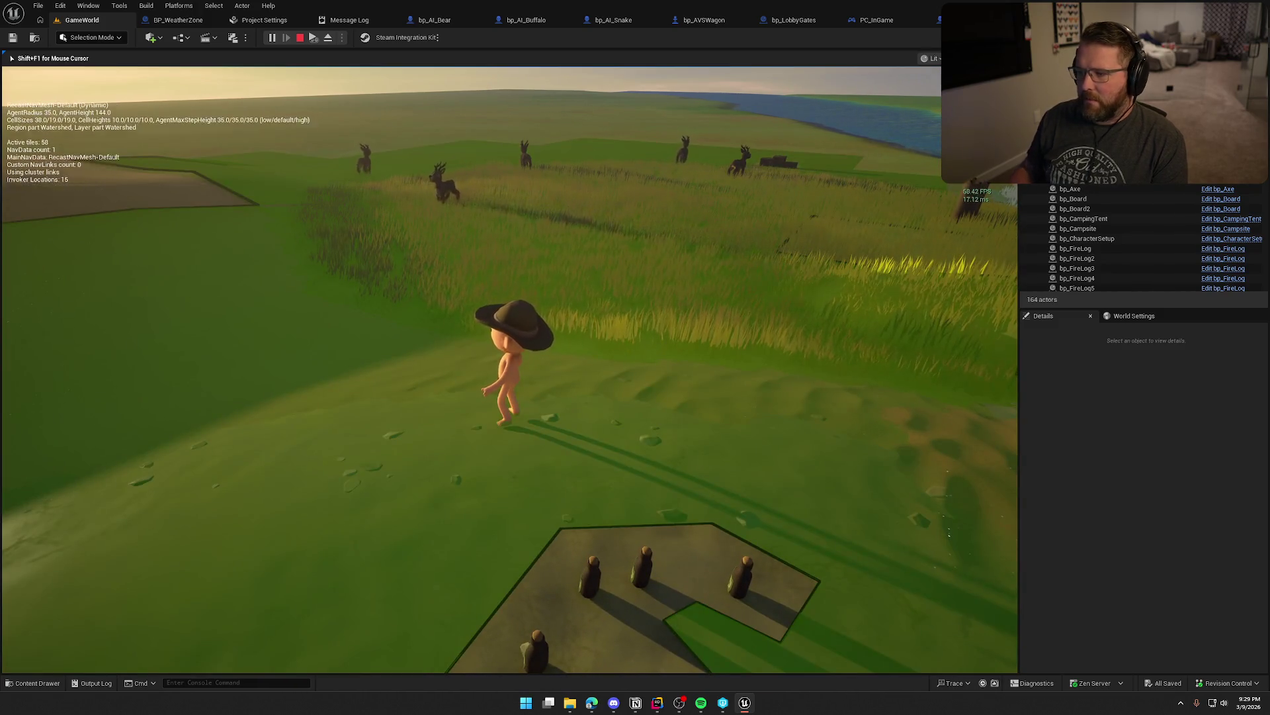
{"action": "key", "text": "w"}
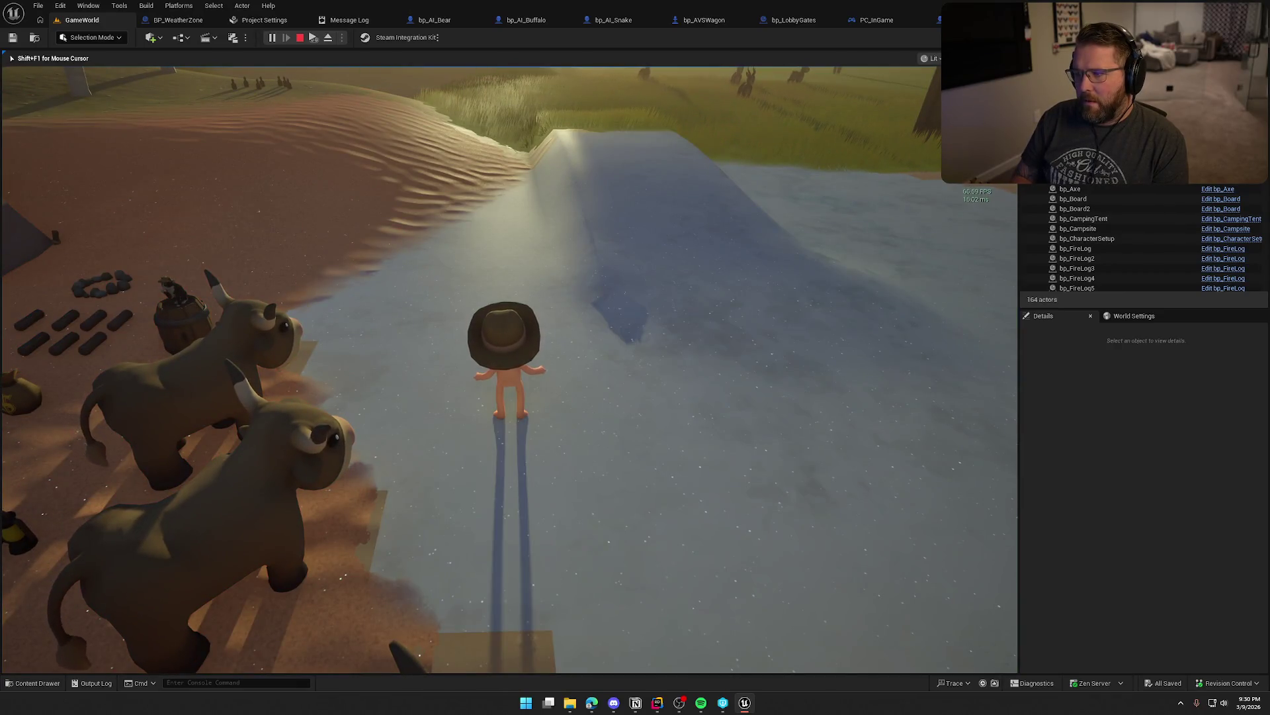
{"action": "key", "text": "p"}
{"action": "key", "text": "p"}
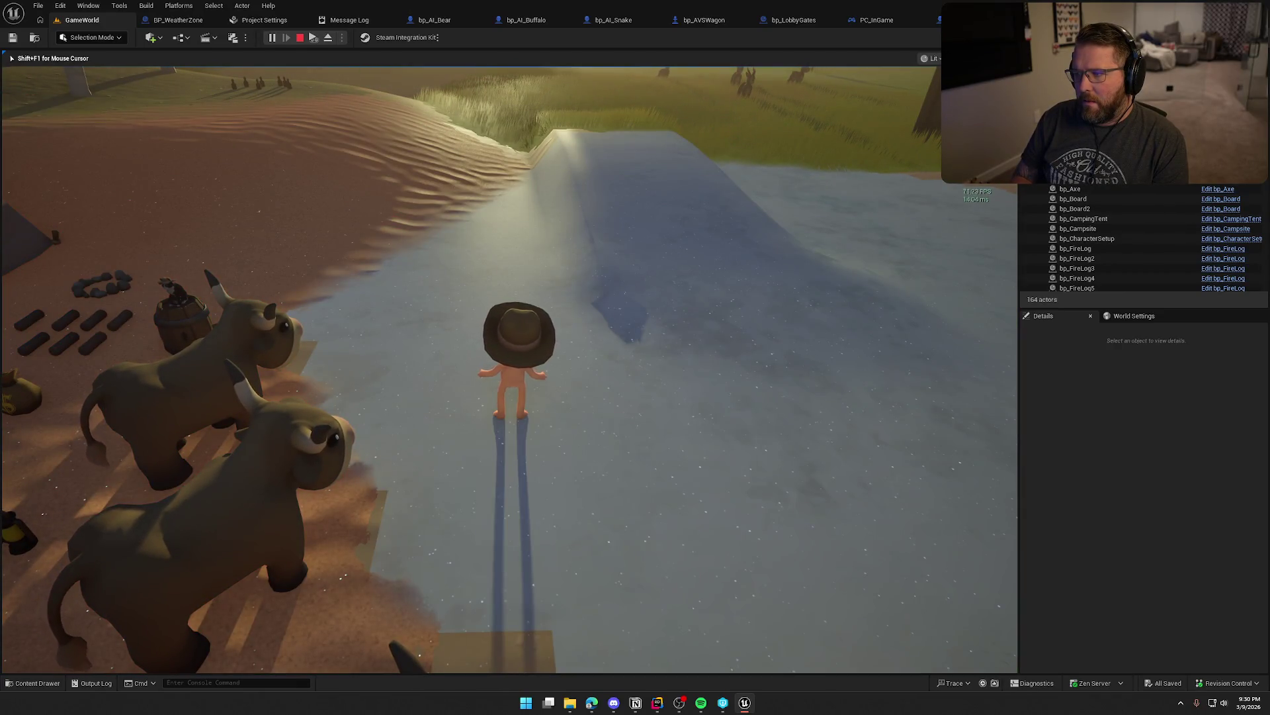
{"action": "key", "text": "p"}
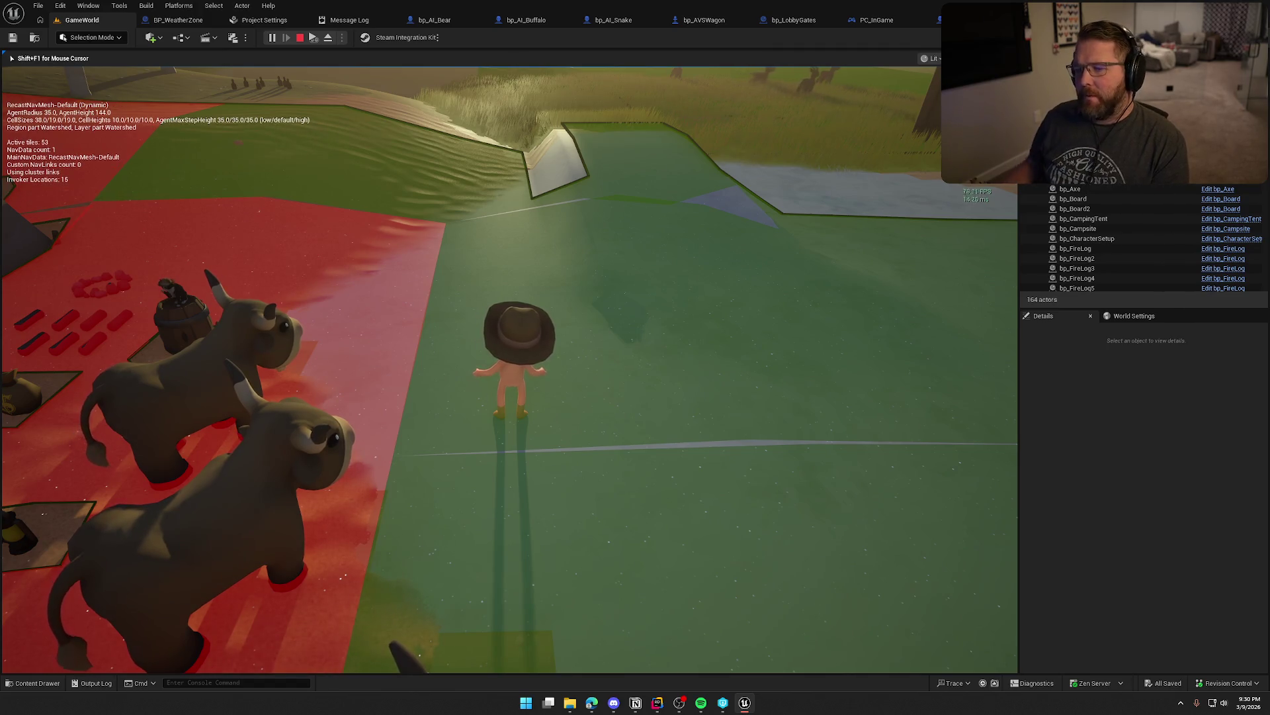
{"action": "key", "text": "Escape"}
{"action": "left_click", "coordinate": [687, 223]}
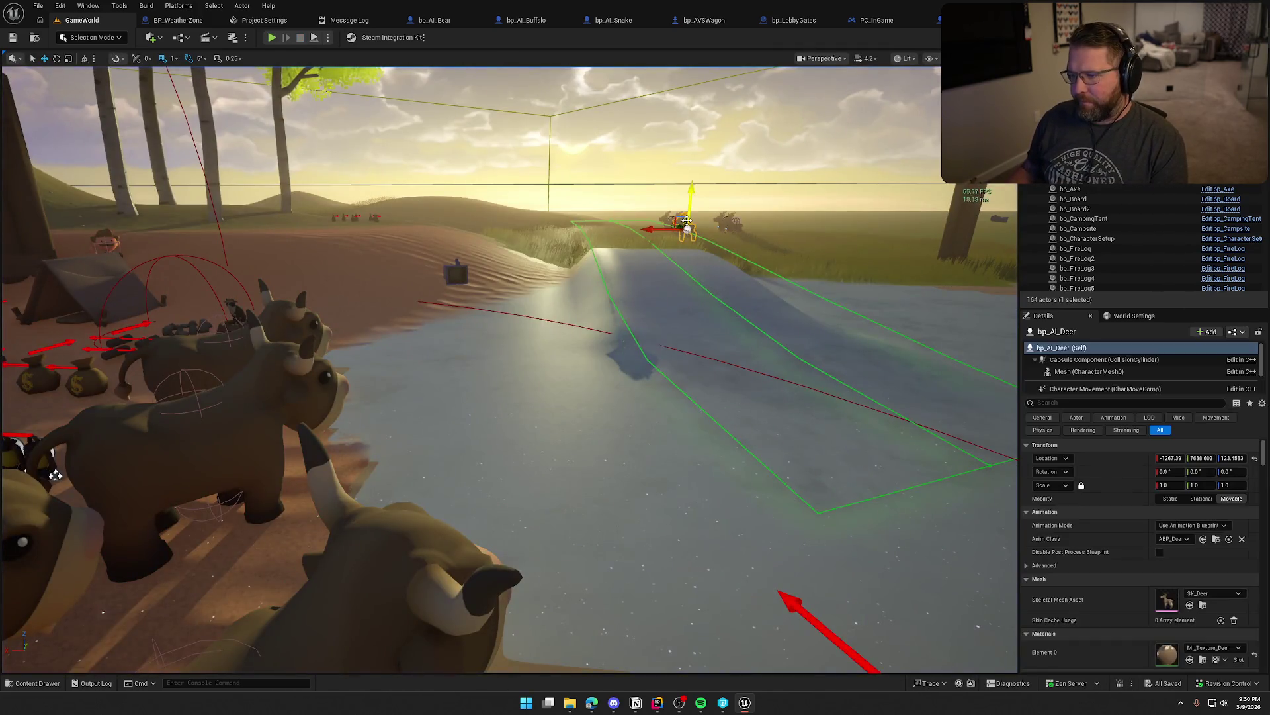
- Place a bp_AI_Bear actor in the level near the riverbank from the Content Drawer
{"action": "key", "text": "ctrl+b"}
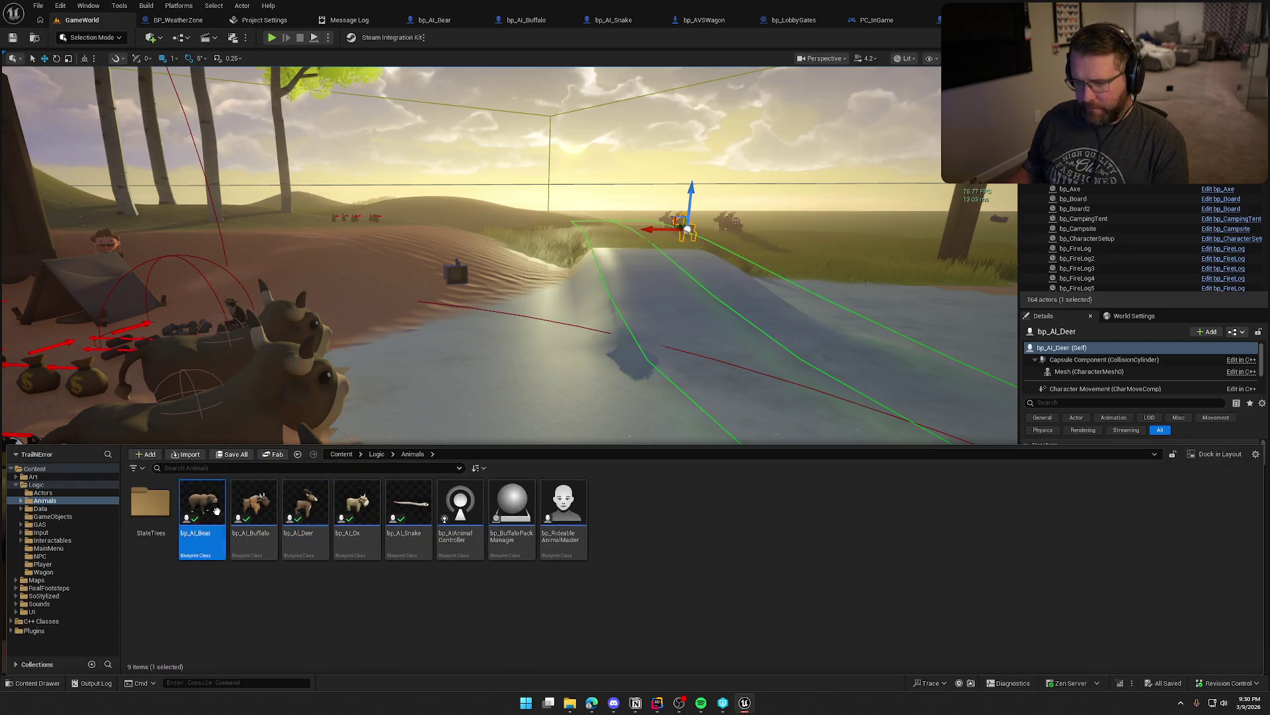
{"action": "key", "text": "ctrl+space"}
{"action": "left_click_drag", "start_coordinate": [779, 233], "coordinate": [779, 233]}
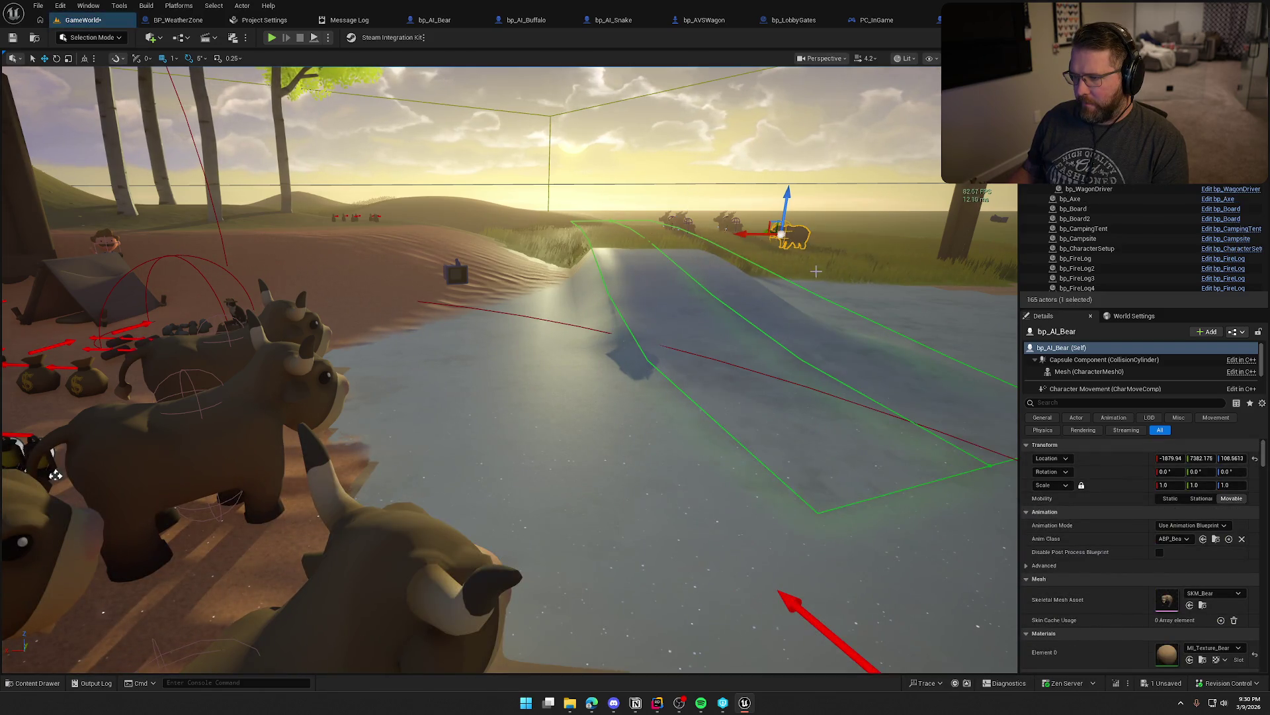
- Play test the level, mounting the ox and driving the wagon, then stop the session
{"action": "left_click", "coordinate": [272, 38]}
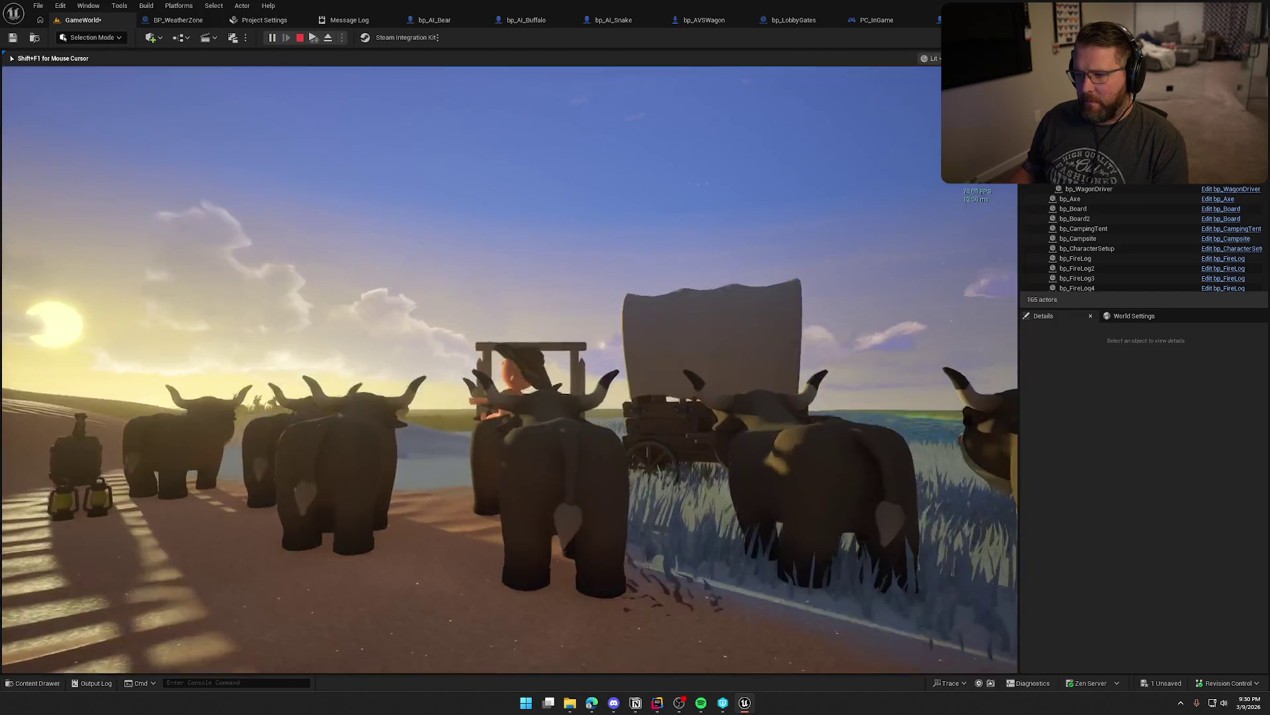
{"action": "key", "text": "e"}
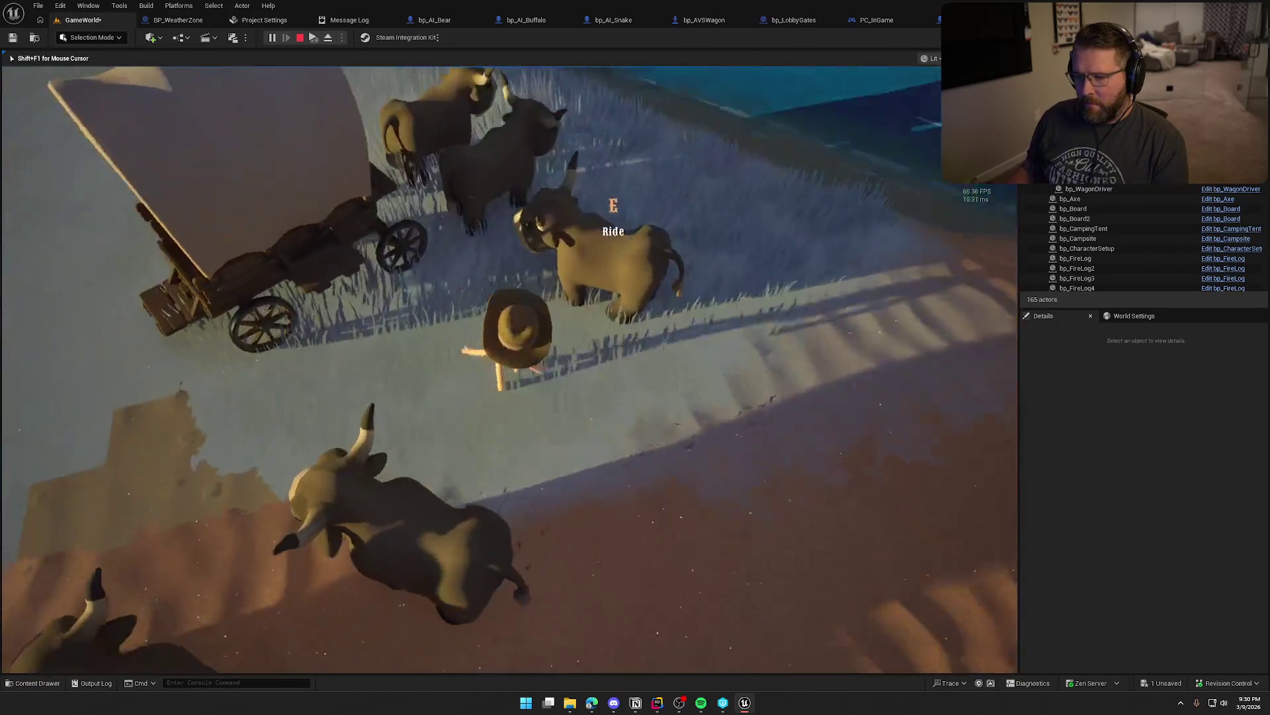
{"action": "key", "text": "e"}
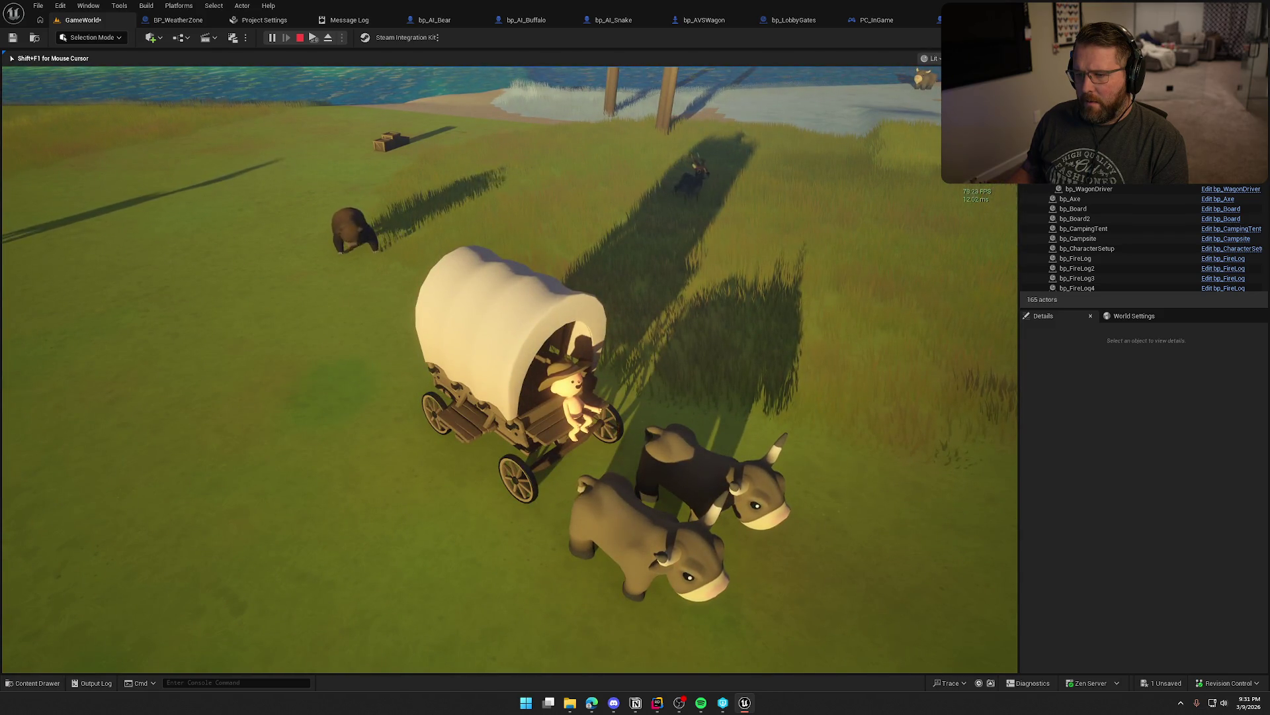
{"action": "key", "text": "Escape"}
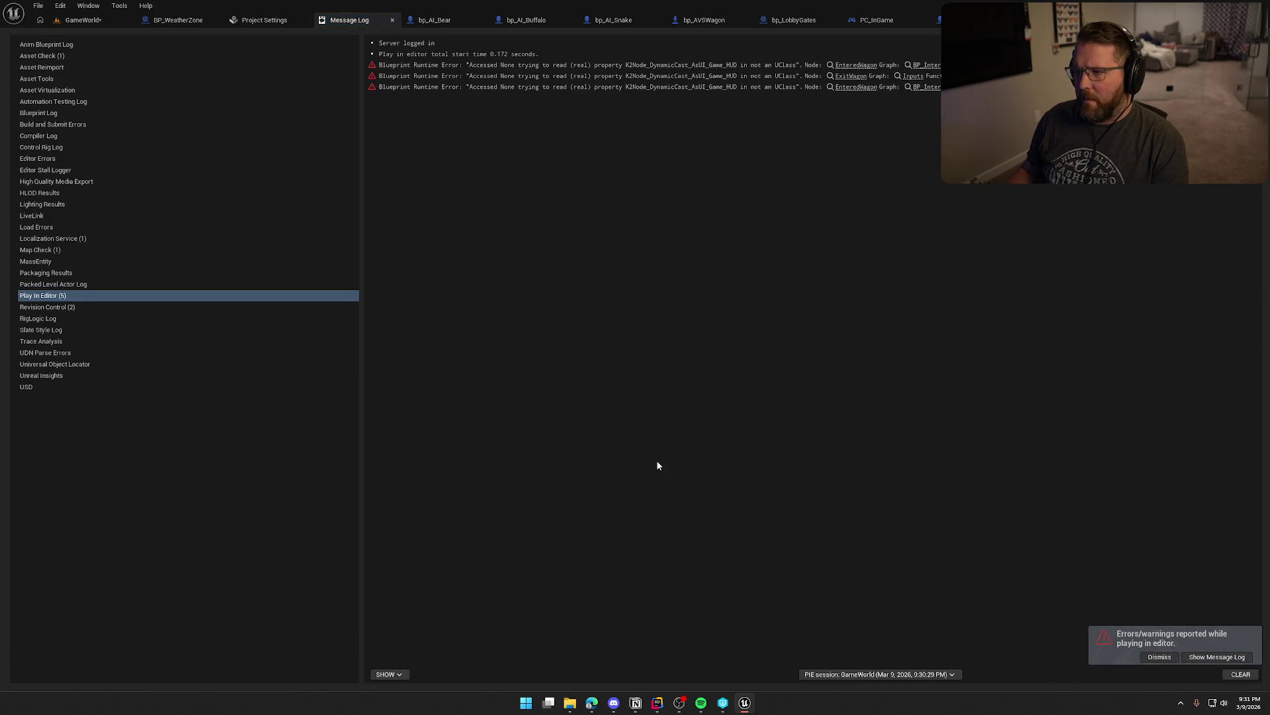
- Close the Message Log, open bp_AI_Bear's full Blueprint editor, and open its Animal State Tree ST_Bear
{"action": "middle_click", "coordinate": [360, 20]}
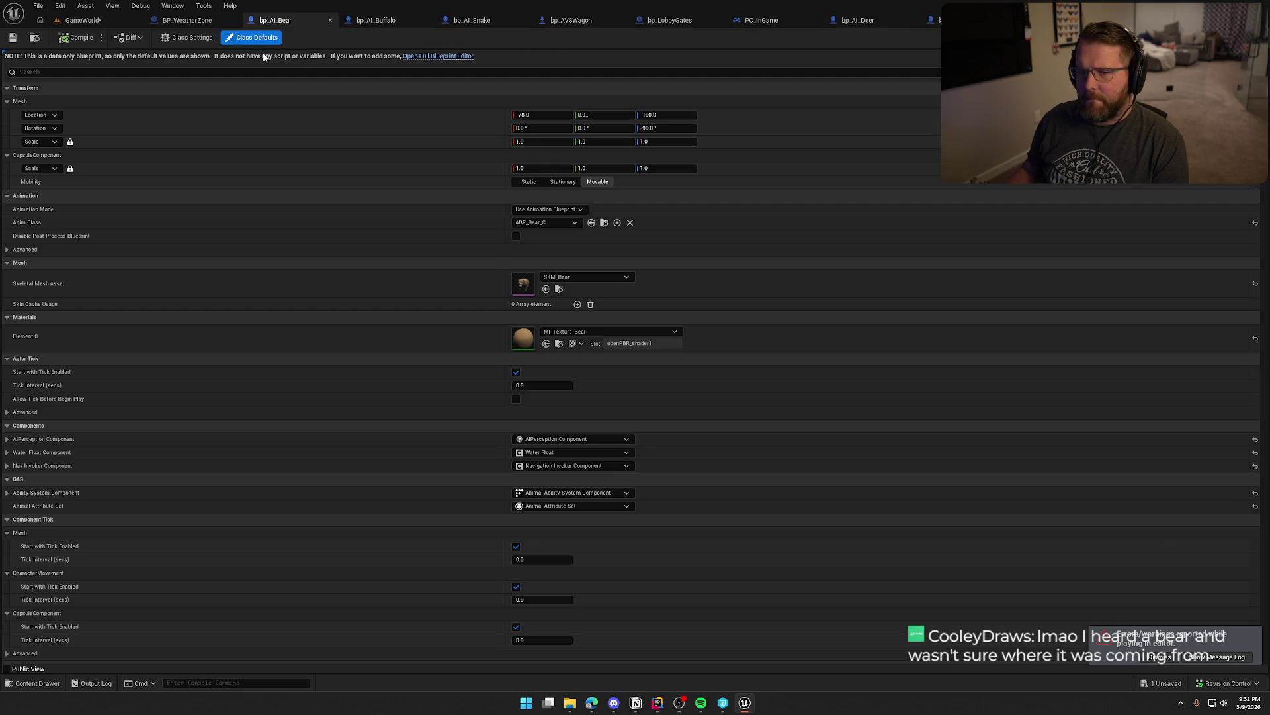
{"action": "left_click", "coordinate": [453, 57]}
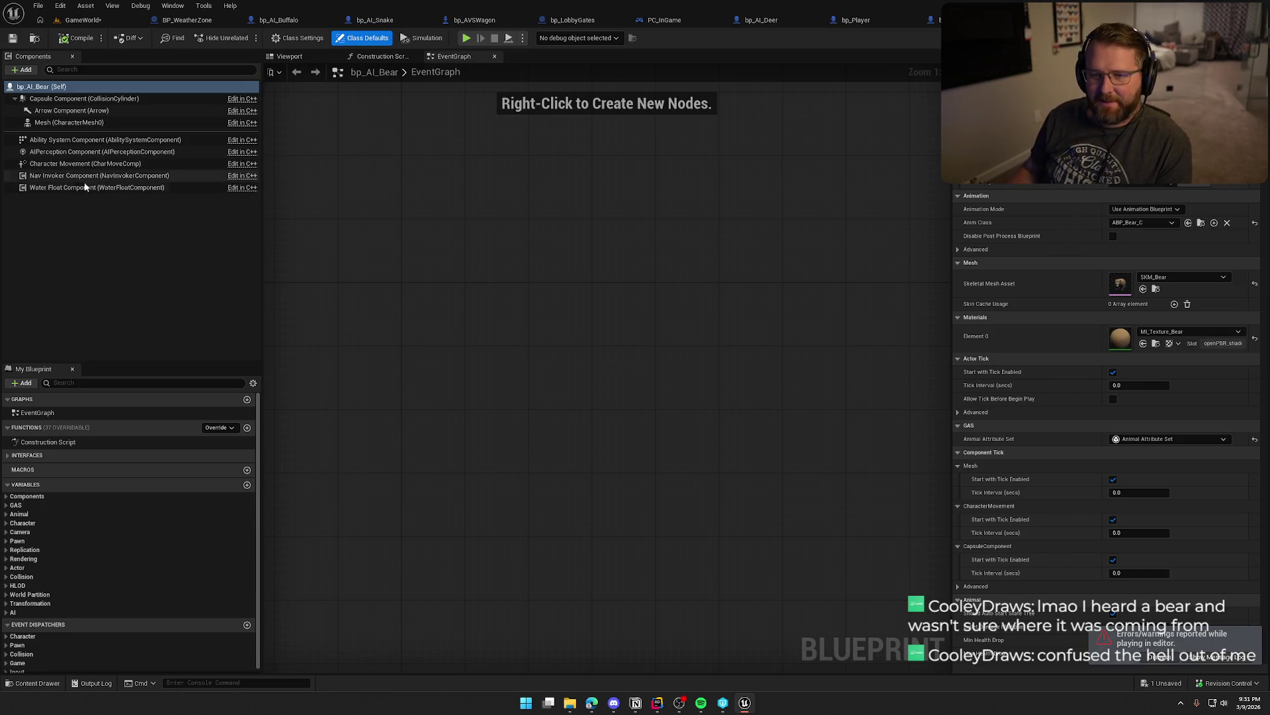
{"action": "left_click", "coordinate": [13, 515]}
{"action": "left_click", "coordinate": [7, 515]}
{"action": "scroll", "coordinate": [45, 585], "scroll_direction": "down", "scroll_amount": 1}
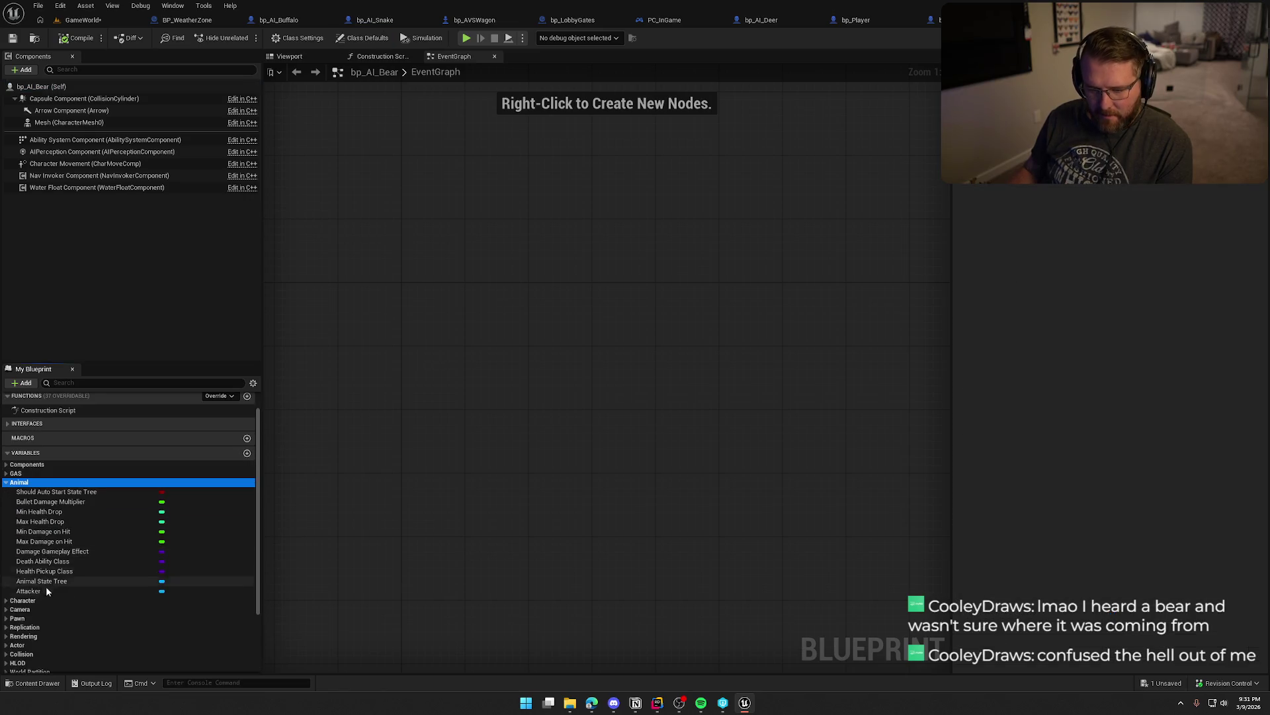
{"action": "left_click", "coordinate": [46, 582]}
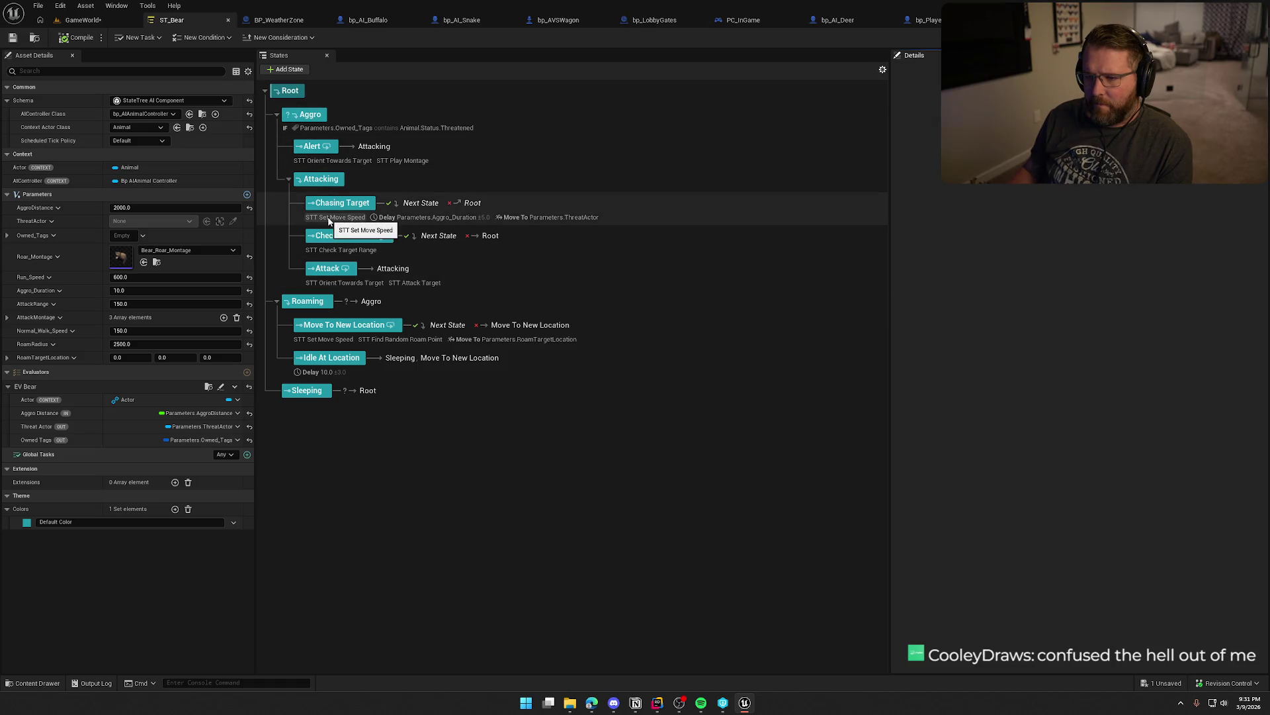
- Inspect Chasing Target's tasks, including Move To the threat actor with 5.0 acceptable radius
{"action": "left_click", "coordinate": [558, 217]}
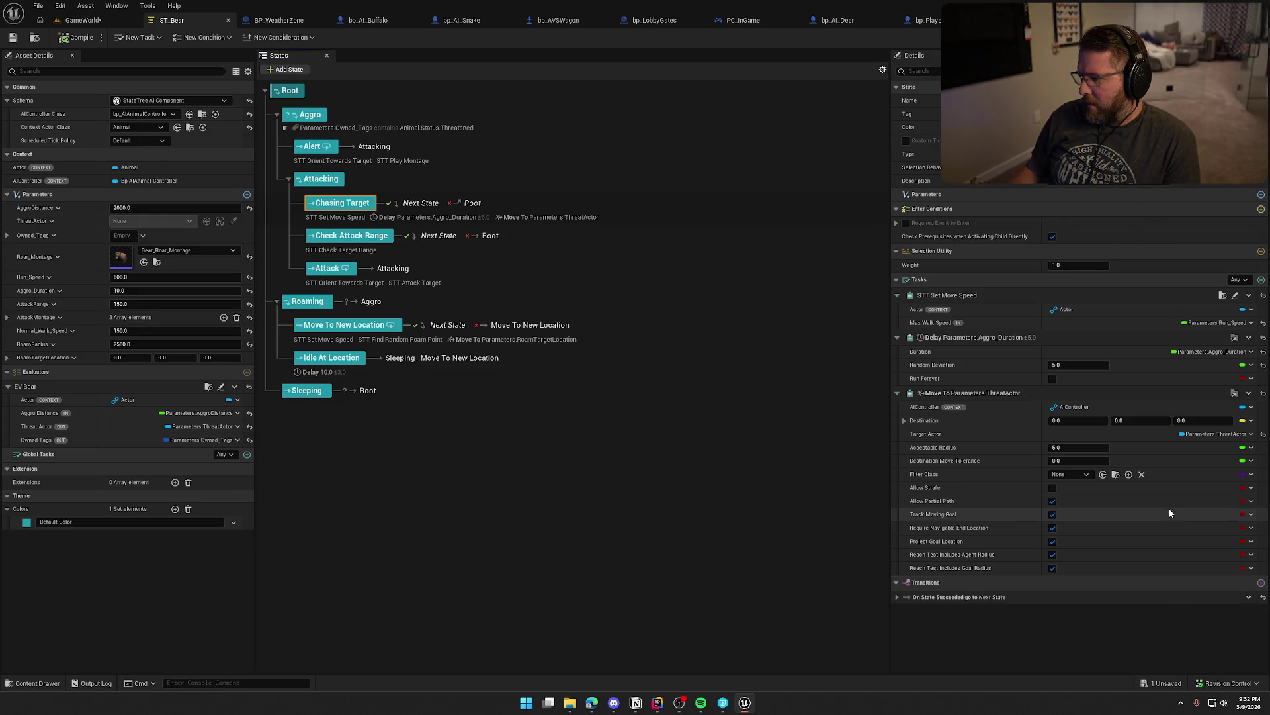
{"action": "left_click", "coordinate": [1060, 450]}
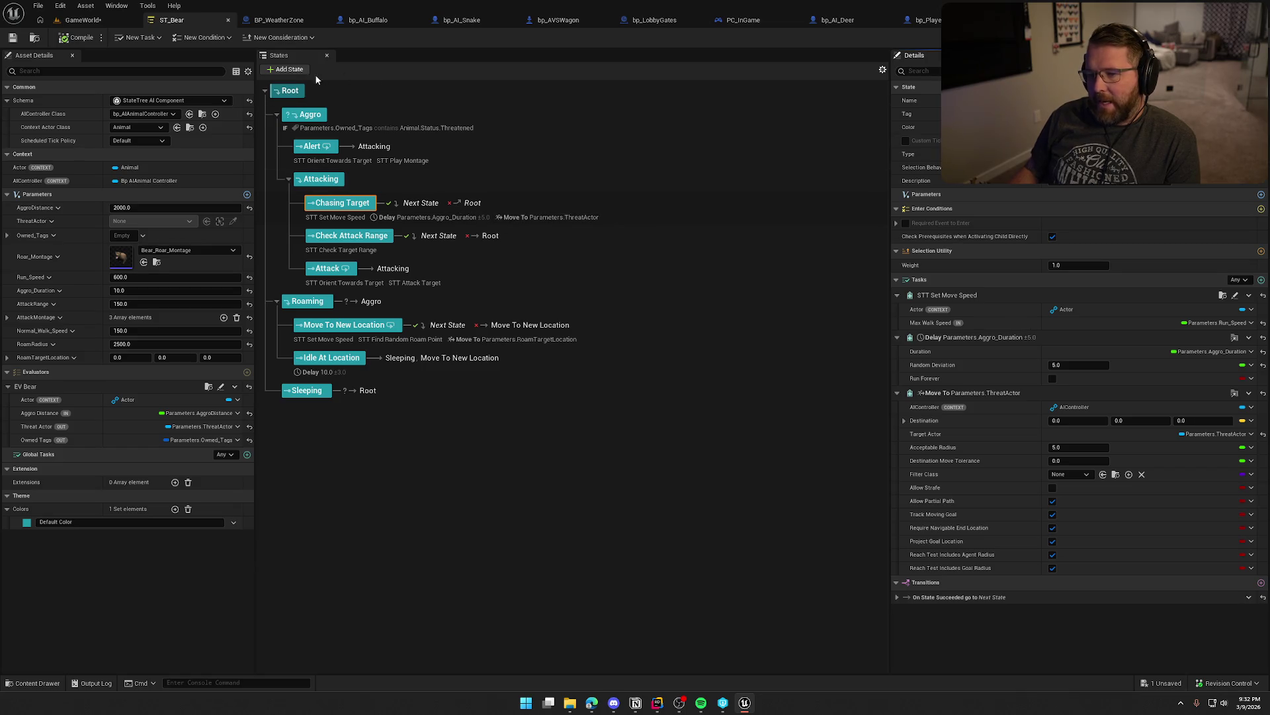
{"action": "mouse_move", "coordinate": [331, 151]}
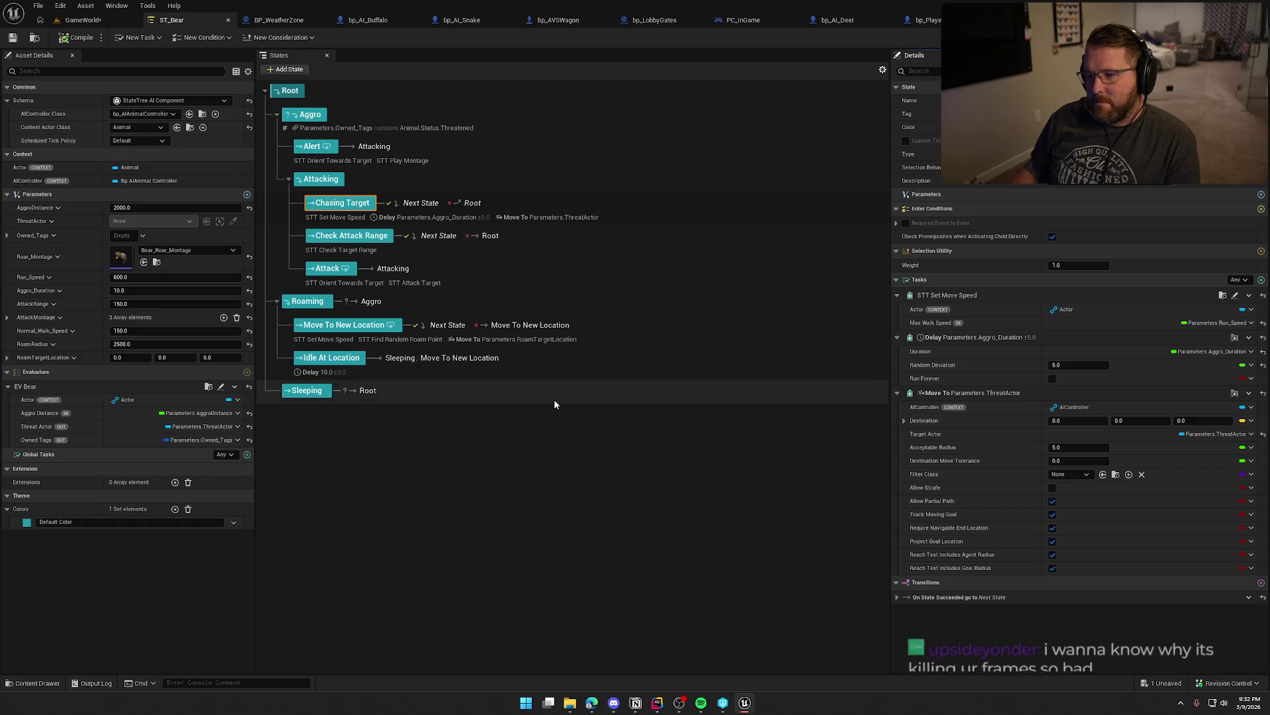
{"action": "left_click", "coordinate": [528, 216]}
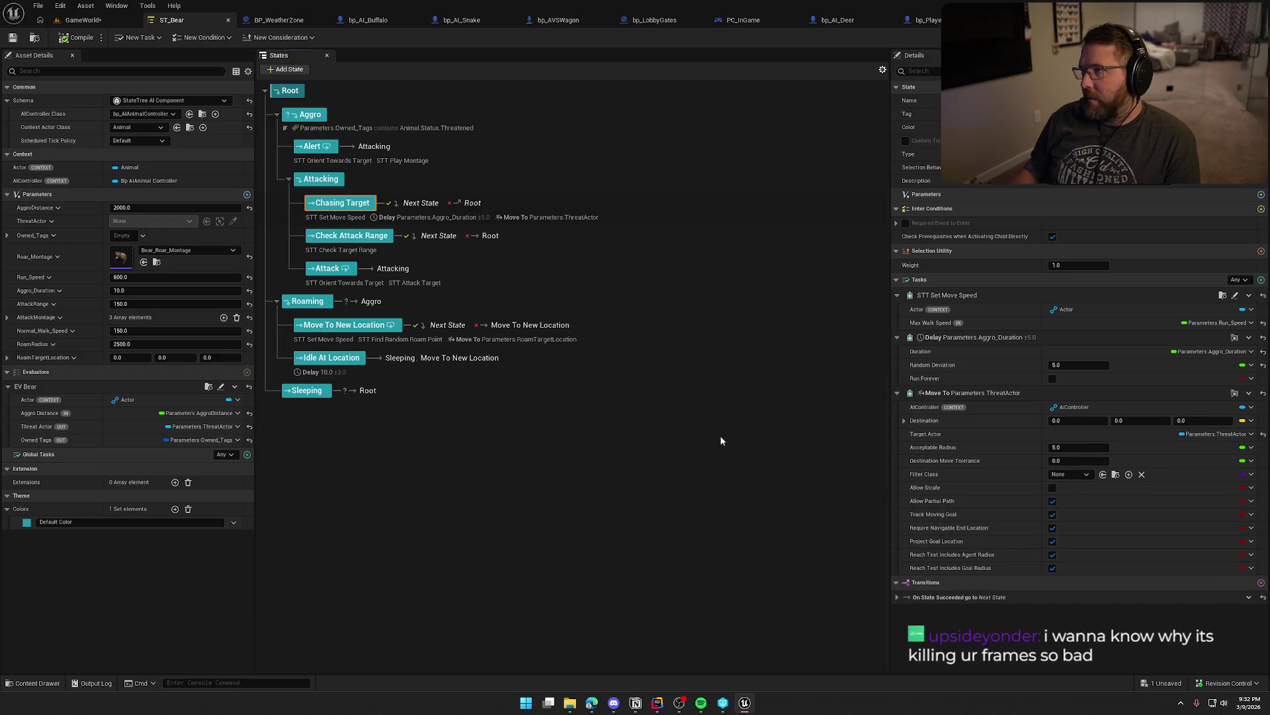
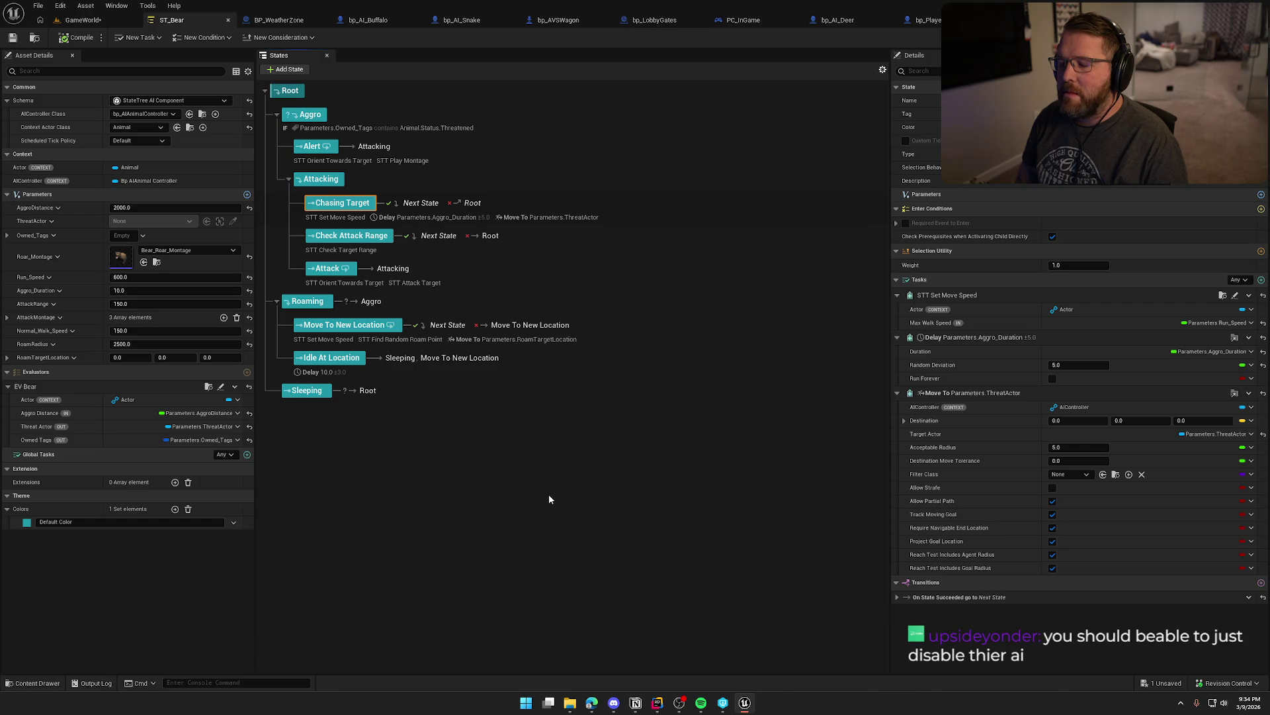
- Inspect the buffalo blueprint's Should Auto Start State Tree variable and compile it
{"action": "left_click", "coordinate": [397, 27]}
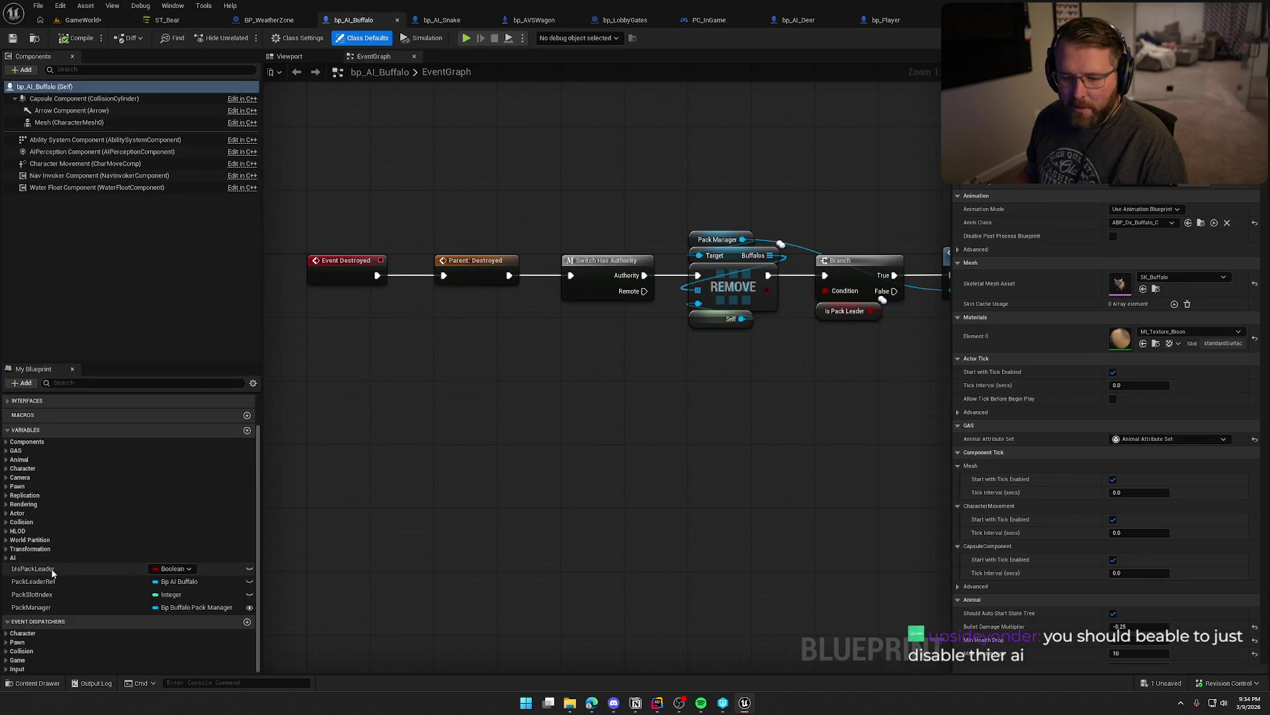
{"action": "left_click", "coordinate": [9, 459]}
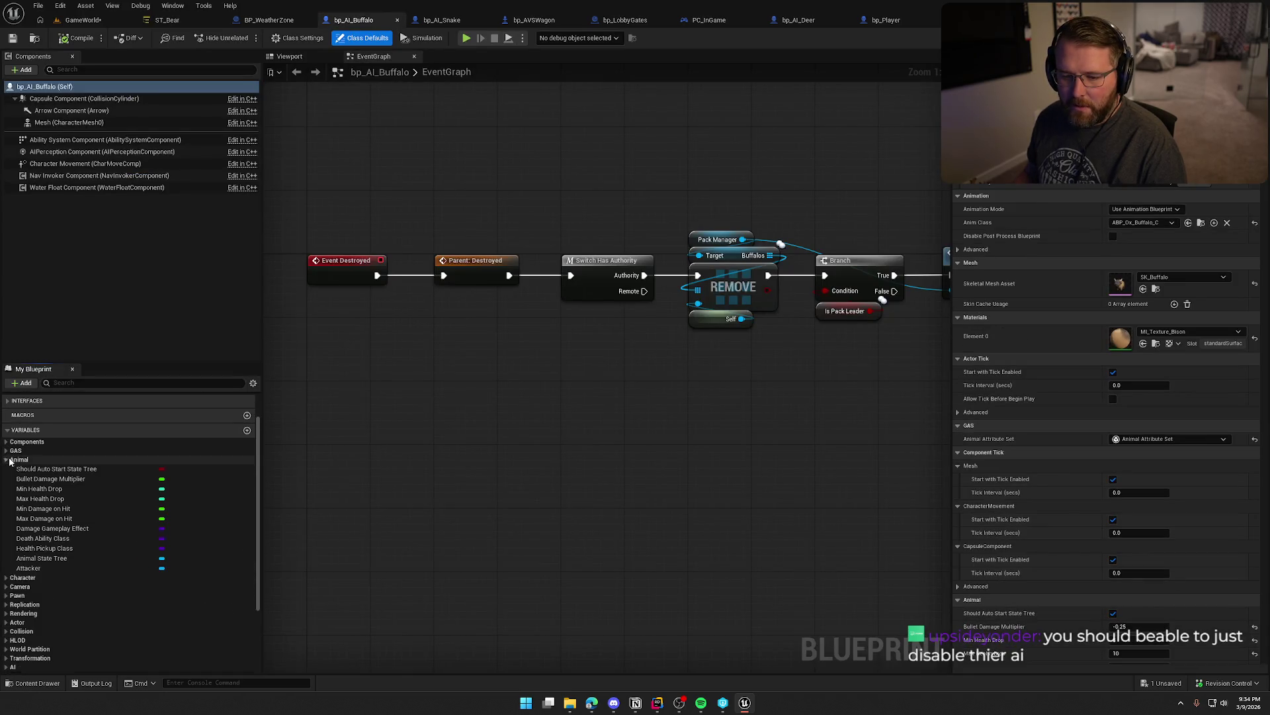
{"action": "left_click", "coordinate": [40, 469]}
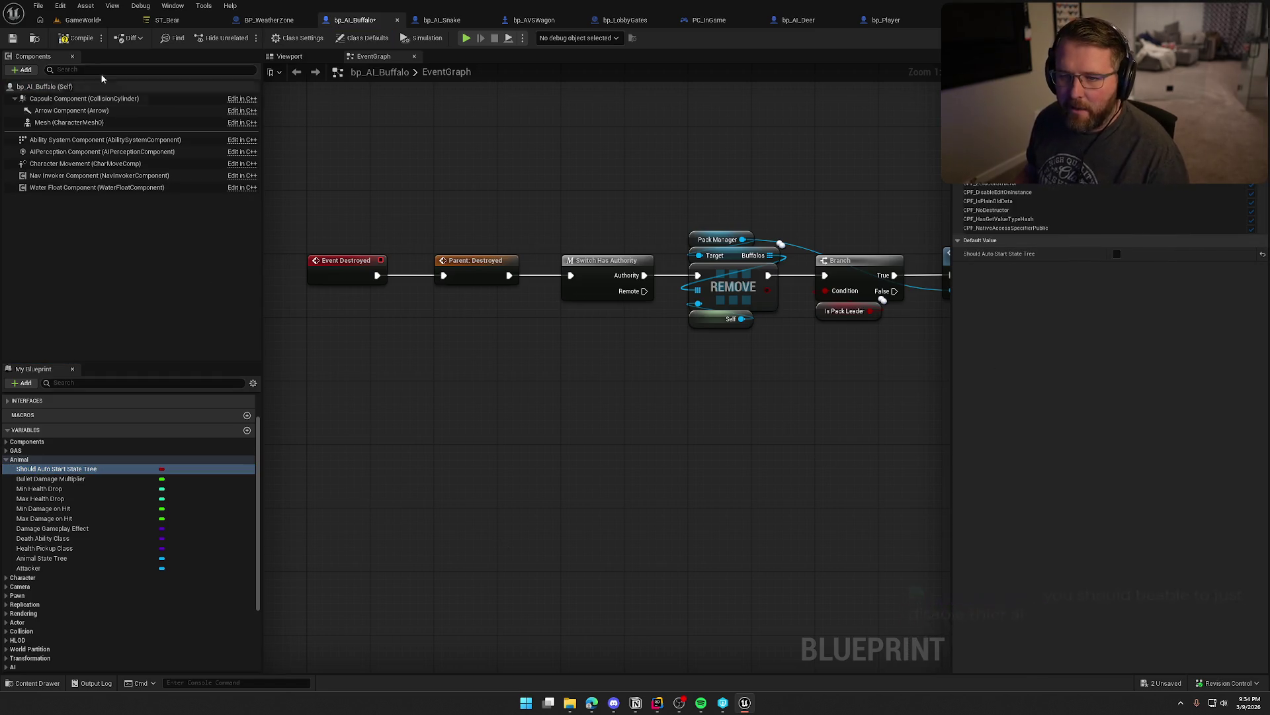
{"action": "left_click", "coordinate": [73, 40]}
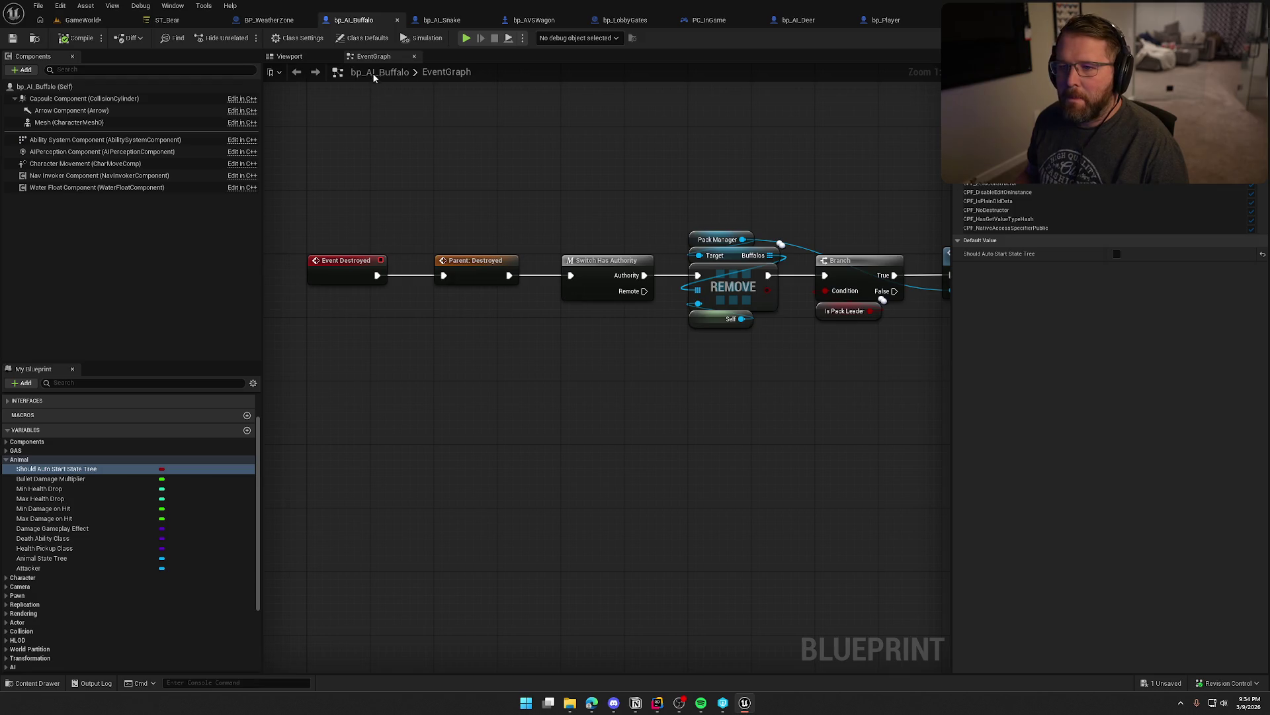
- Turn off Should Auto Start State Tree in the snake blueprint
{"action": "left_click", "coordinate": [457, 24]}
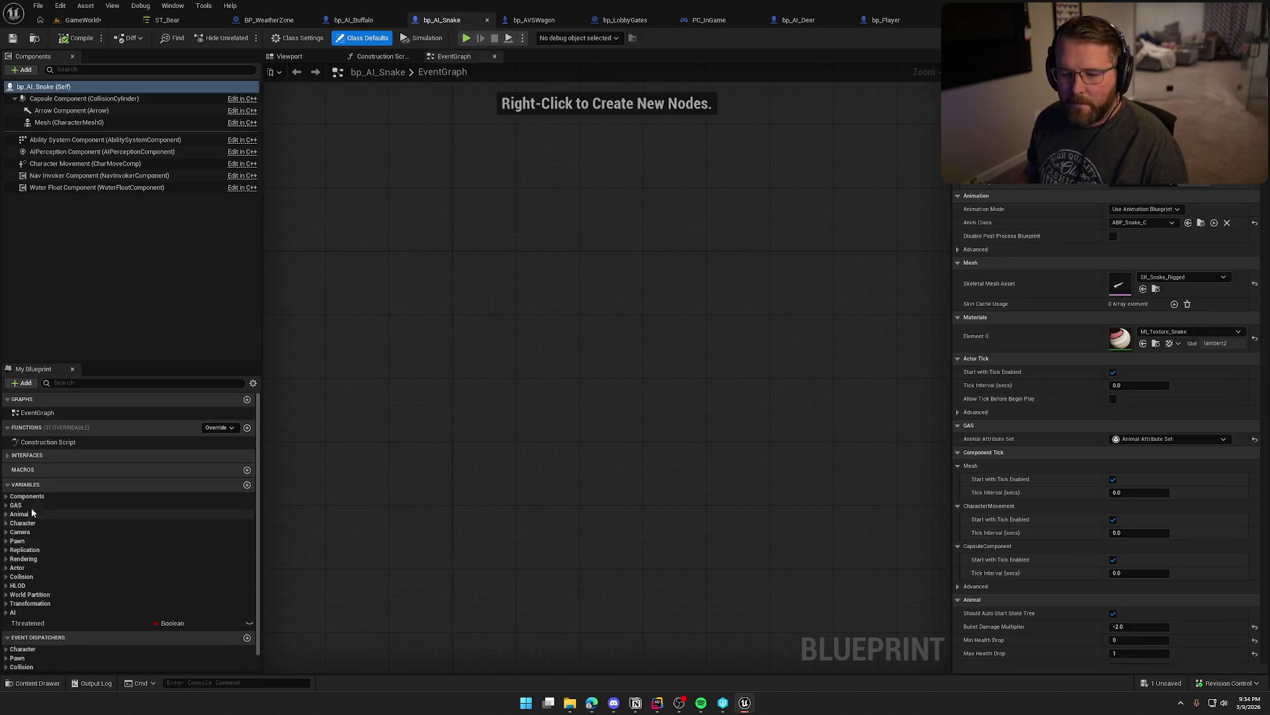
{"action": "left_click", "coordinate": [8, 514]}
{"action": "left_click", "coordinate": [56, 523]}
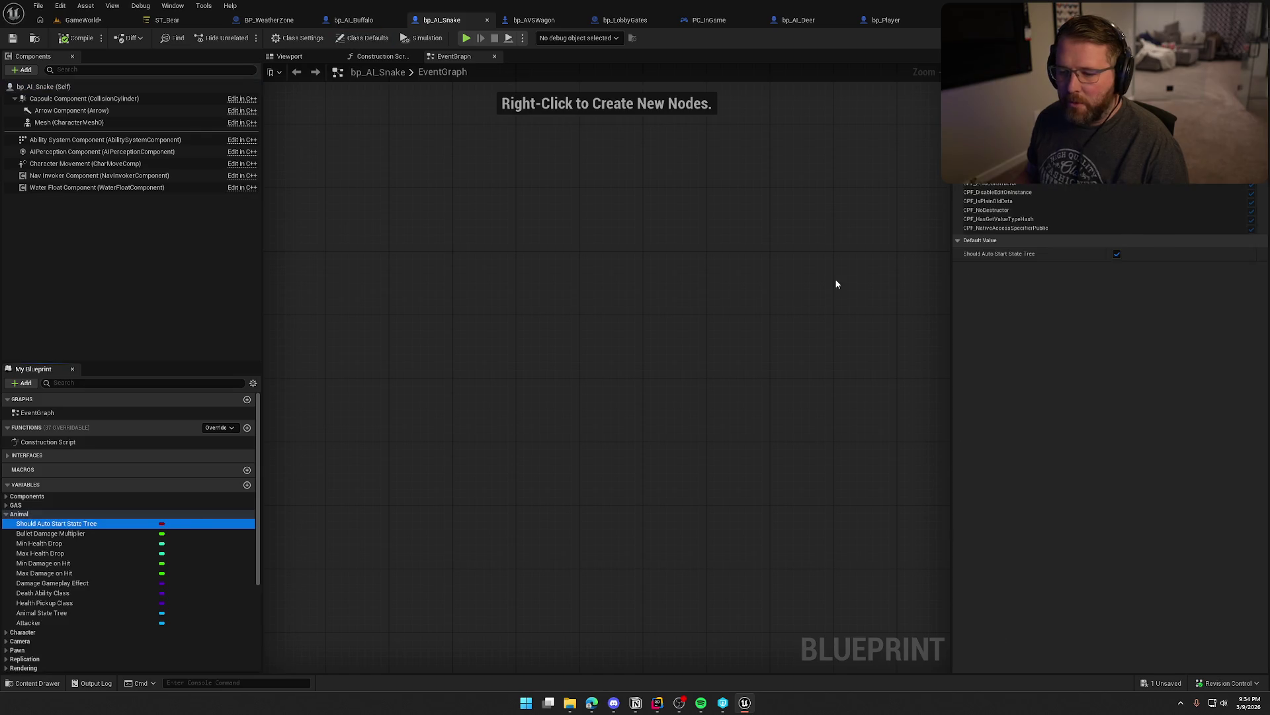
{"action": "left_click", "coordinate": [1117, 254]}
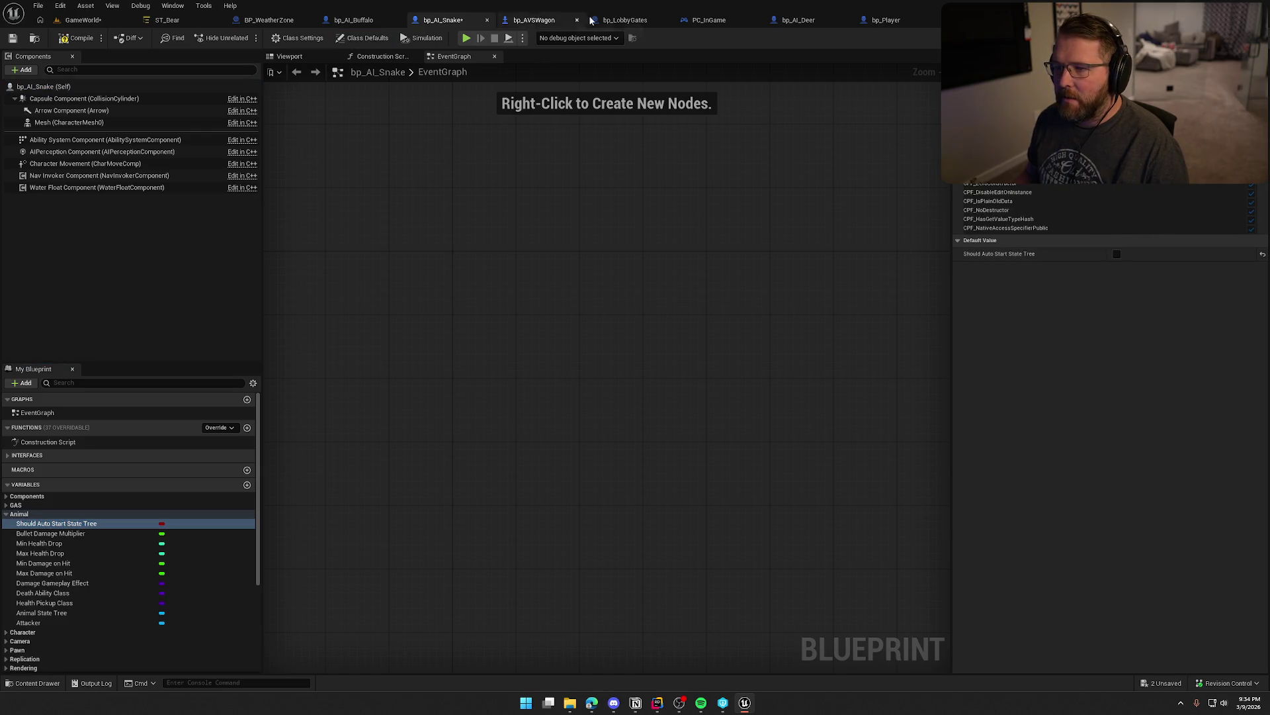
- Turn off Should Auto Start State Tree in the deer blueprint
{"action": "left_click", "coordinate": [798, 19]}
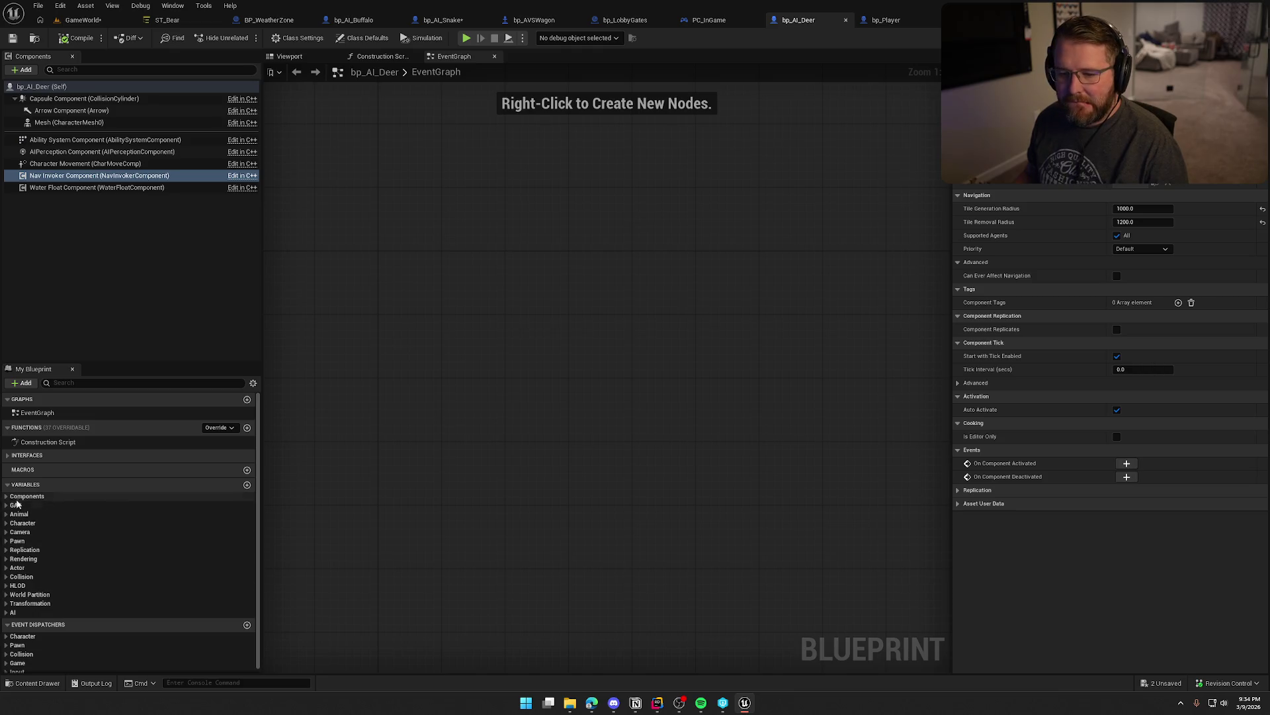
{"action": "left_click", "coordinate": [6, 514]}
{"action": "left_click", "coordinate": [57, 524]}
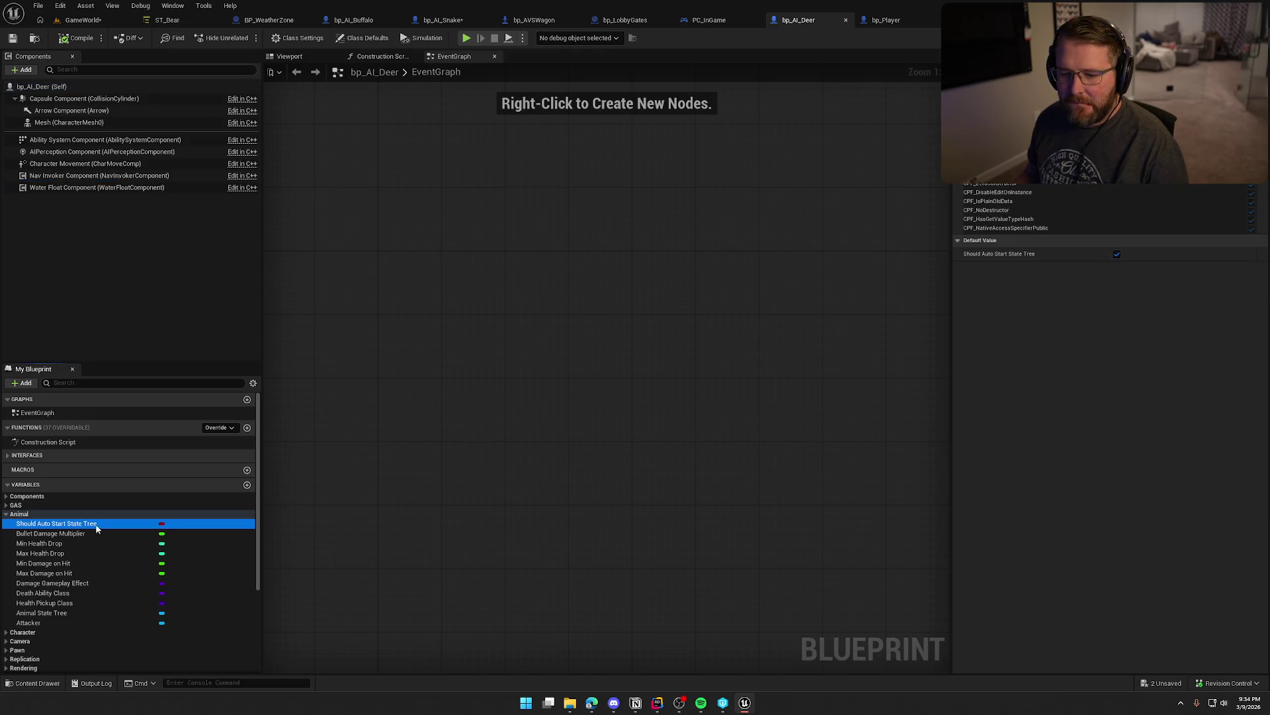
{"action": "left_click", "coordinate": [1118, 254]}
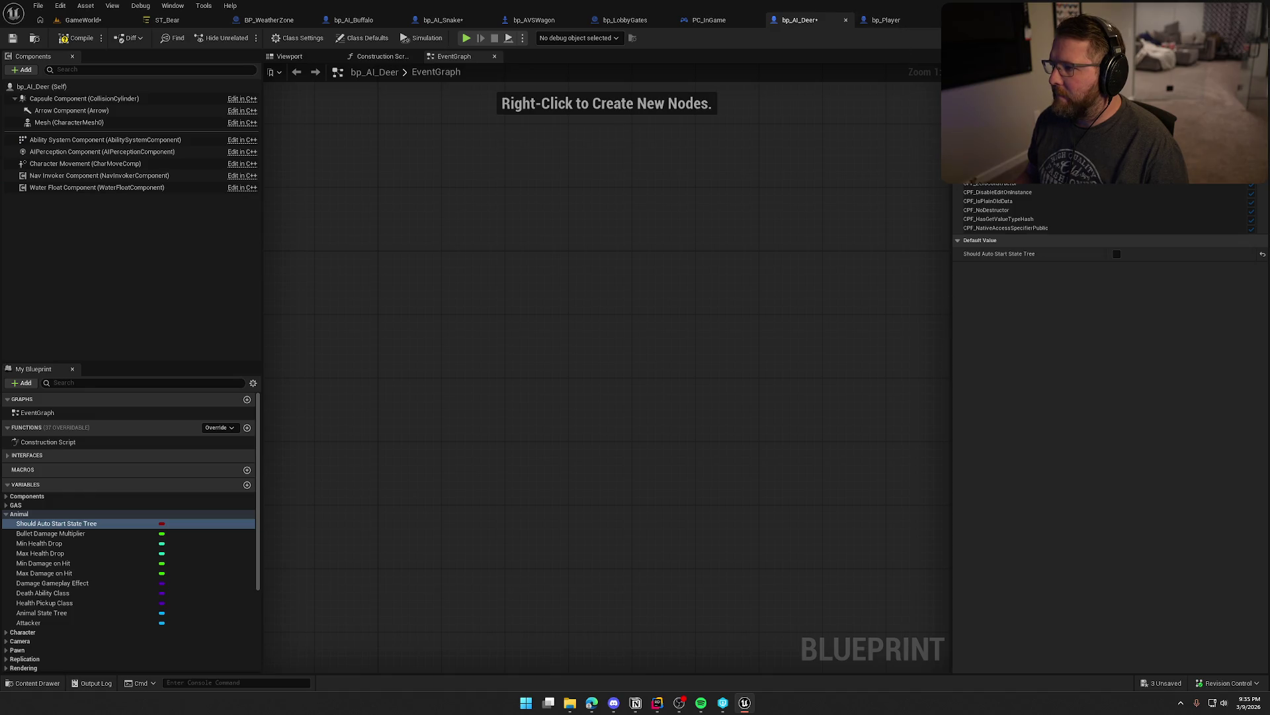
- Turn off Should Auto Start State Tree in the bear blueprint, compile, and return to GameWorld
{"action": "key", "text": "ctrl+Tab"}
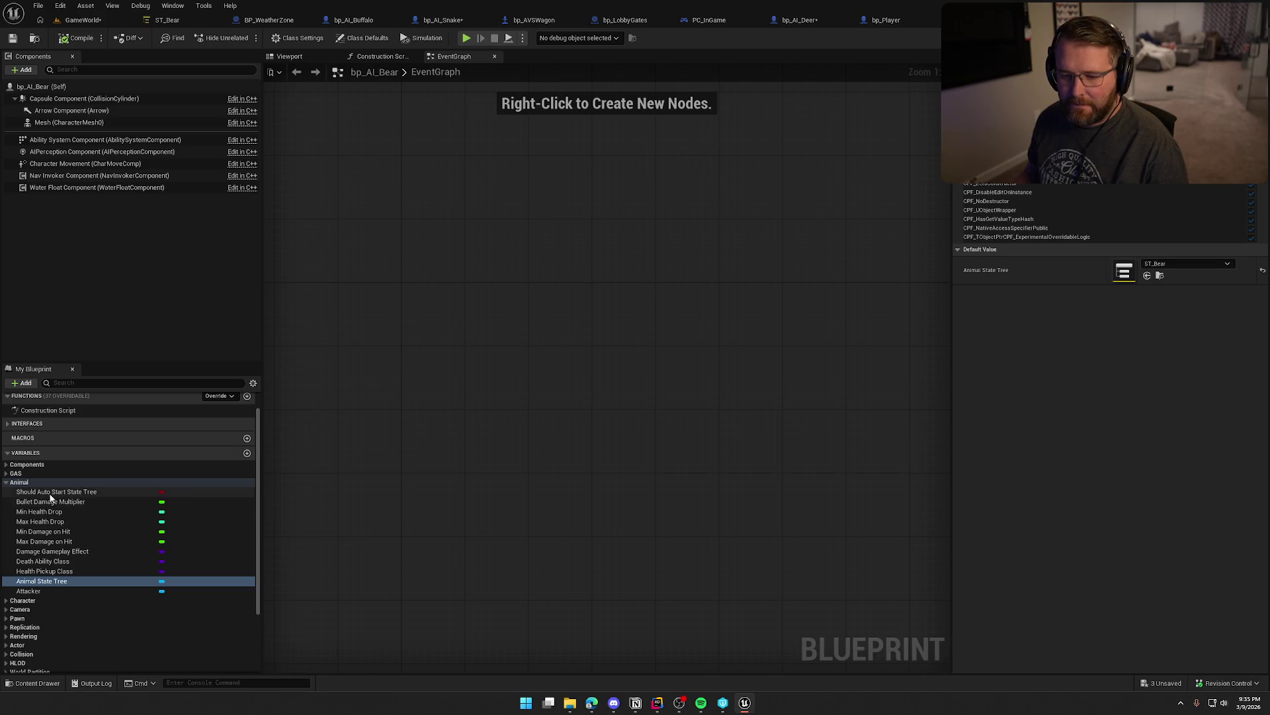
{"action": "left_click", "coordinate": [56, 491]}
{"action": "left_click", "coordinate": [1116, 254]}
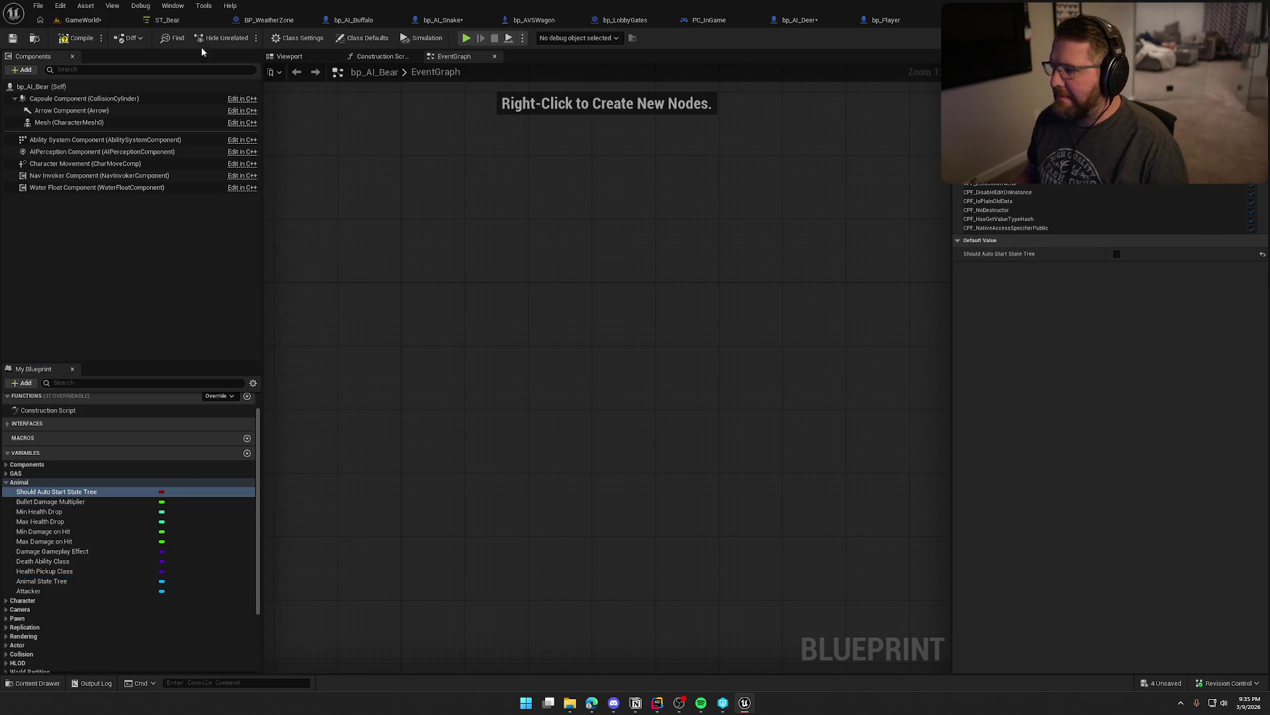
{"action": "left_click", "coordinate": [96, 33]}
{"action": "left_click", "coordinate": [82, 20]}
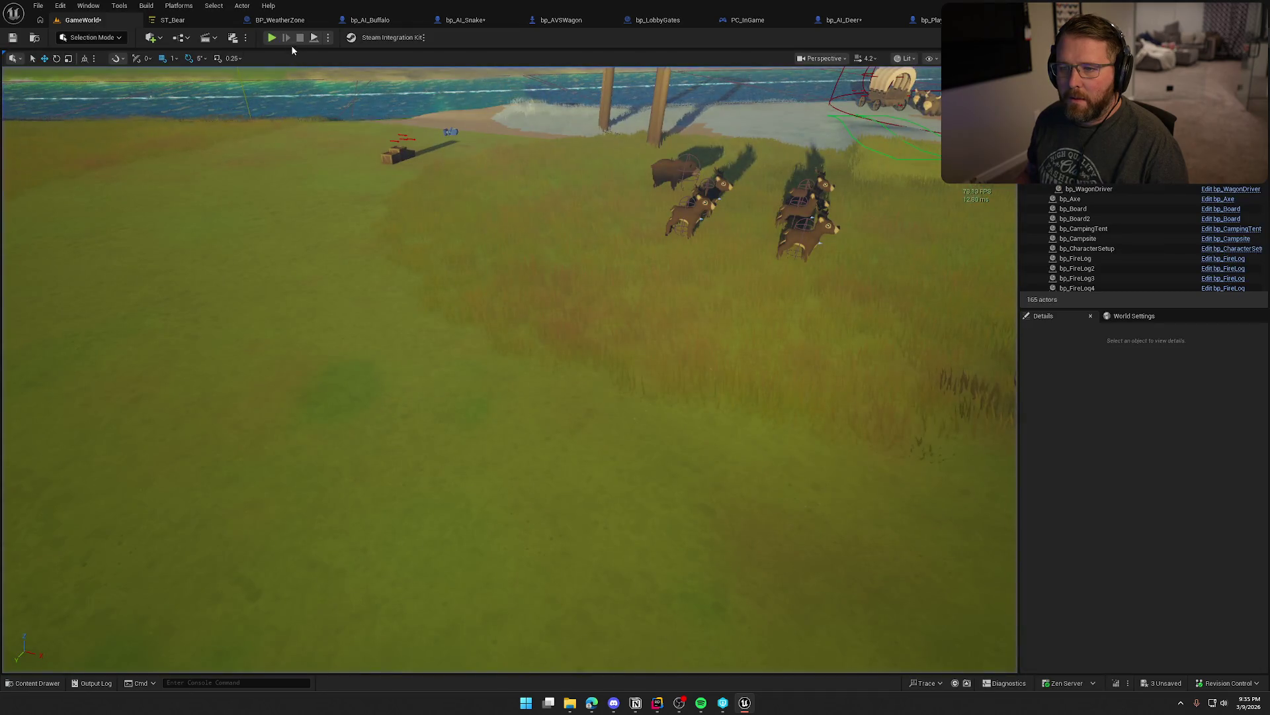
- Play-test GameWorld, walking the character toward the deer herd, then stop
{"action": "key", "text": "alt+p"}
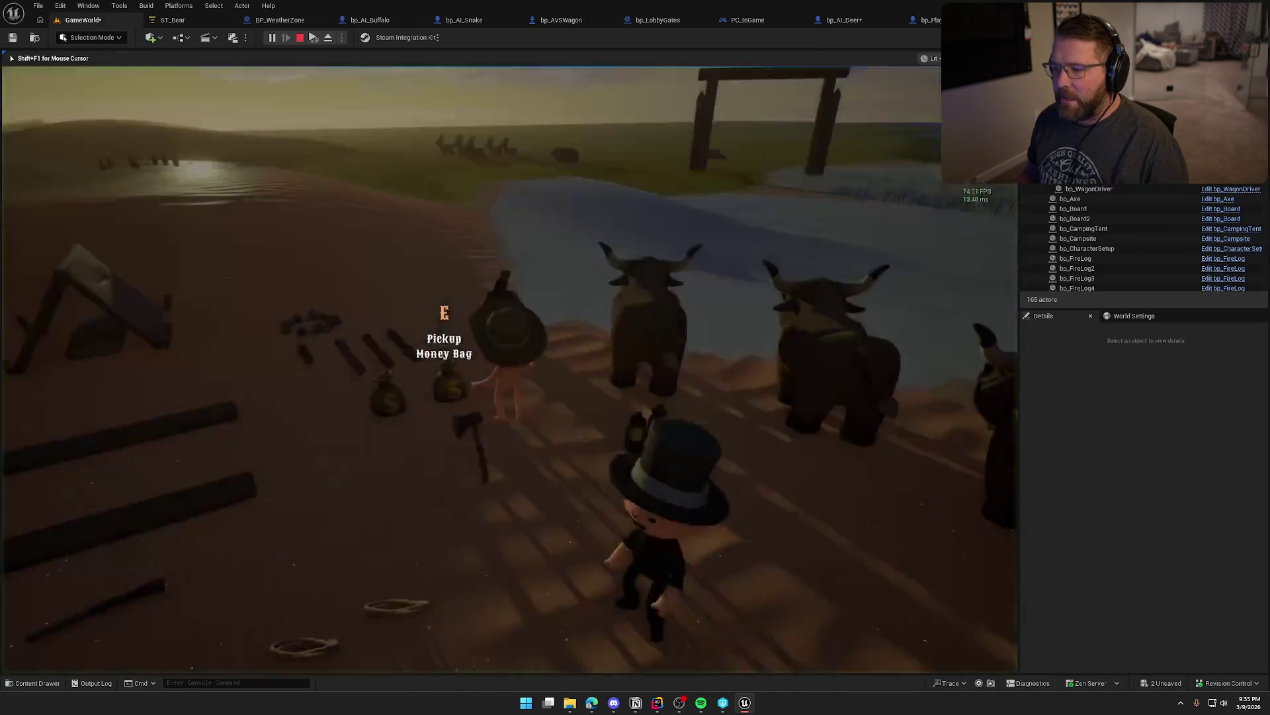
{"action": "key", "text": "w"}
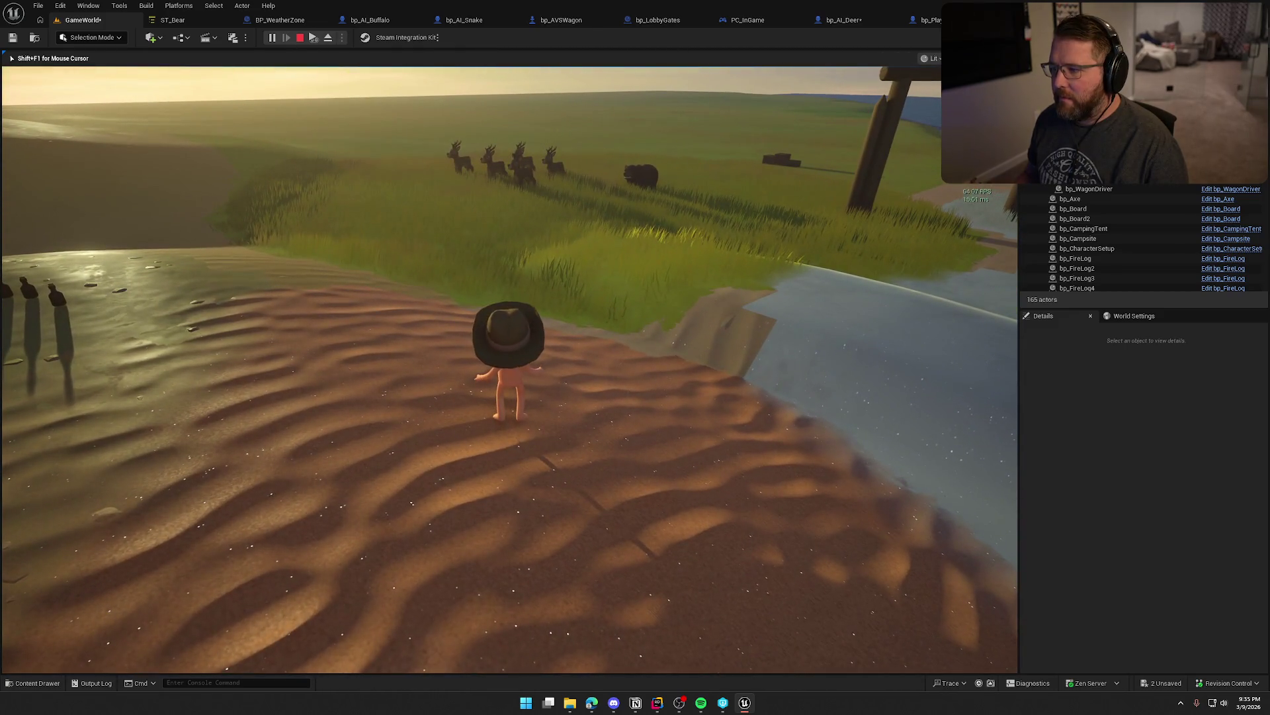
{"action": "key", "text": "Escape"}
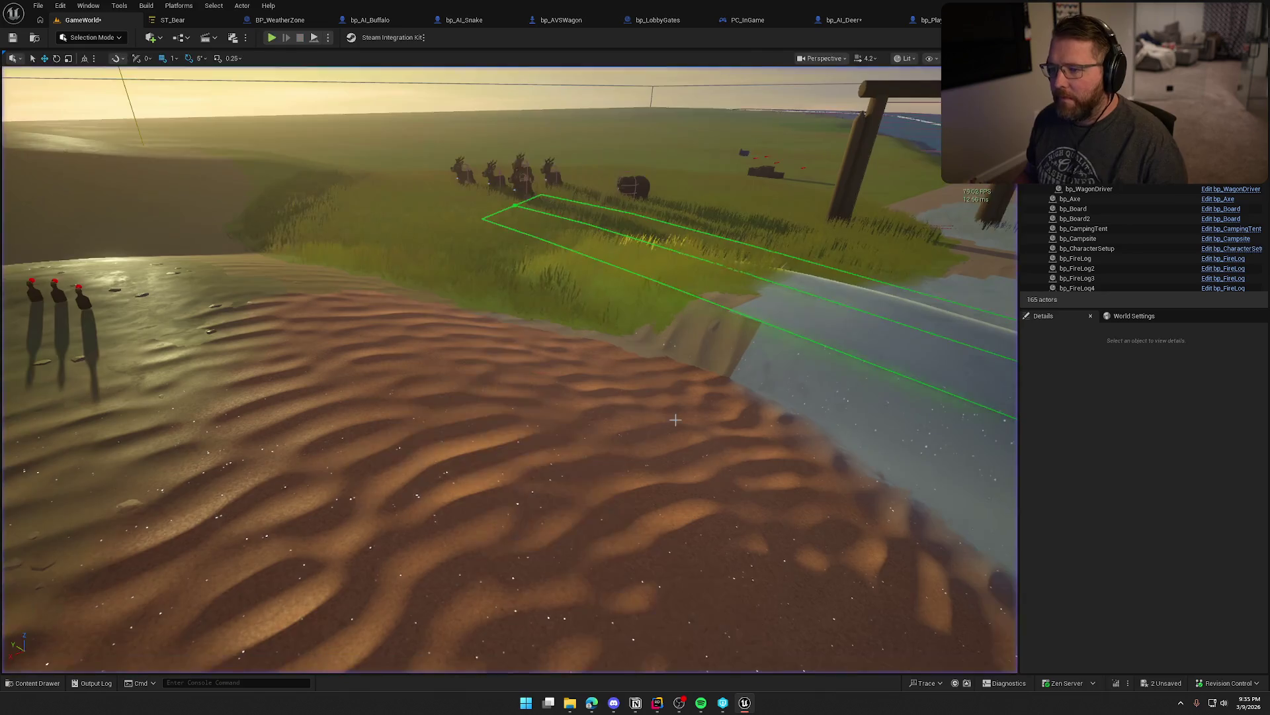
- Open the TrailMap level from Maps, saving and checking out GameWorld first
{"action": "key", "text": "ctrl+space"}
{"action": "left_click", "coordinate": [37, 579]}
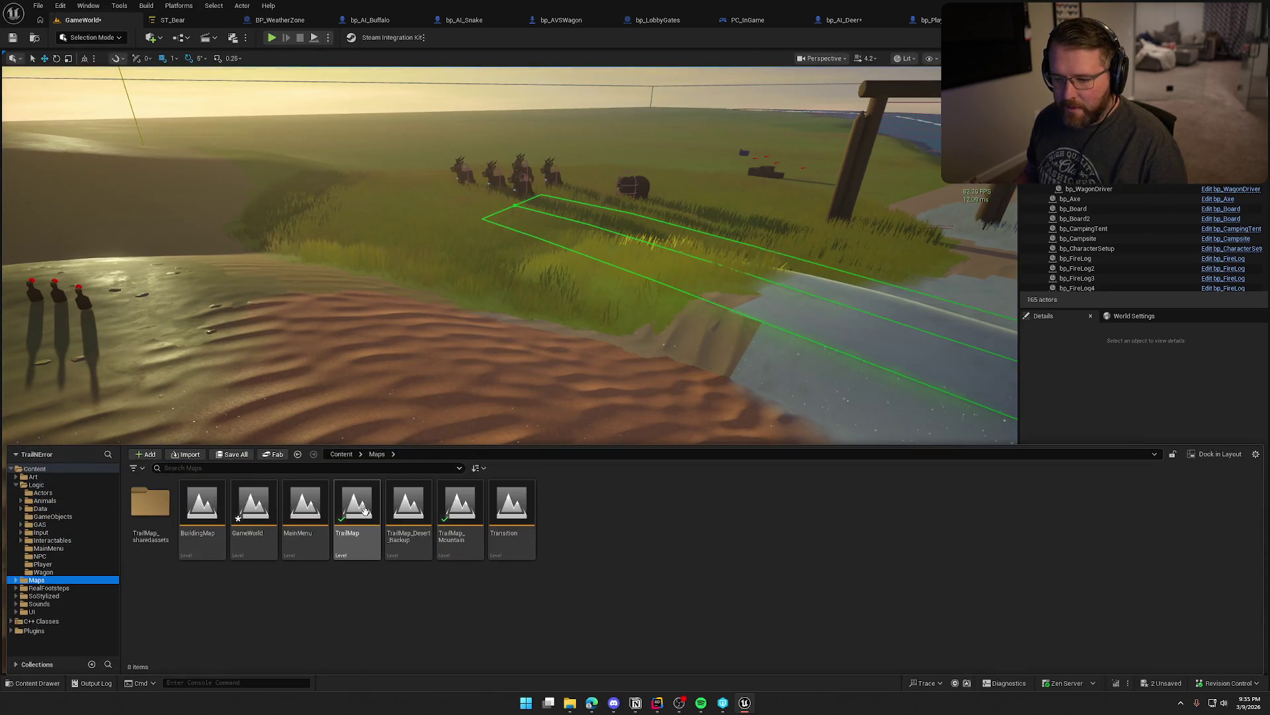
{"action": "double_click", "coordinate": [358, 506]}
{"action": "left_click", "coordinate": [634, 462]}
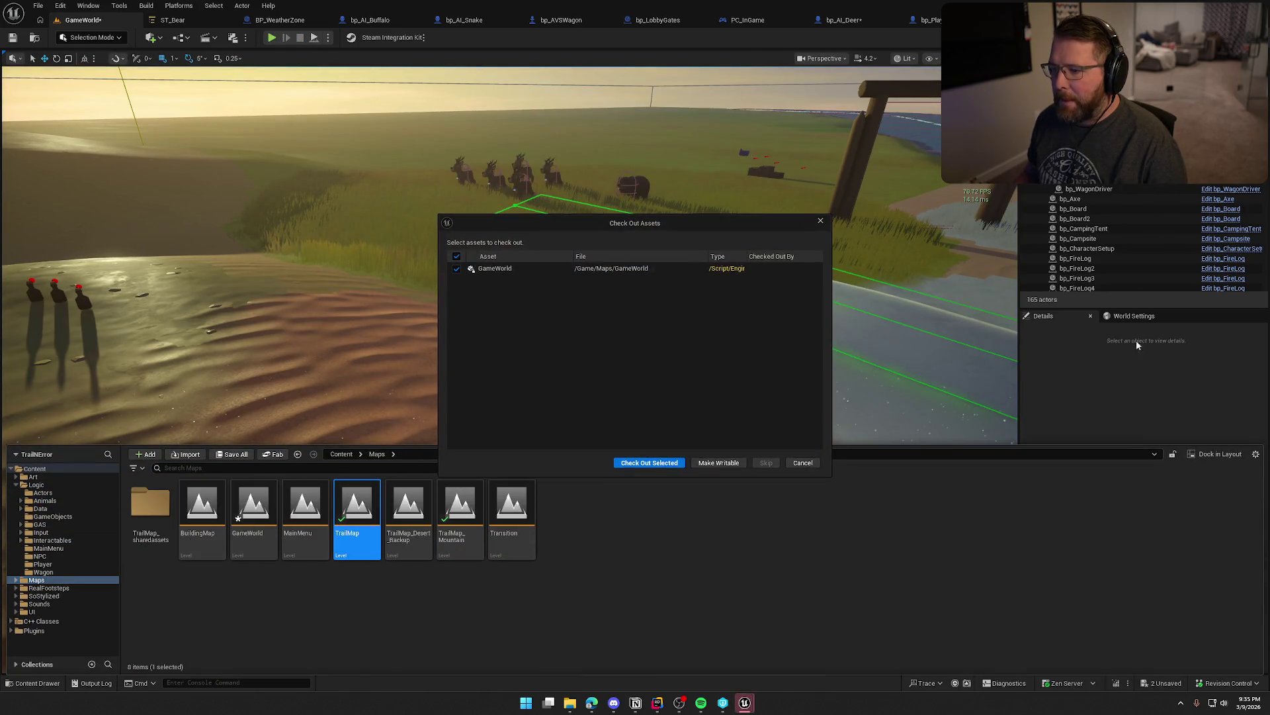
{"action": "left_click", "coordinate": [663, 465]}
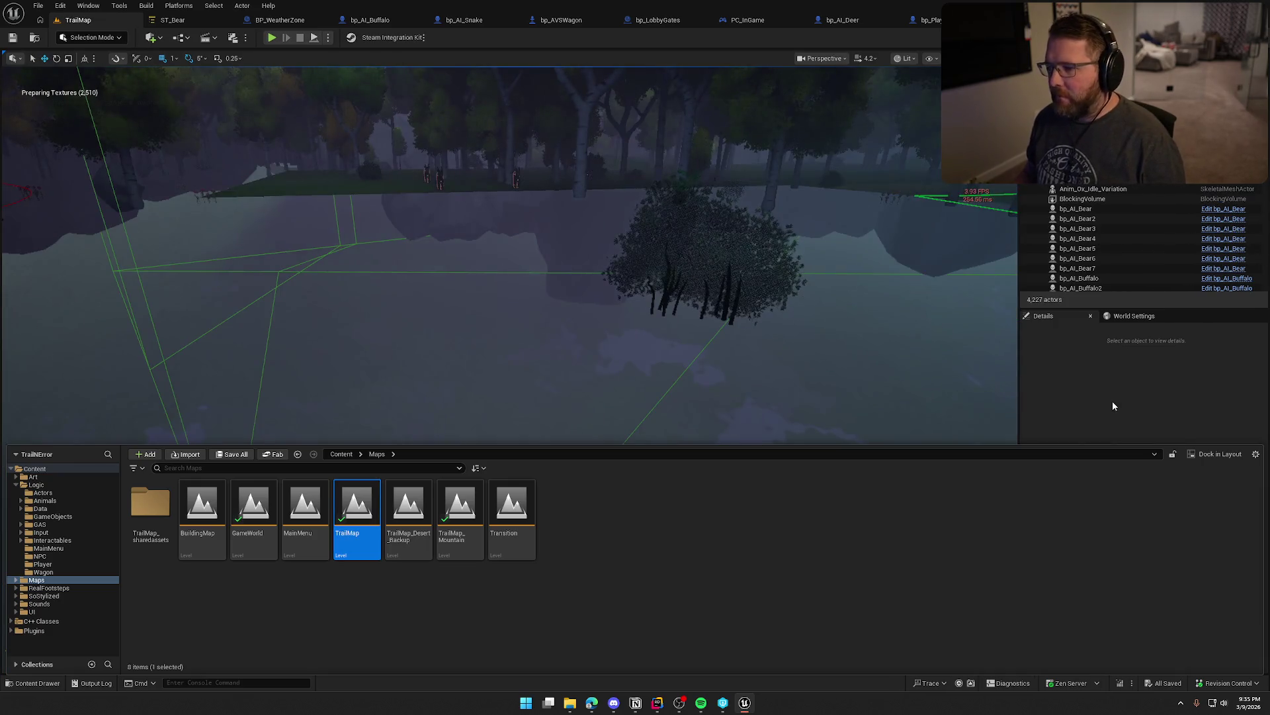
{"action": "left_click", "coordinate": [1113, 405]}
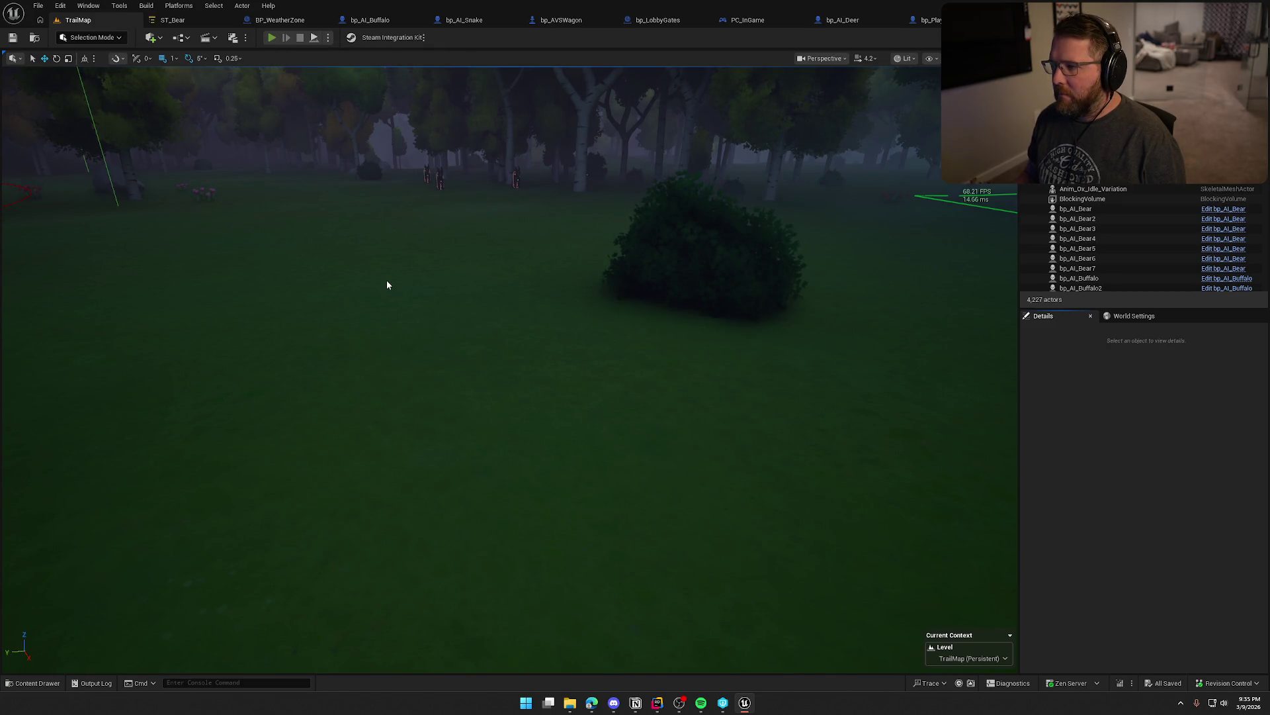
- Play-test TrailMap with the navmesh debug overlay shown, stop, then open the Content Drawer
{"action": "key", "text": "alt+p"}
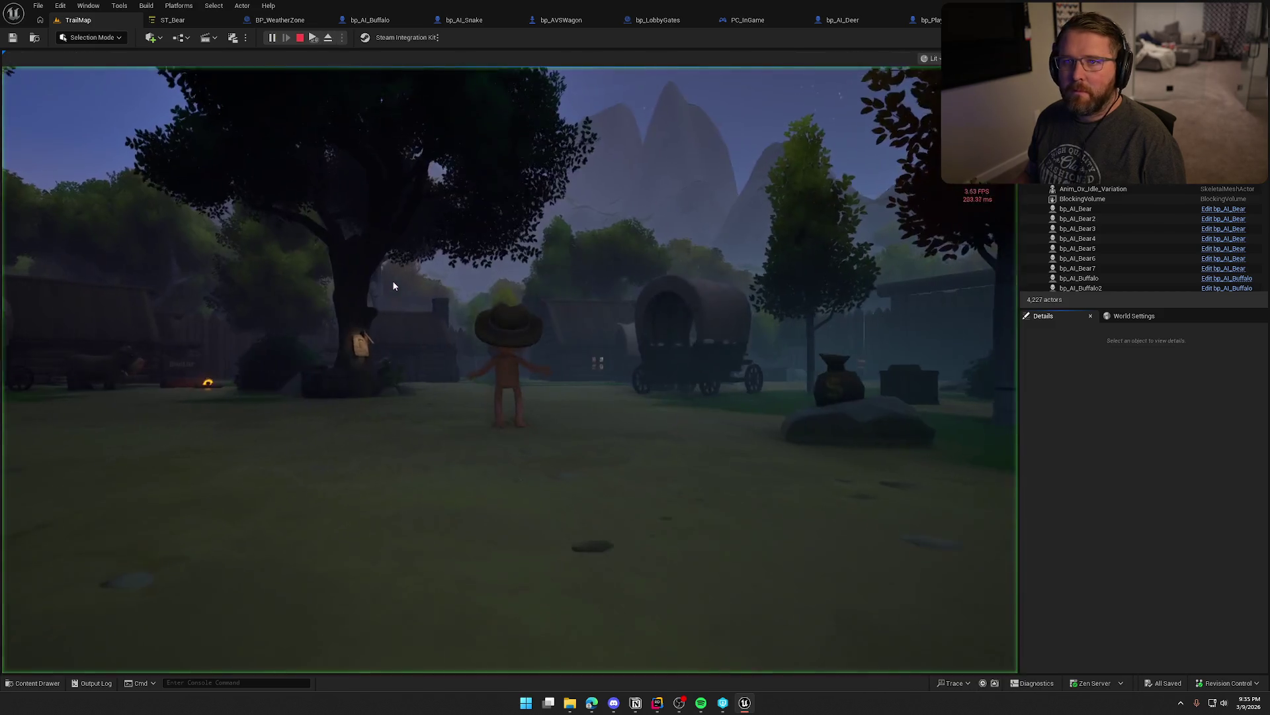
{"action": "key", "text": "w"}
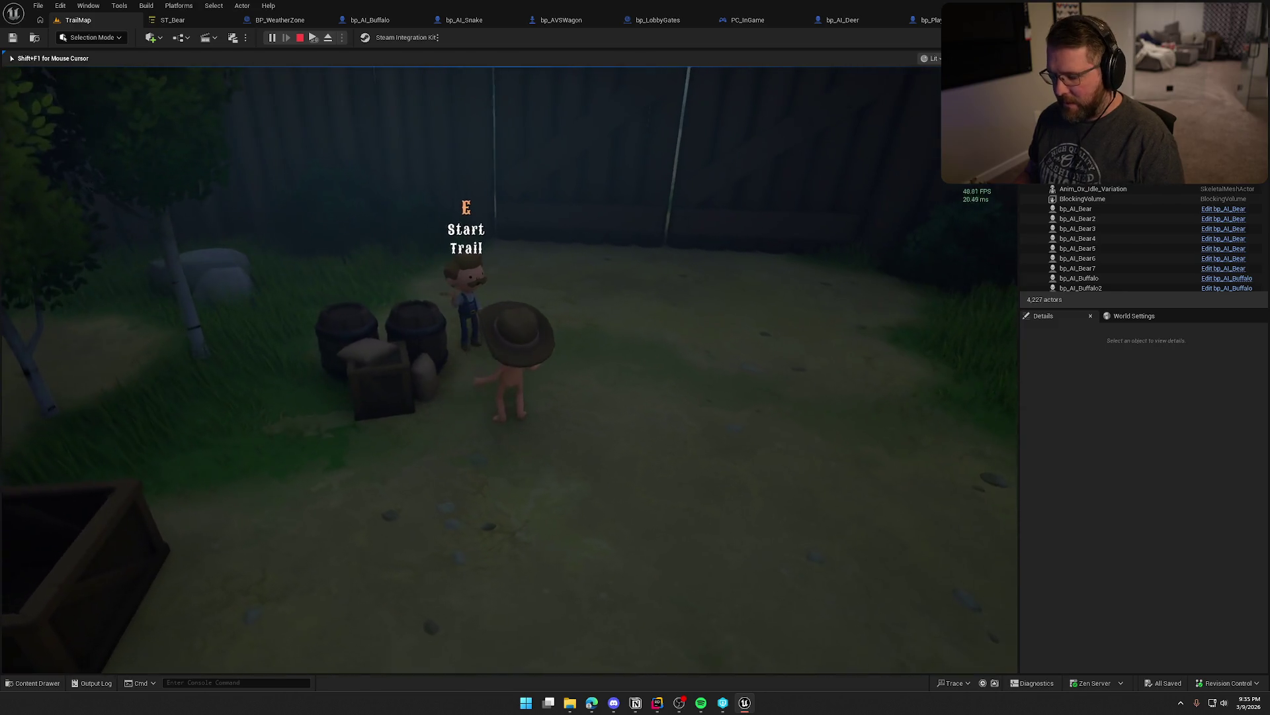
{"action": "key", "text": "e"}
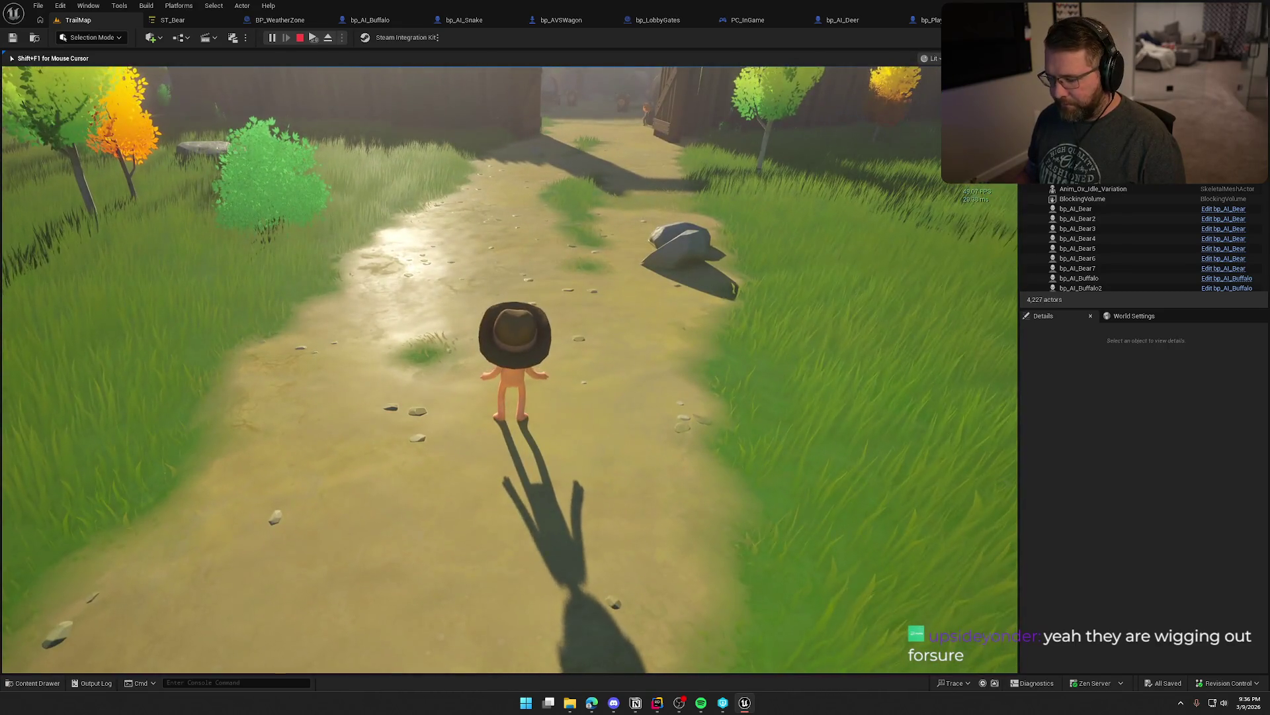
{"action": "key", "text": "Escape"}
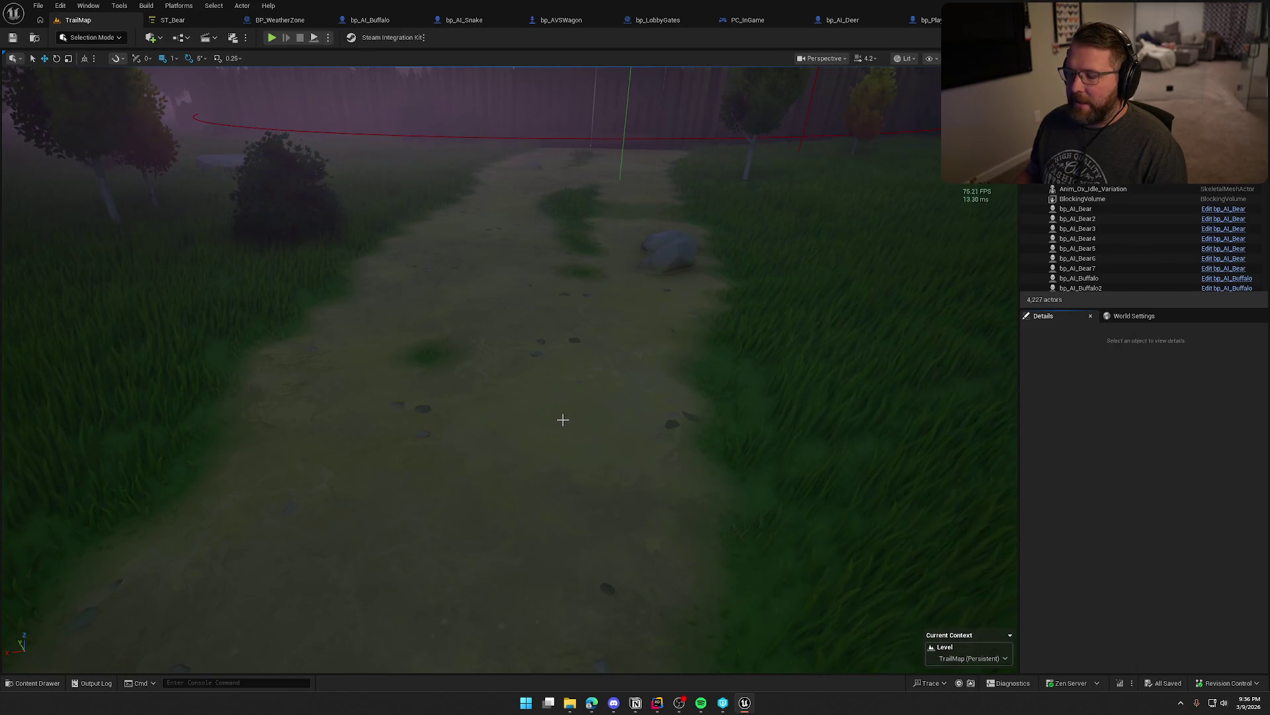
{"action": "key", "text": "ctrl+space"}
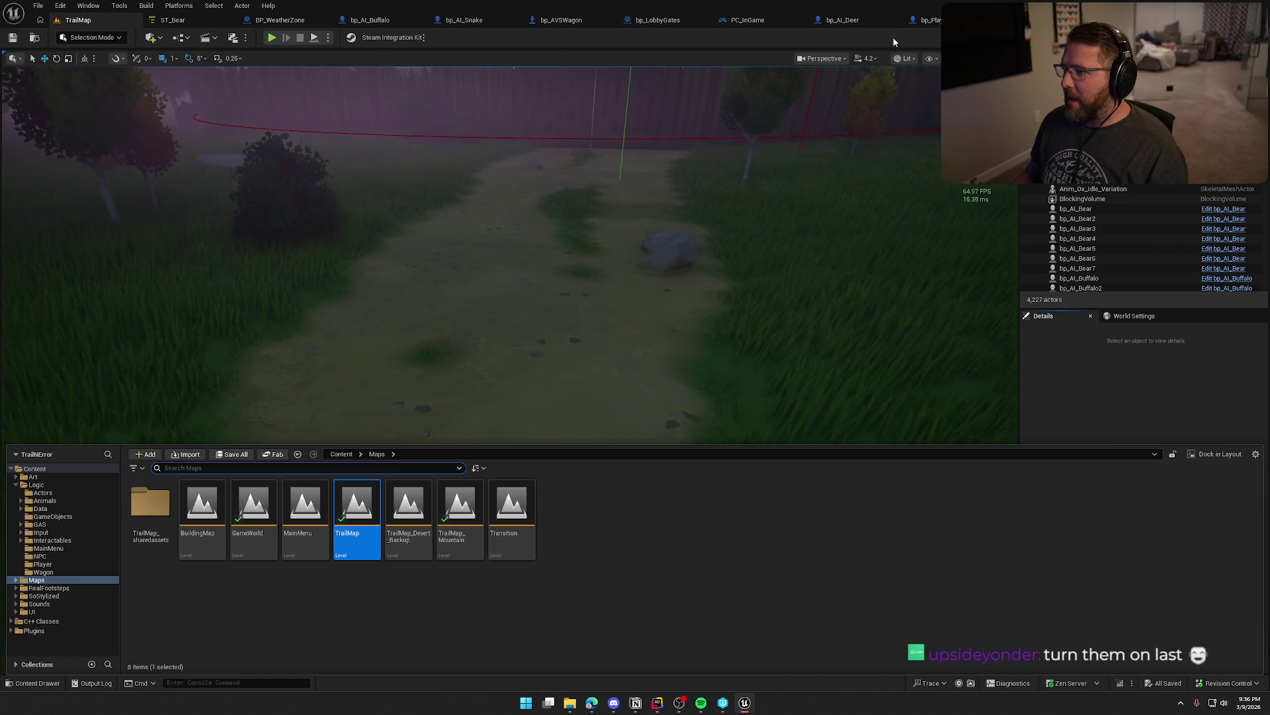
{"action": "left_click", "coordinate": [850, 22]}
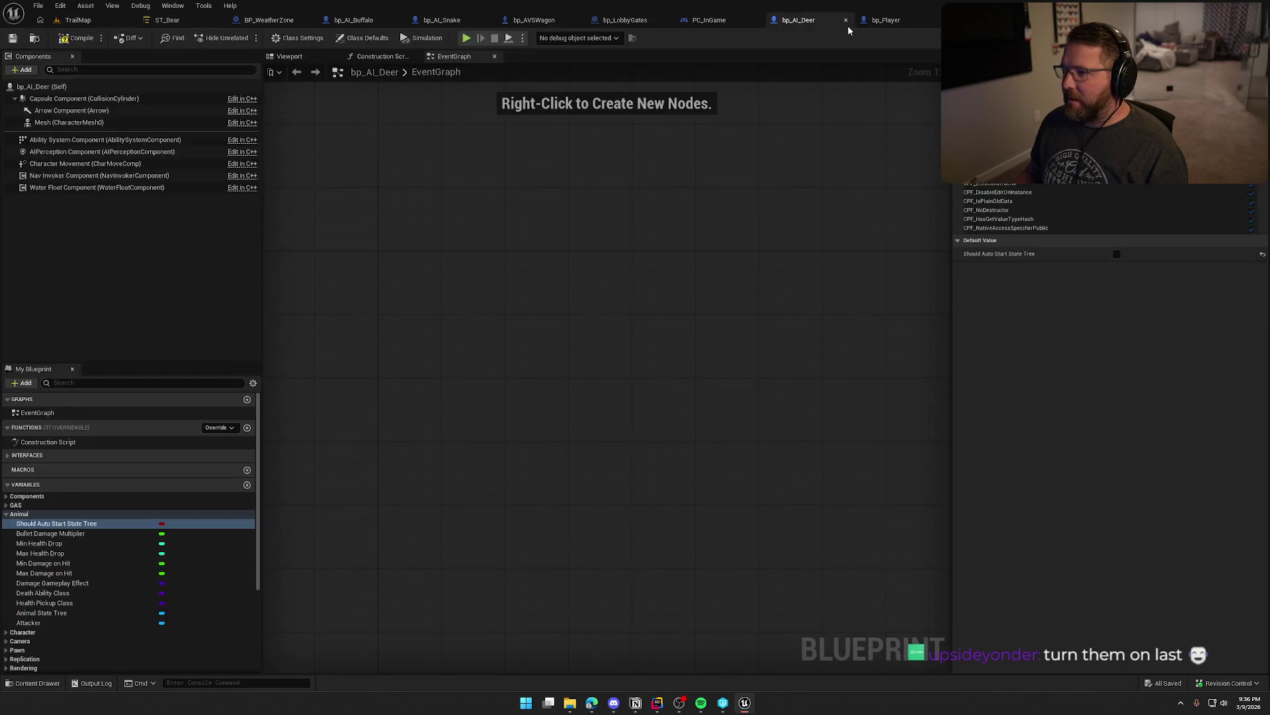
{"action": "left_click", "coordinate": [1117, 254]}
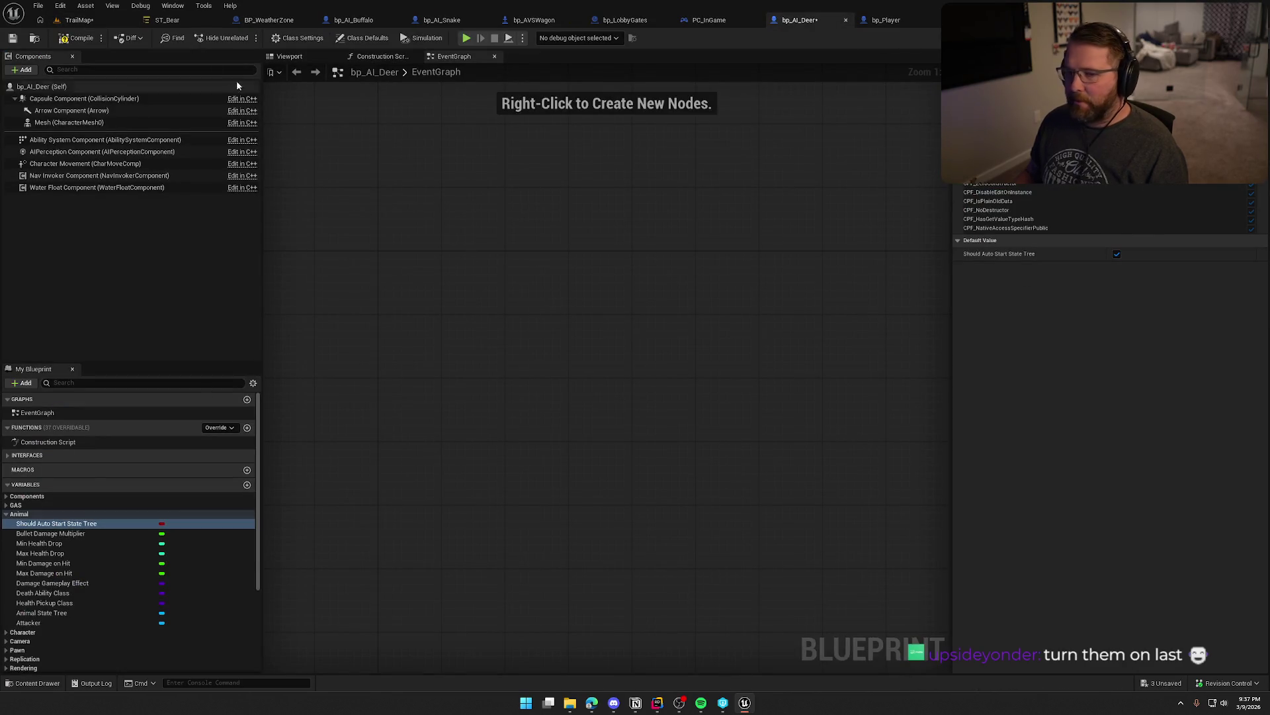
{"action": "left_click", "coordinate": [80, 20]}
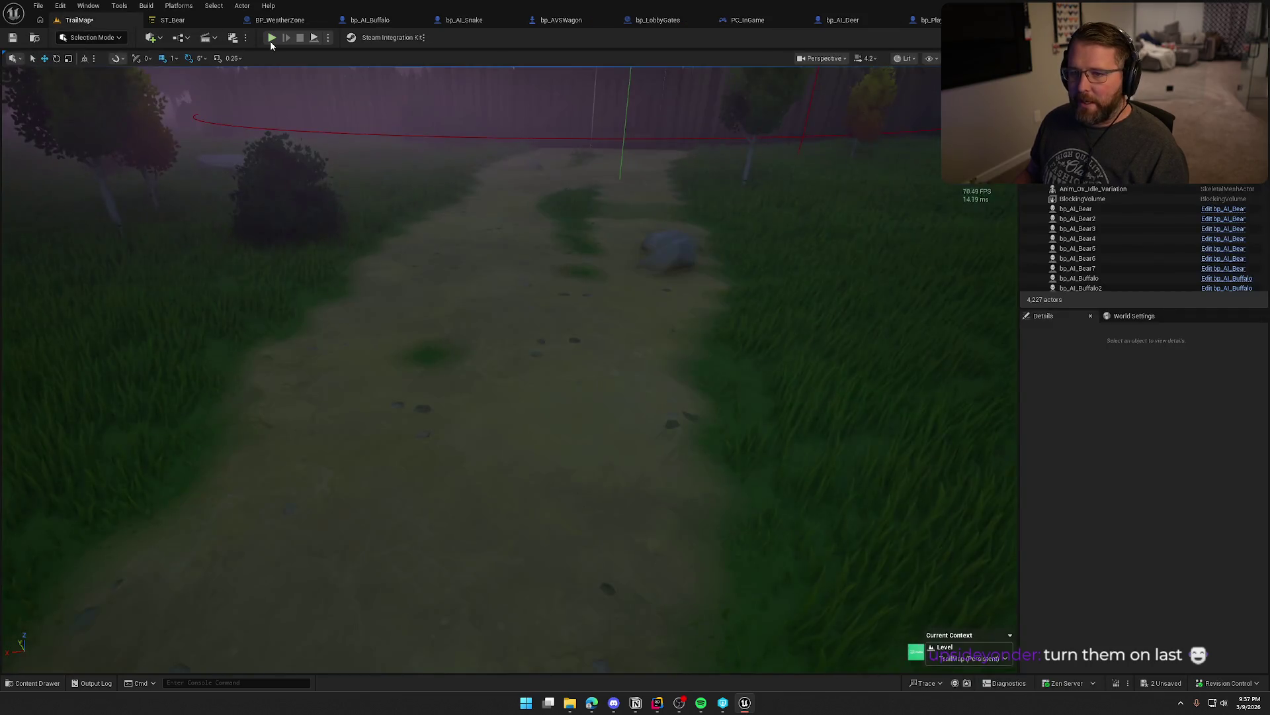
{"action": "left_click", "coordinate": [271, 38]}
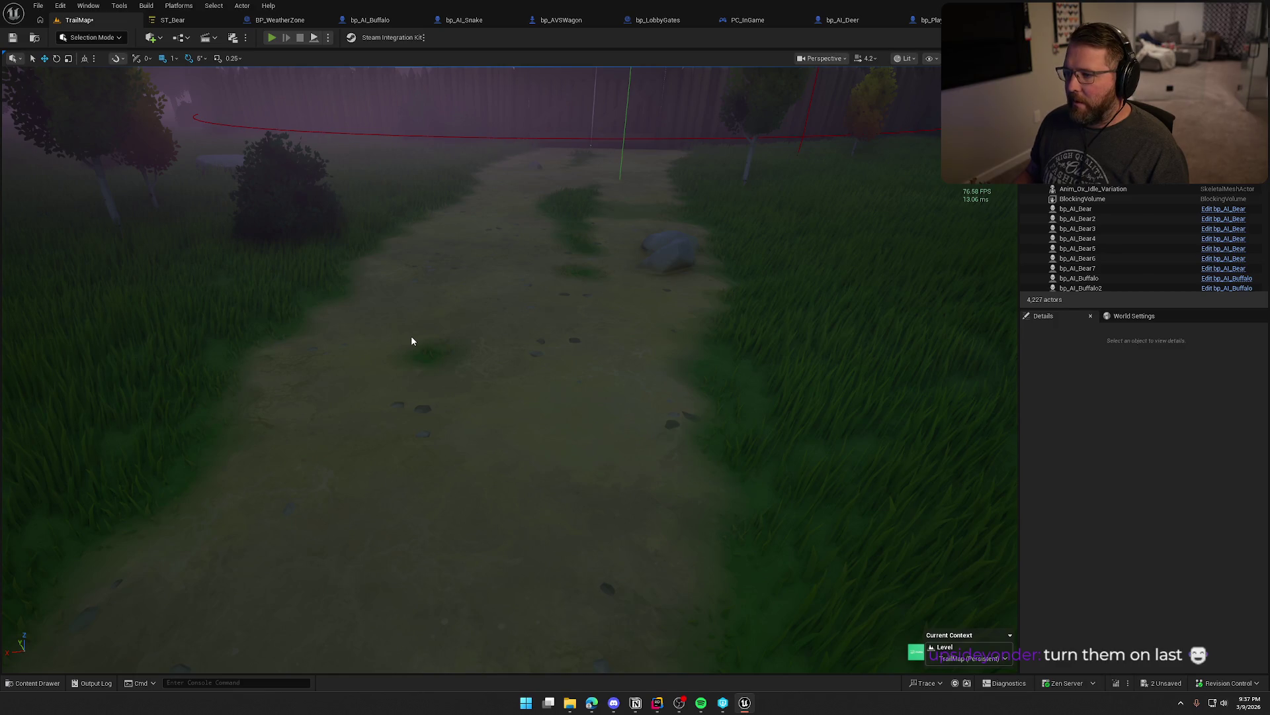
{"action": "key", "text": "w"}
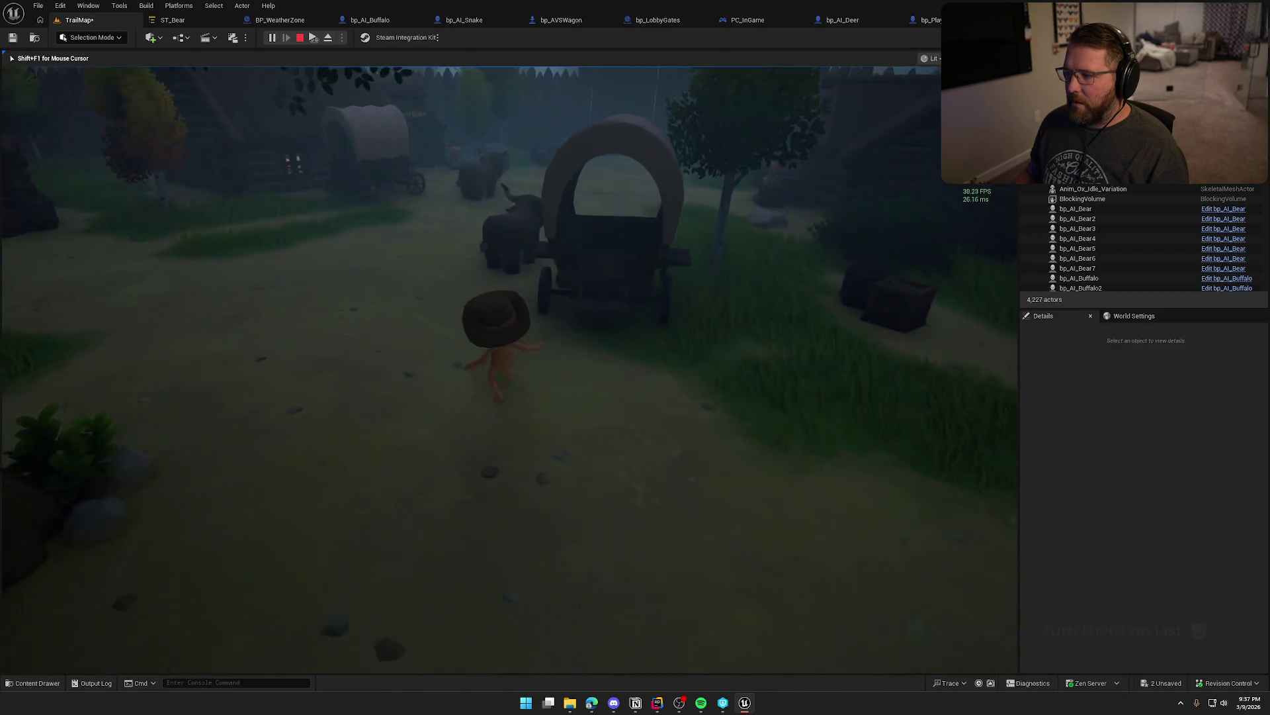
{"action": "key", "text": "w"}
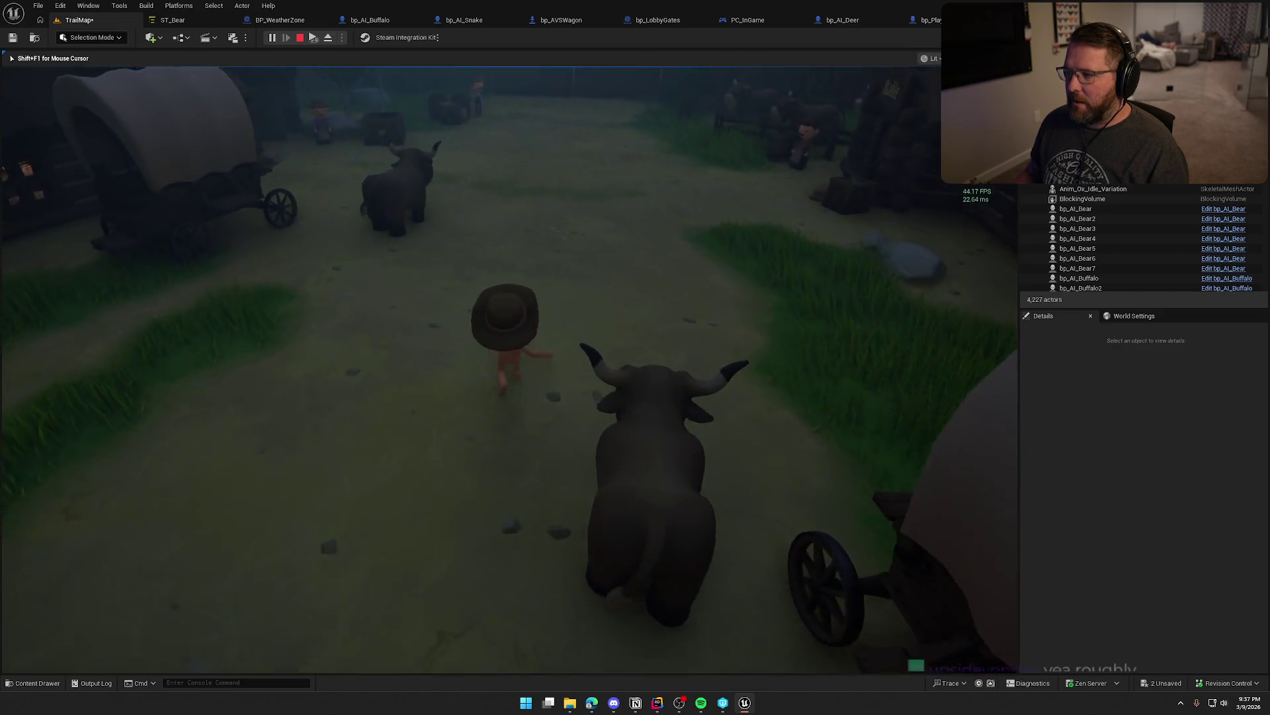
{"action": "key", "text": "w"}
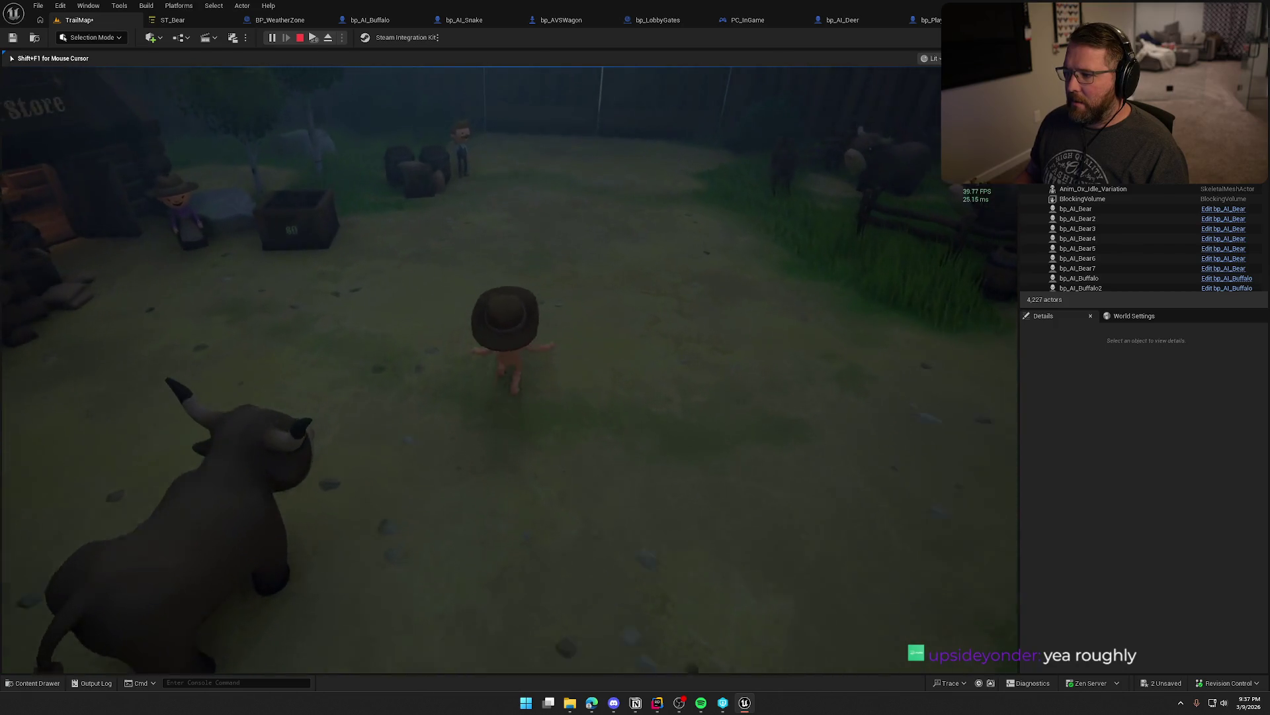
{"action": "key", "text": "w"}
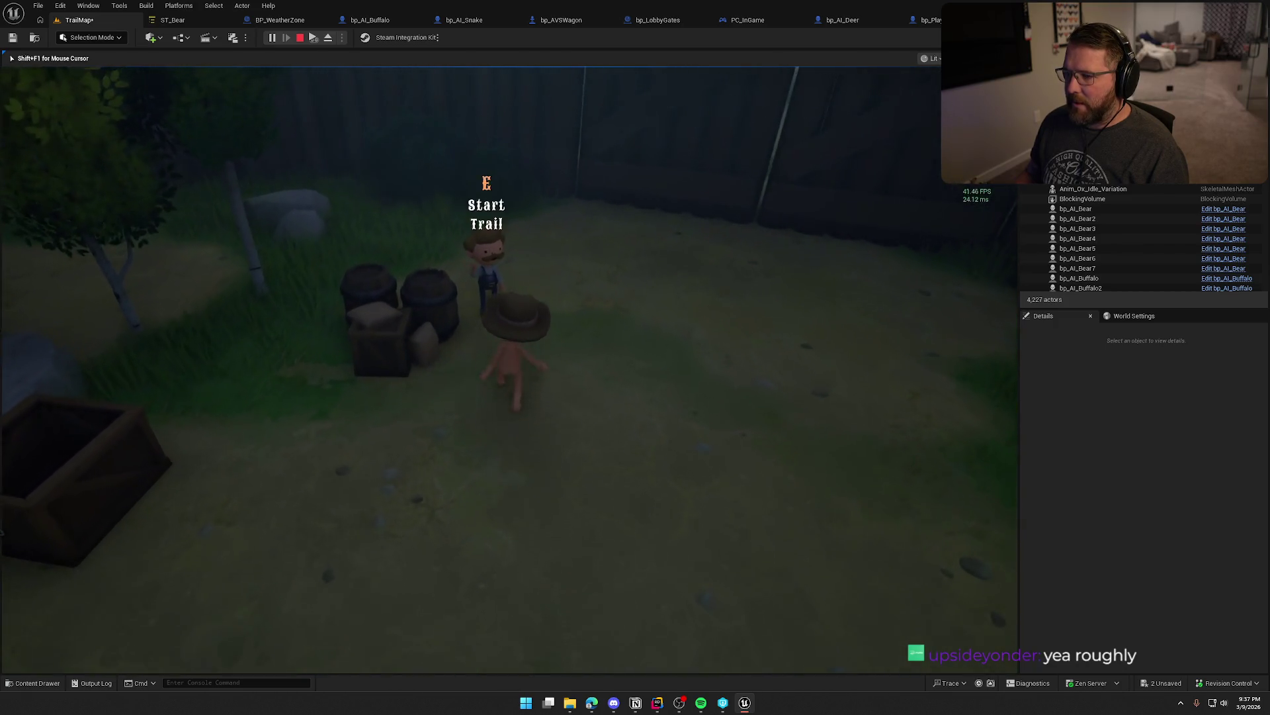
{"action": "key", "text": "w"}
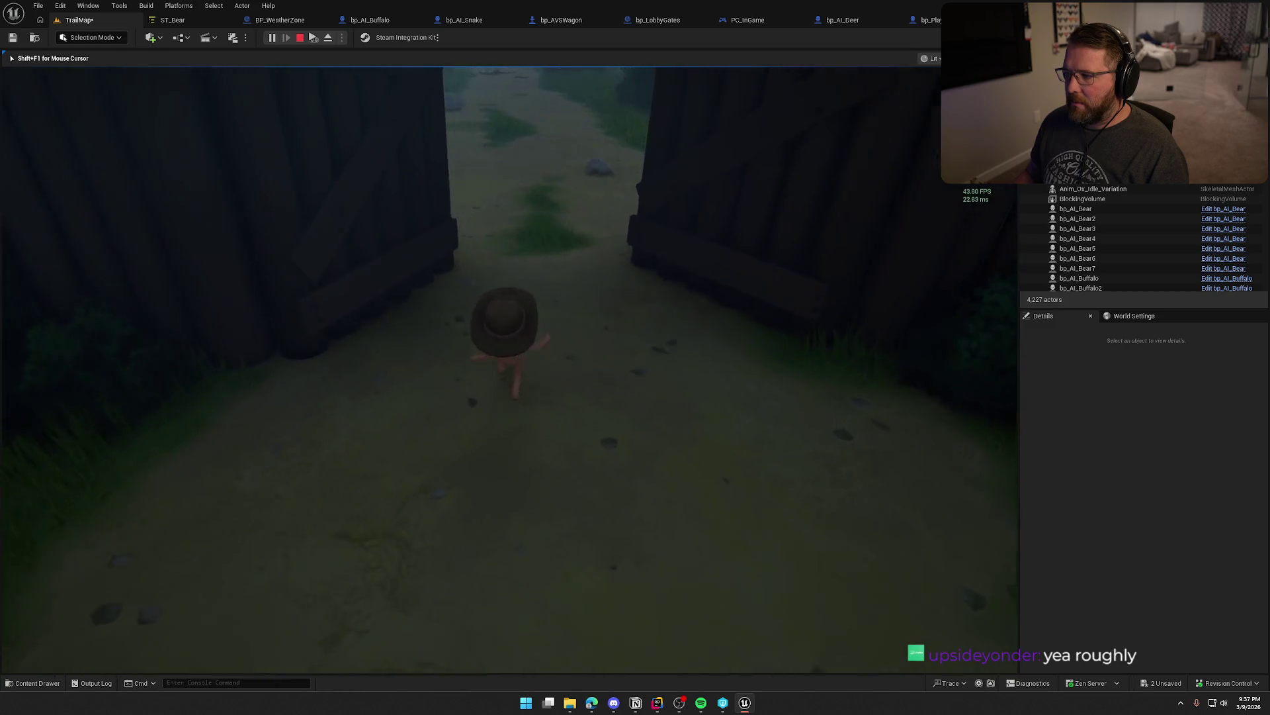
{"action": "key", "text": "w"}
{"action": "key", "text": "w"}
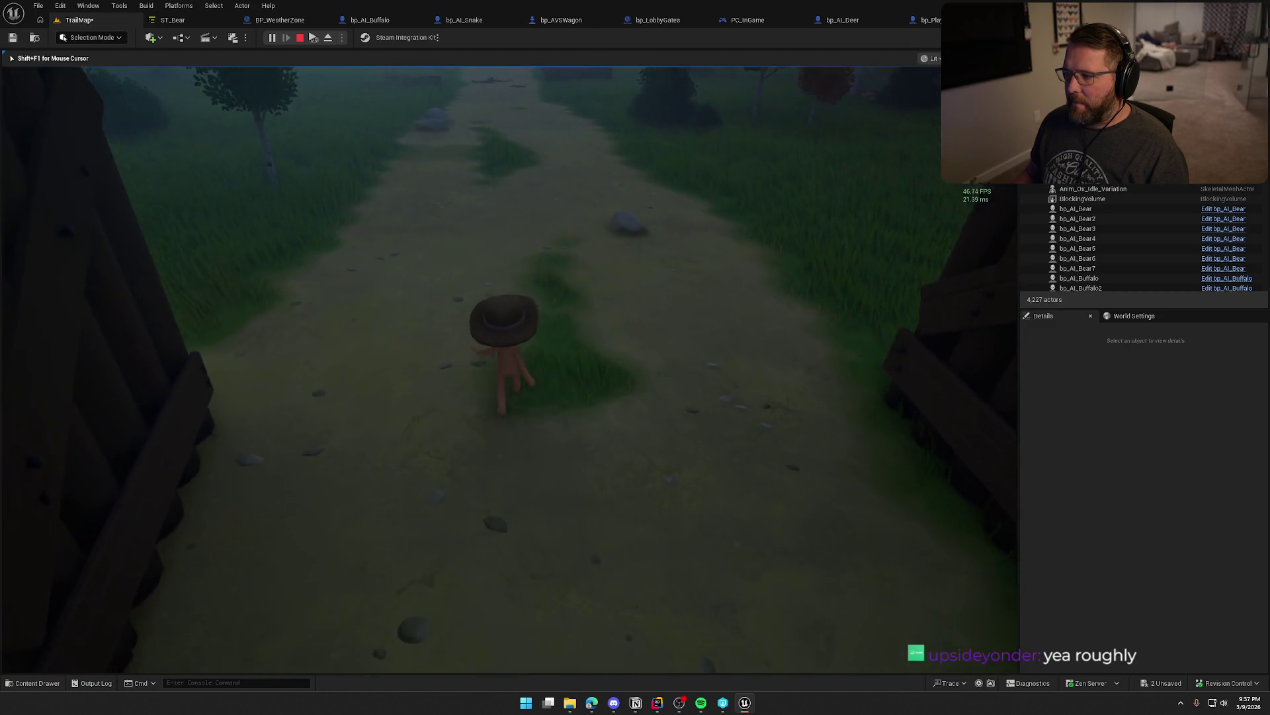
{"action": "key", "text": "w"}
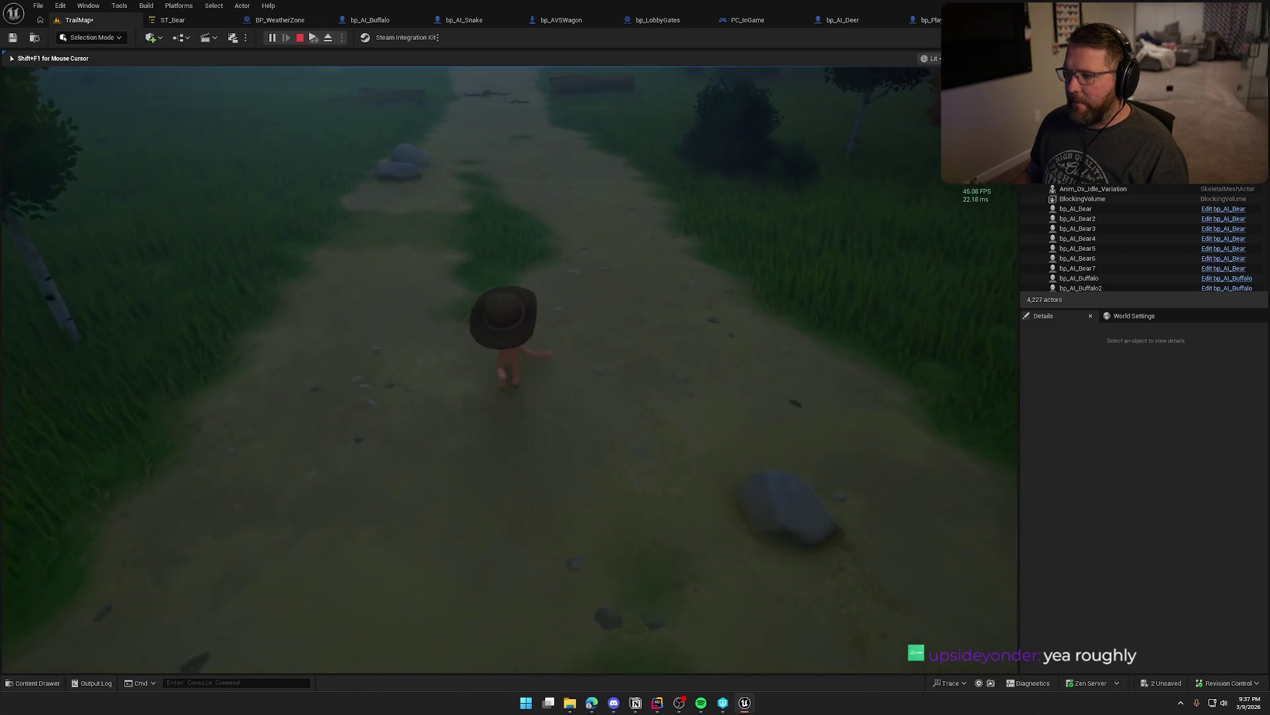
{"action": "key", "text": "w"}
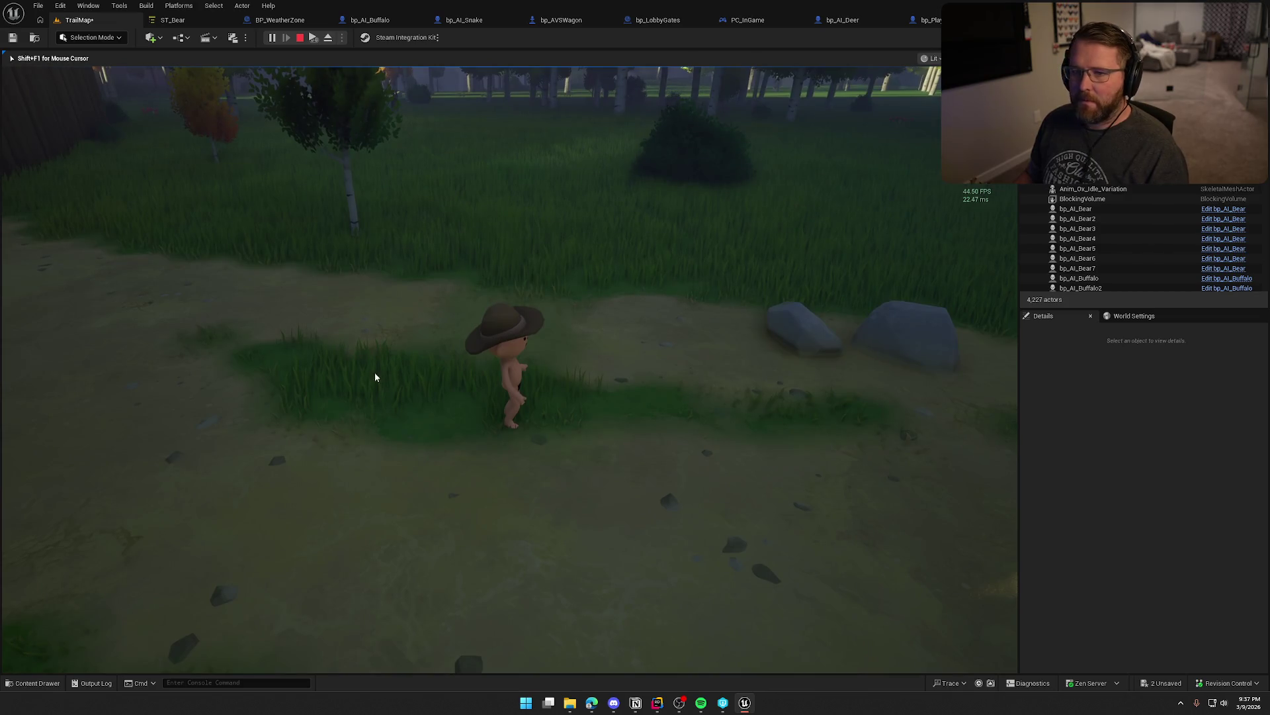
{"action": "key", "text": "Escape"}
{"action": "left_click", "coordinate": [862, 23]}
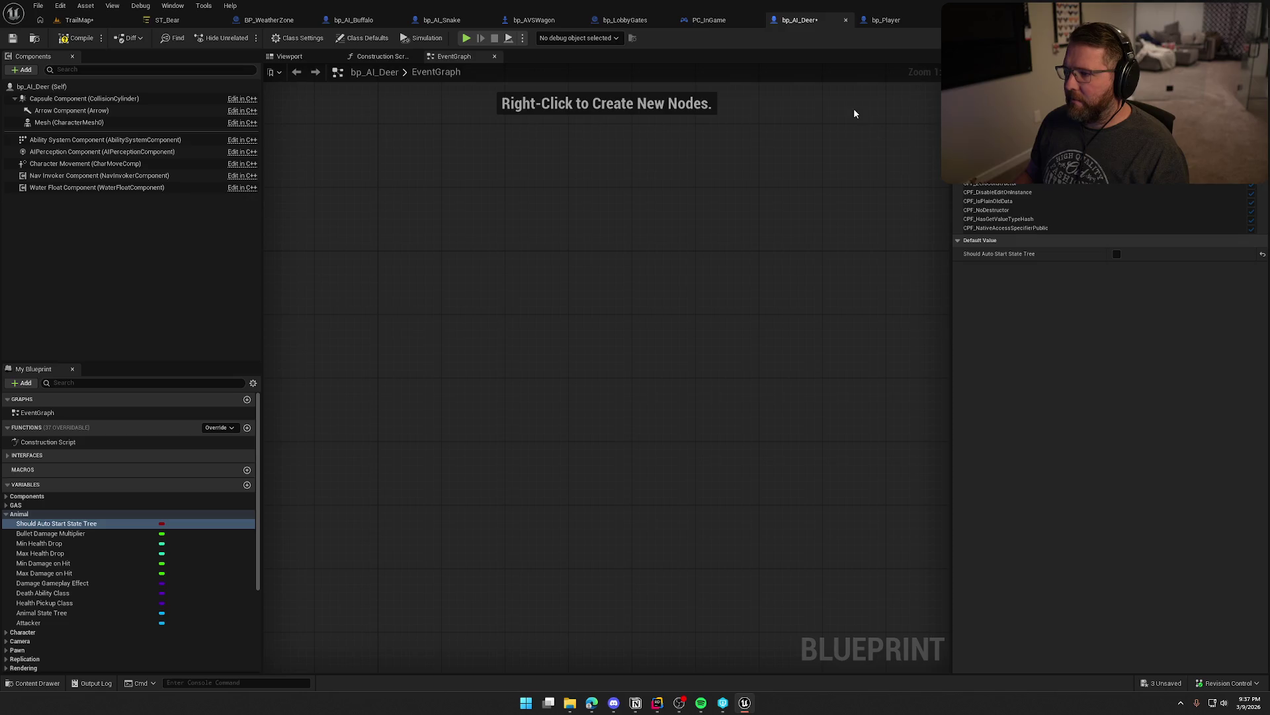
- Enable Should Auto Start State Tree in bp_AI_Buffalo and go back to TrailMap
{"action": "left_click_drag", "start_coordinate": [804, 17], "coordinate": [613, 25]}
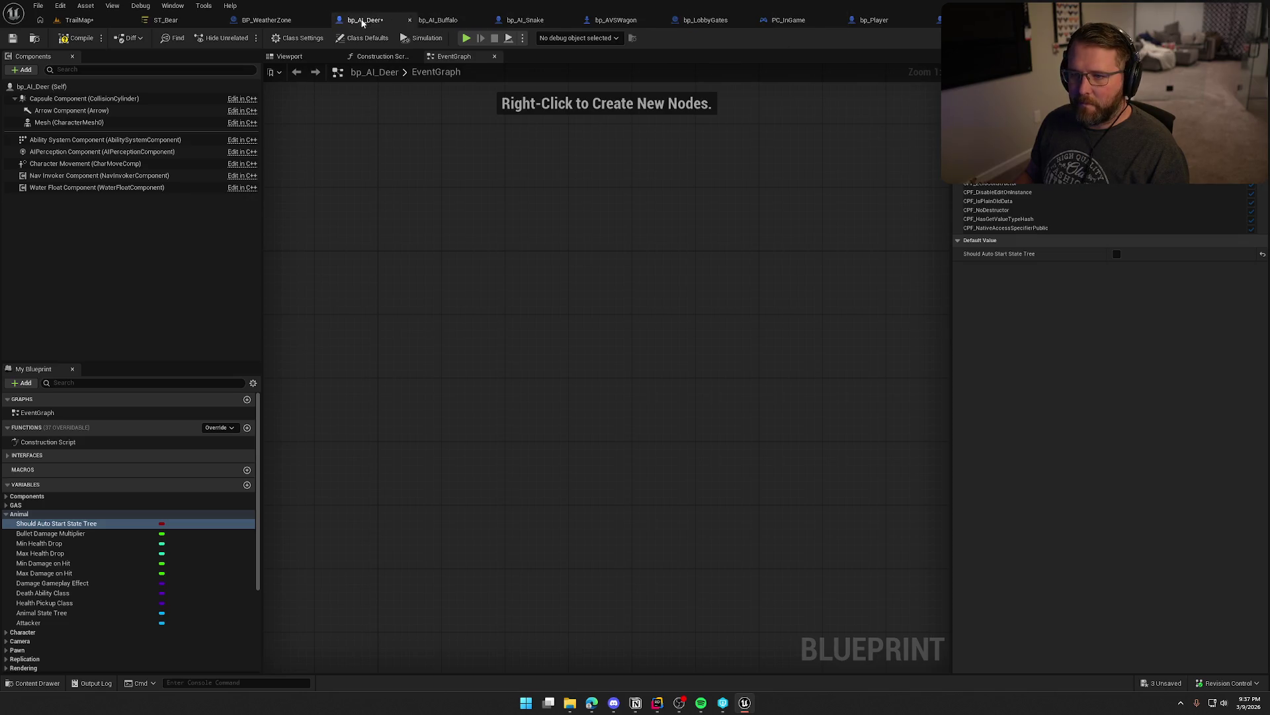
{"action": "left_click", "coordinate": [445, 21]}
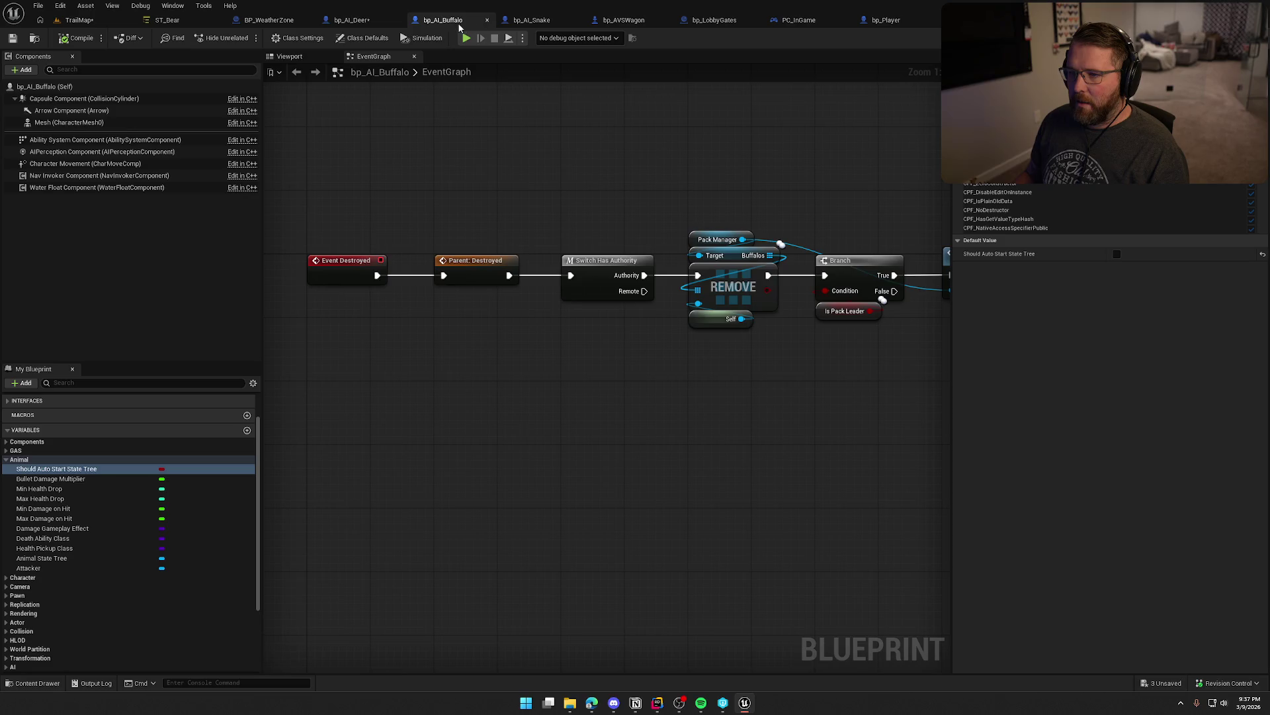
{"action": "left_click", "coordinate": [1117, 257]}
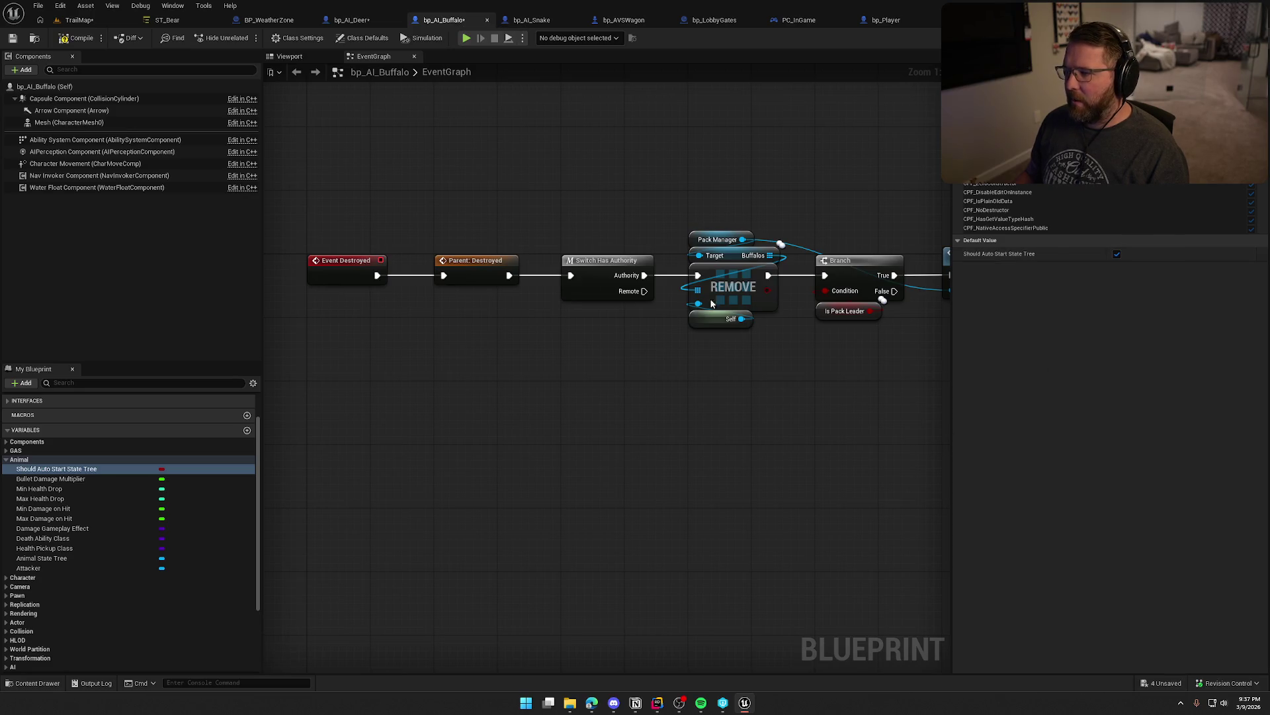
{"action": "left_click", "coordinate": [79, 20]}
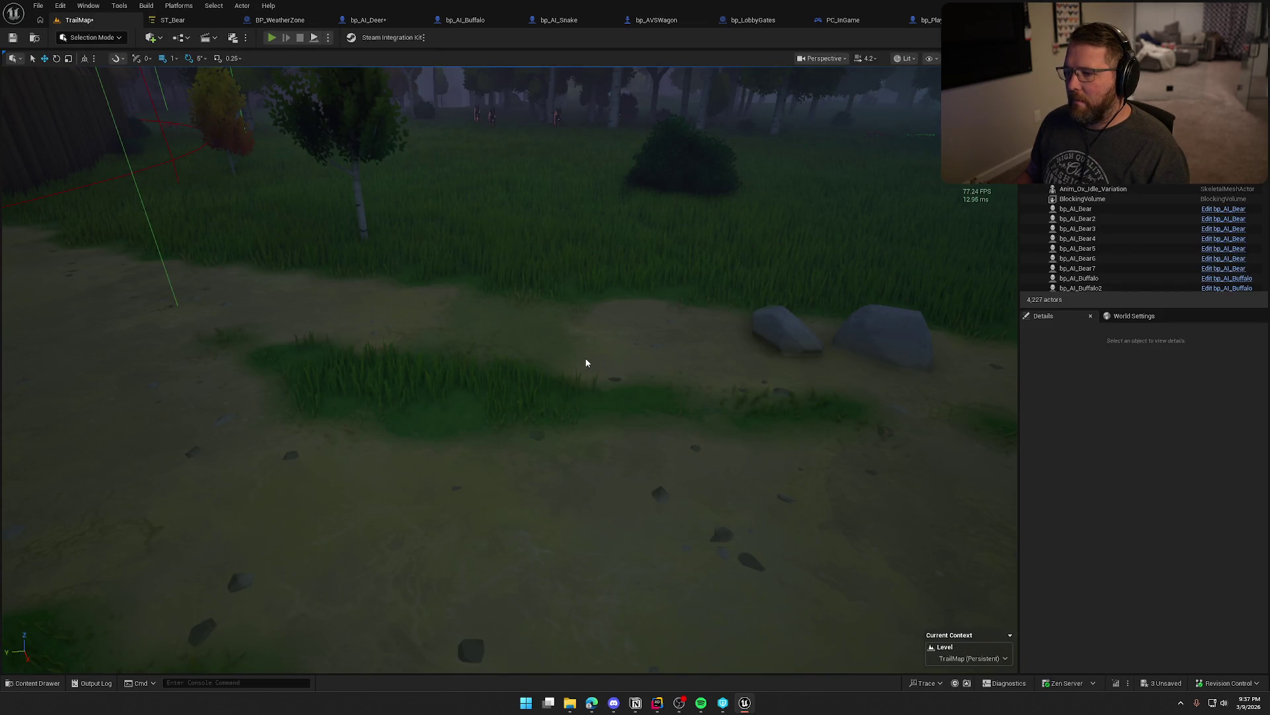
- Play-test TrailMap, walking past the wagon and farmer, through the gate along the trail
{"action": "key", "text": "alt+p"}
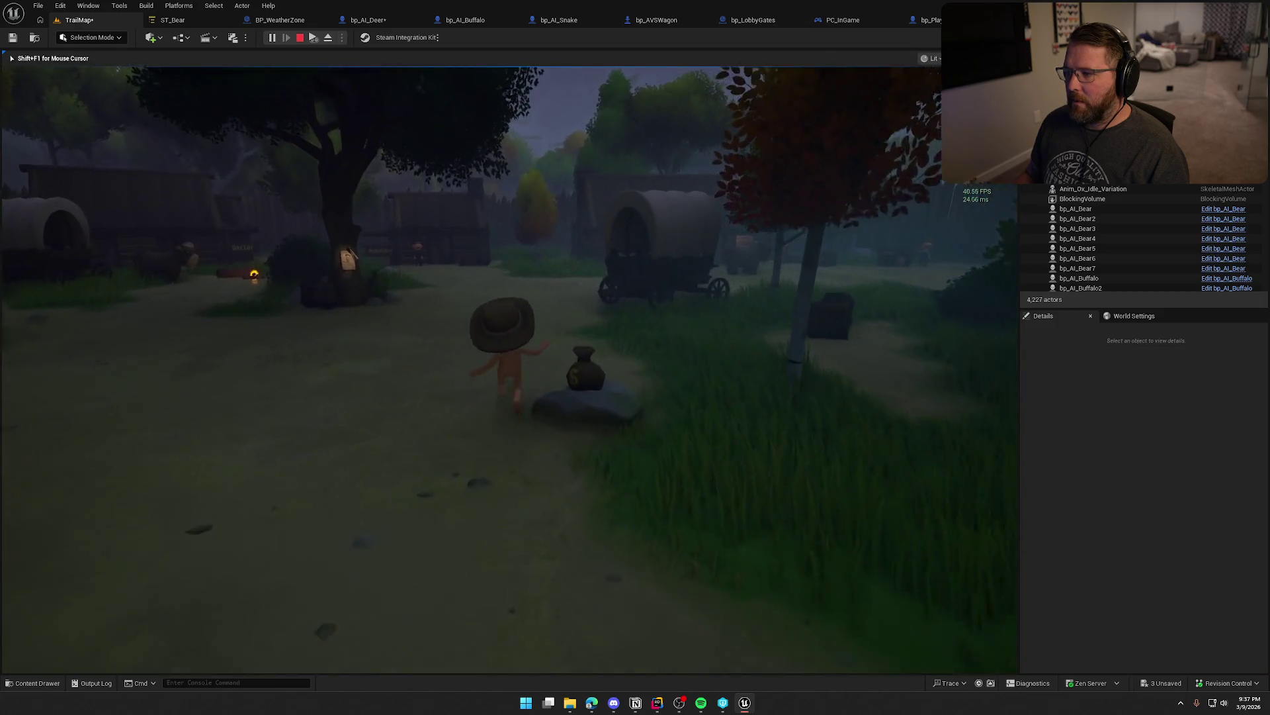
{"action": "key", "text": "w"}
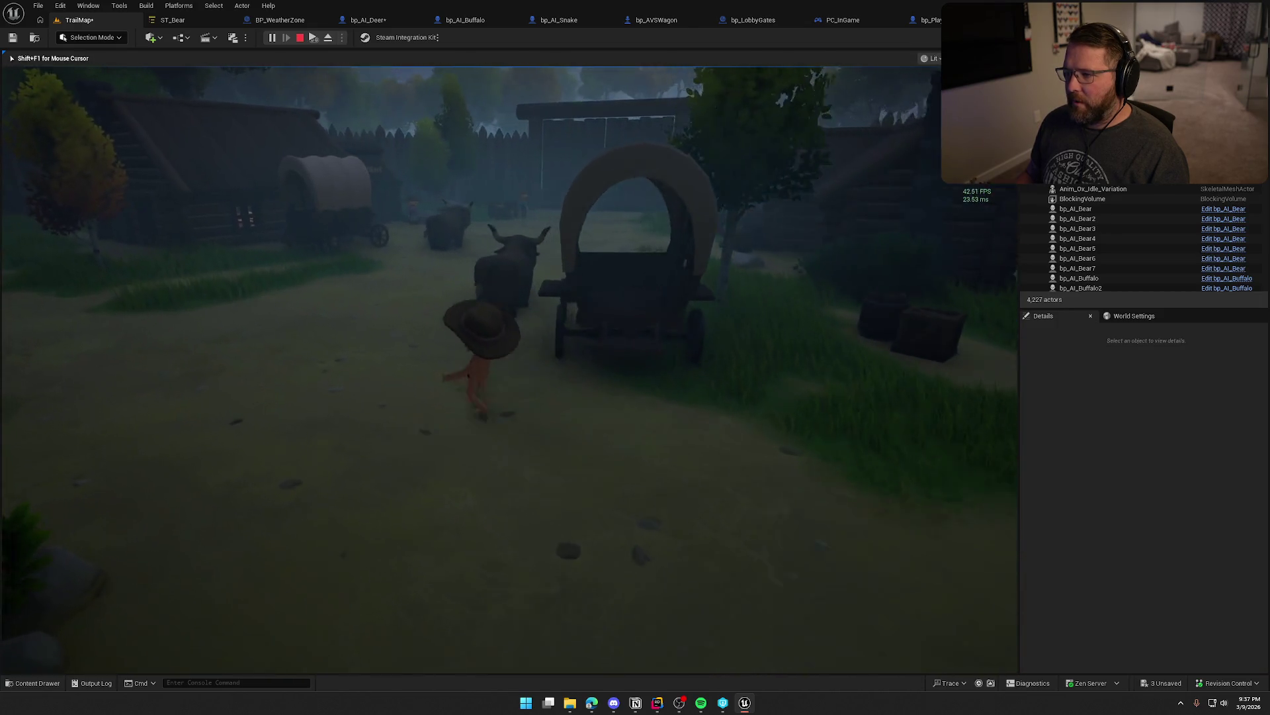
{"action": "key", "text": "w"}
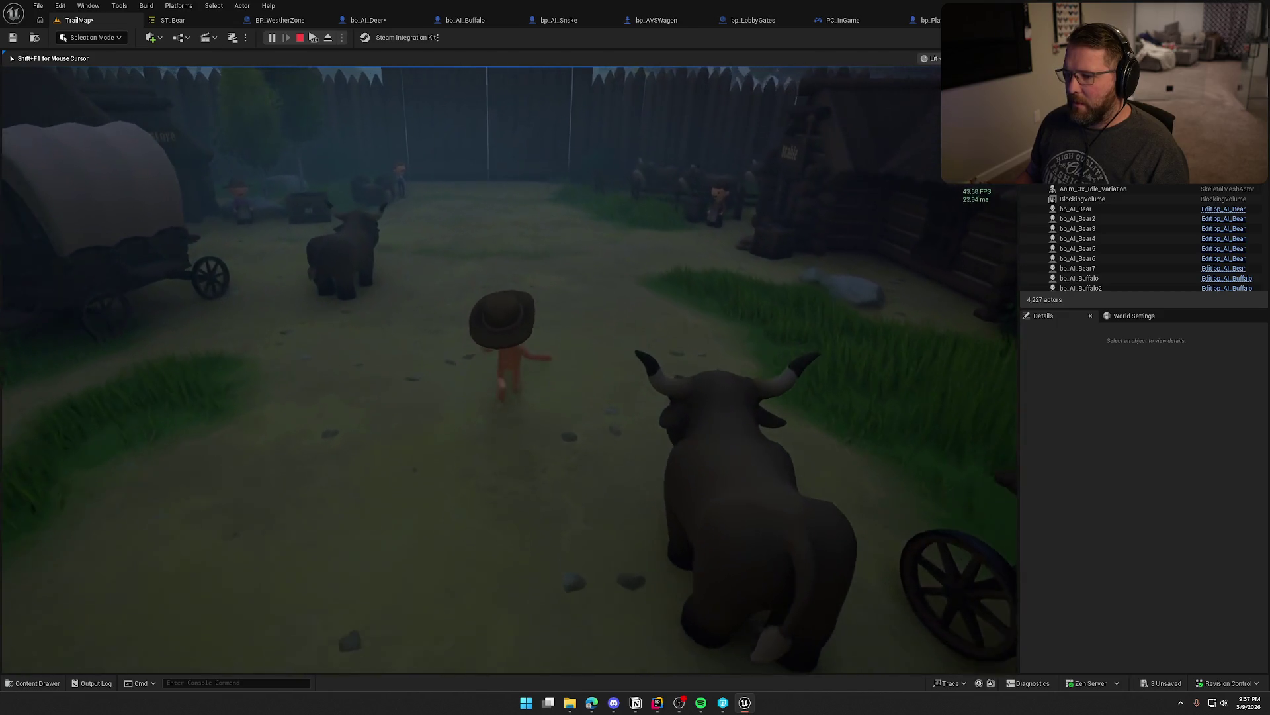
{"action": "key", "text": "w"}
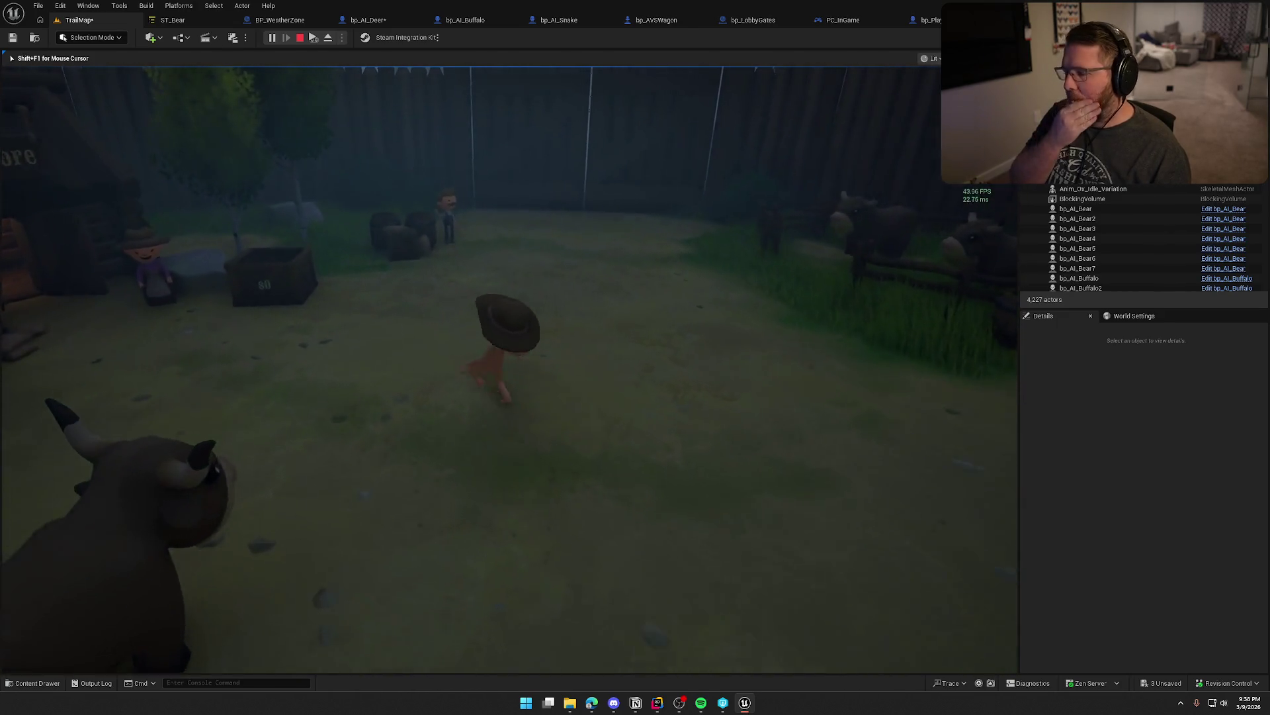
{"action": "key", "text": "w"}
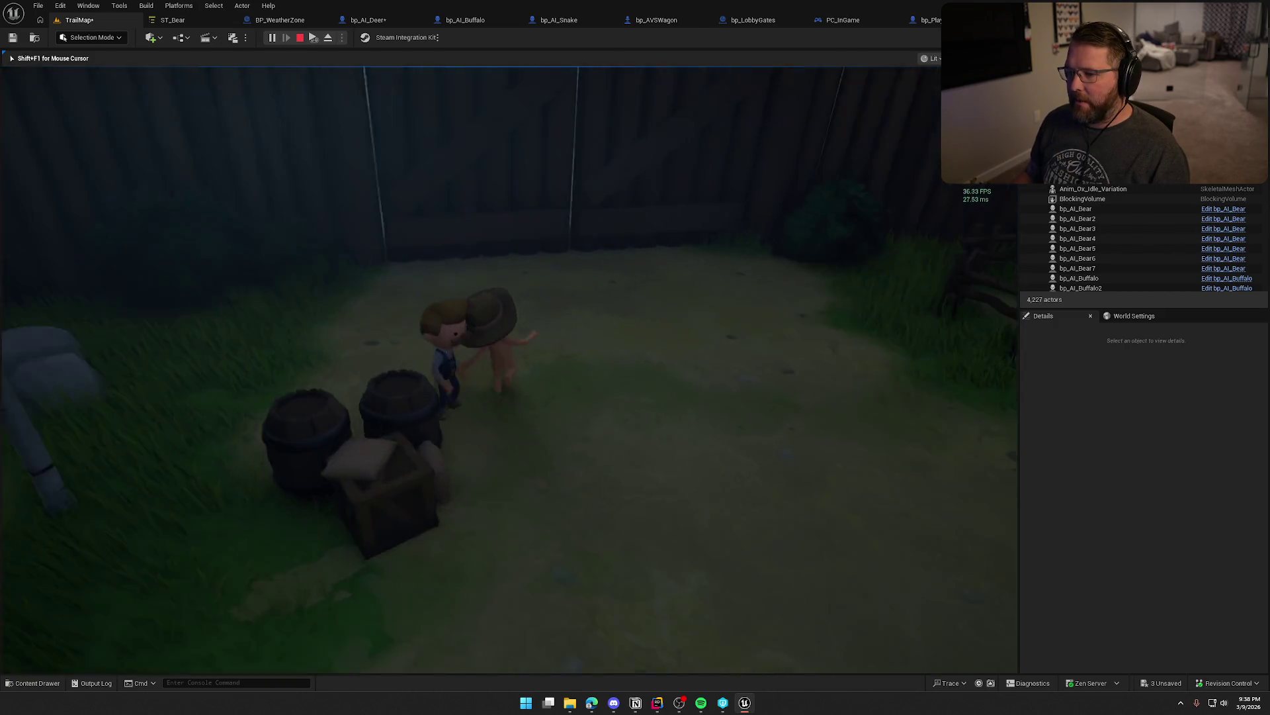
{"action": "key", "text": "w"}
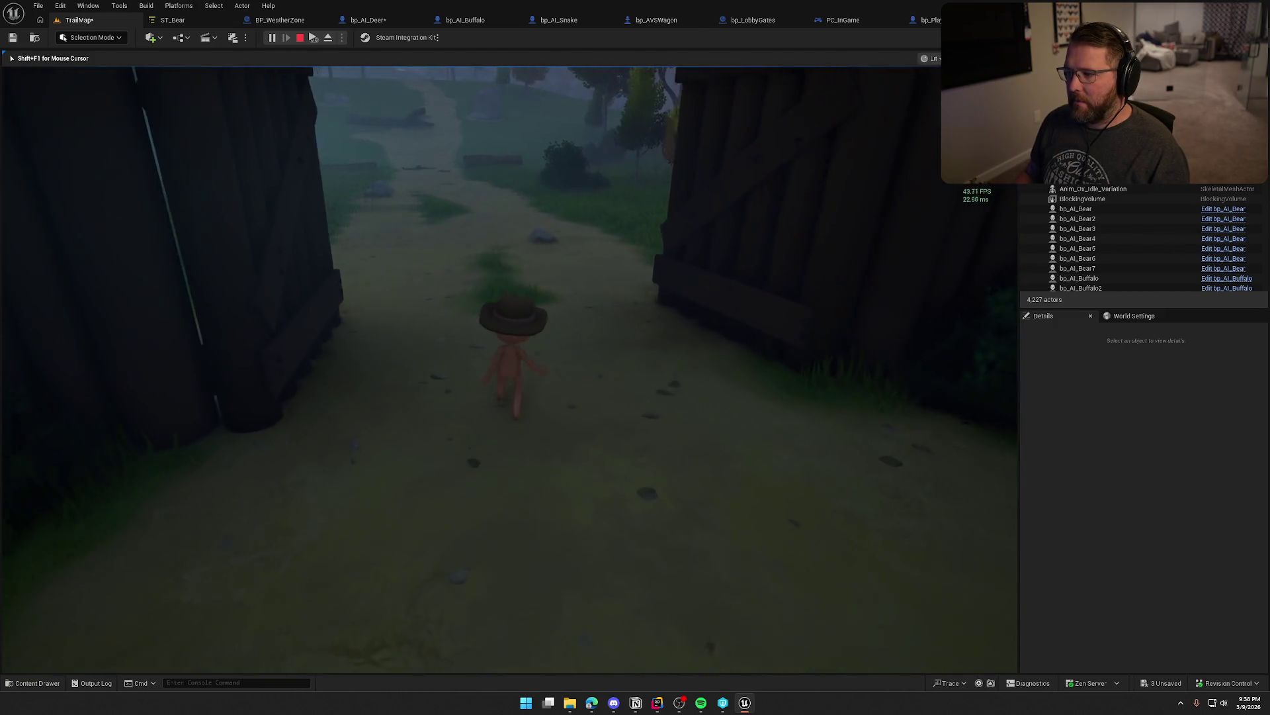
{"action": "key", "text": "w"}
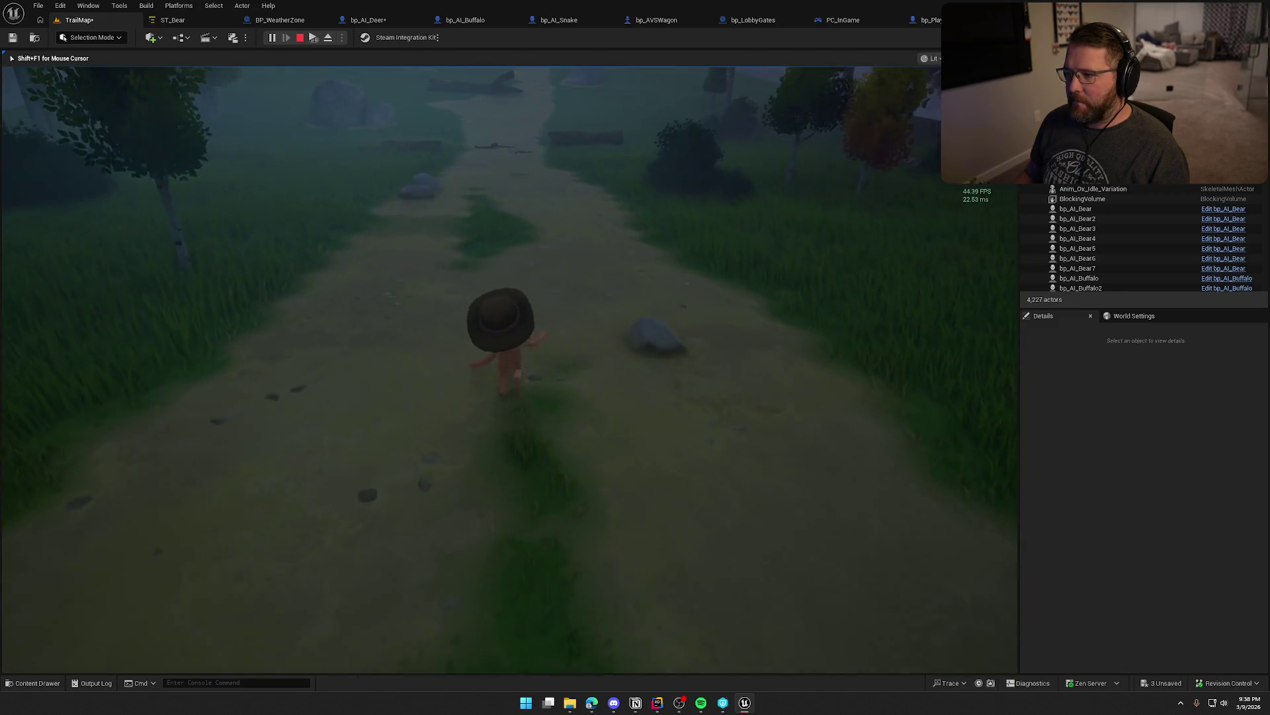
{"action": "key", "text": "w"}
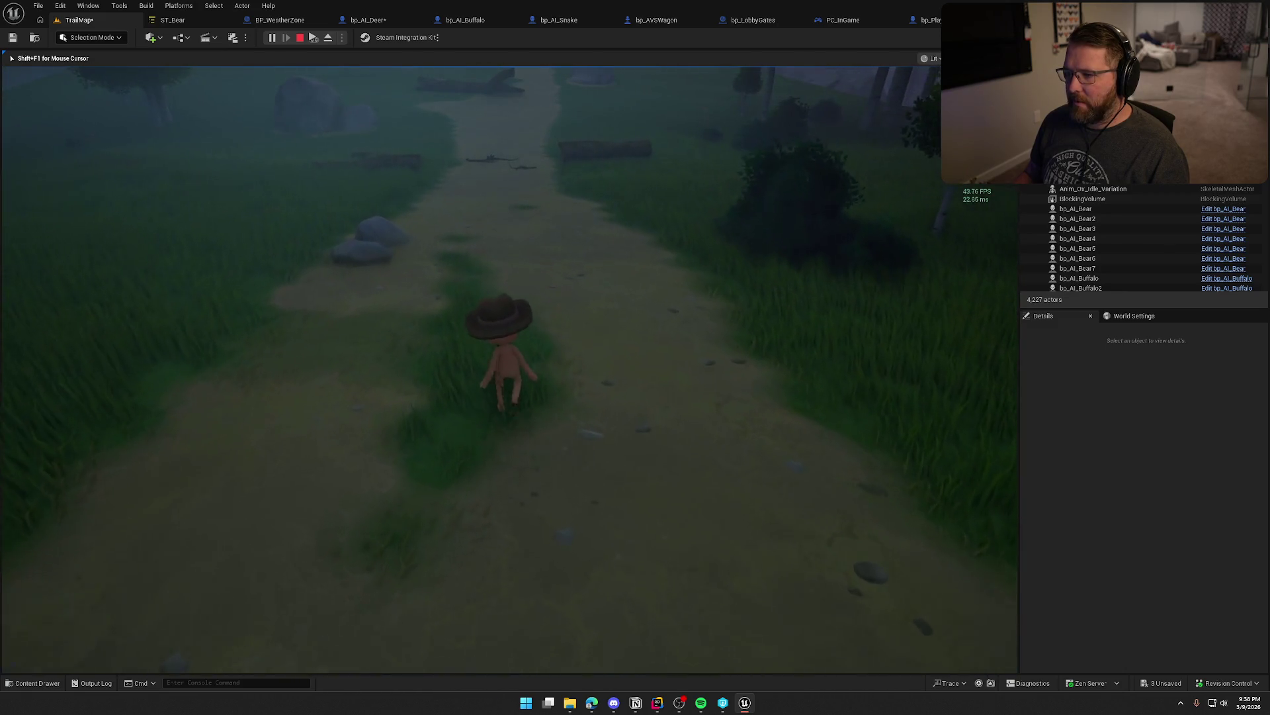
{"action": "key", "text": "w"}
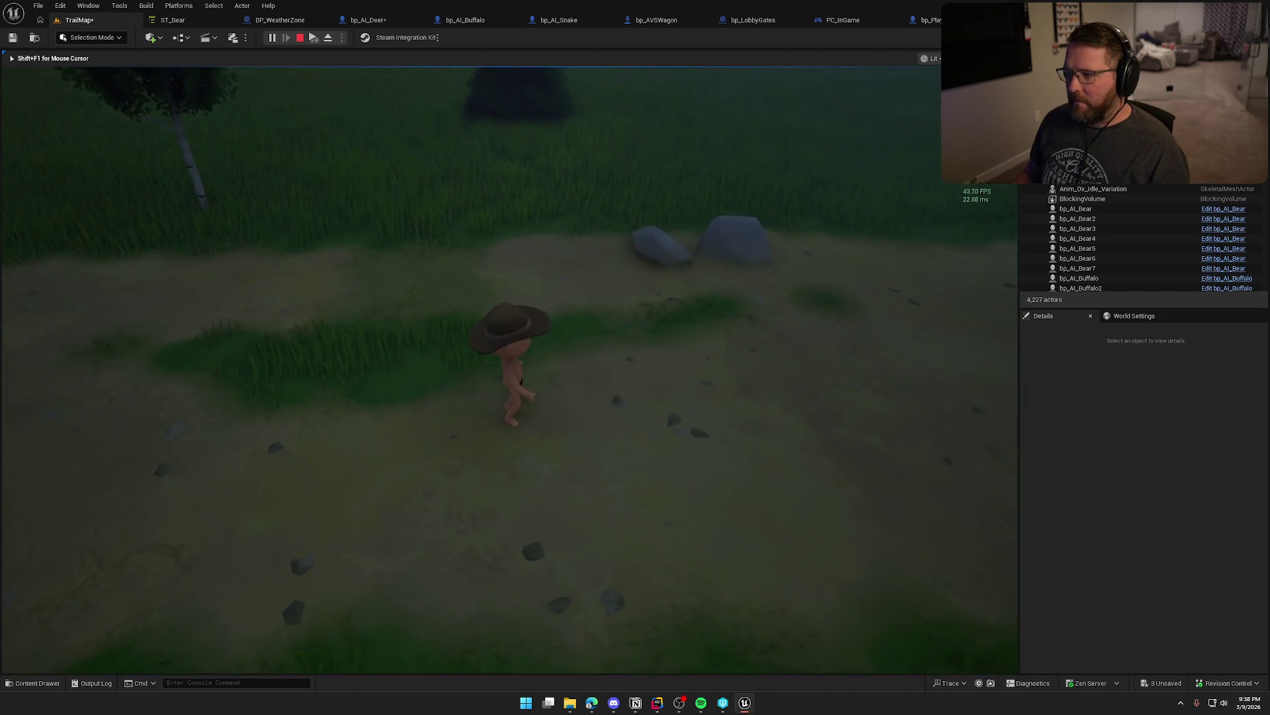
{"action": "key", "text": "w"}
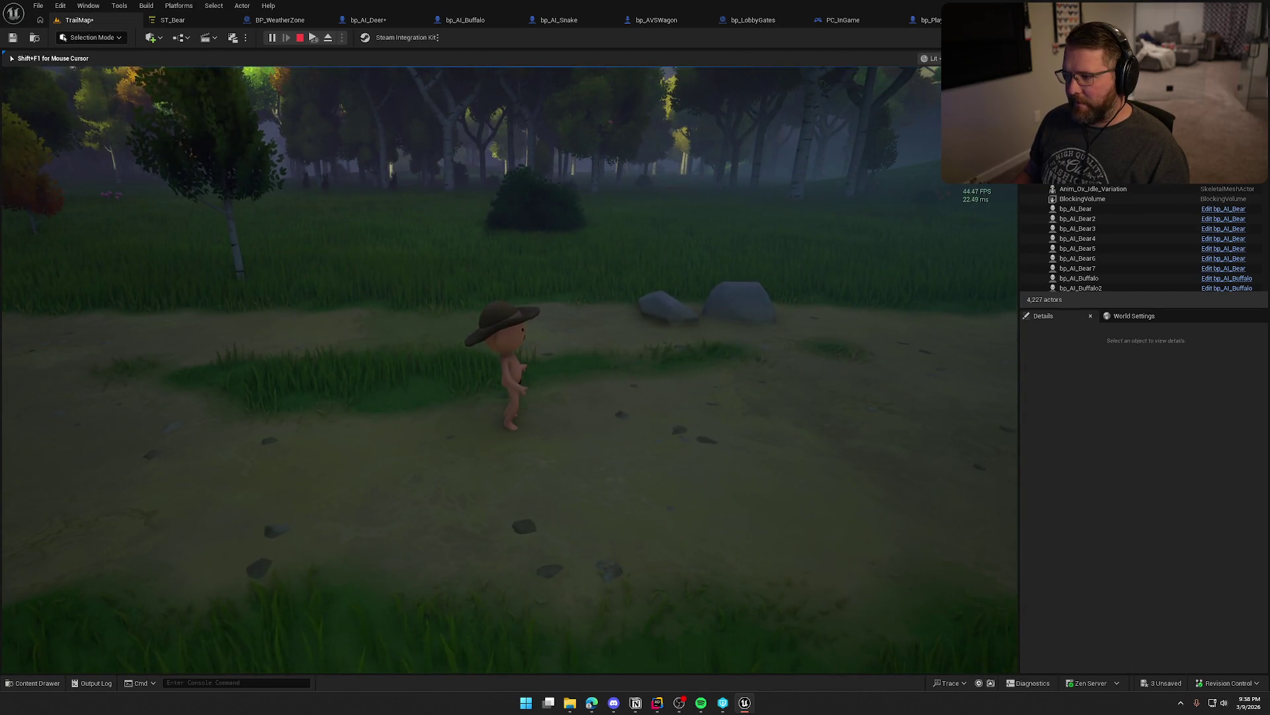
{"action": "key", "text": "w"}
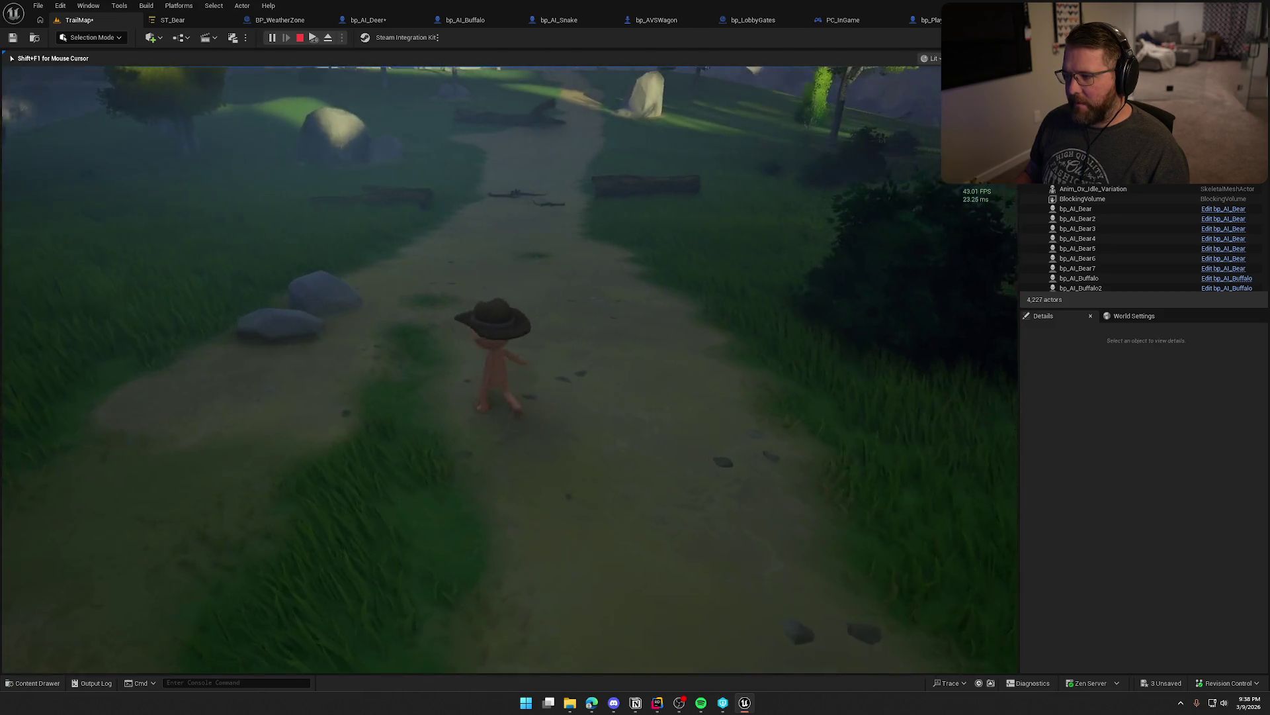
{"action": "key", "text": "w"}
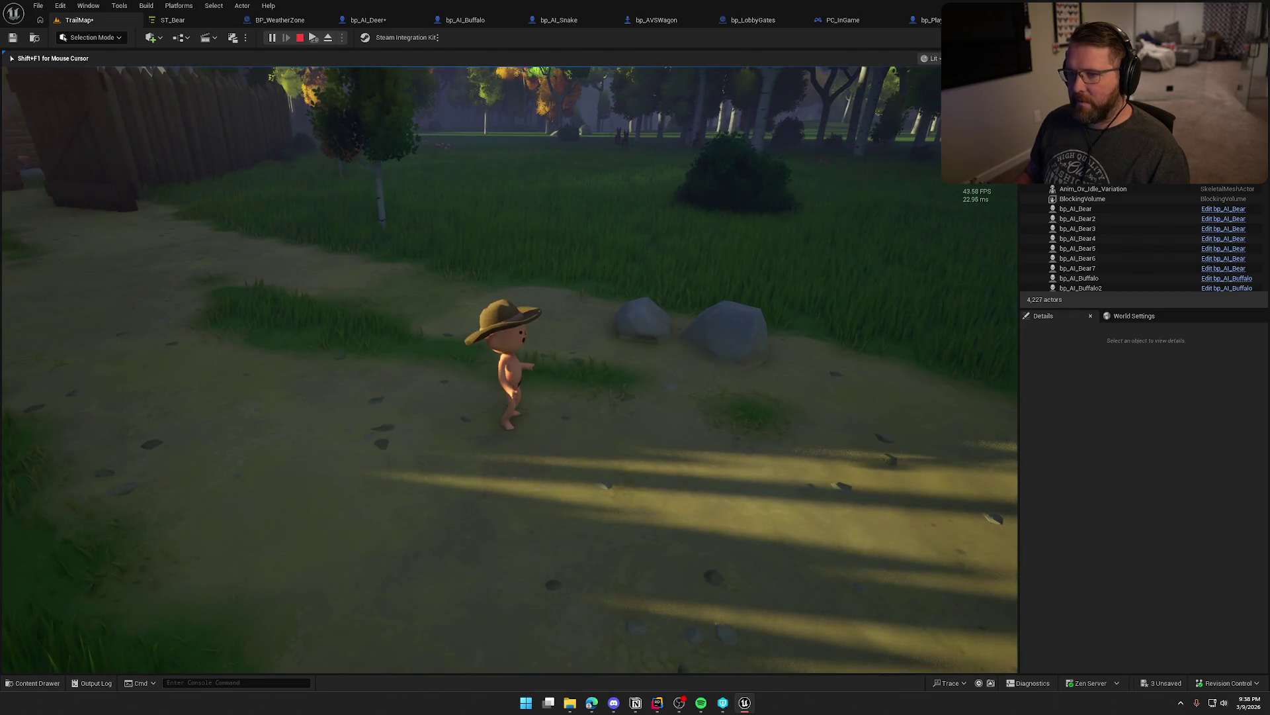
{"action": "key", "text": "Escape"}
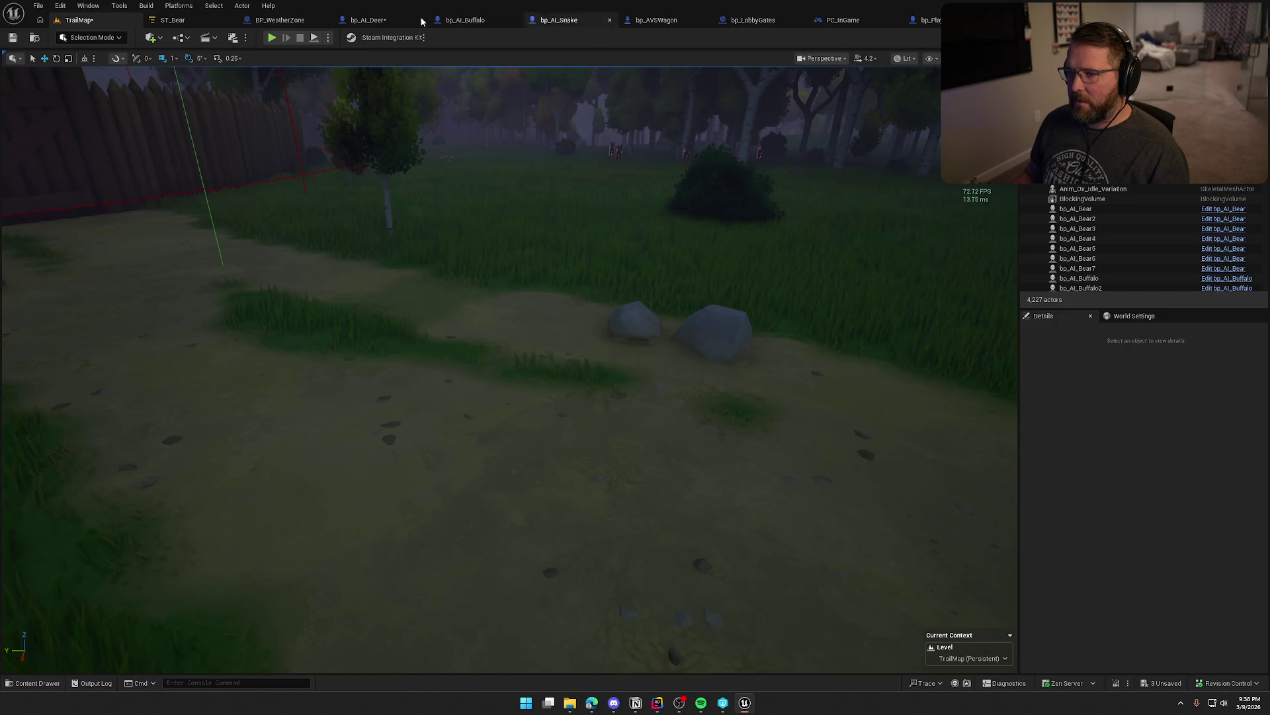
- Switch on Should Auto Start State Tree in bp_AI_Snake, then return to TrailMap
{"action": "left_click", "coordinate": [451, 20]}
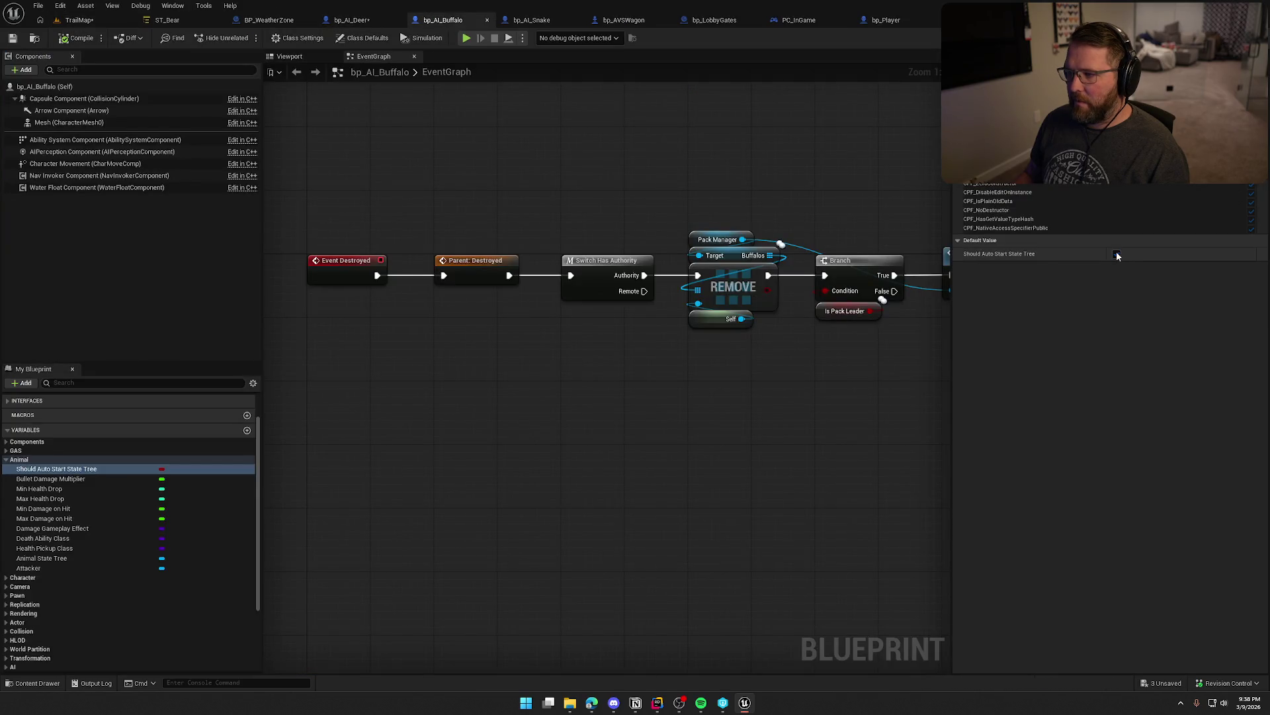
{"action": "left_click", "coordinate": [530, 20]}
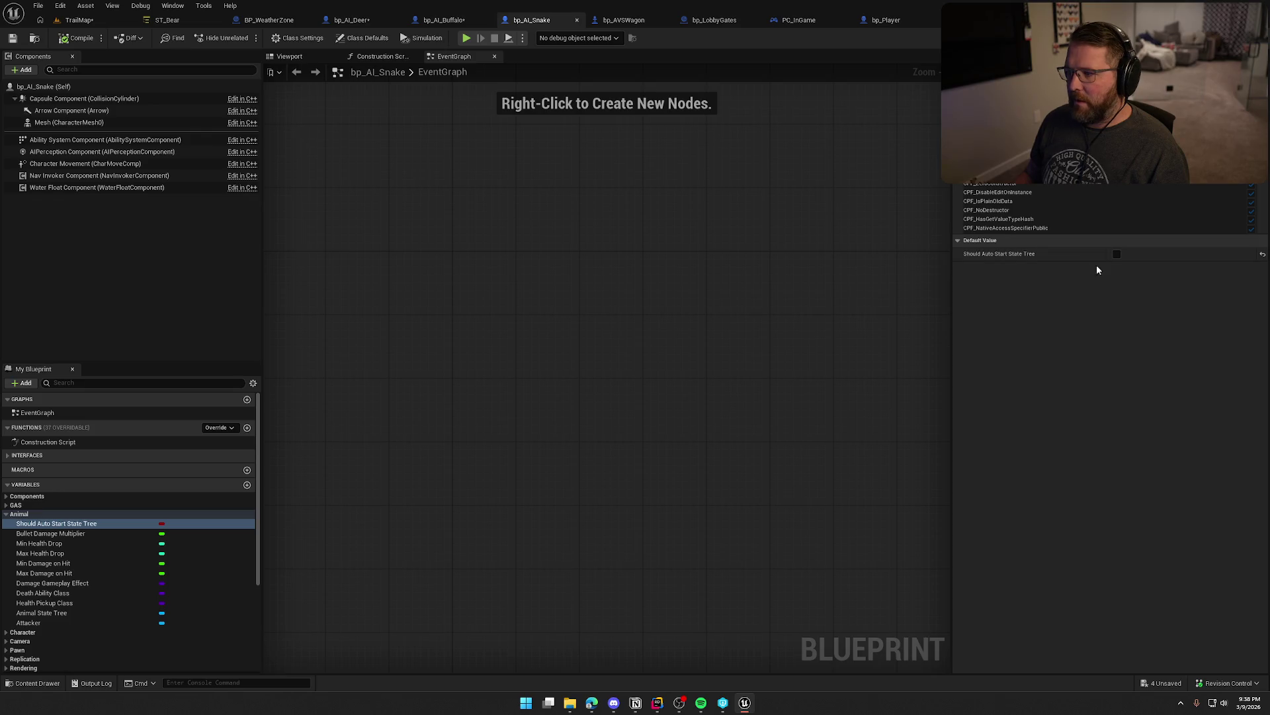
{"action": "left_click", "coordinate": [1117, 254]}
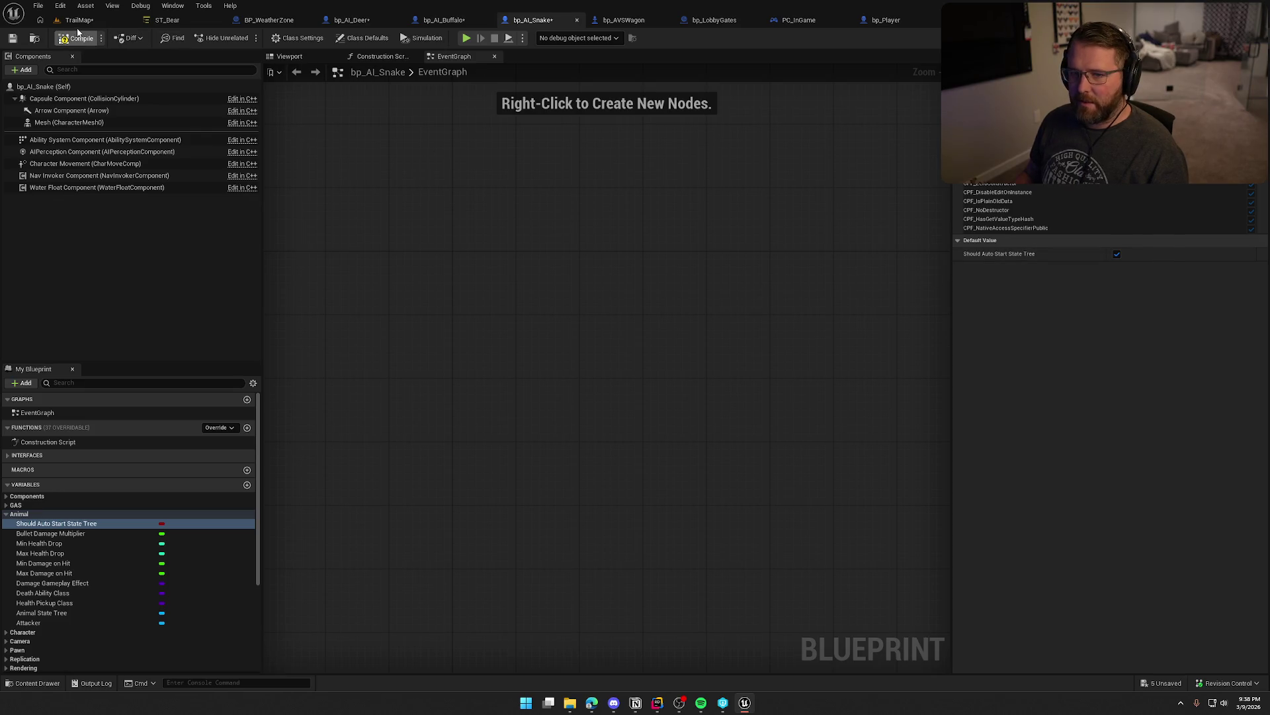
{"action": "left_click", "coordinate": [77, 20]}
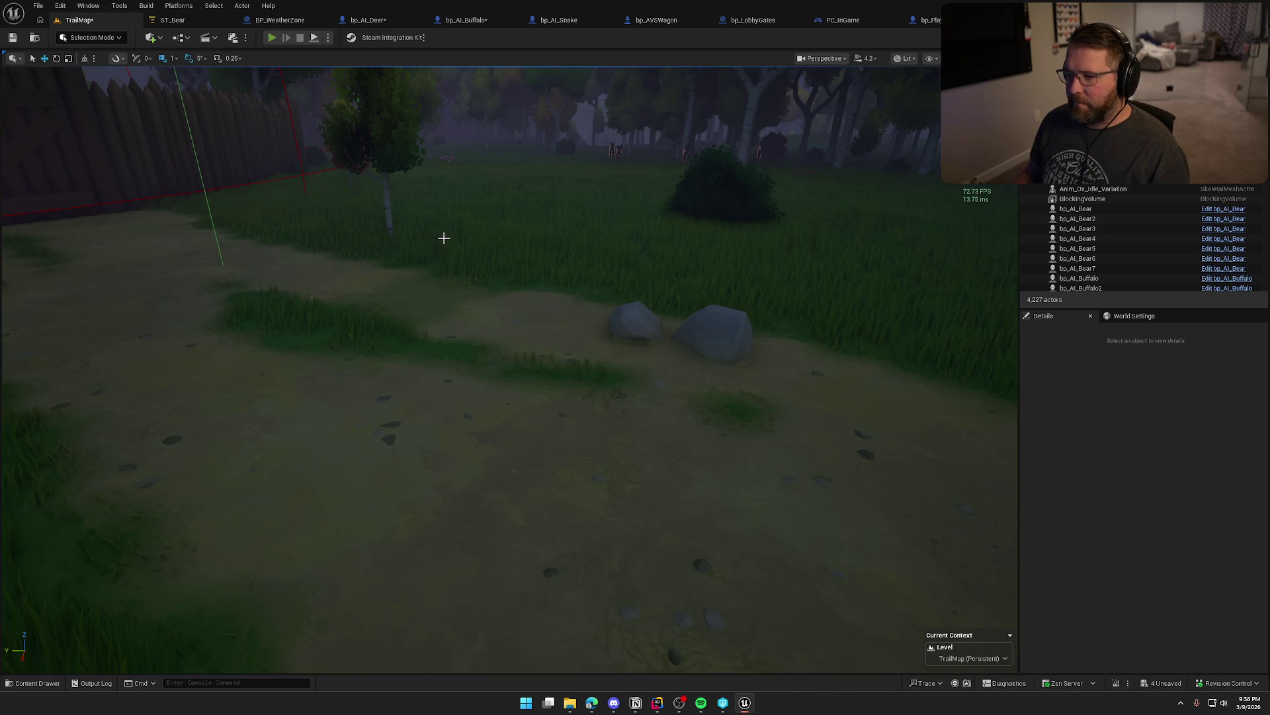
- Play-test TrailMap, running past the ox and farmer through the gate down the forest trail
{"action": "key", "text": "alt+p"}
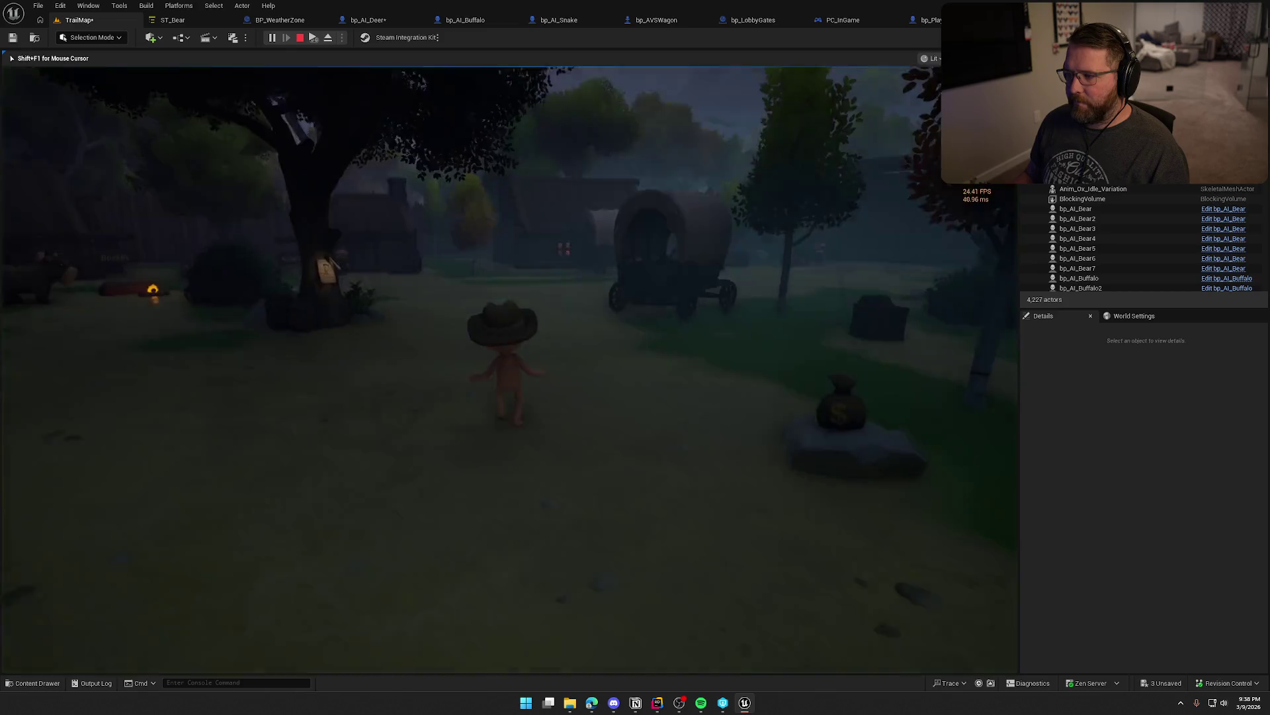
{"action": "key", "text": "w"}
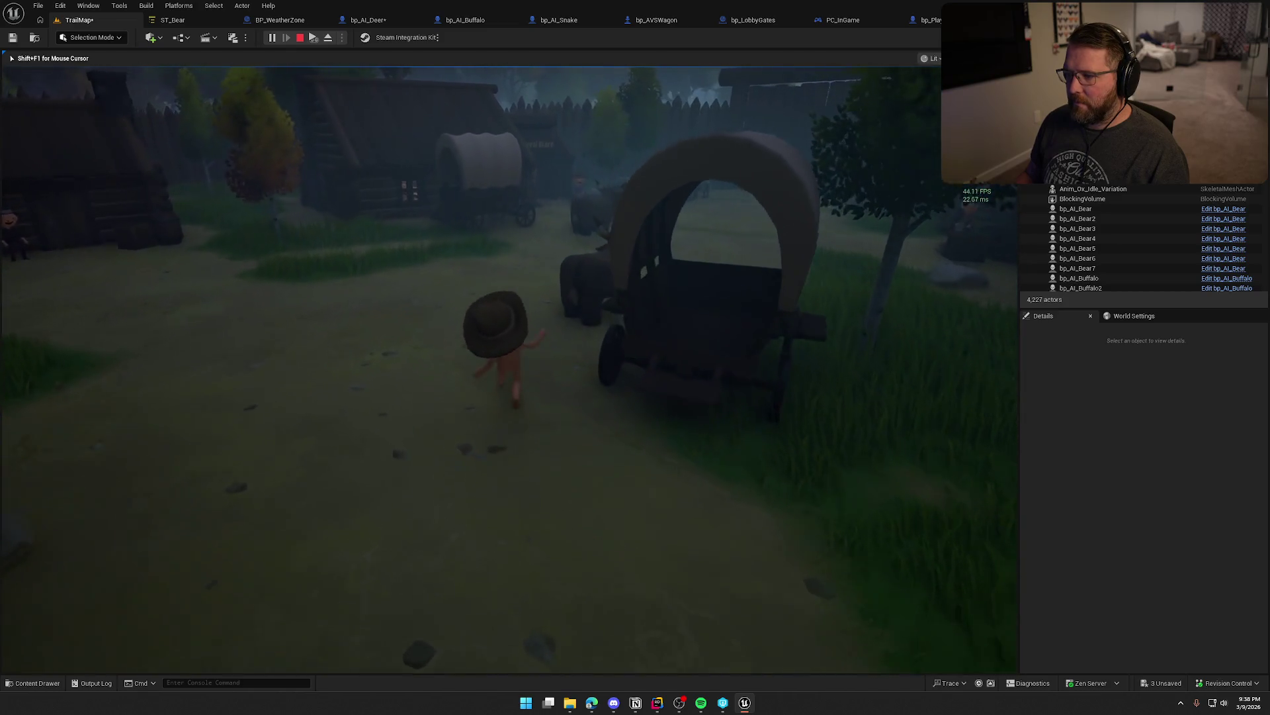
{"action": "key", "text": "w"}
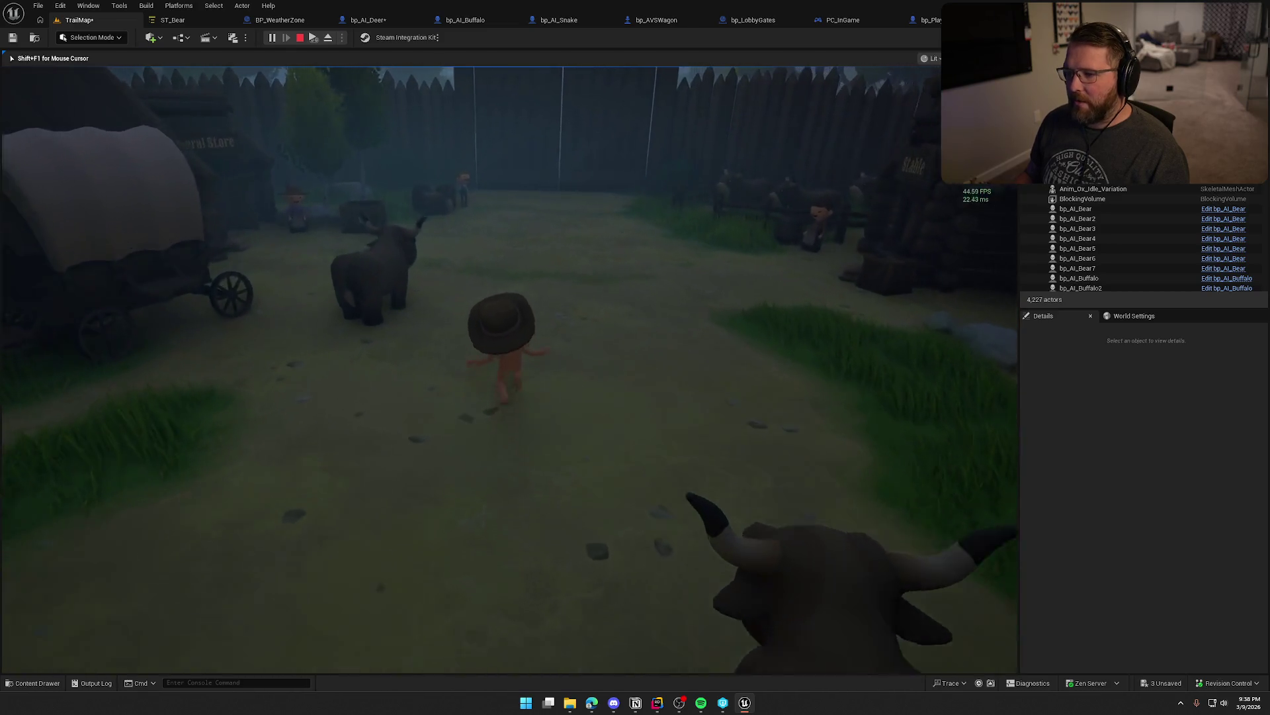
{"action": "key", "text": "w"}
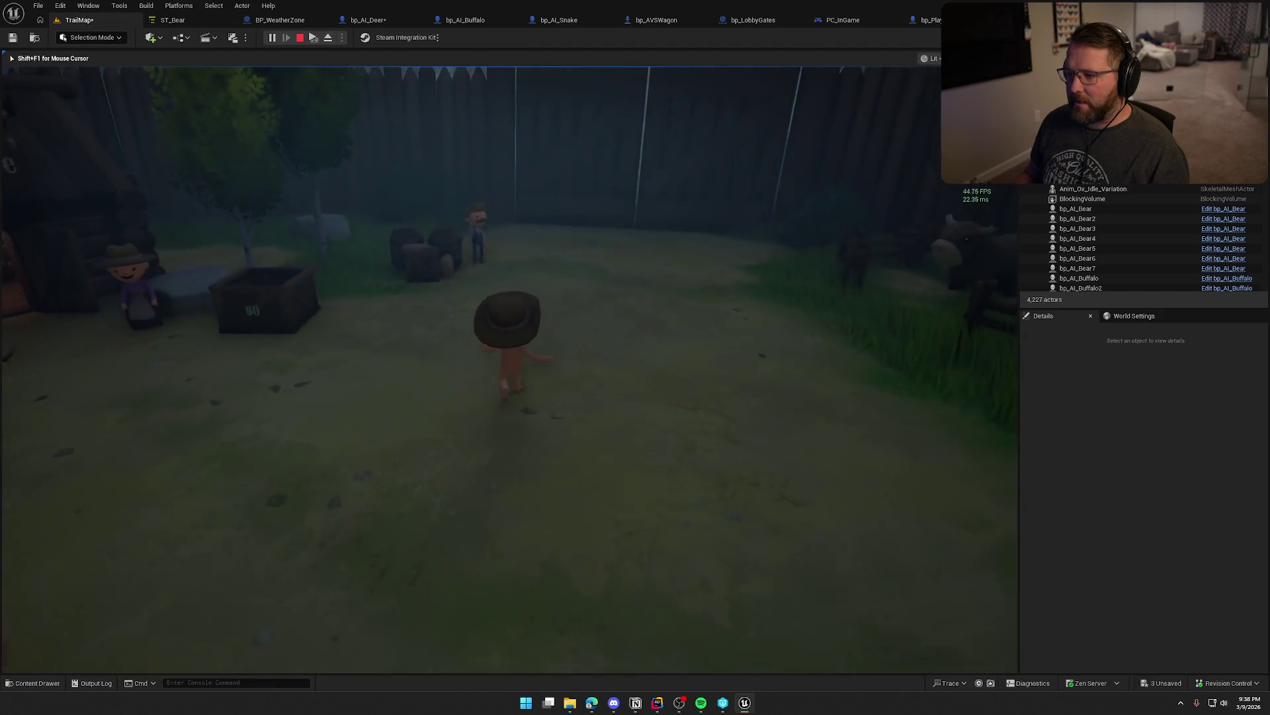
{"action": "key", "text": "w"}
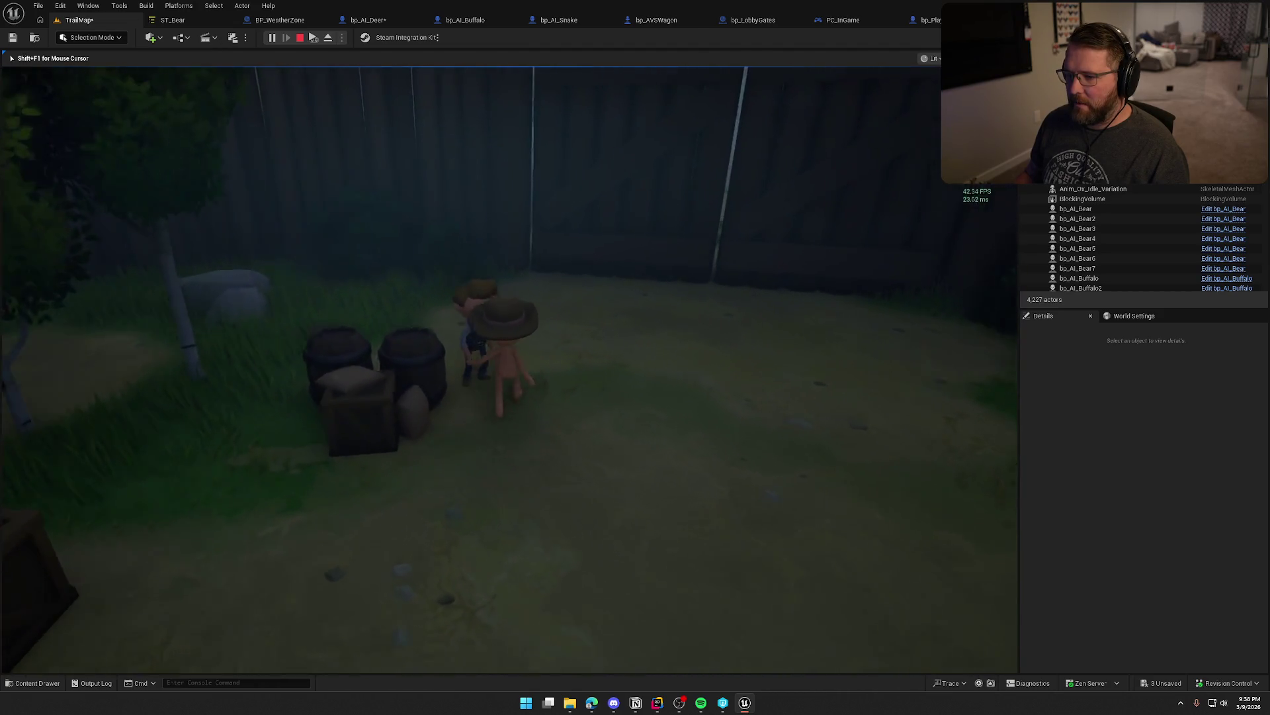
{"action": "key", "text": "w"}
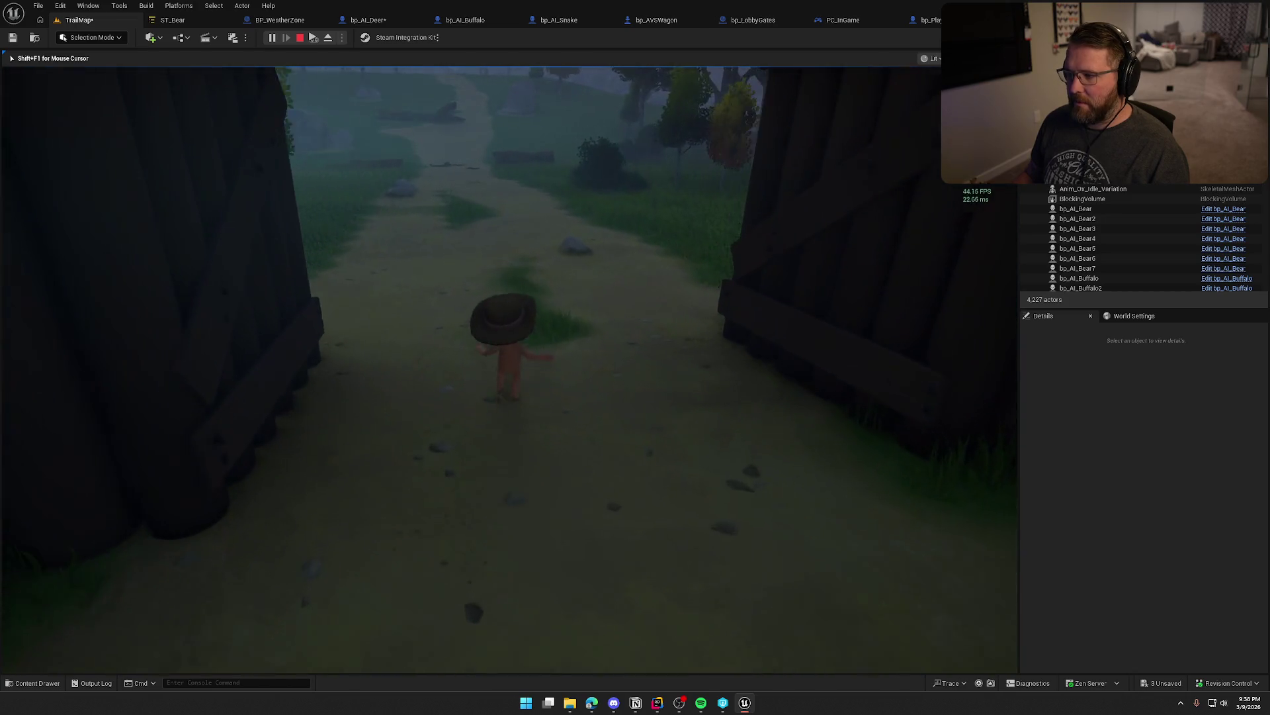
{"action": "key", "text": "w"}
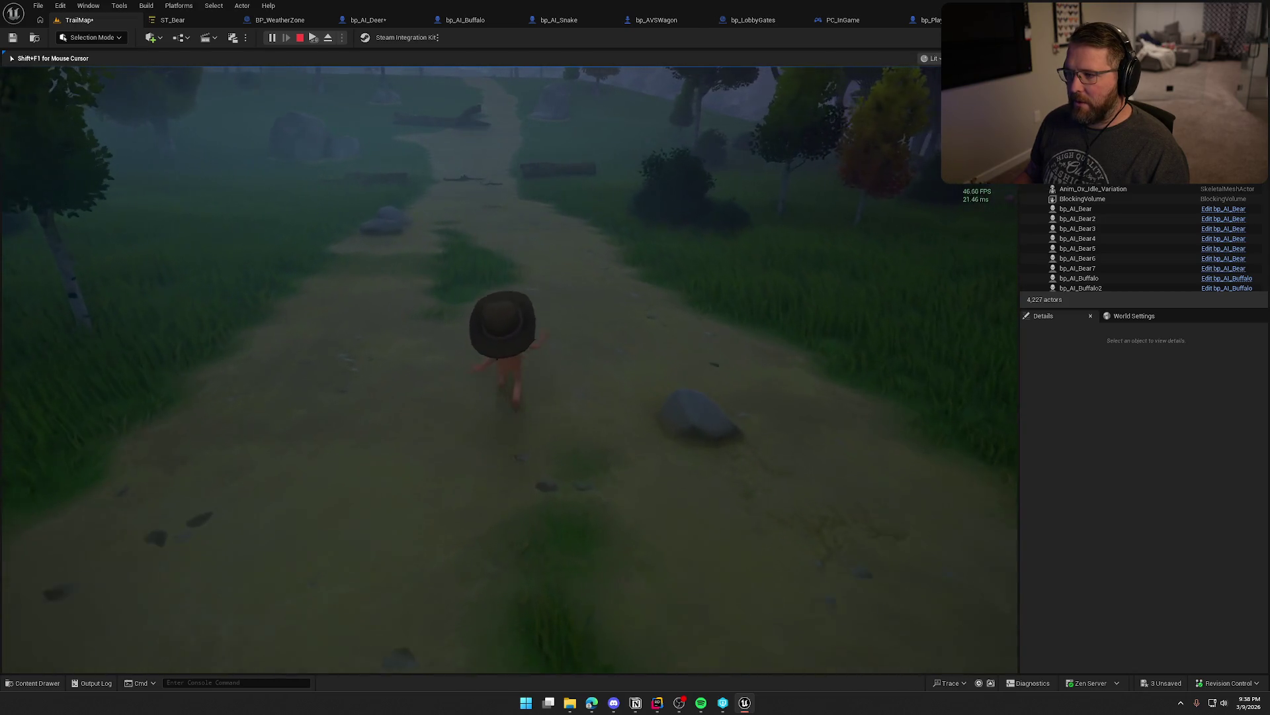
{"action": "key", "text": "w"}
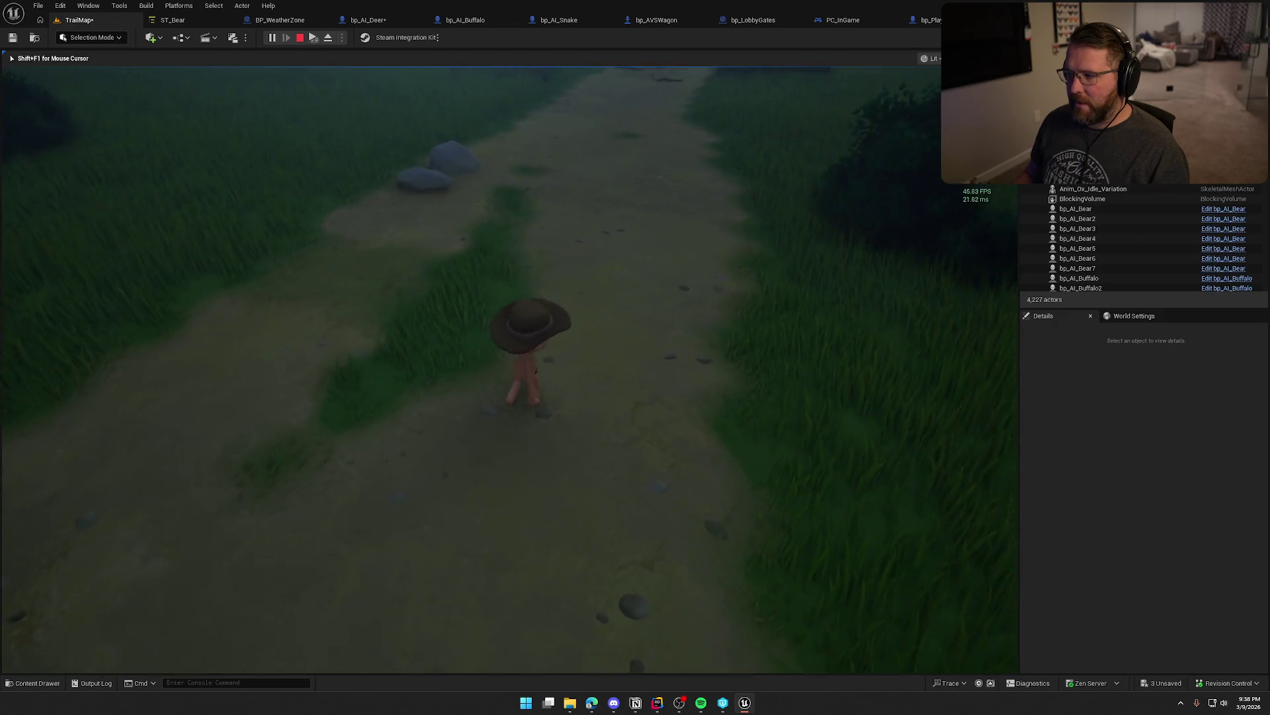
{"action": "key", "text": "w"}
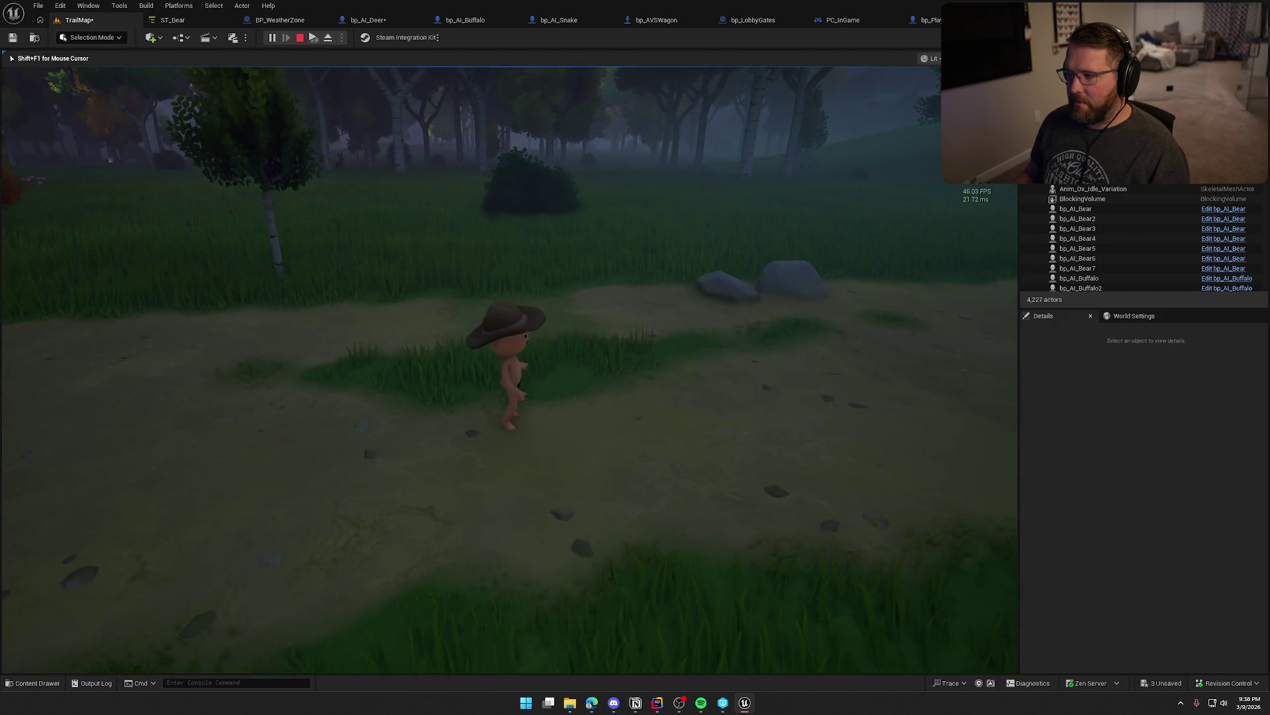
{"action": "key", "text": "w"}
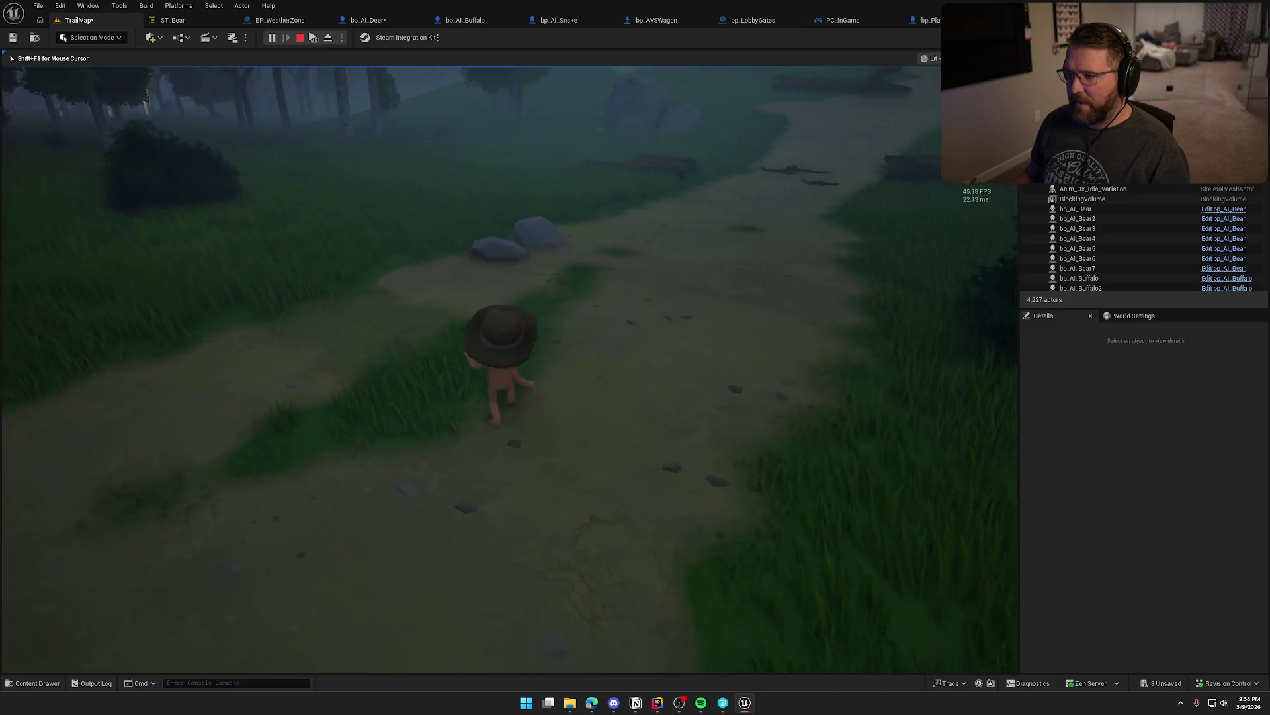
{"action": "key", "text": "a"}
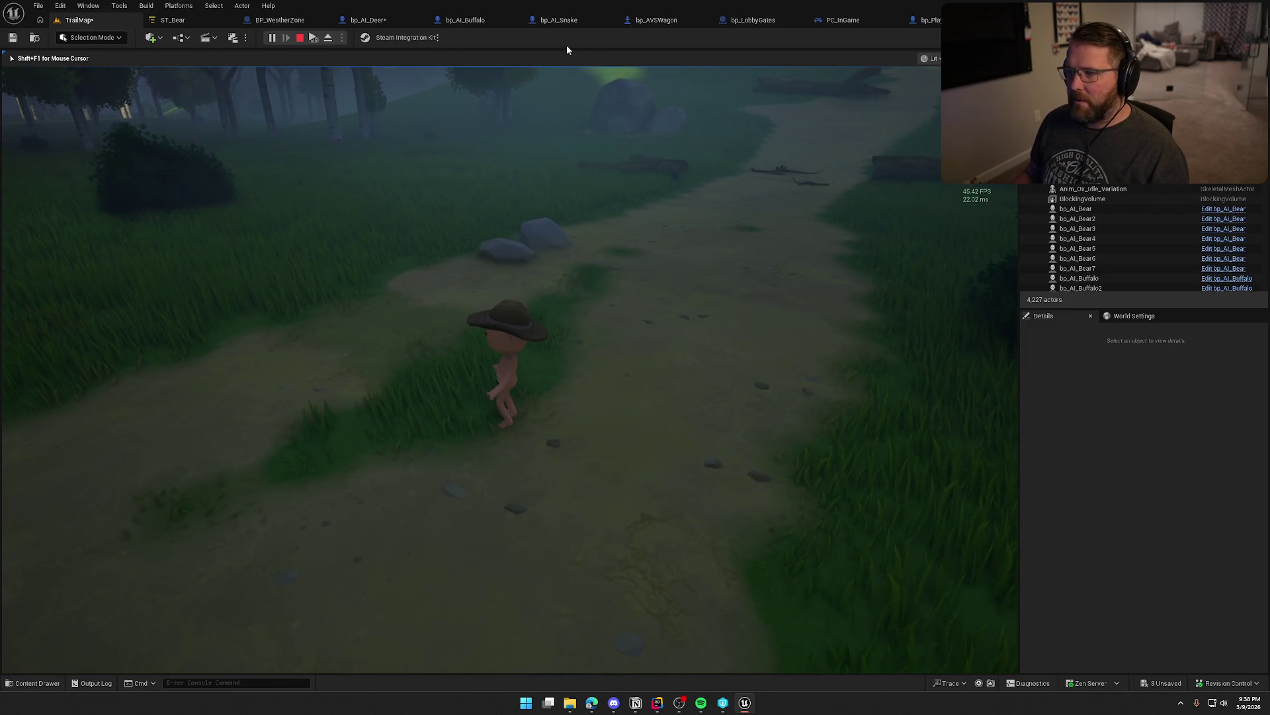
{"action": "left_click", "coordinate": [561, 20]}
- Untick bp_AI_Snake's Should Auto Start State Tree, then close the bp_AVSWagon and bp_Player tabs
{"action": "left_click", "coordinate": [1117, 254]}
{"action": "left_click_drag", "start_coordinate": [527, 25], "coordinate": [452, 23]}
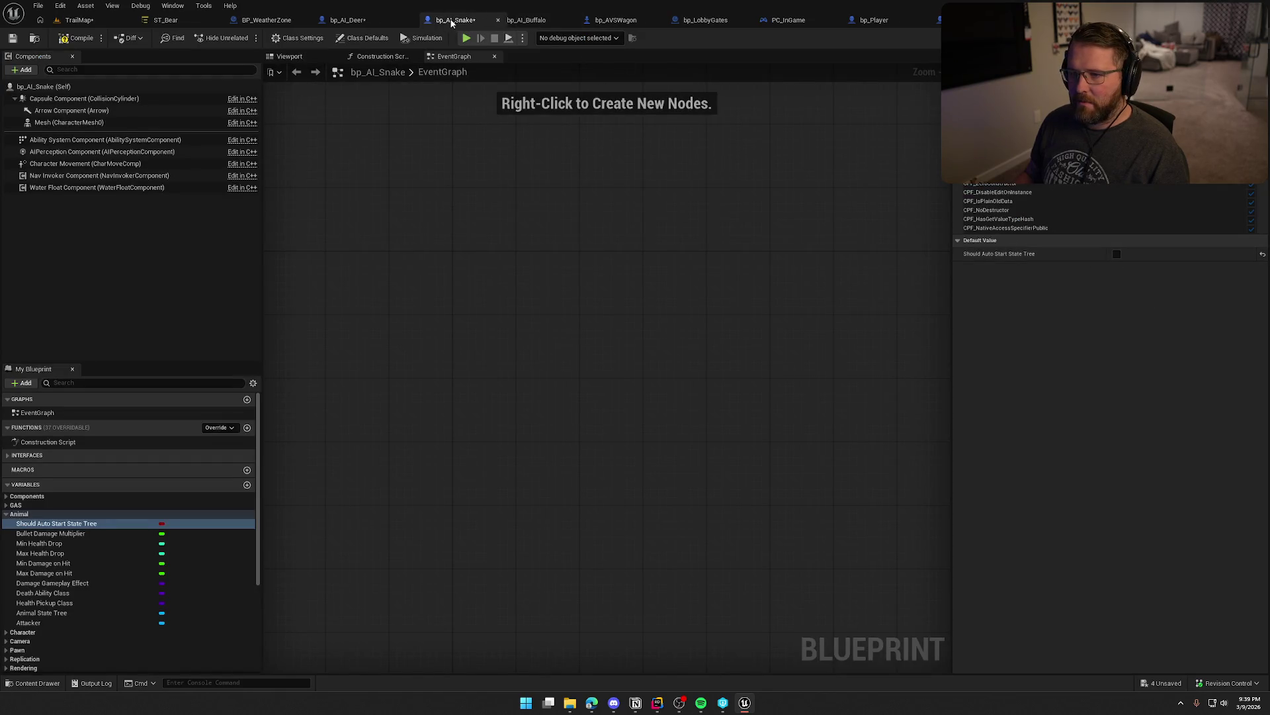
{"action": "middle_click", "coordinate": [630, 28]}
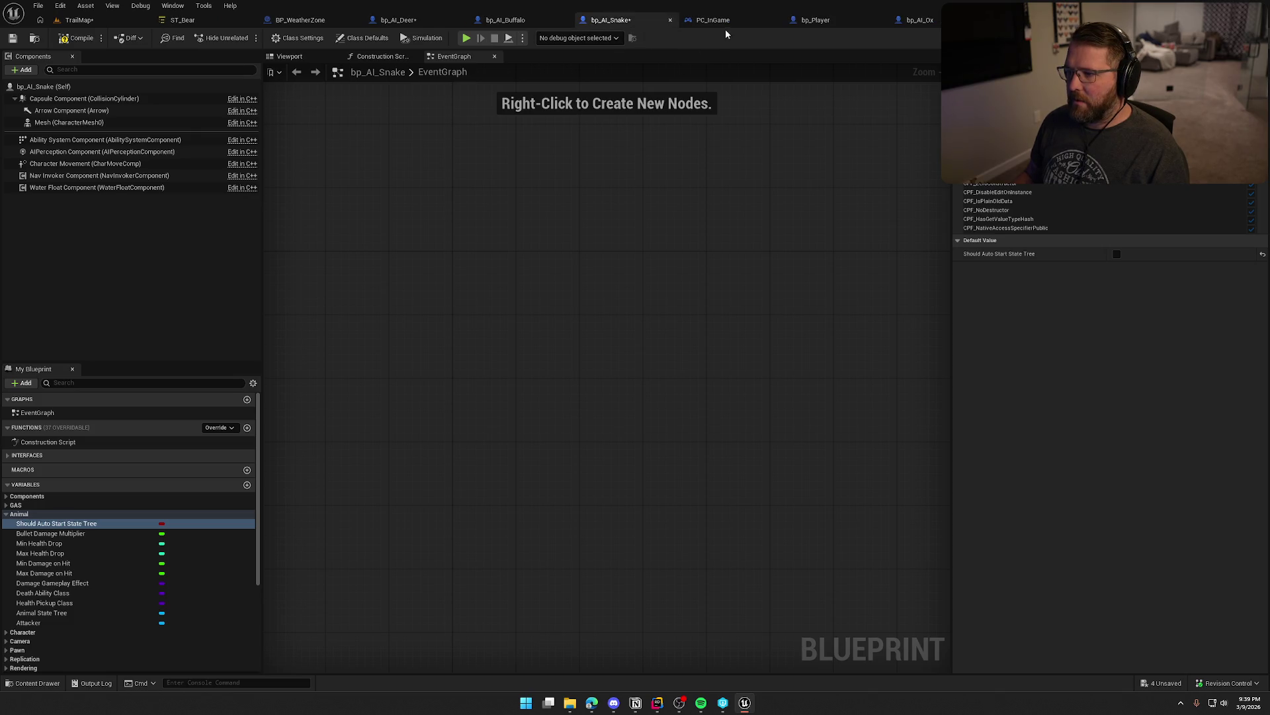
{"action": "left_click", "coordinate": [820, 22]}
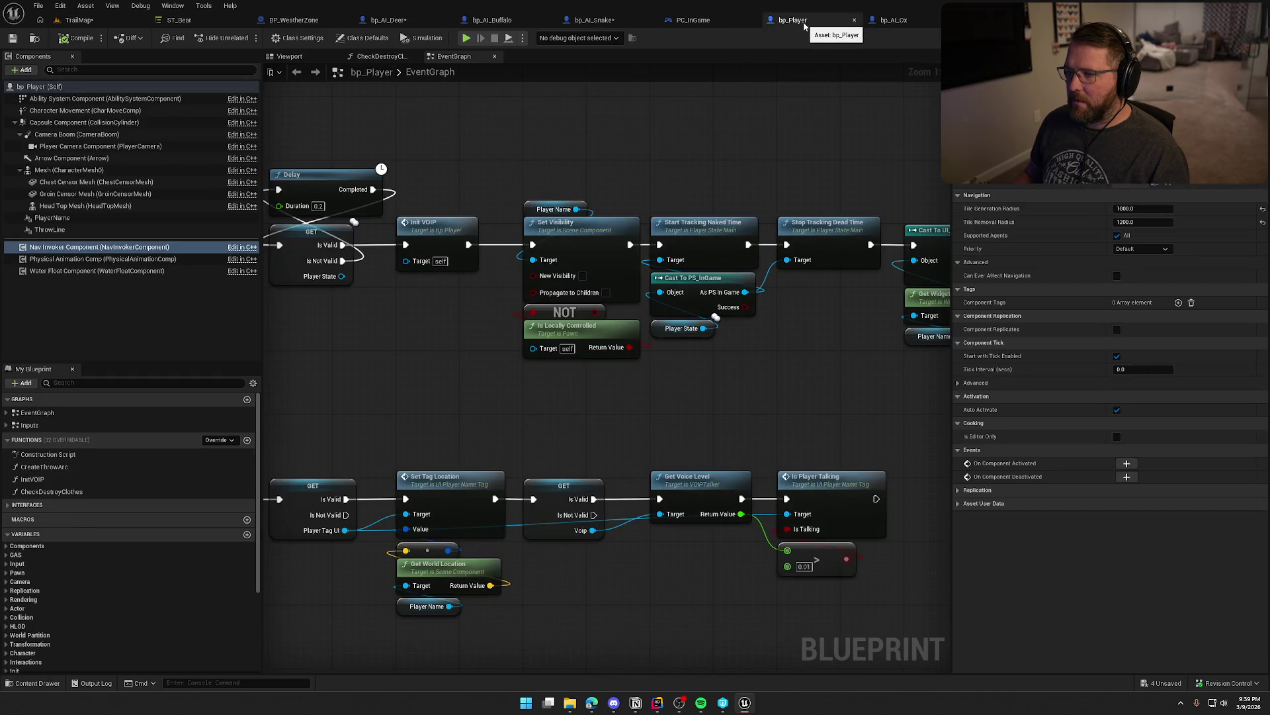
{"action": "middle_click", "coordinate": [805, 25]}
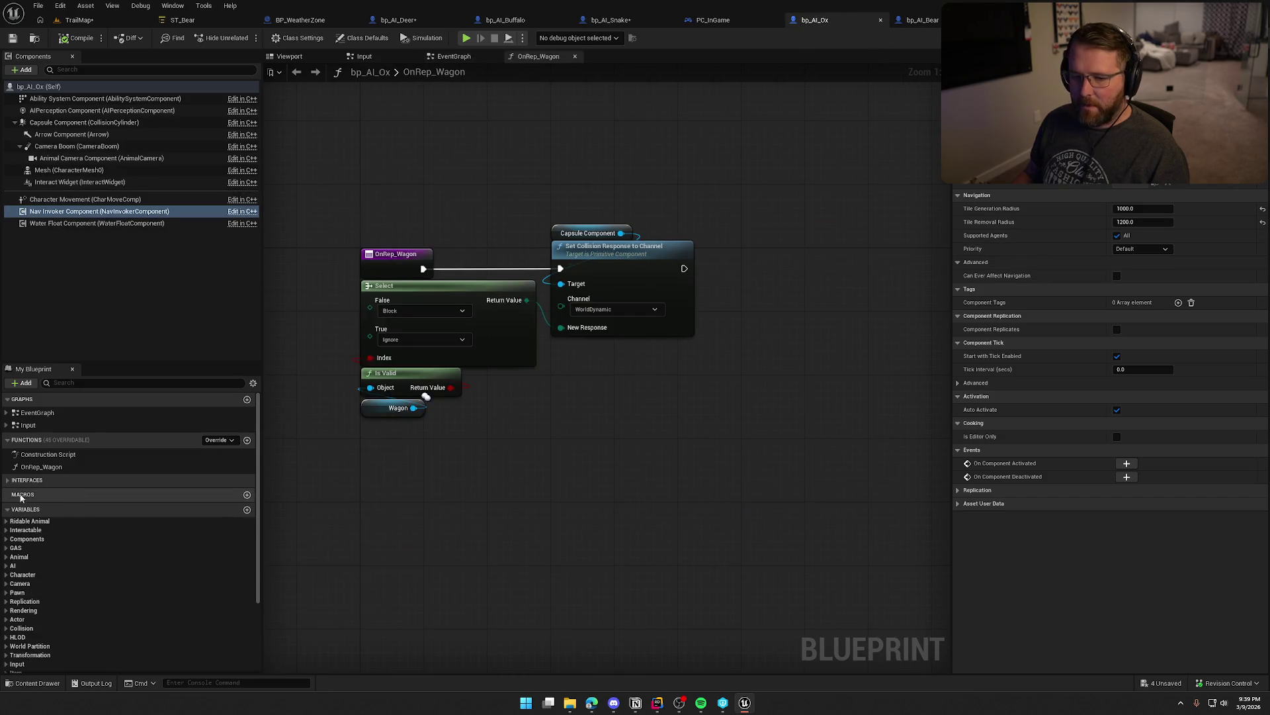
- Check the ox's and bear's Should Auto Start State Tree defaults, then return to TrailMap
{"action": "left_click", "coordinate": [5, 557]}
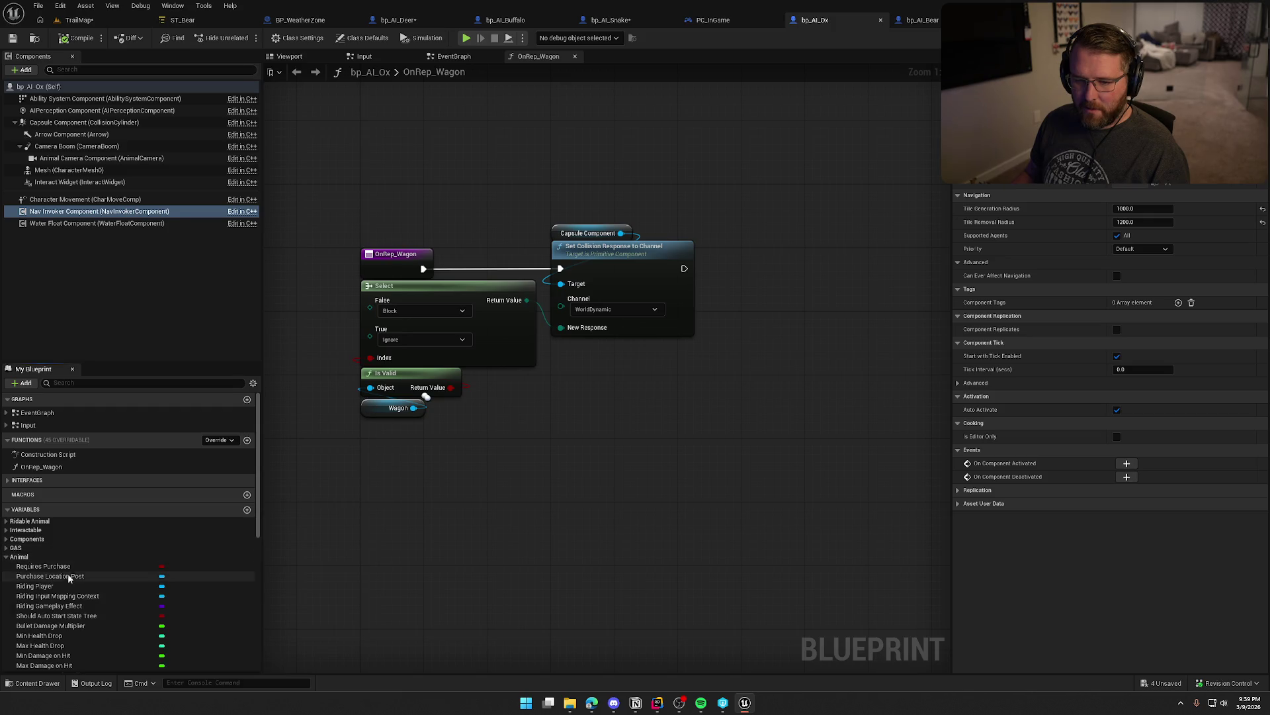
{"action": "left_click", "coordinate": [74, 566]}
{"action": "scroll", "coordinate": [122, 590], "scroll_direction": "down", "scroll_amount": 3}
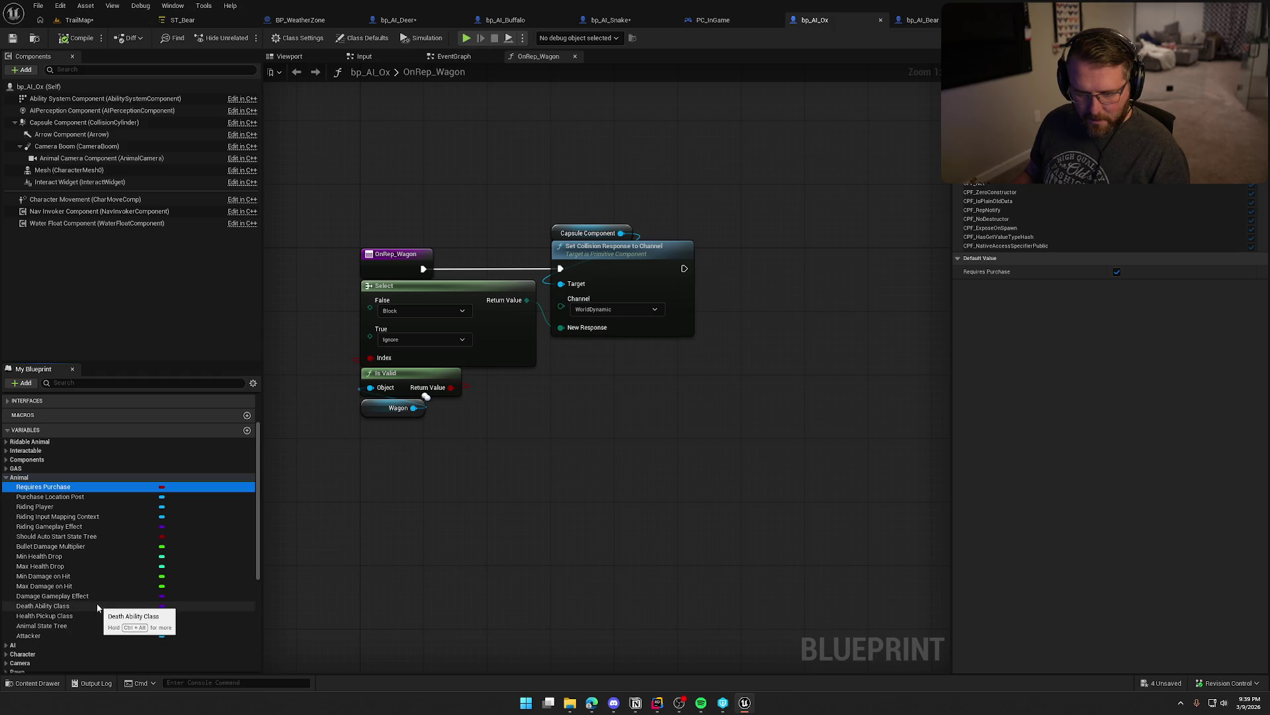
{"action": "left_click", "coordinate": [83, 536]}
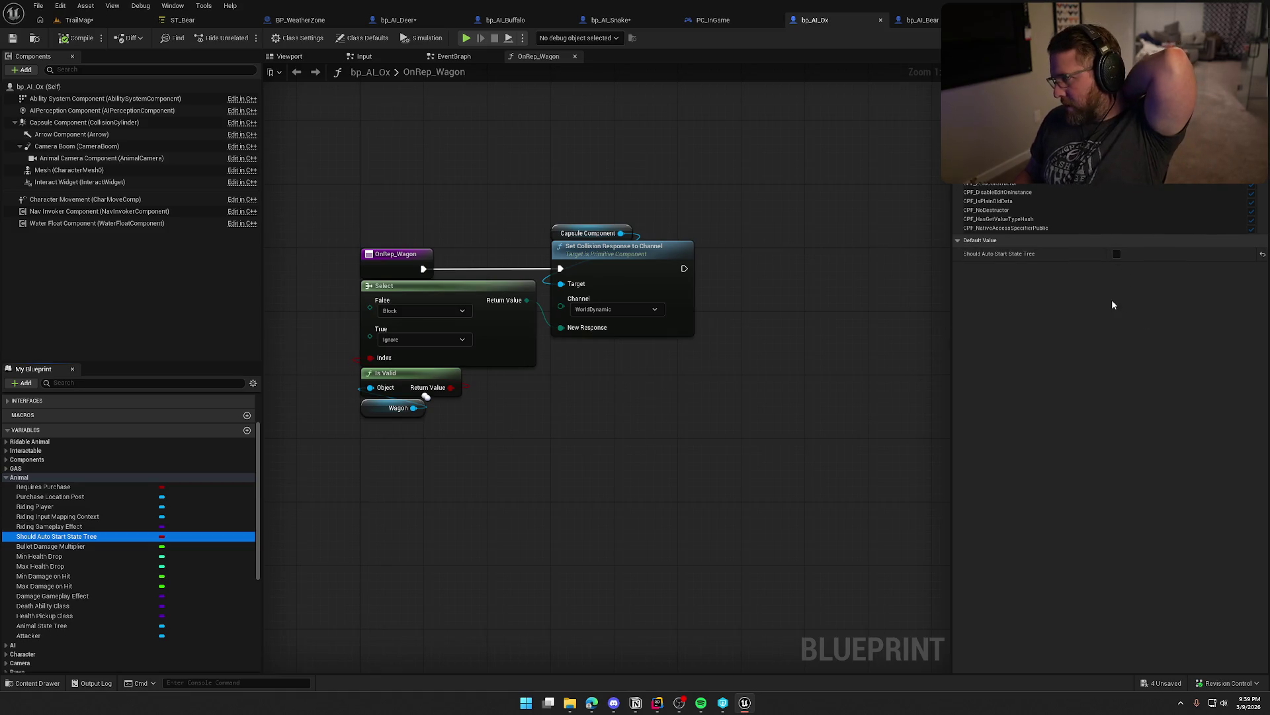
{"action": "left_click", "coordinate": [920, 20]}
{"action": "left_click", "coordinate": [1117, 254]}
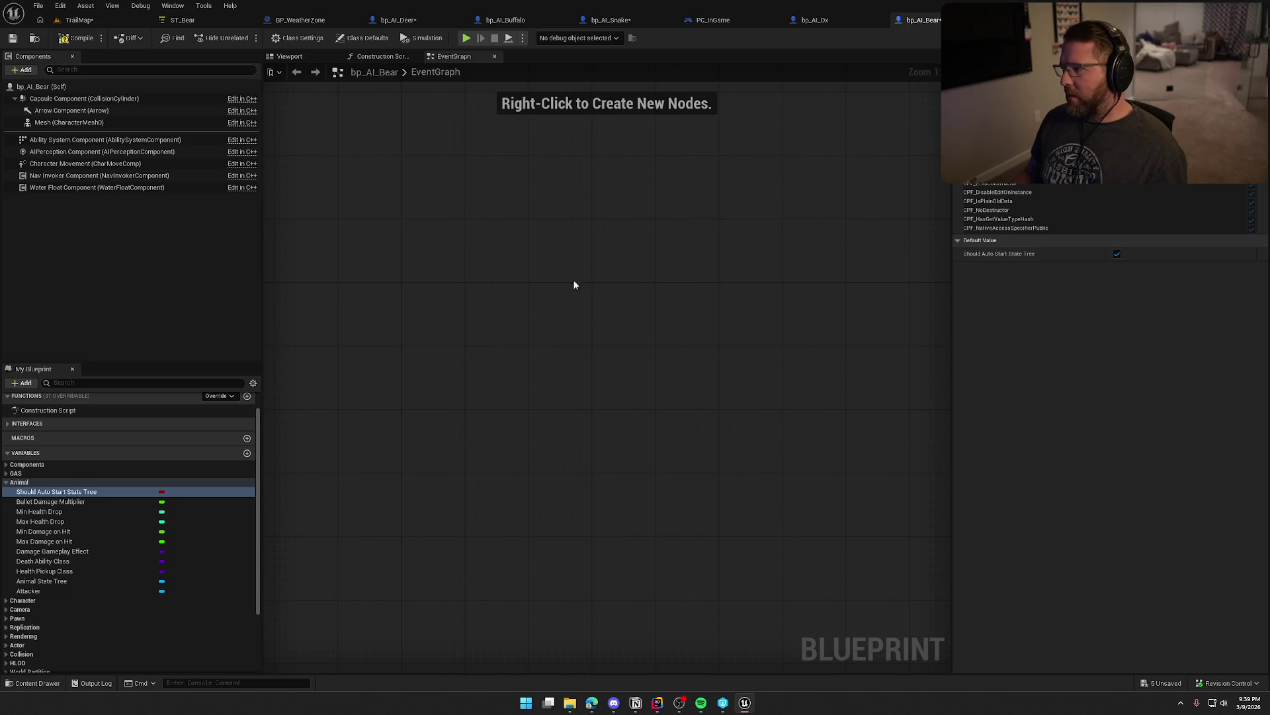
{"action": "left_click", "coordinate": [79, 20]}
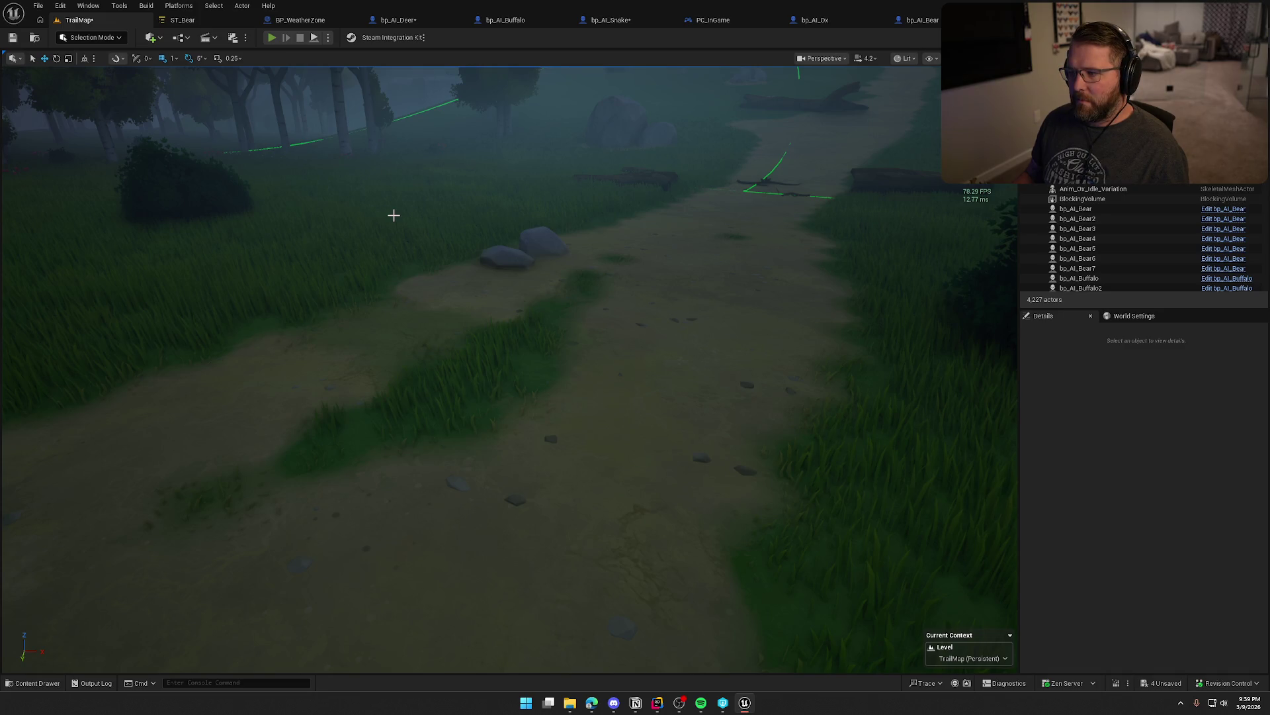
- Play-test TrailMap, walking past the ox and through the gate into the forest clearing, then stop
{"action": "key", "text": "alt+p"}
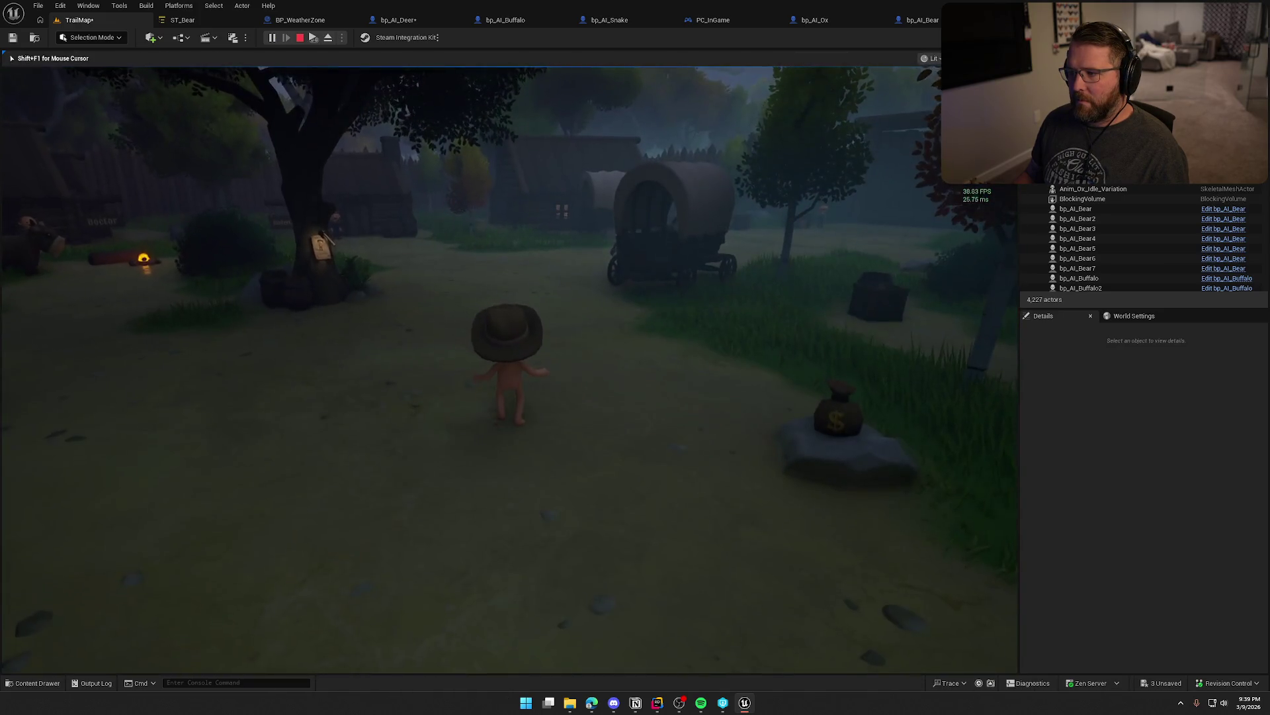
{"action": "key", "text": "w"}
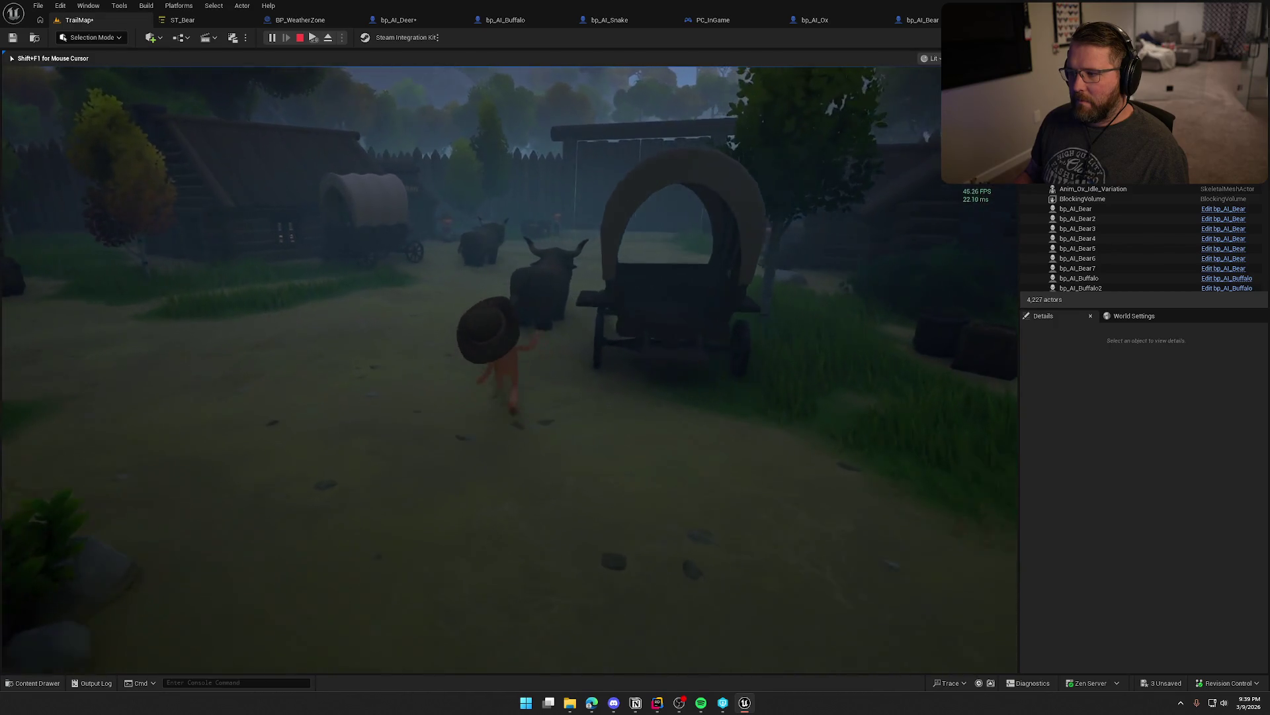
{"action": "key", "text": "w"}
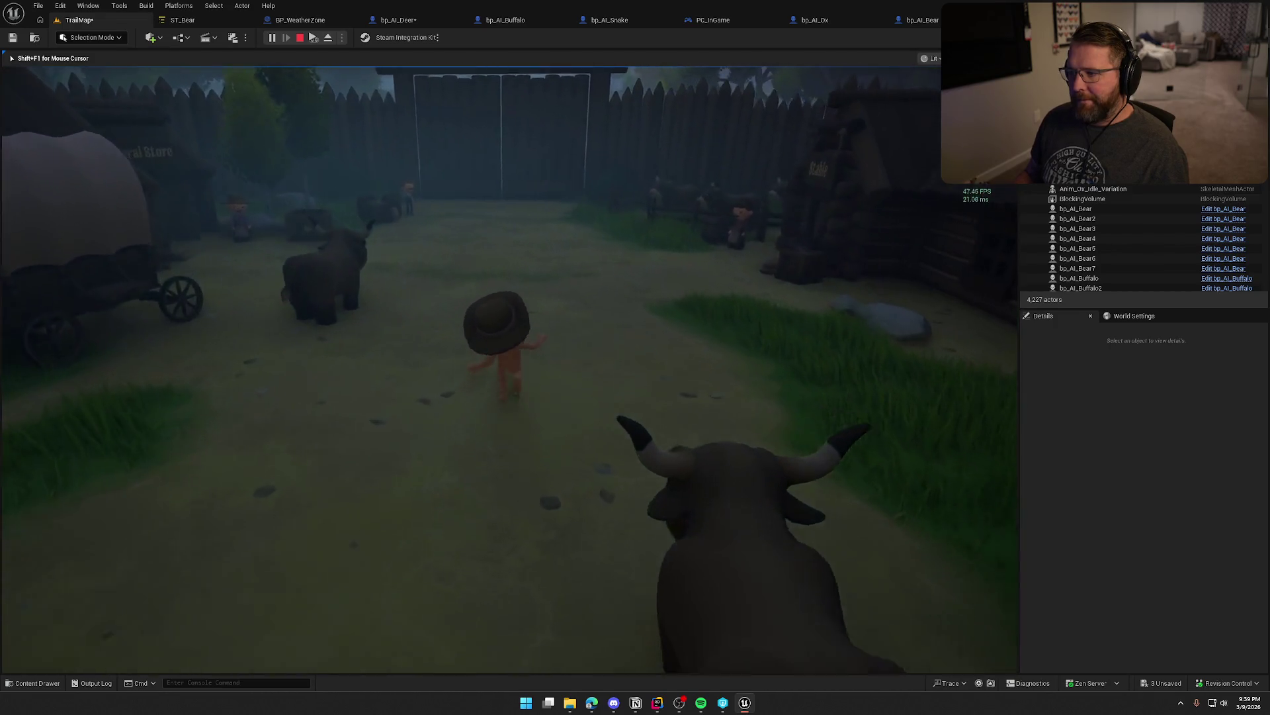
{"action": "key", "text": "w"}
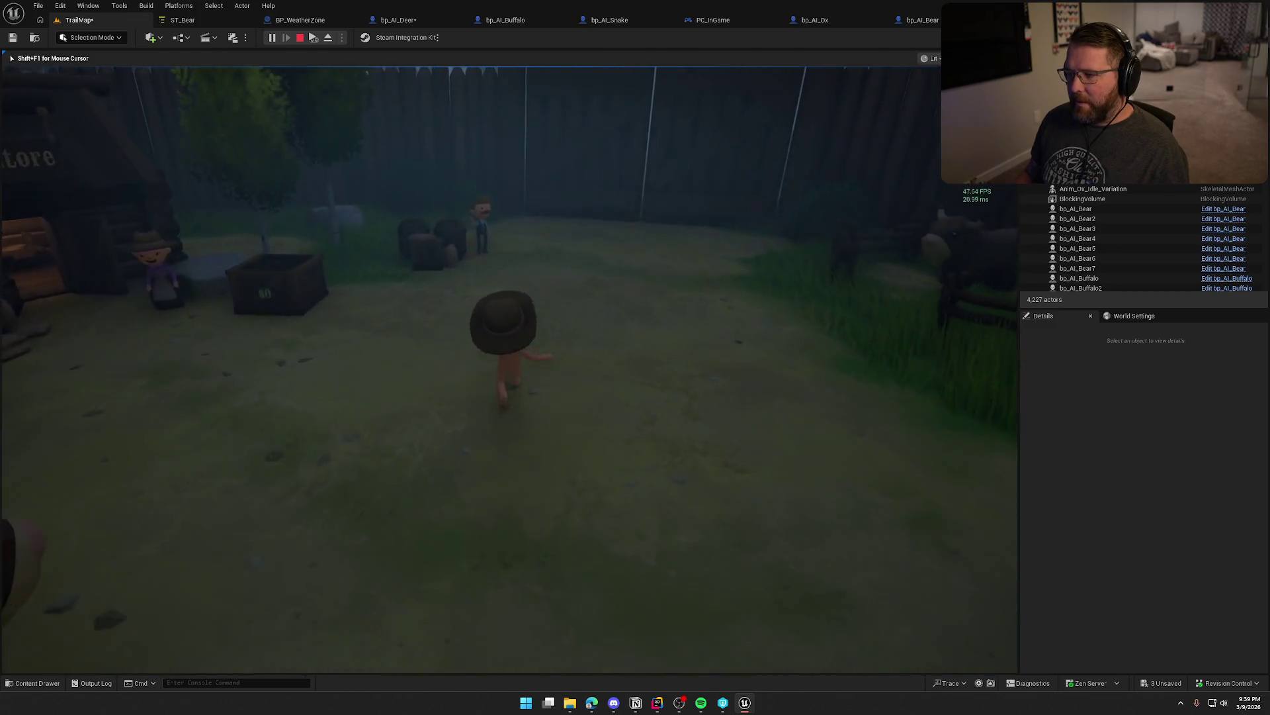
{"action": "key", "text": "w"}
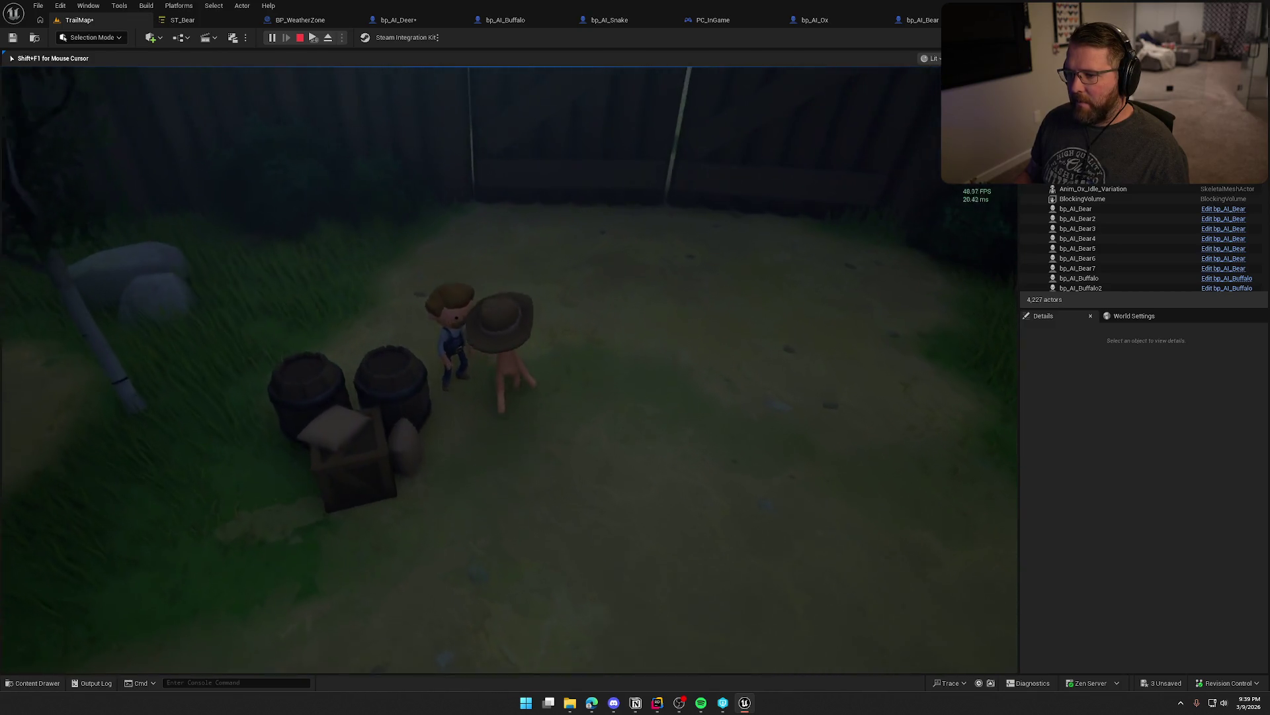
{"action": "key", "text": "w"}
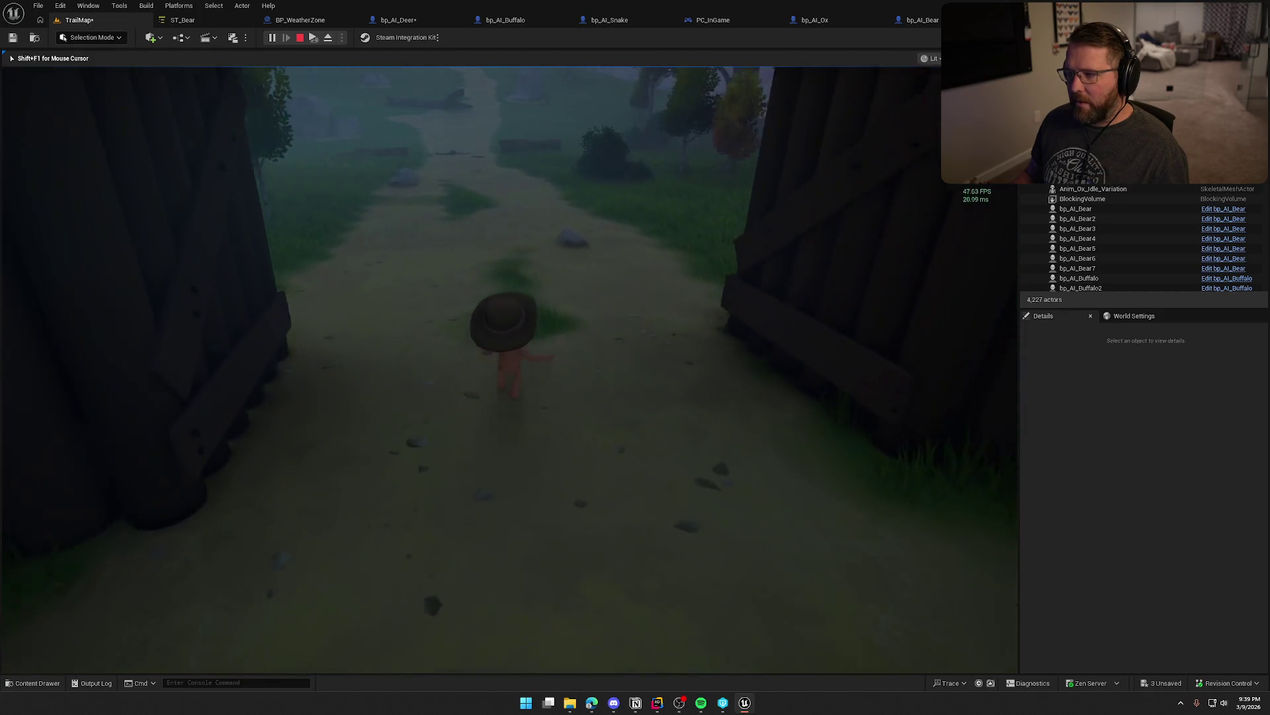
{"action": "key", "text": "w"}
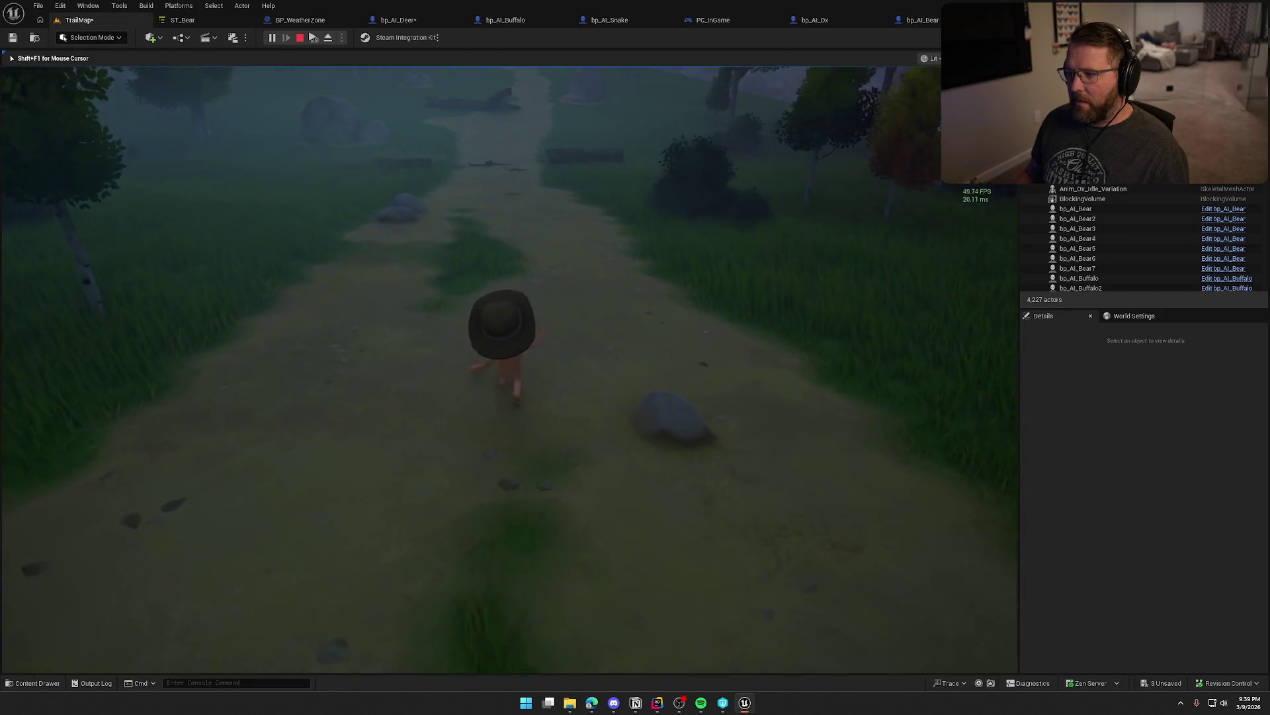
{"action": "key", "text": "w"}
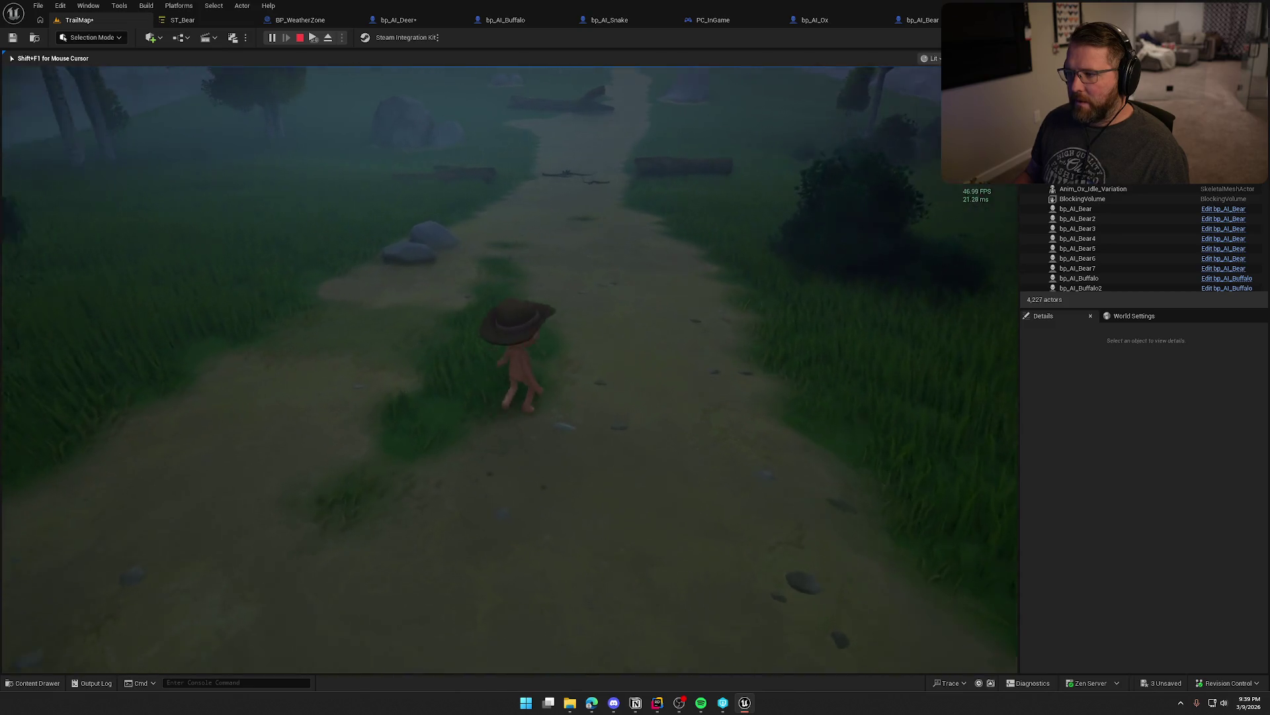
{"action": "key", "text": "w"}
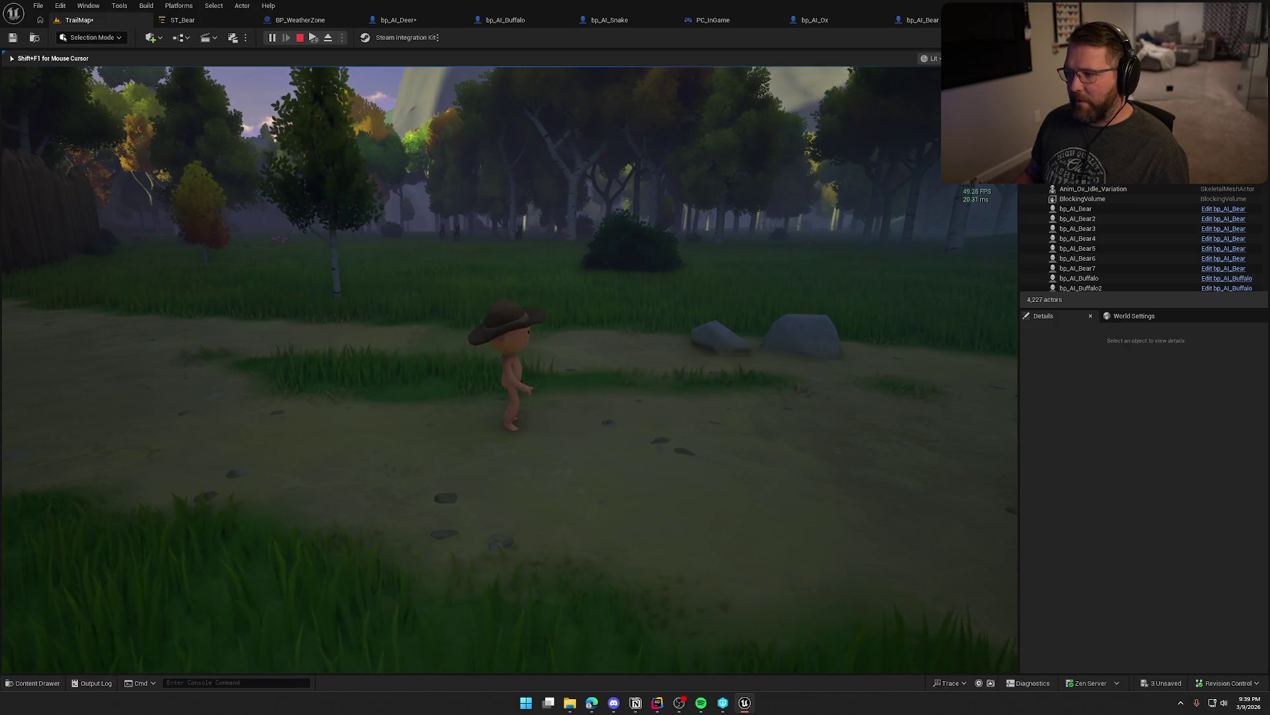
{"action": "key", "text": "w"}
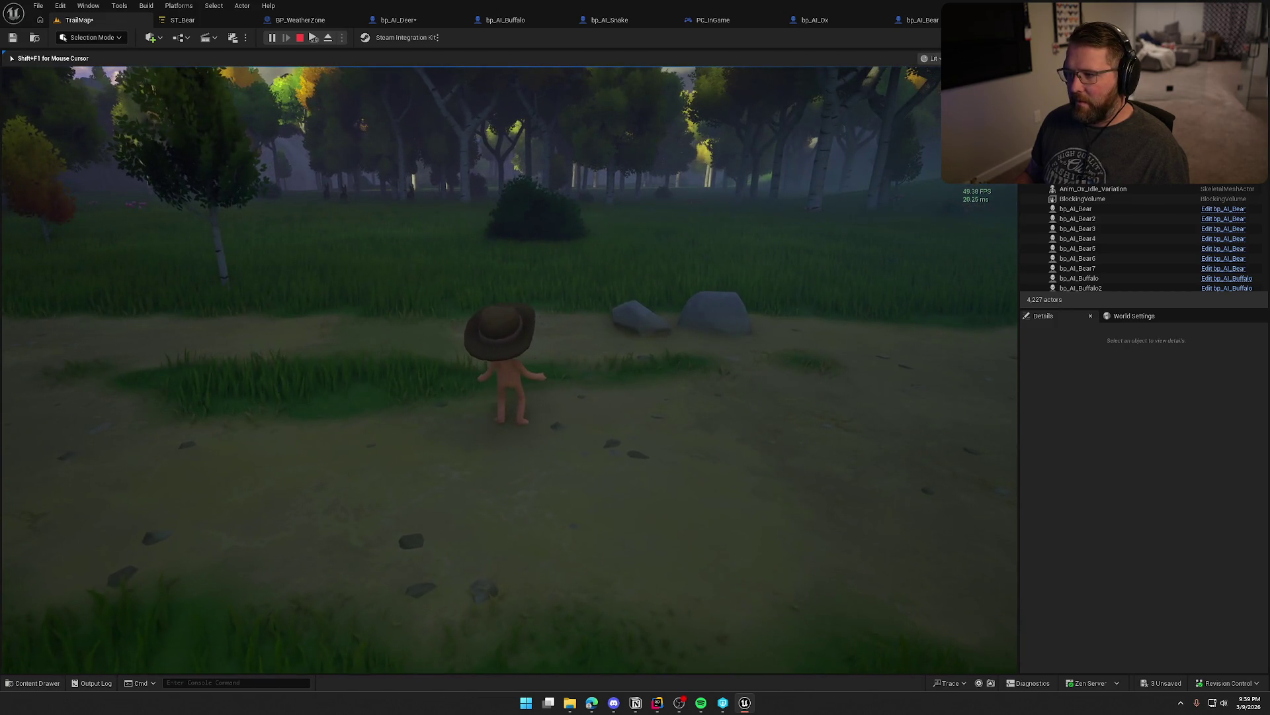
{"action": "key", "text": "Escape"}
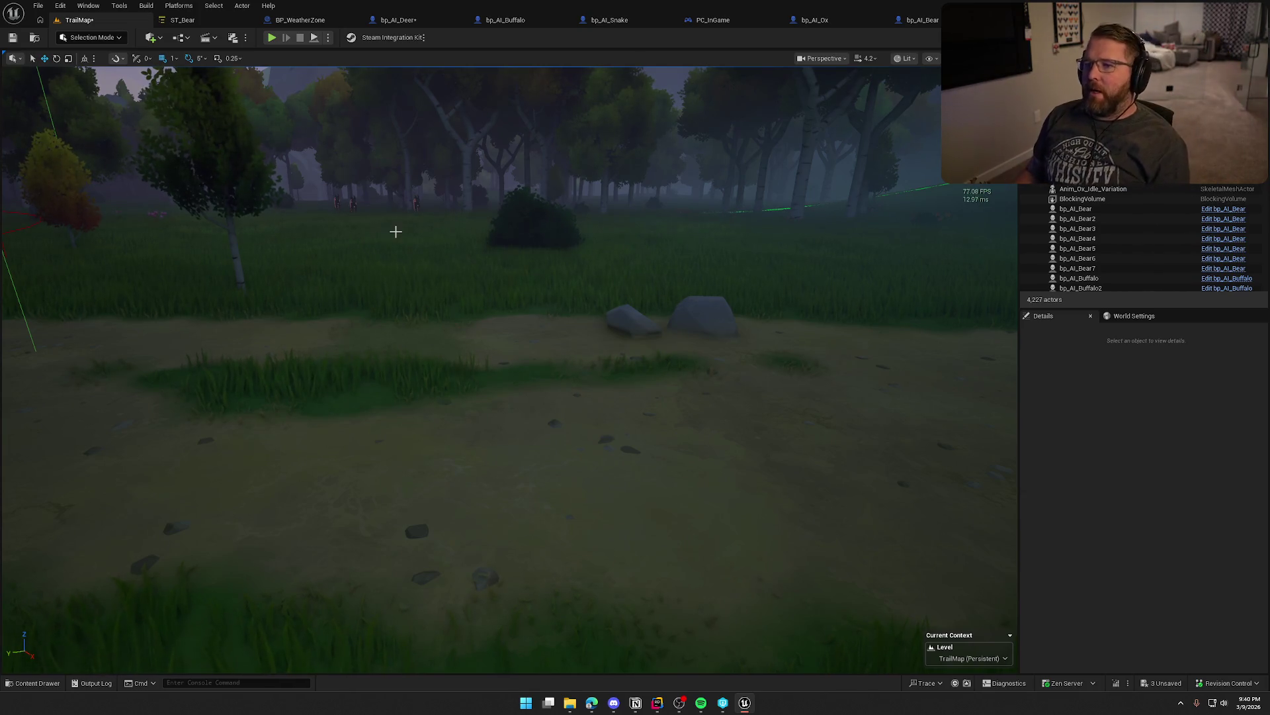
- Turn on Should Auto Start State Tree in bp_AI_Deer, compile bp_AI_Snake, and return to TrailMap
{"action": "left_click", "coordinate": [397, 20]}
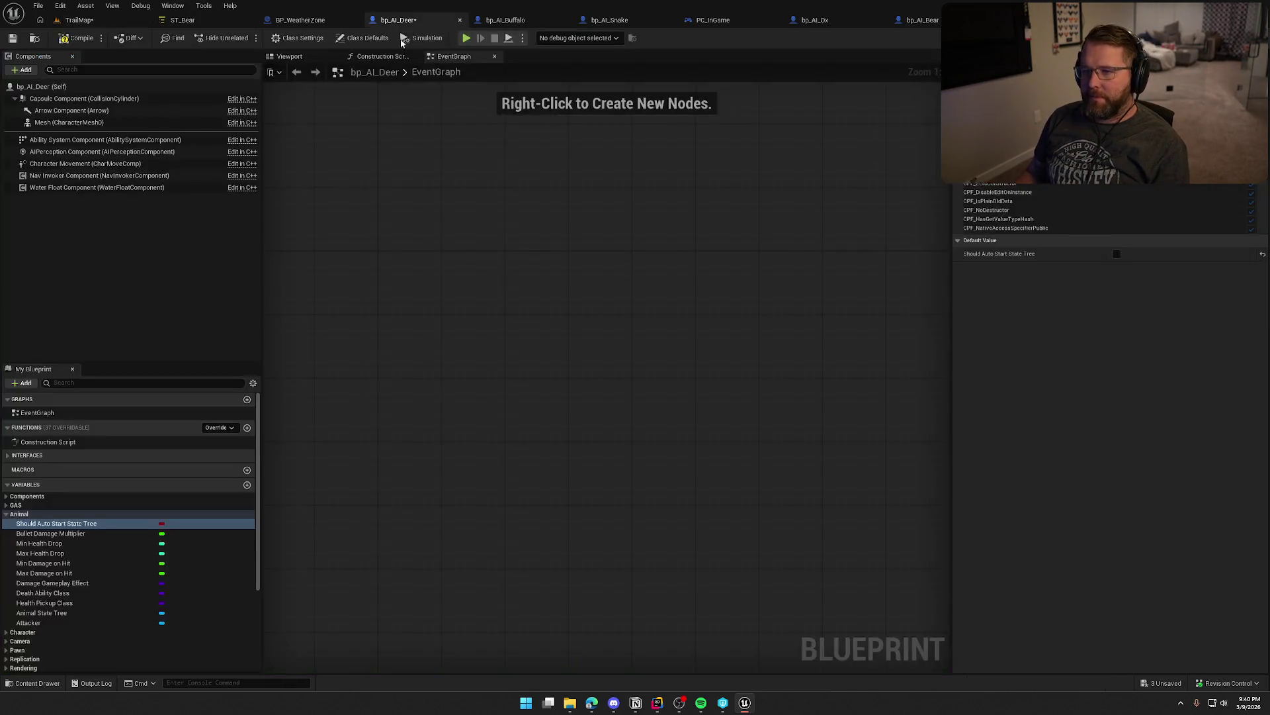
{"action": "left_click", "coordinate": [1116, 255]}
{"action": "left_click", "coordinate": [510, 25]}
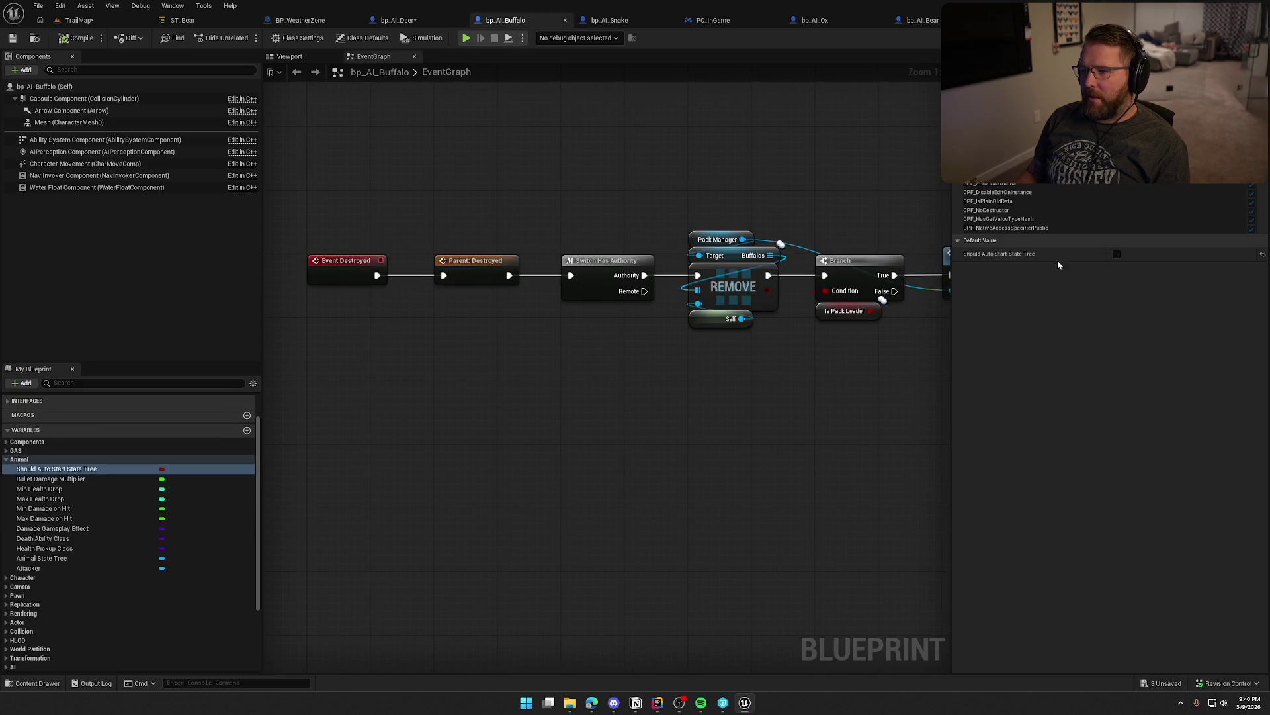
{"action": "left_click", "coordinate": [609, 20]}
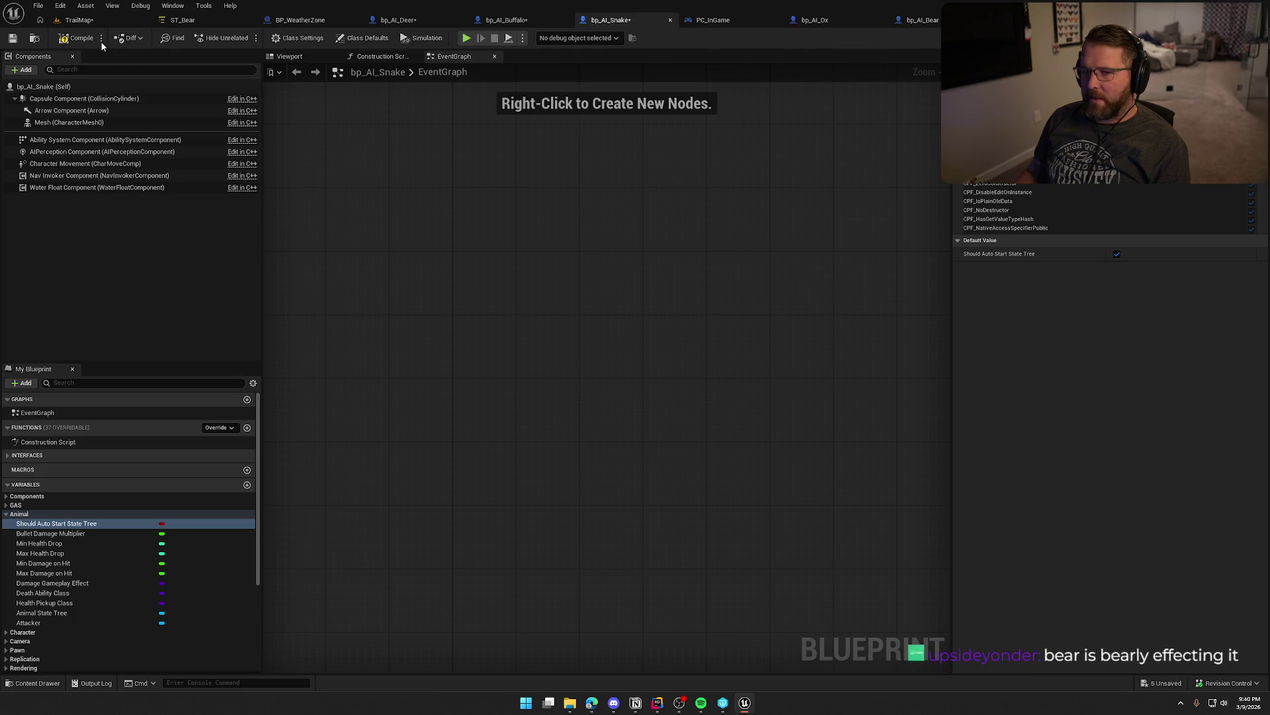
{"action": "left_click", "coordinate": [66, 41]}
{"action": "left_click", "coordinate": [78, 20]}
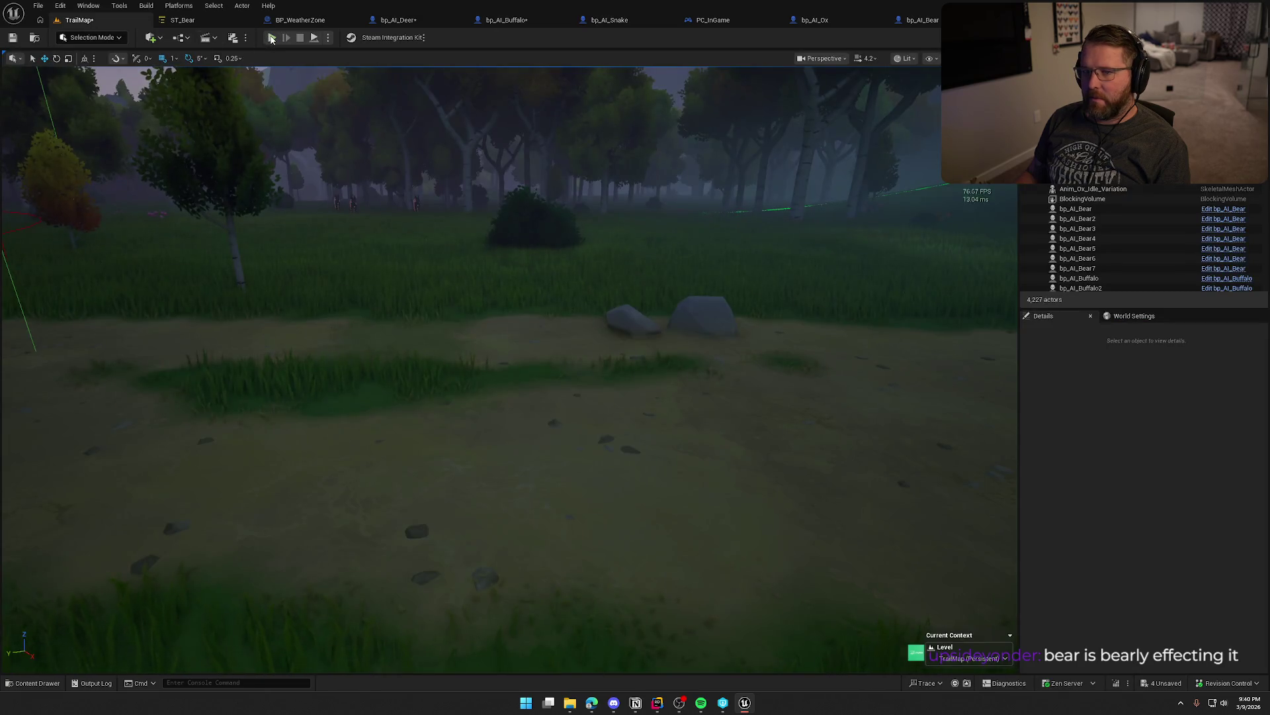
- Play-test TrailMap, running past the ox and store, out the gate, into the forest clearing
{"action": "left_click", "coordinate": [271, 38]}
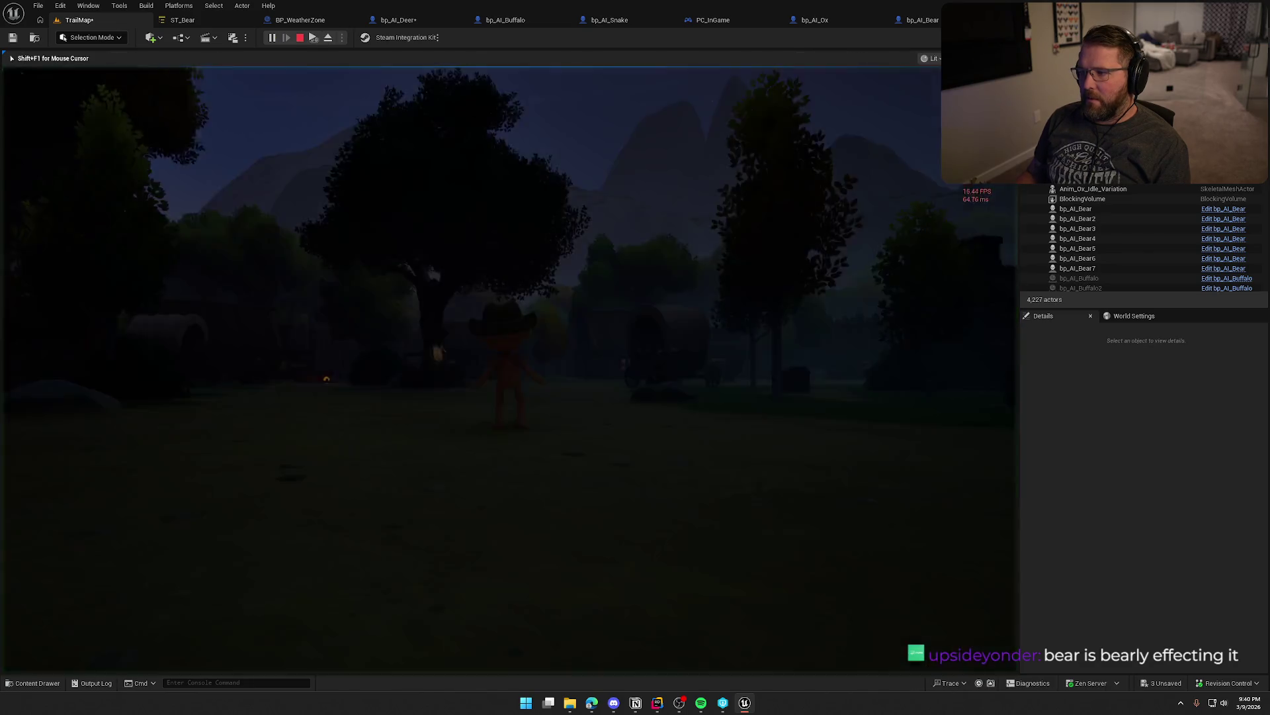
{"action": "key", "text": "w"}
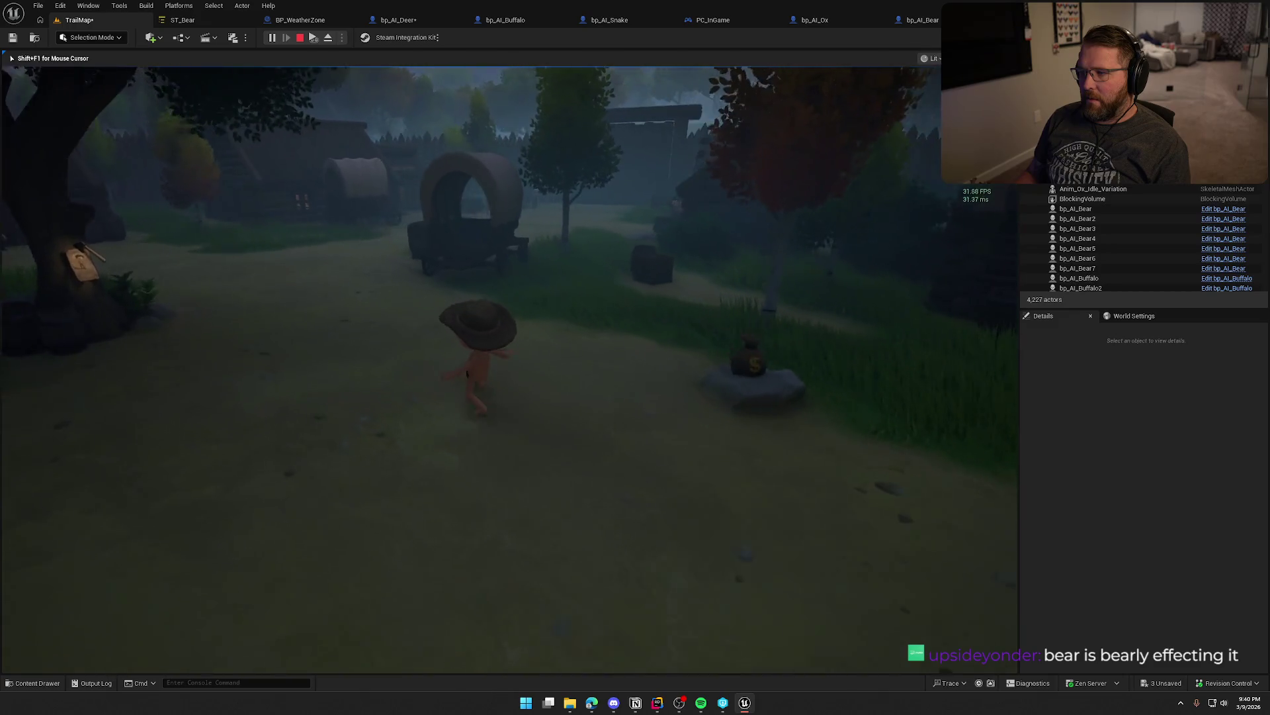
{"action": "key", "text": "w"}
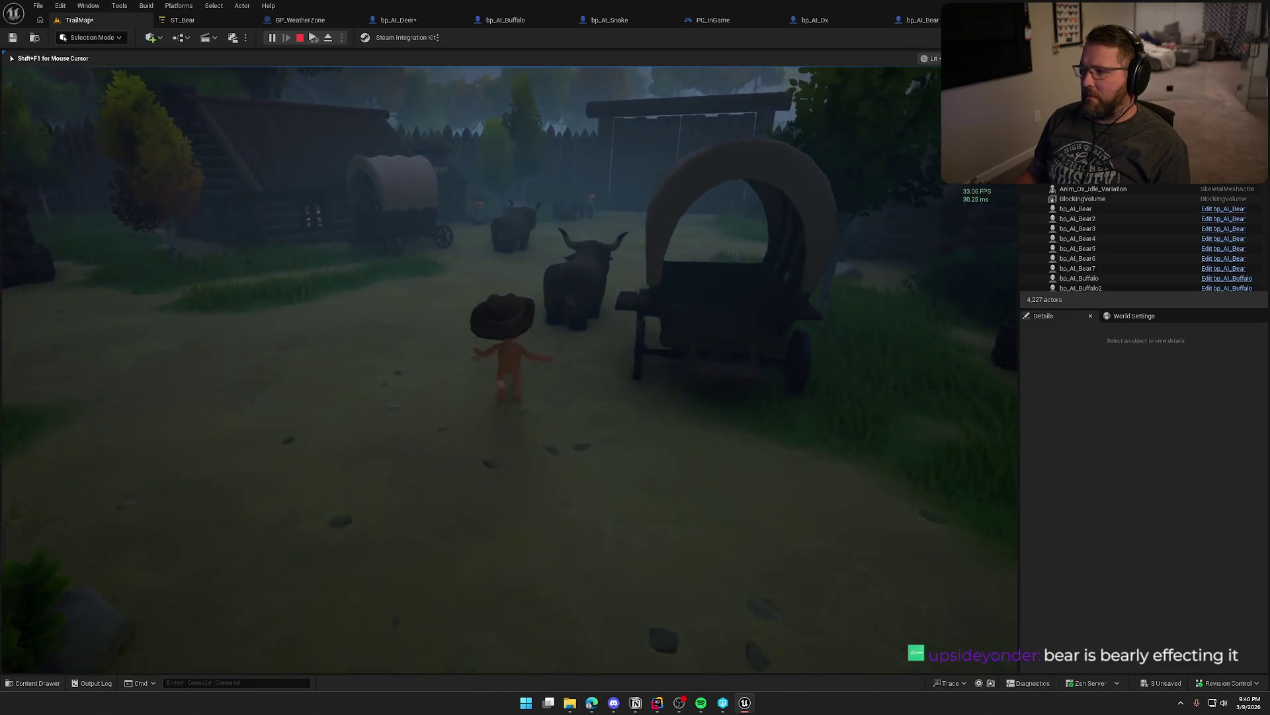
{"action": "key", "text": "w"}
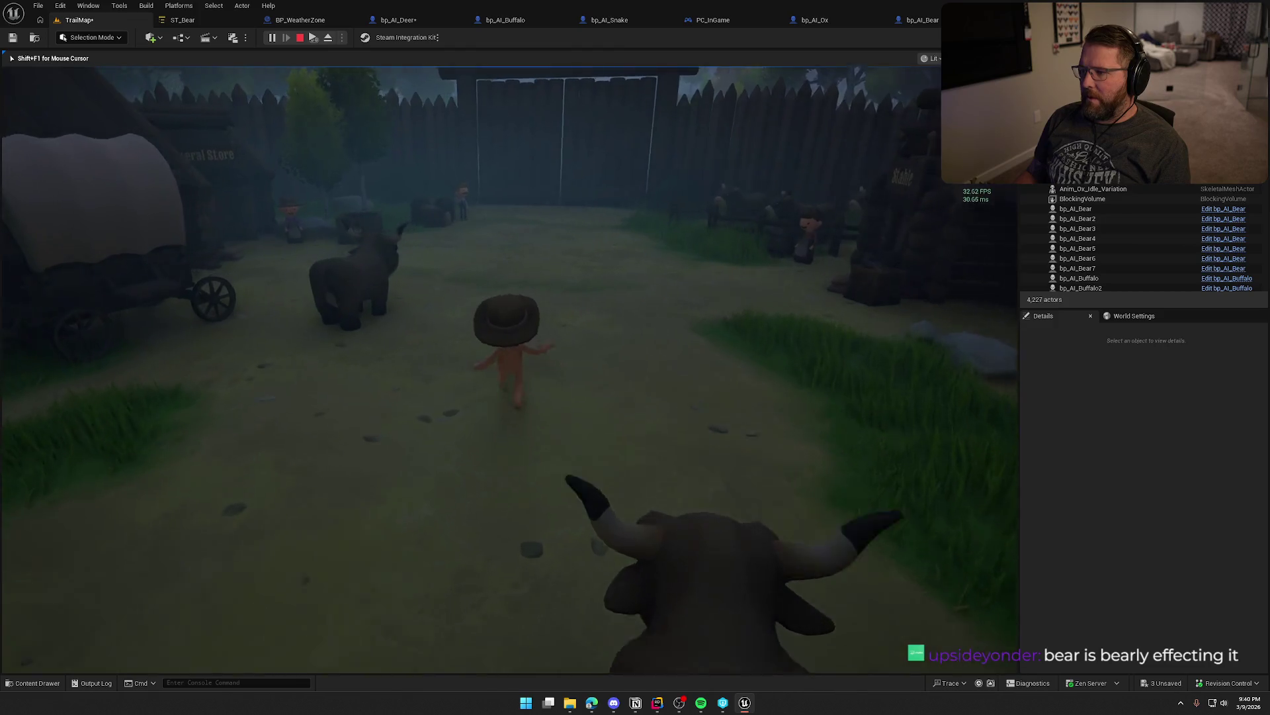
{"action": "key", "text": "w"}
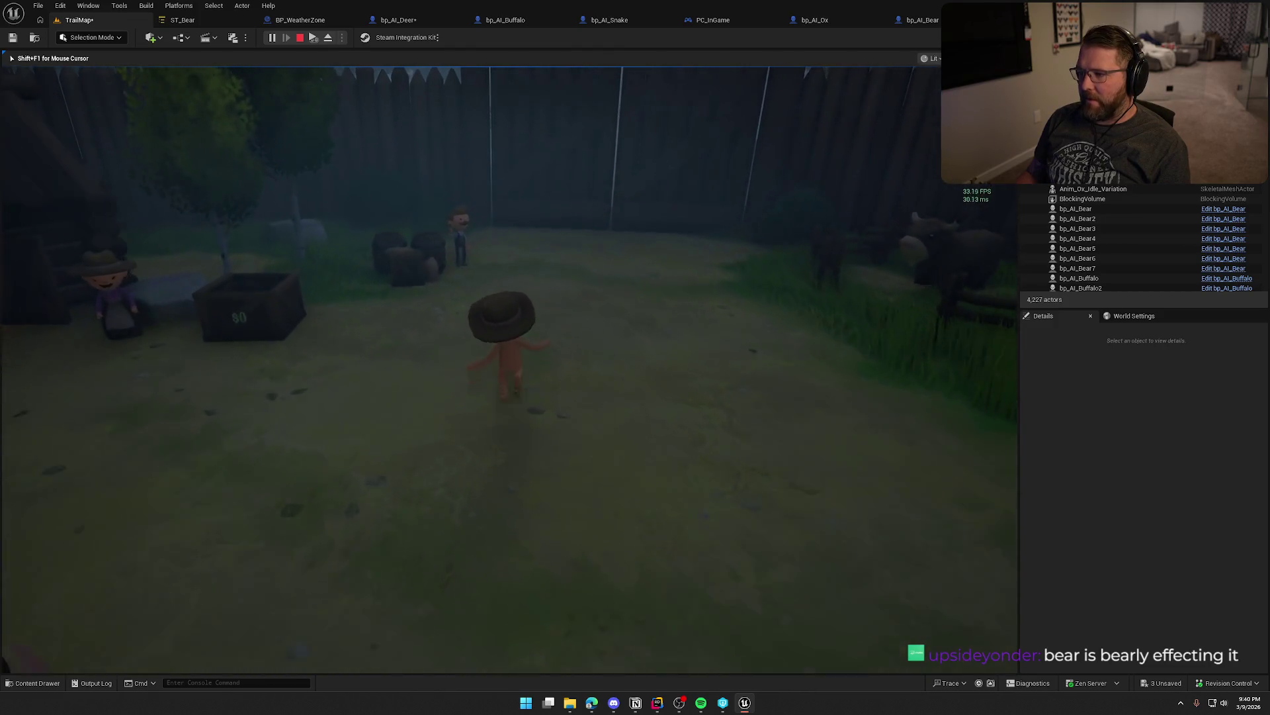
{"action": "key", "text": "w"}
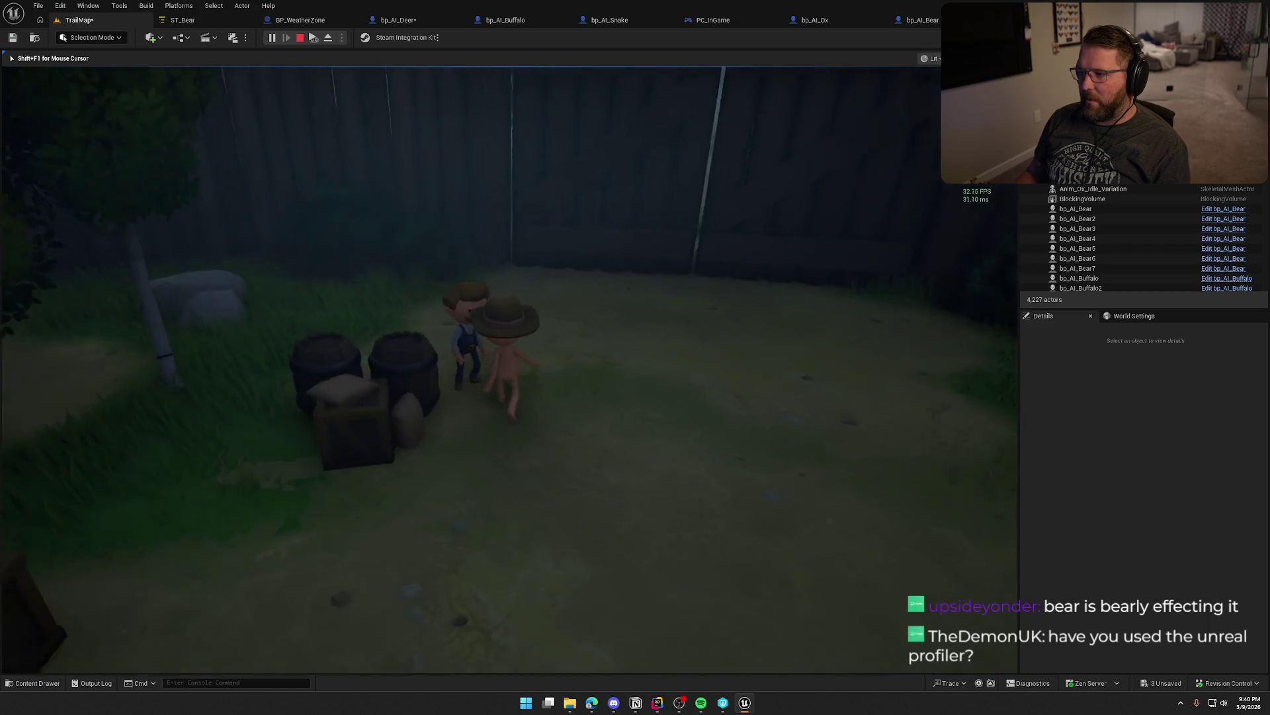
{"action": "key", "text": "w"}
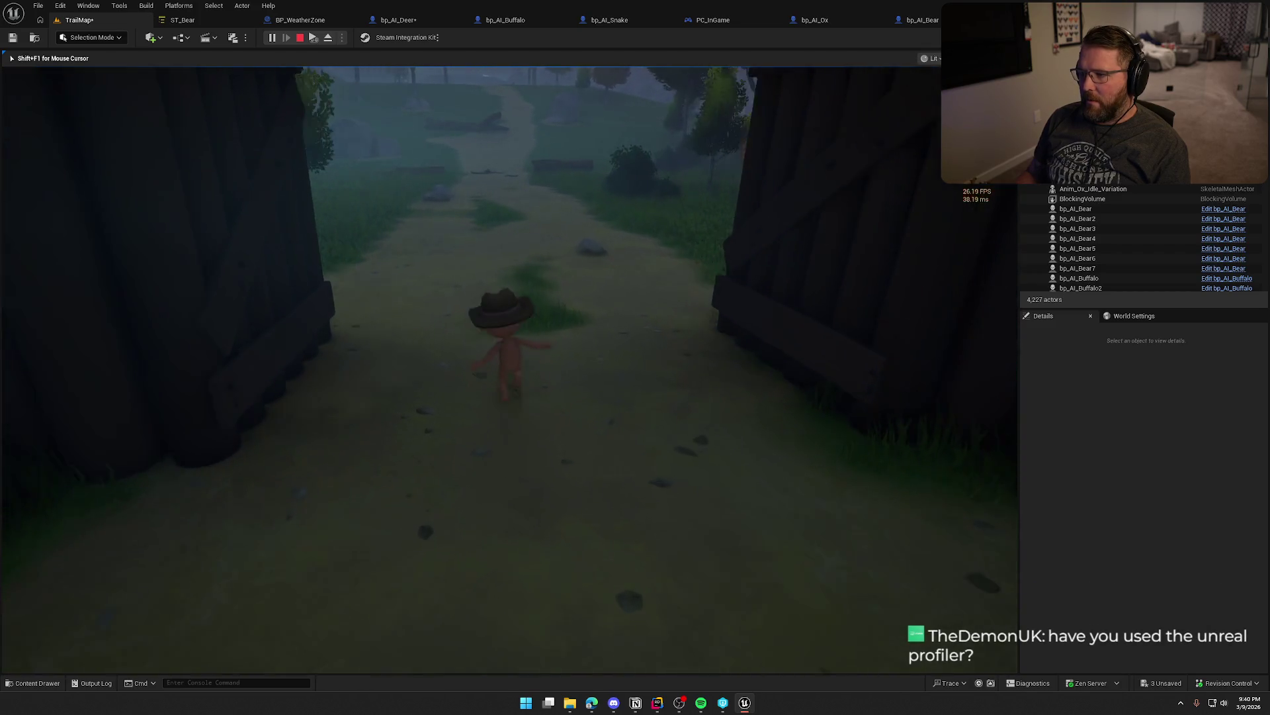
{"action": "key", "text": "w"}
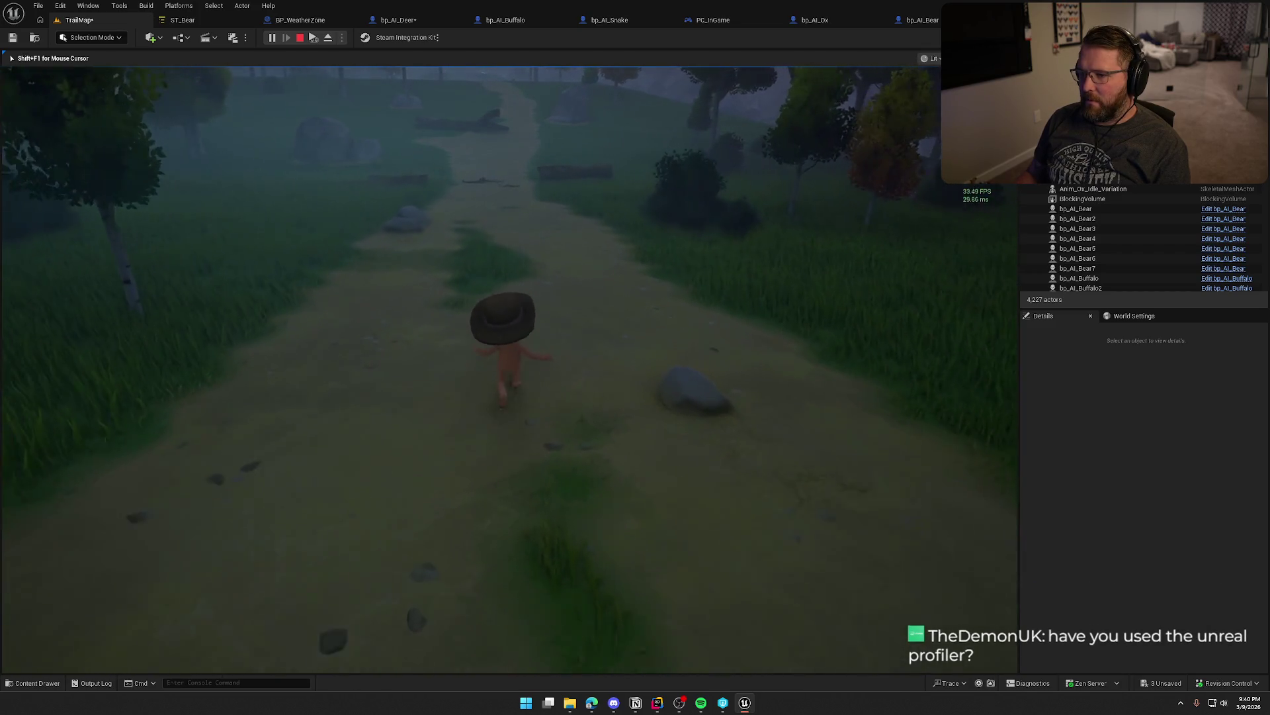
{"action": "key", "text": "w"}
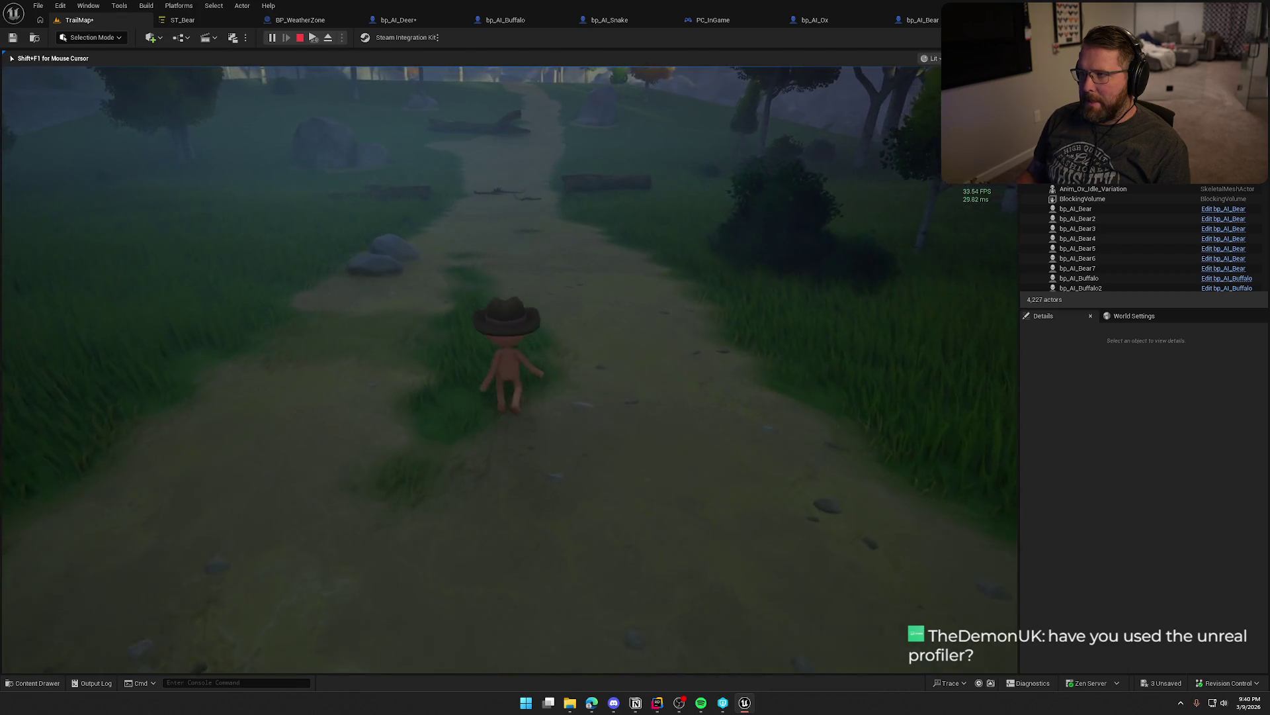
{"action": "key", "text": "w"}
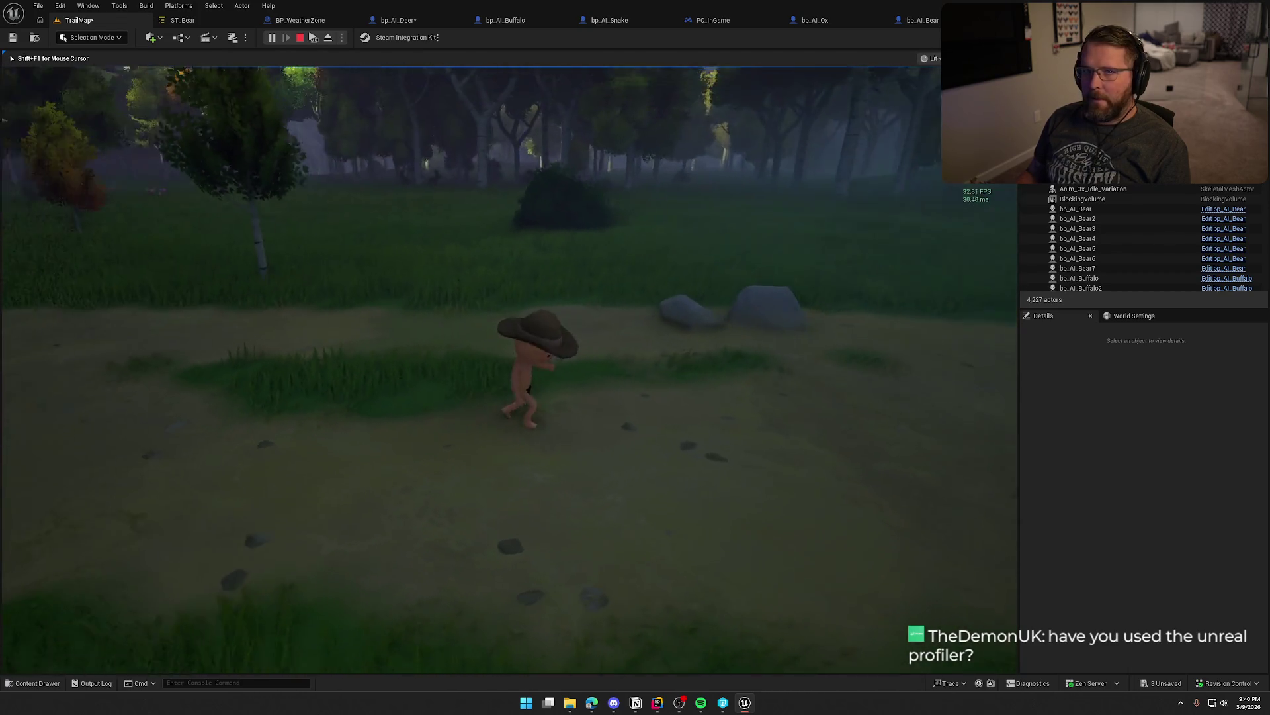
{"action": "key", "text": "w"}
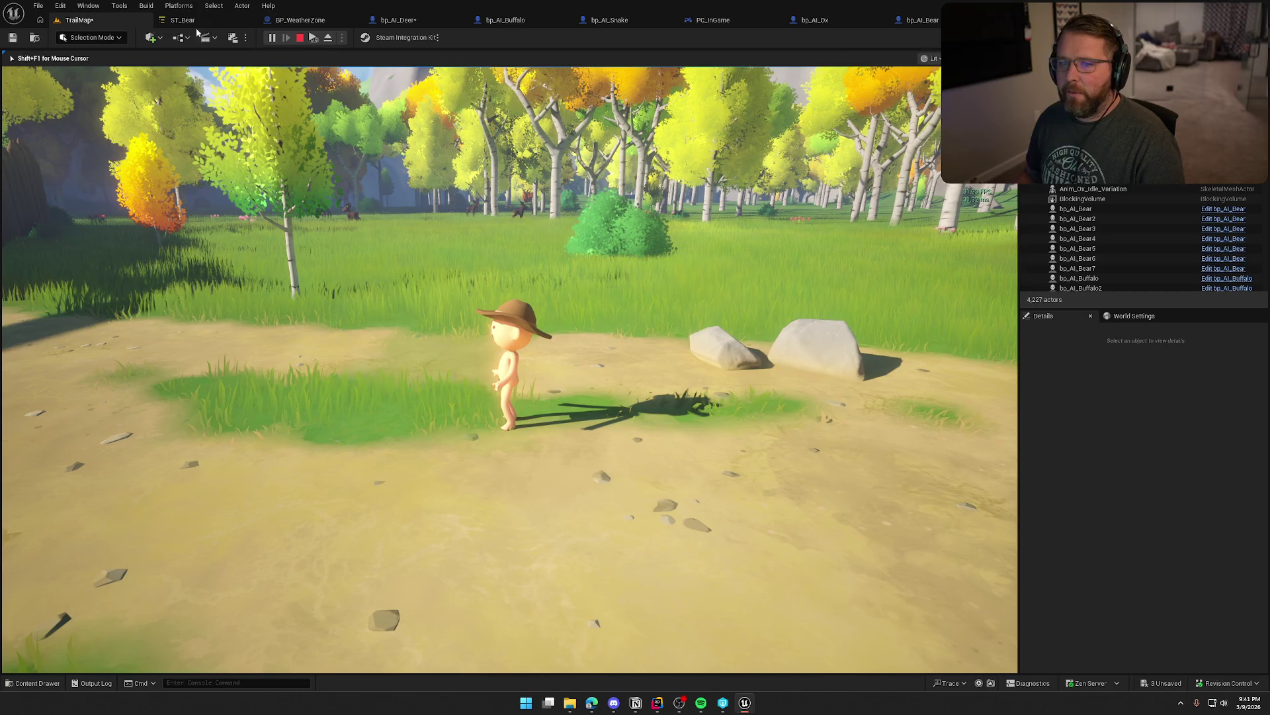
{"action": "key", "text": "Escape"}
- Lower Invokers Maximum Distance from Seed to 10000 in Project Settings, then return to TrailMap
{"action": "left_click", "coordinate": [61, 5]}
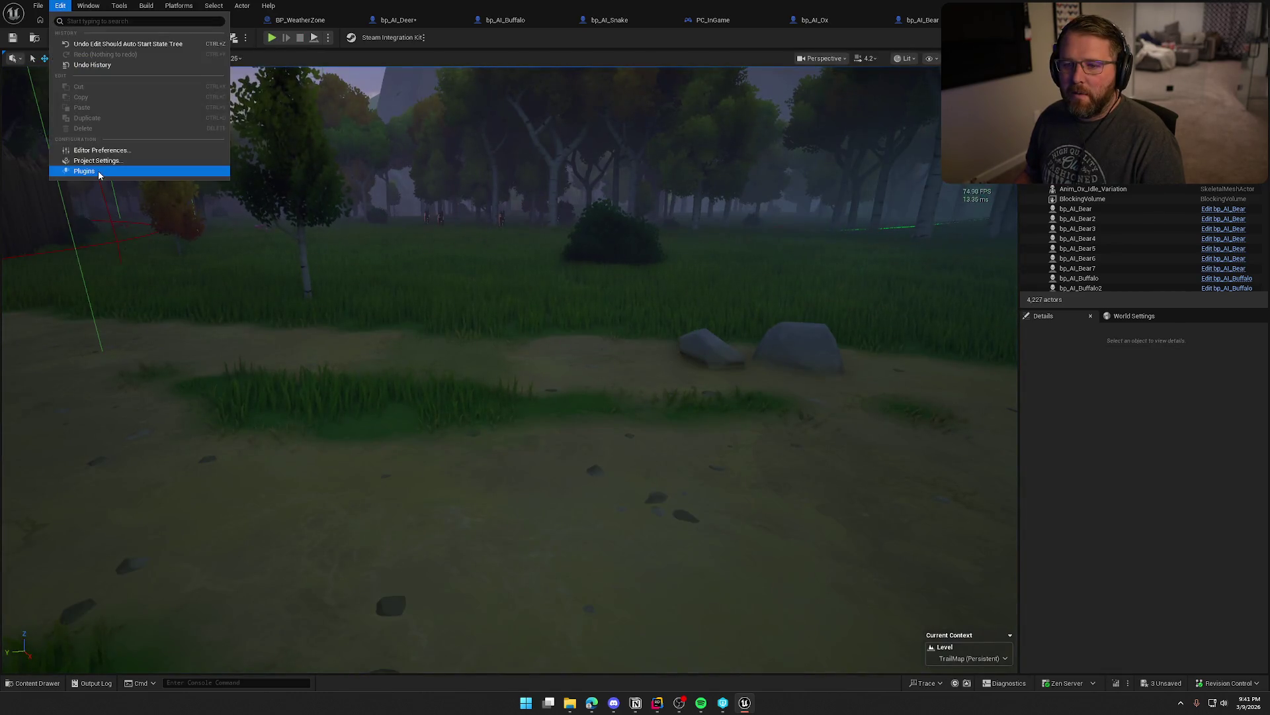
{"action": "left_click", "coordinate": [98, 160]}
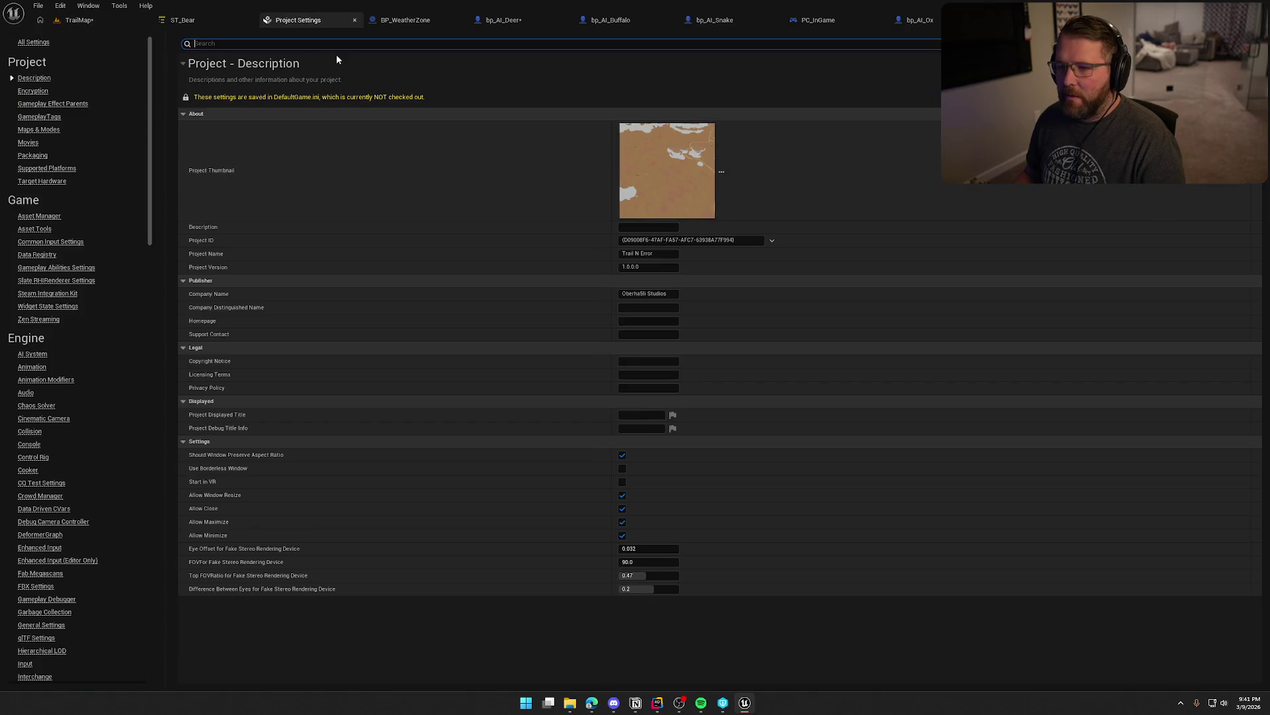
{"action": "type", "text": "invok"}
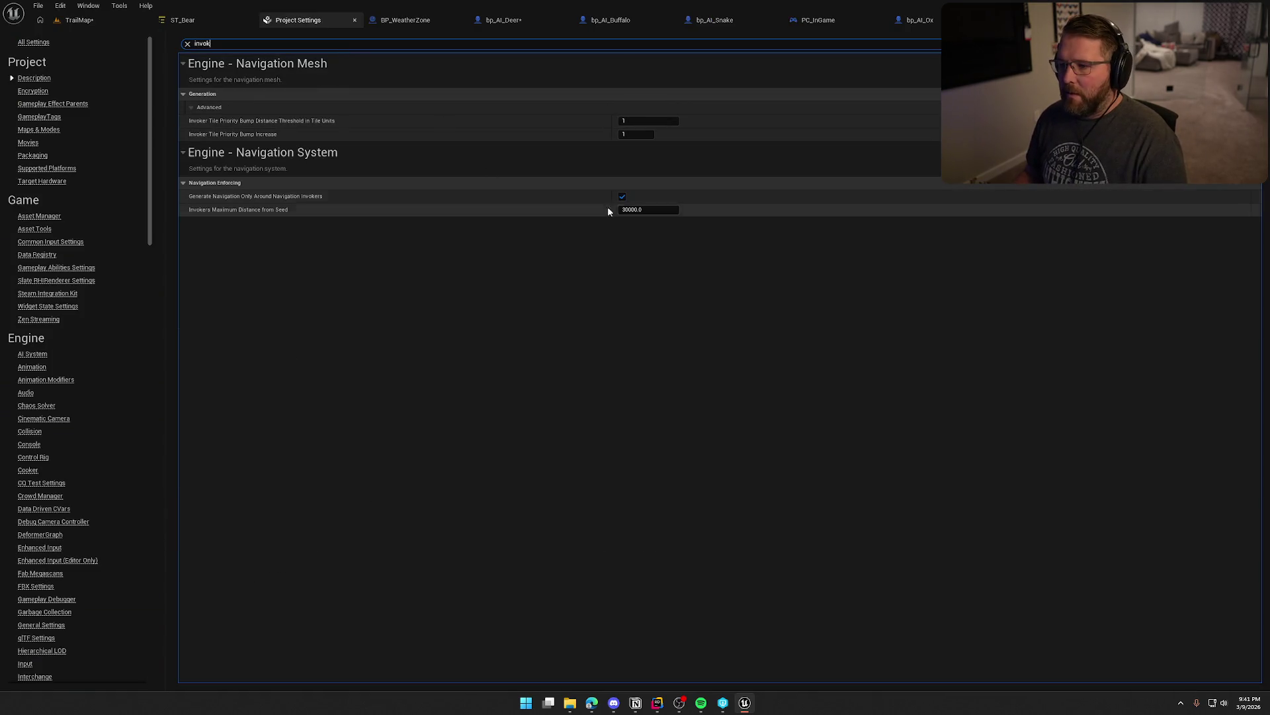
{"action": "left_click", "coordinate": [634, 209]}
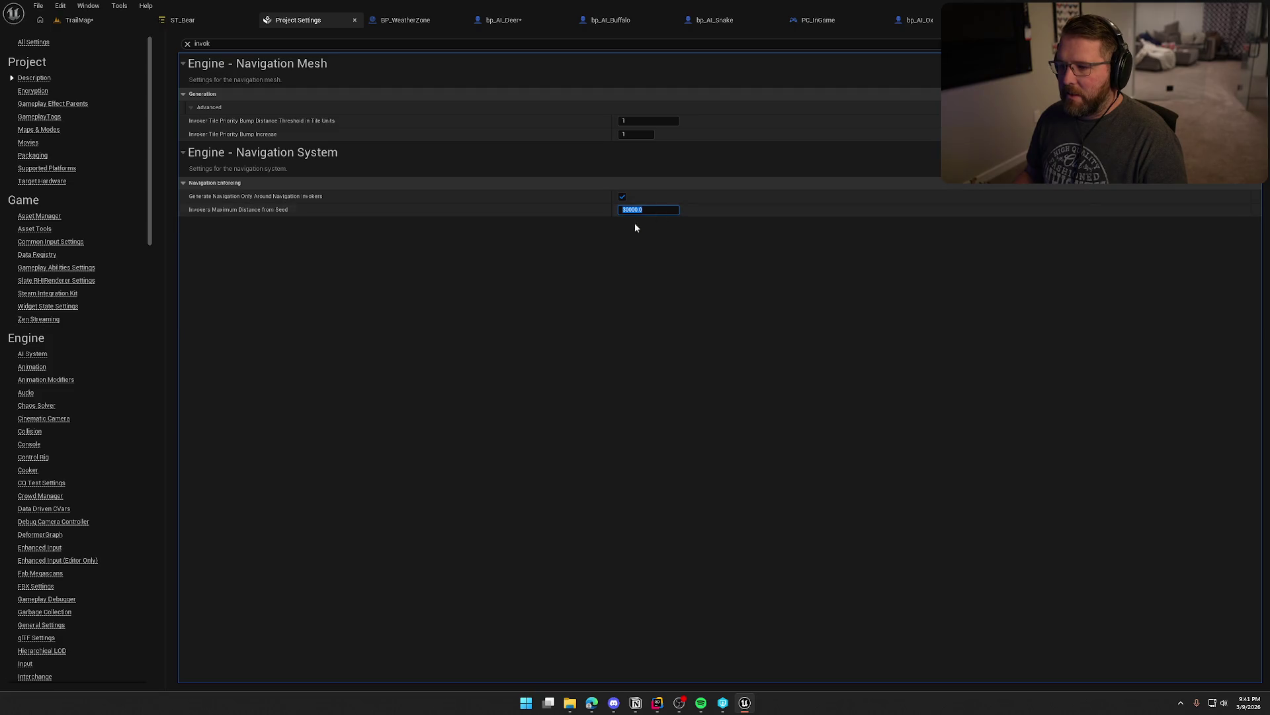
{"action": "type", "text": "100"}
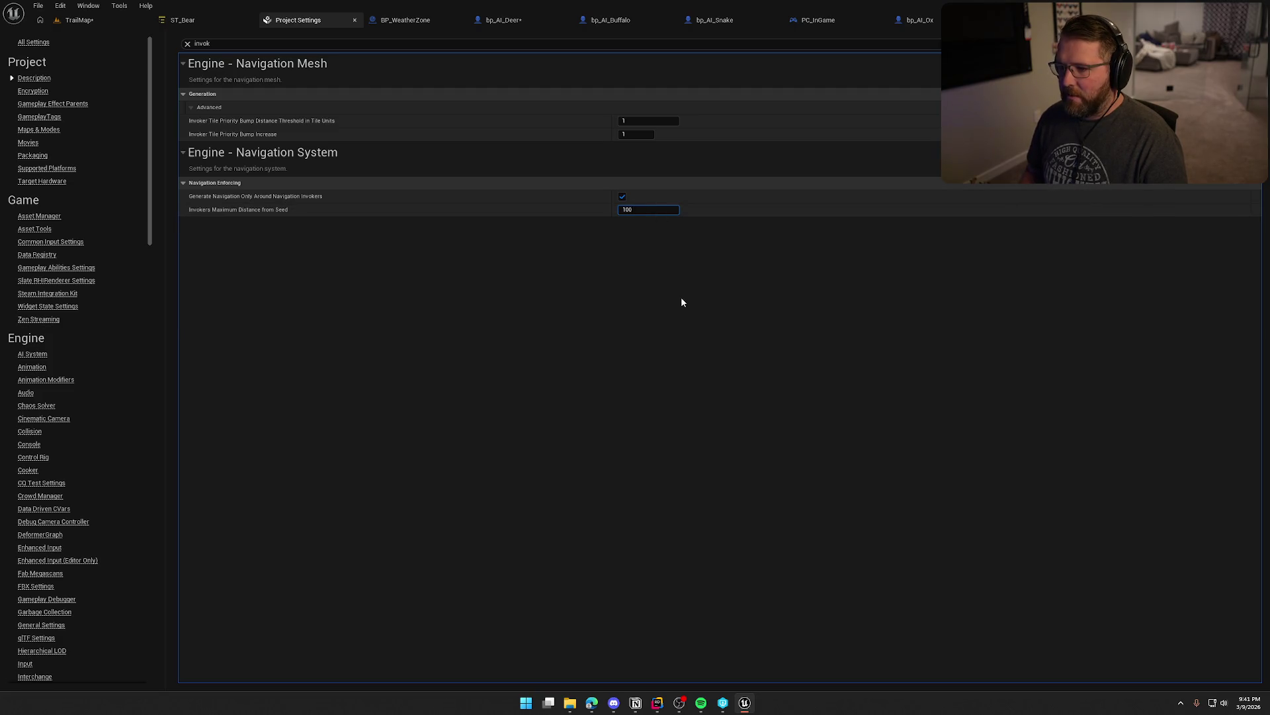
{"action": "key", "text": "Return"}
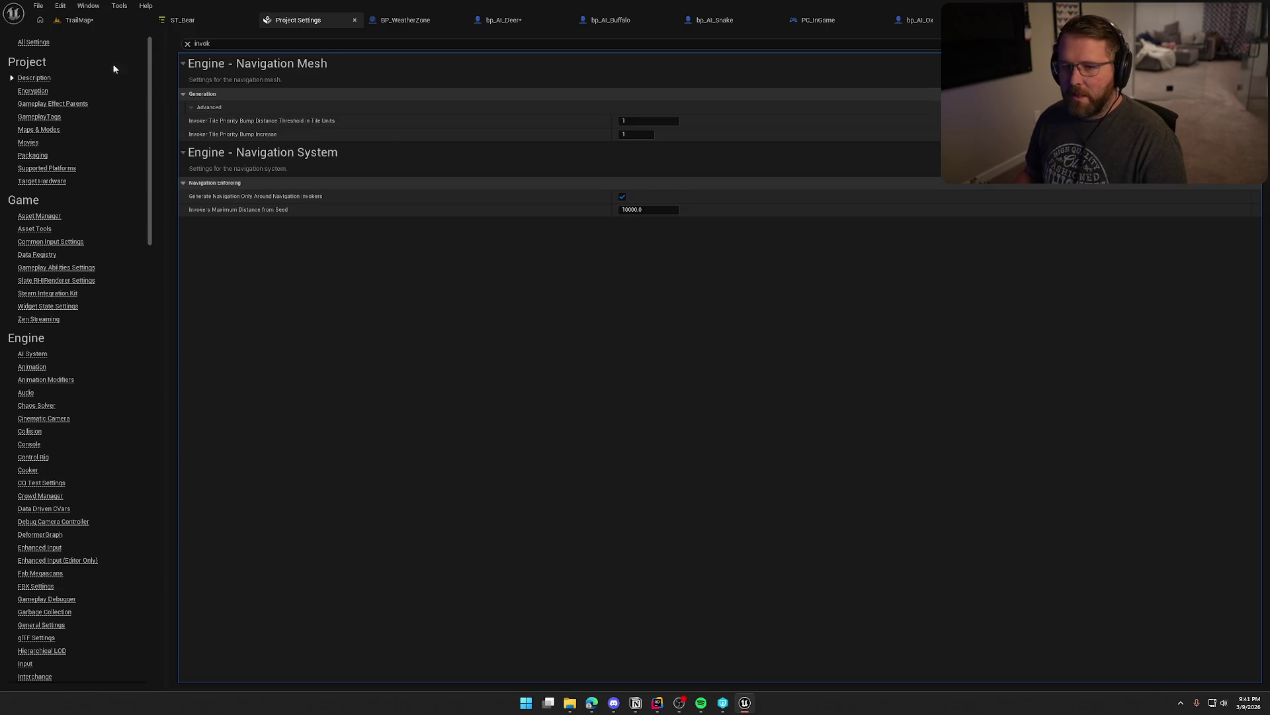
{"action": "left_click", "coordinate": [79, 21]}
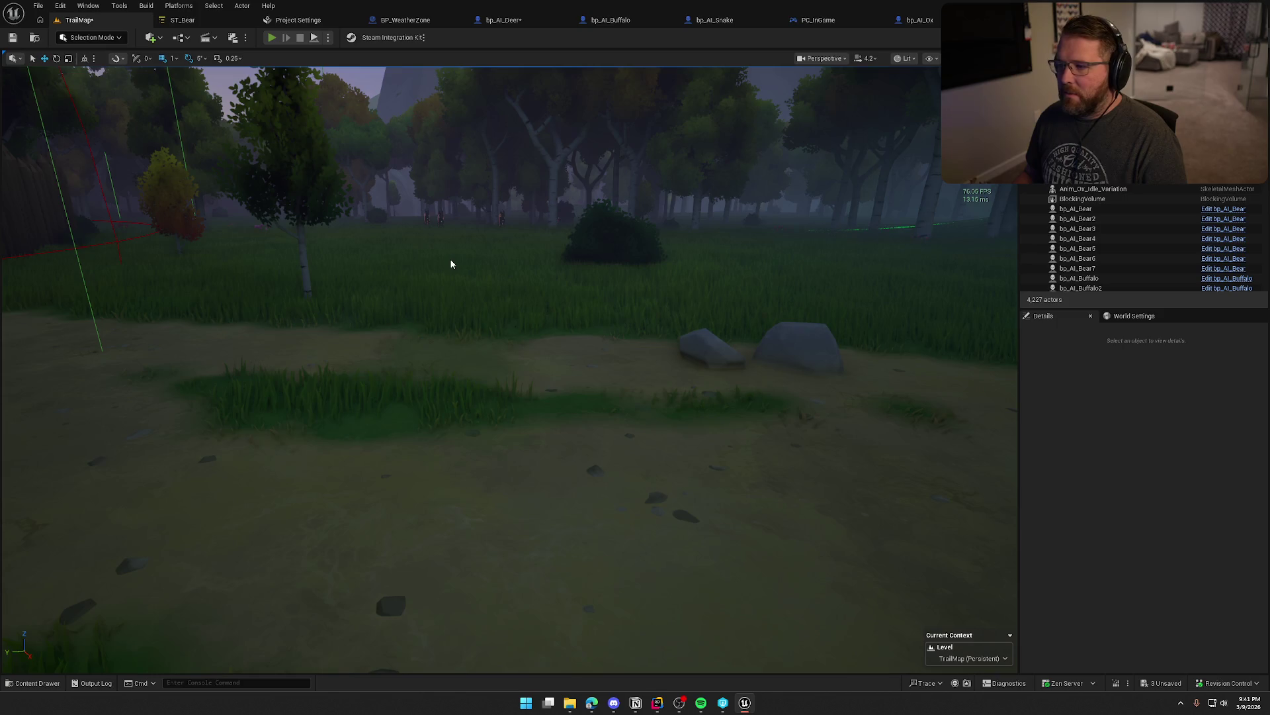
- Start a TrailMap play-test and walk the character past the ox and barrels to the fence gate
{"action": "key", "text": "alt+p"}
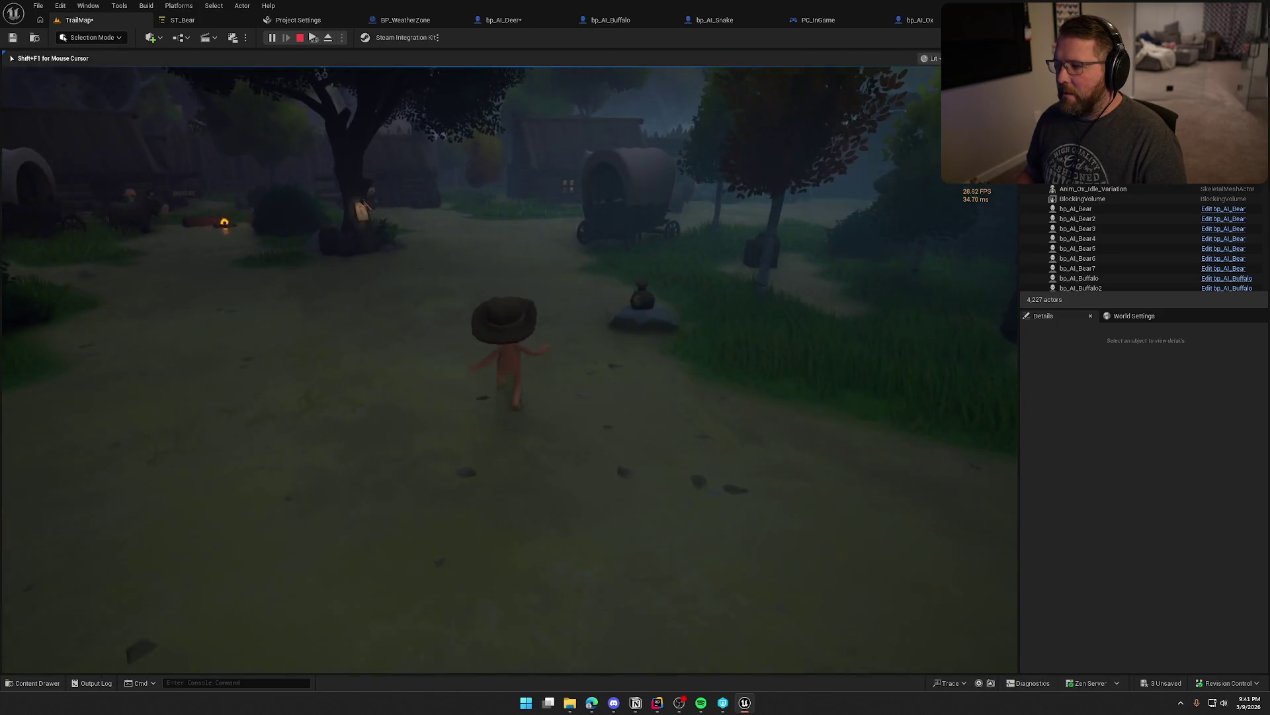
{"action": "key", "text": "w"}
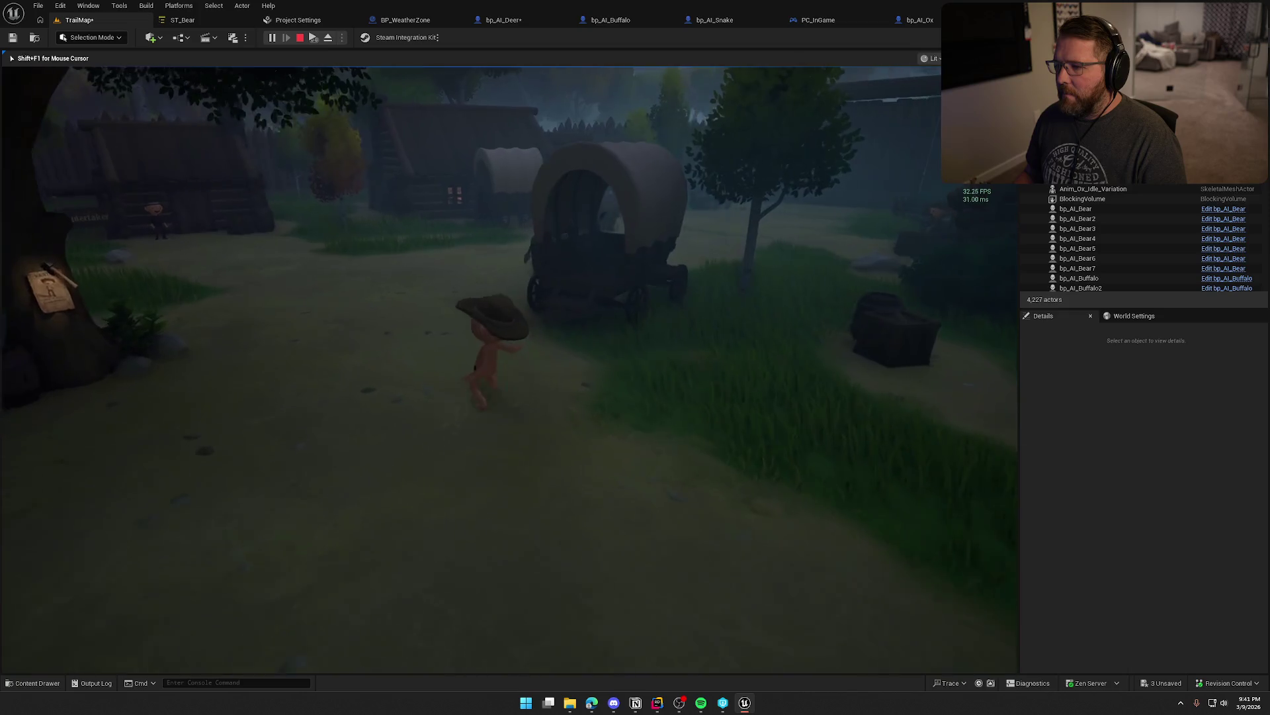
{"action": "key", "text": "w"}
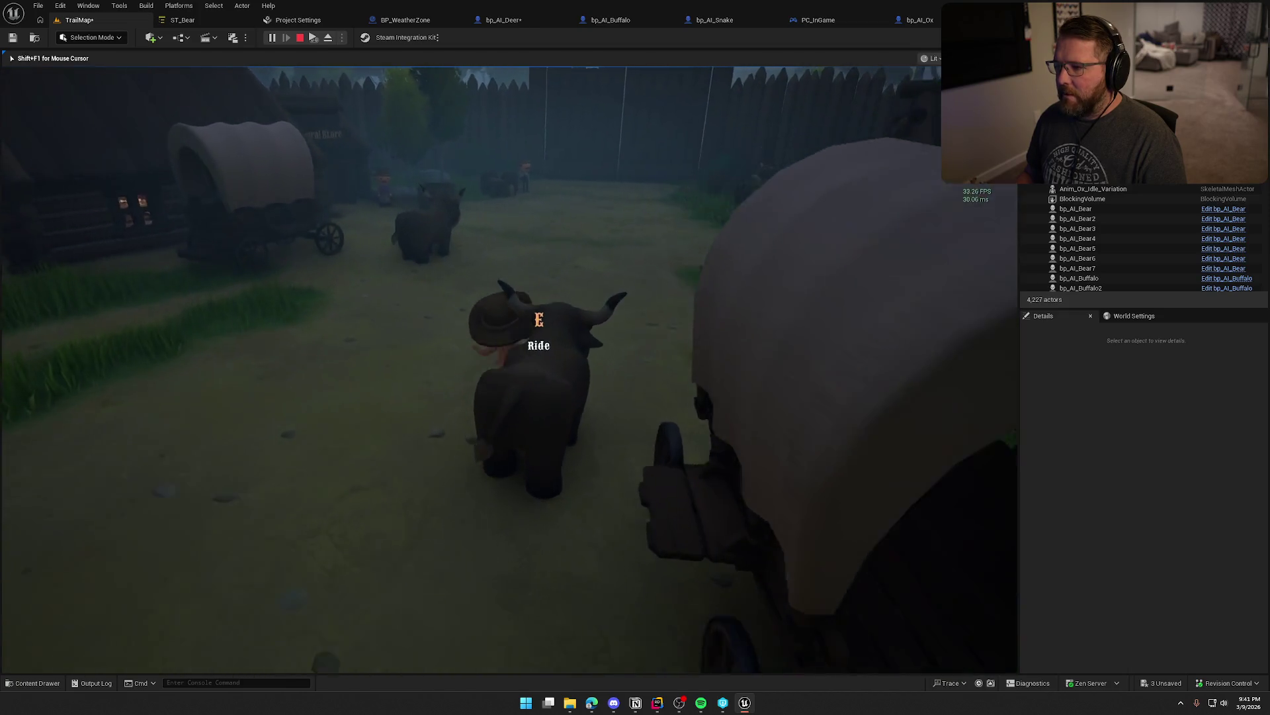
{"action": "key", "text": "w"}
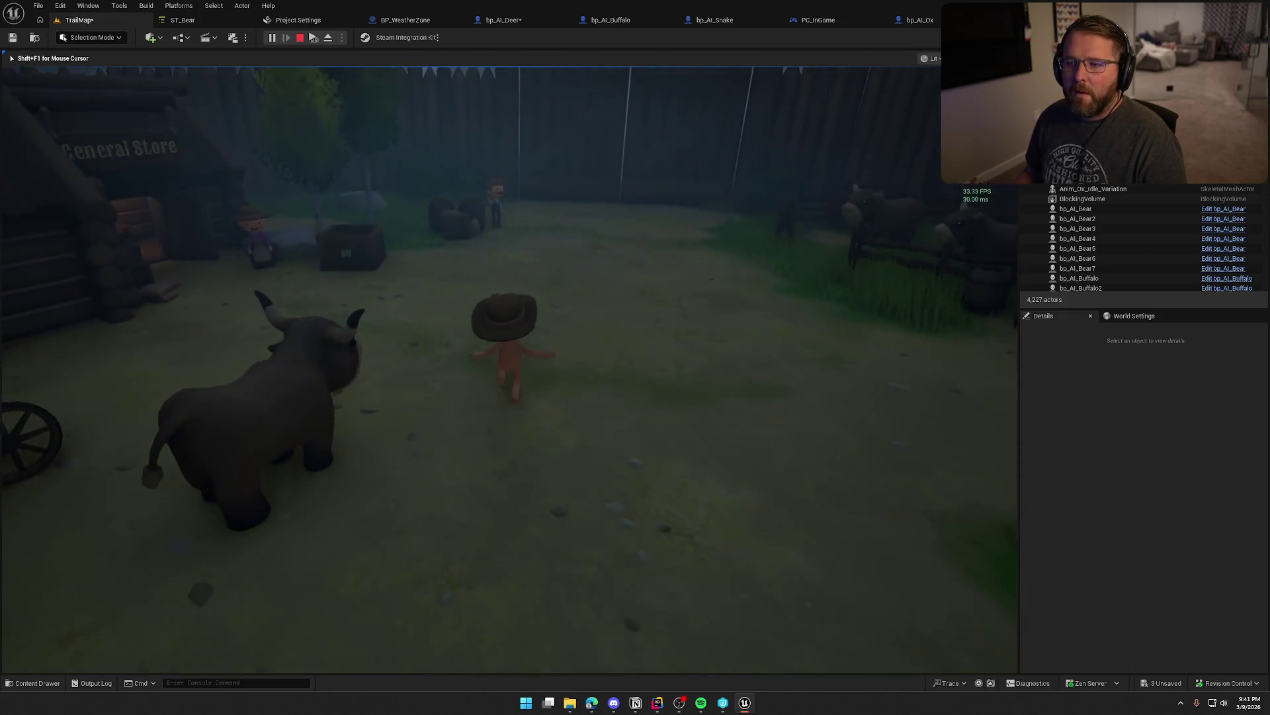
{"action": "key", "text": "w"}
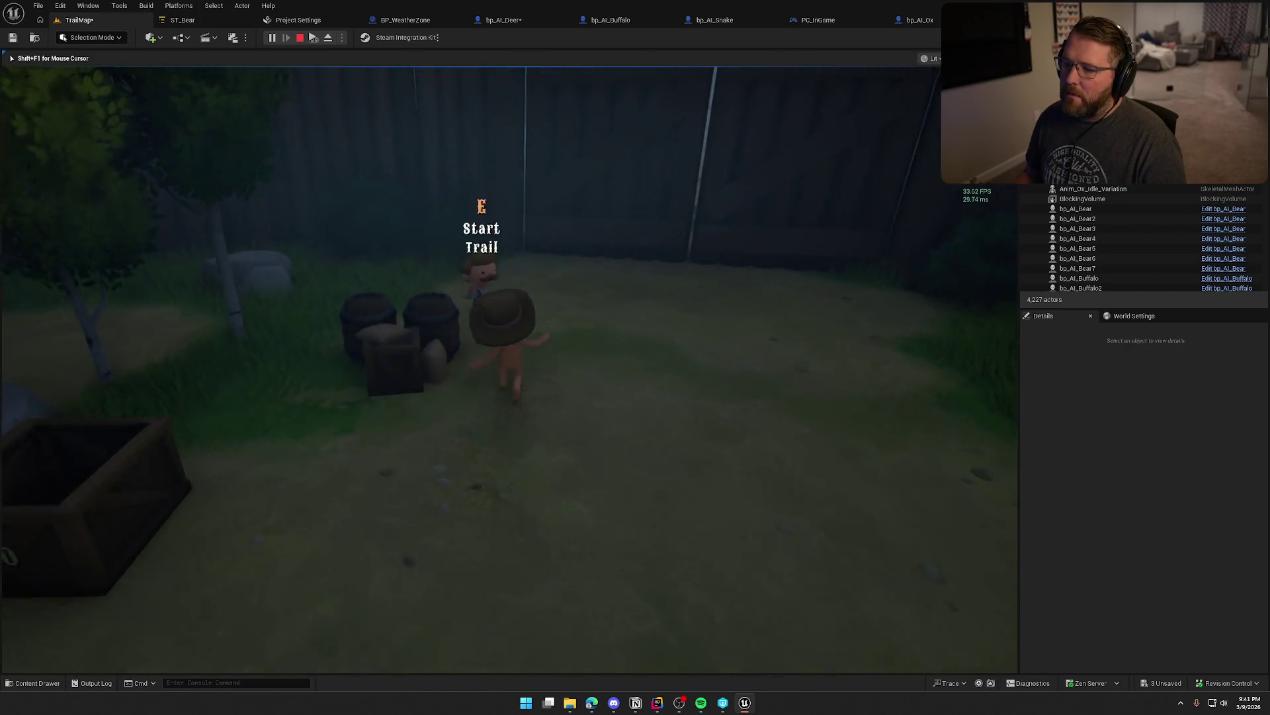
{"action": "key", "text": "w"}
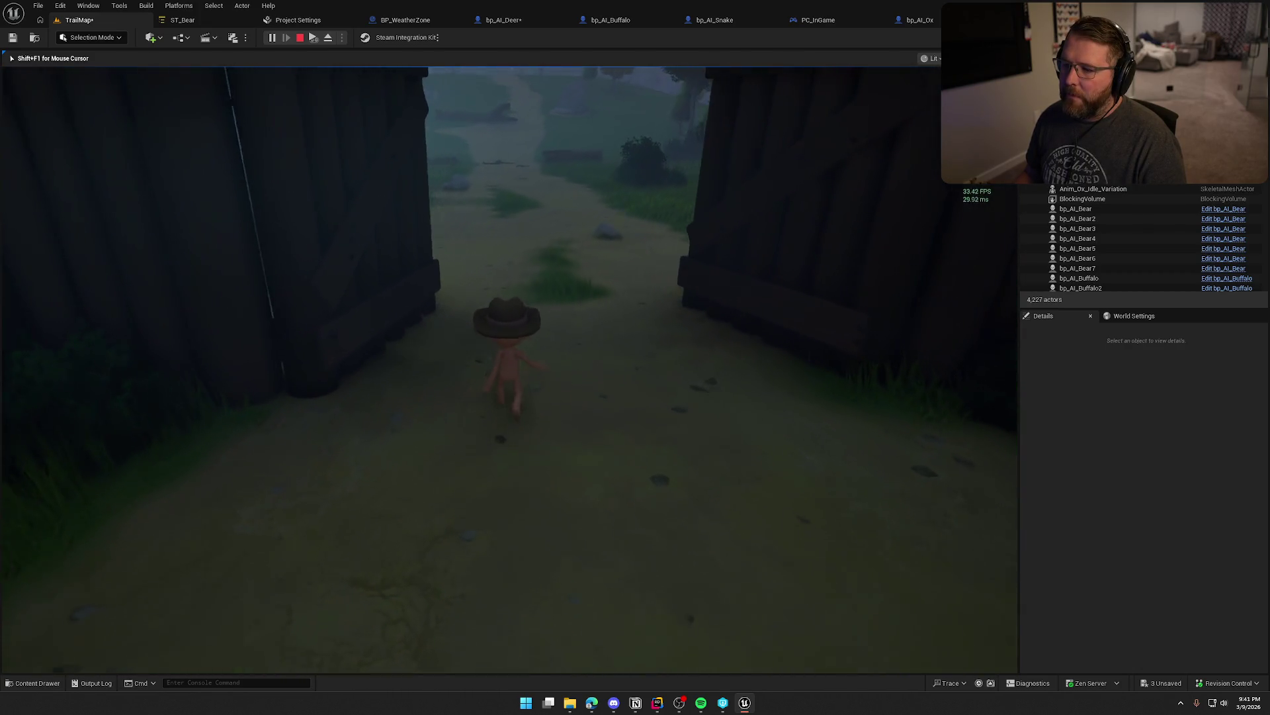
- Walk out of the gate across the green field and dirt path up to the two rocks
{"action": "key", "text": "w"}
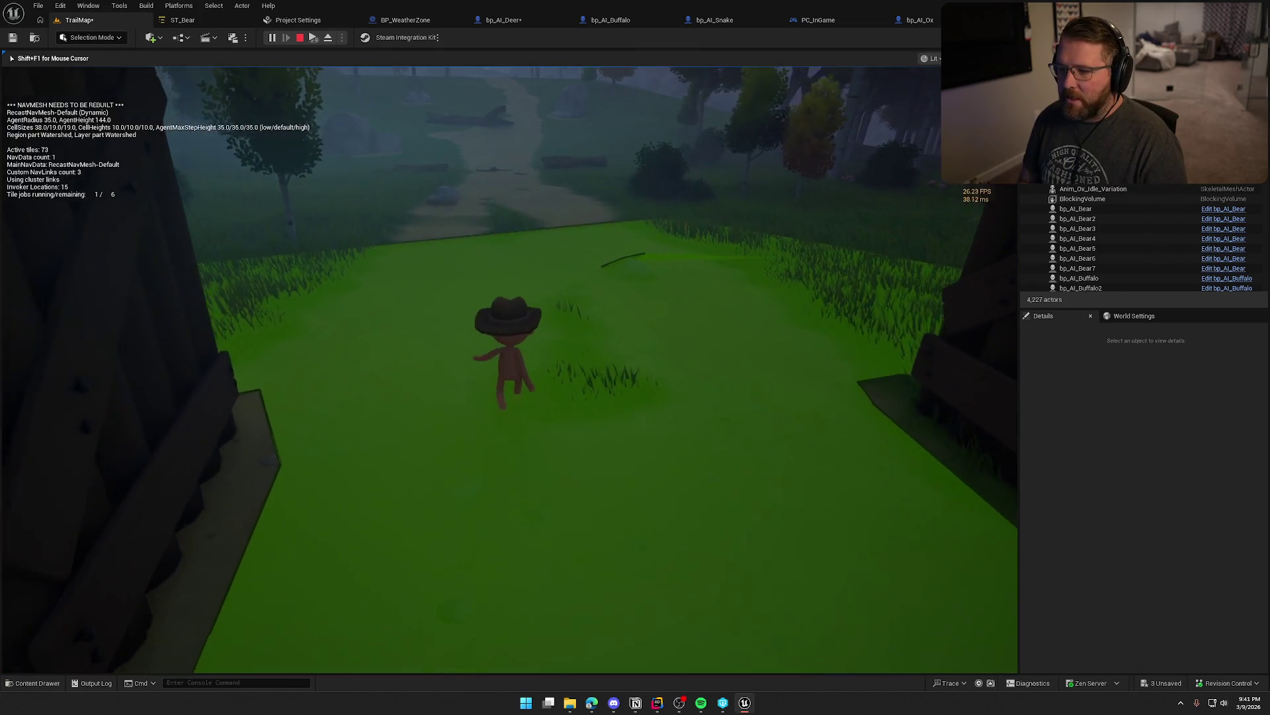
{"action": "key", "text": "w"}
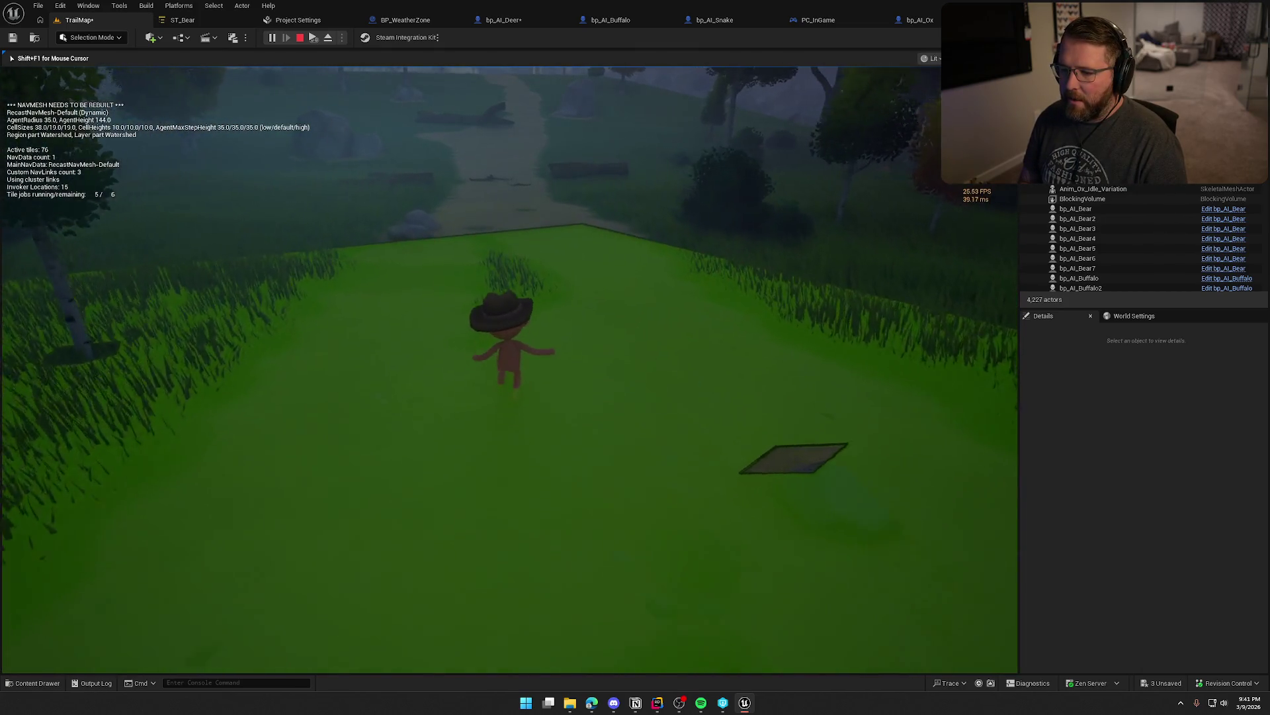
{"action": "key", "text": "w"}
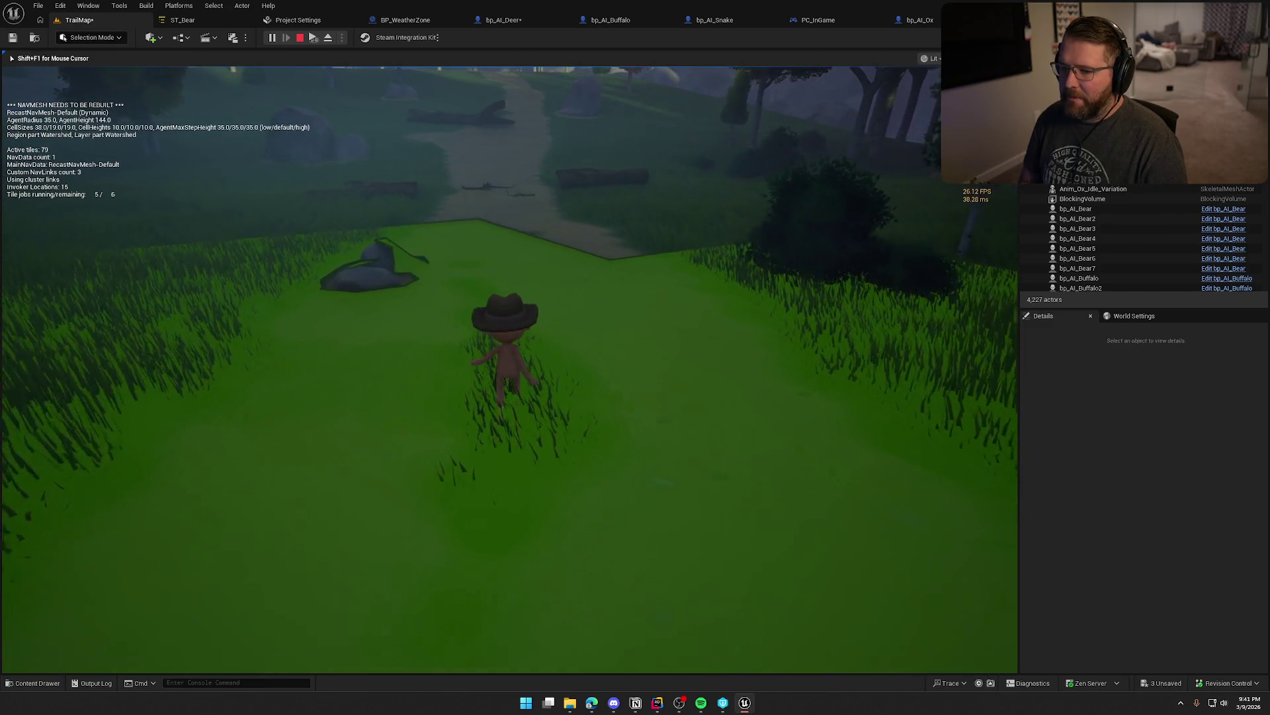
{"action": "key", "text": "w"}
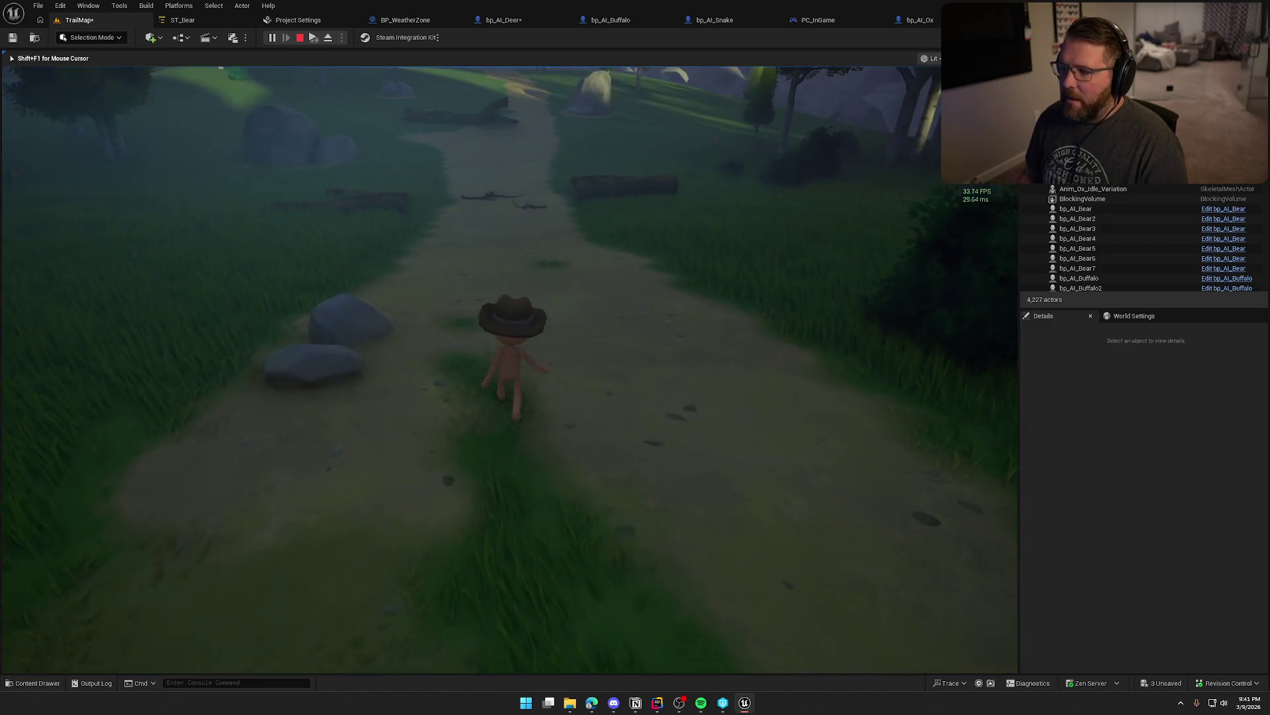
{"action": "key", "text": "w"}
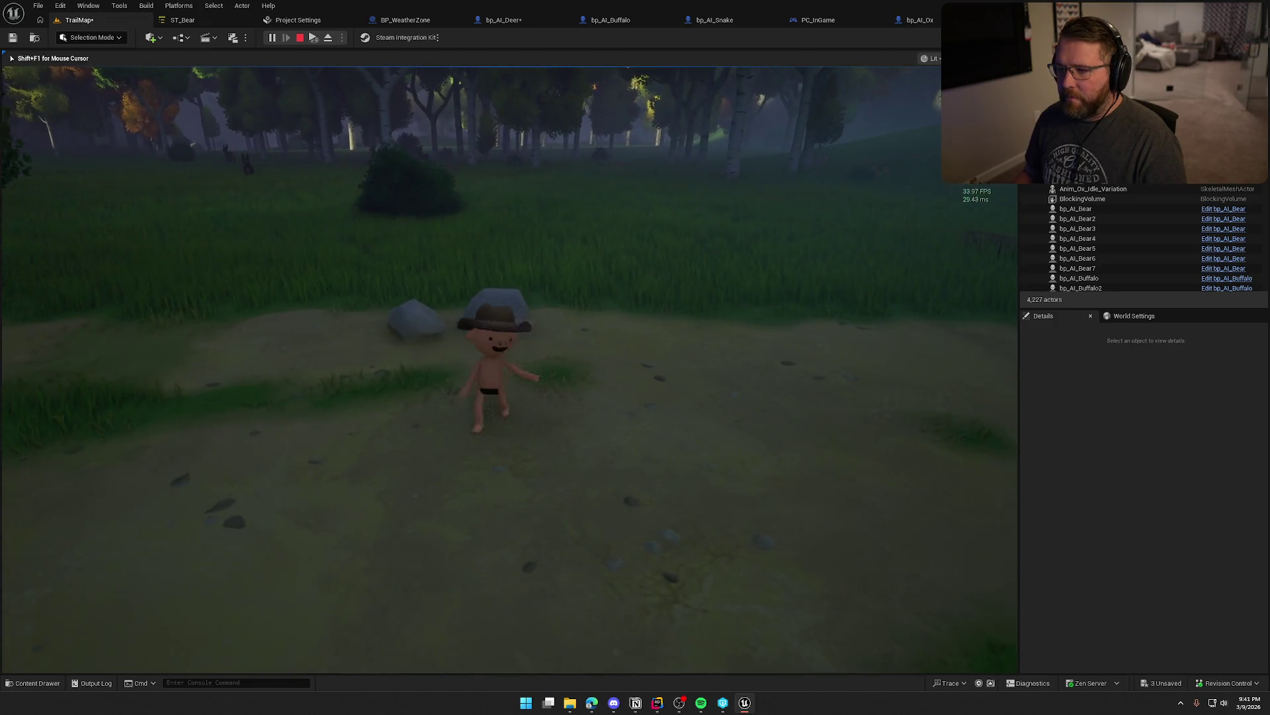
{"action": "key", "text": "w"}
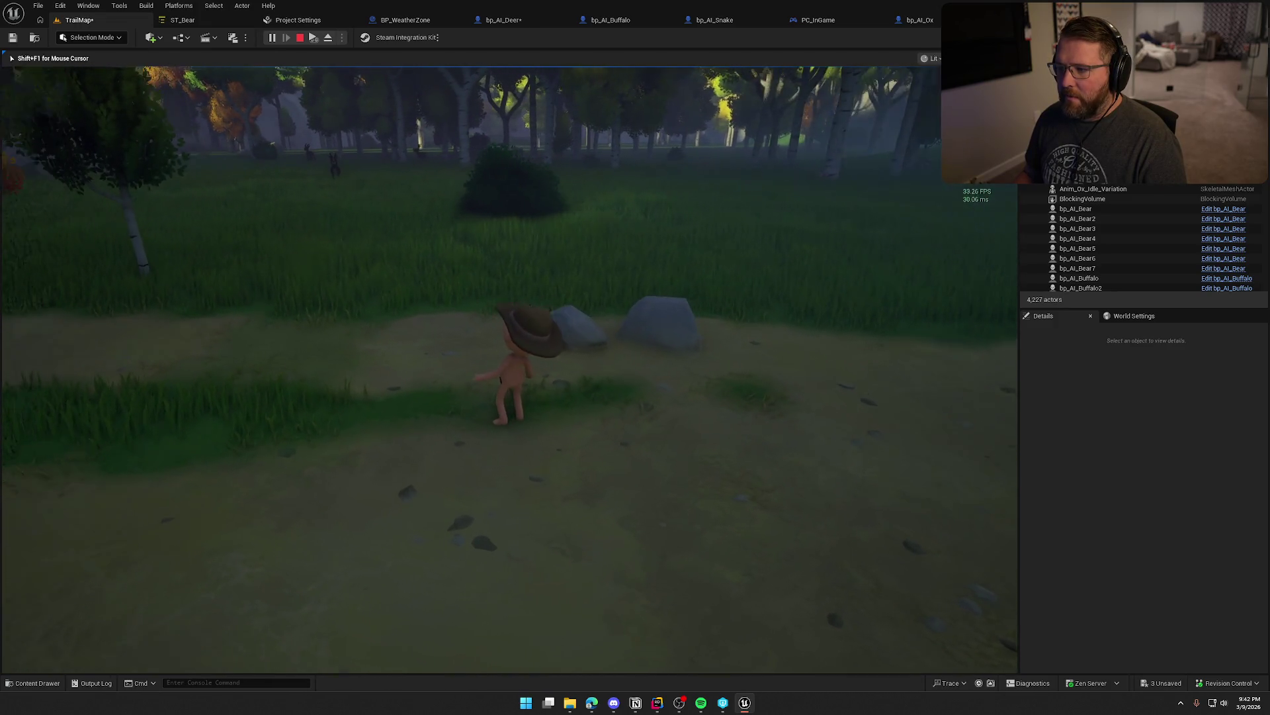
{"action": "key", "text": "w"}
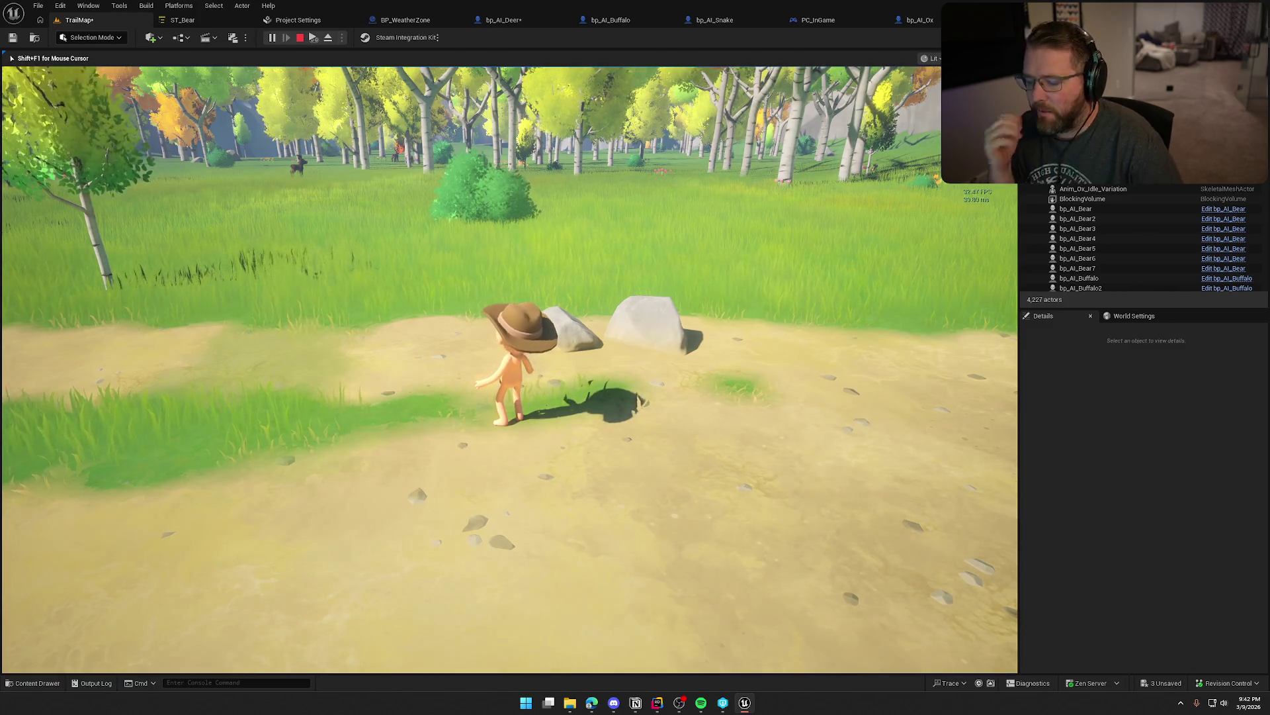
- Show the in-game navmesh debug overlay and walk the character past the rocks onto the dirt path
{"action": "key", "text": "p"}
{"action": "mouse_move", "coordinate": [510, 371]}
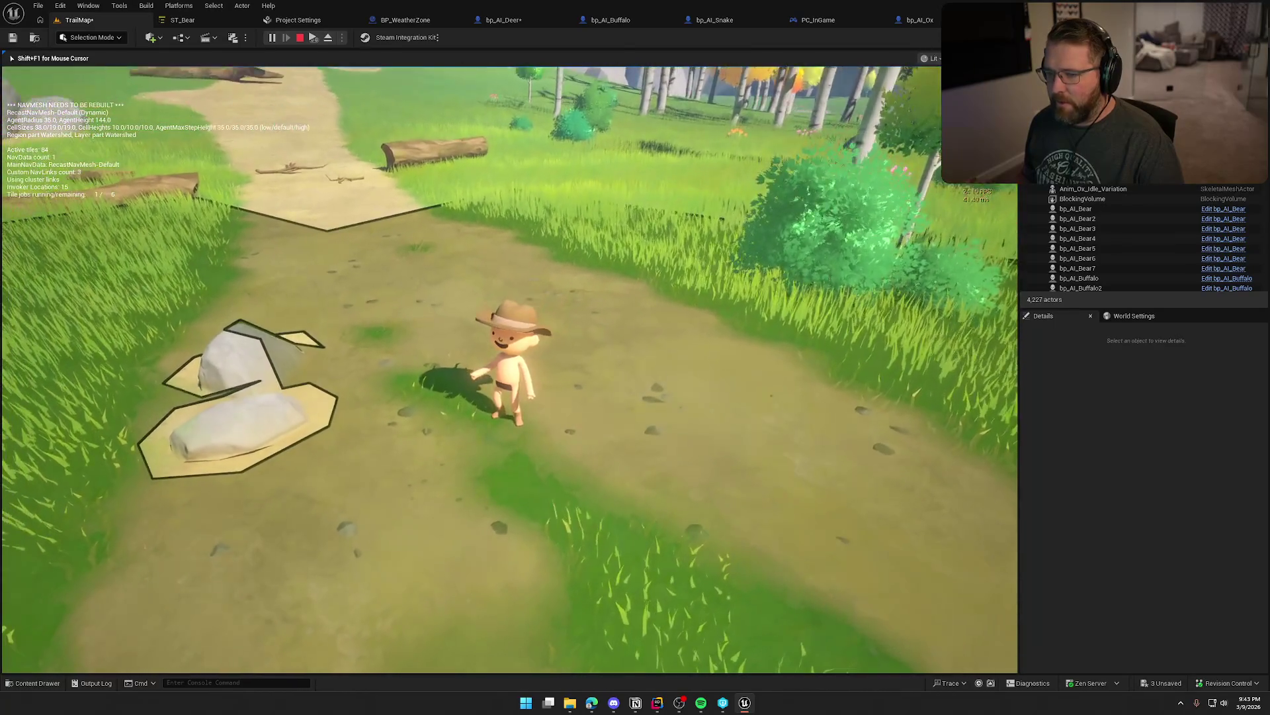
{"action": "key", "text": "w"}
{"action": "key", "text": "w"}
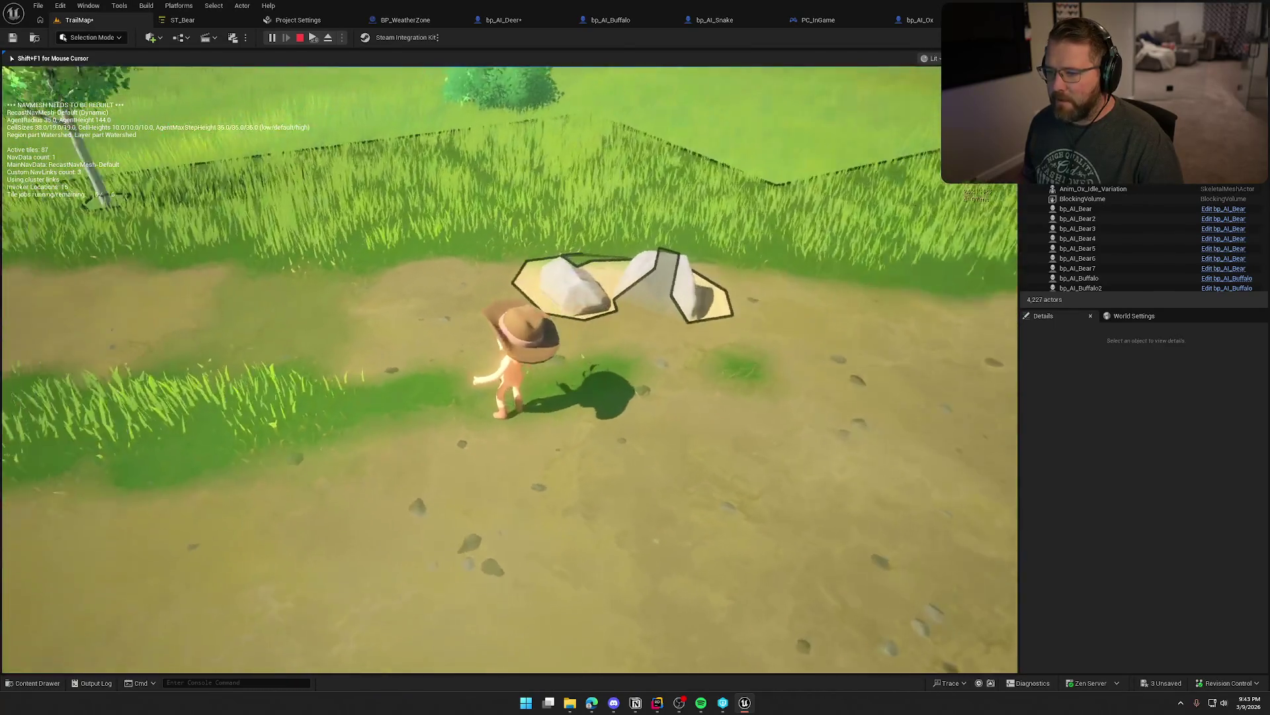
{"action": "key", "text": "w"}
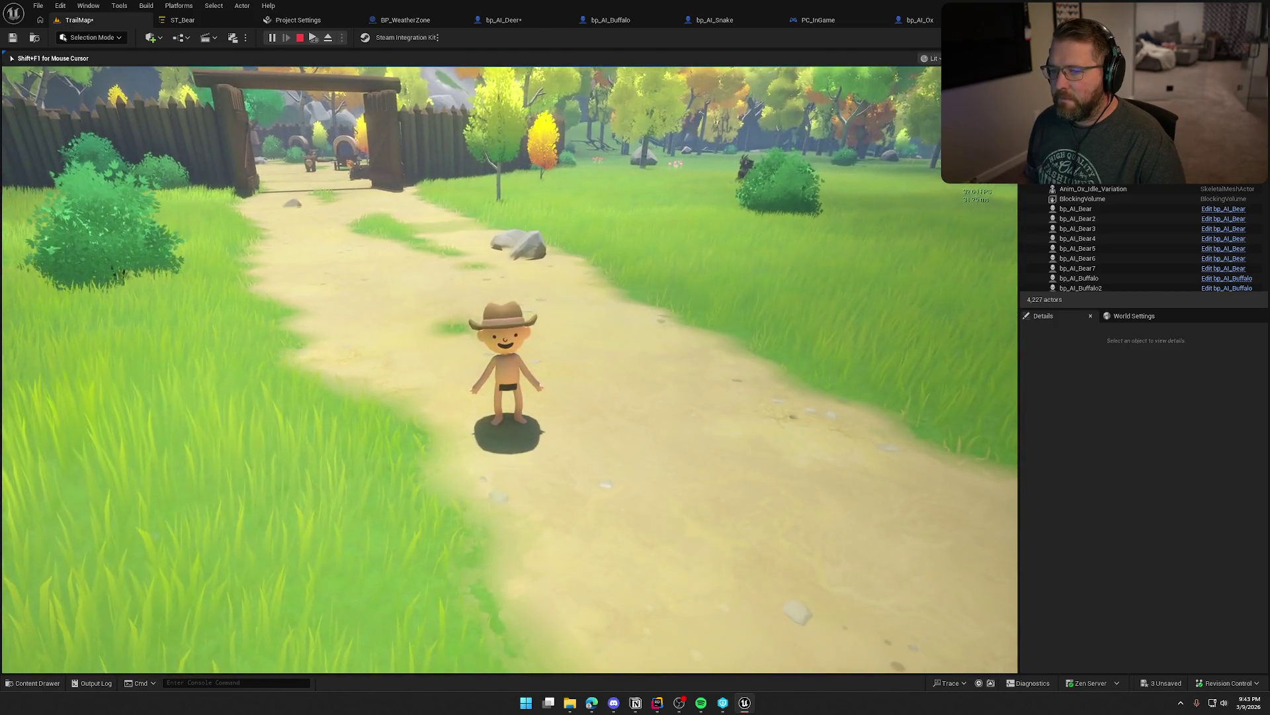
- Run the character back up the path, through the gate and into the village square
{"action": "key", "text": "w"}
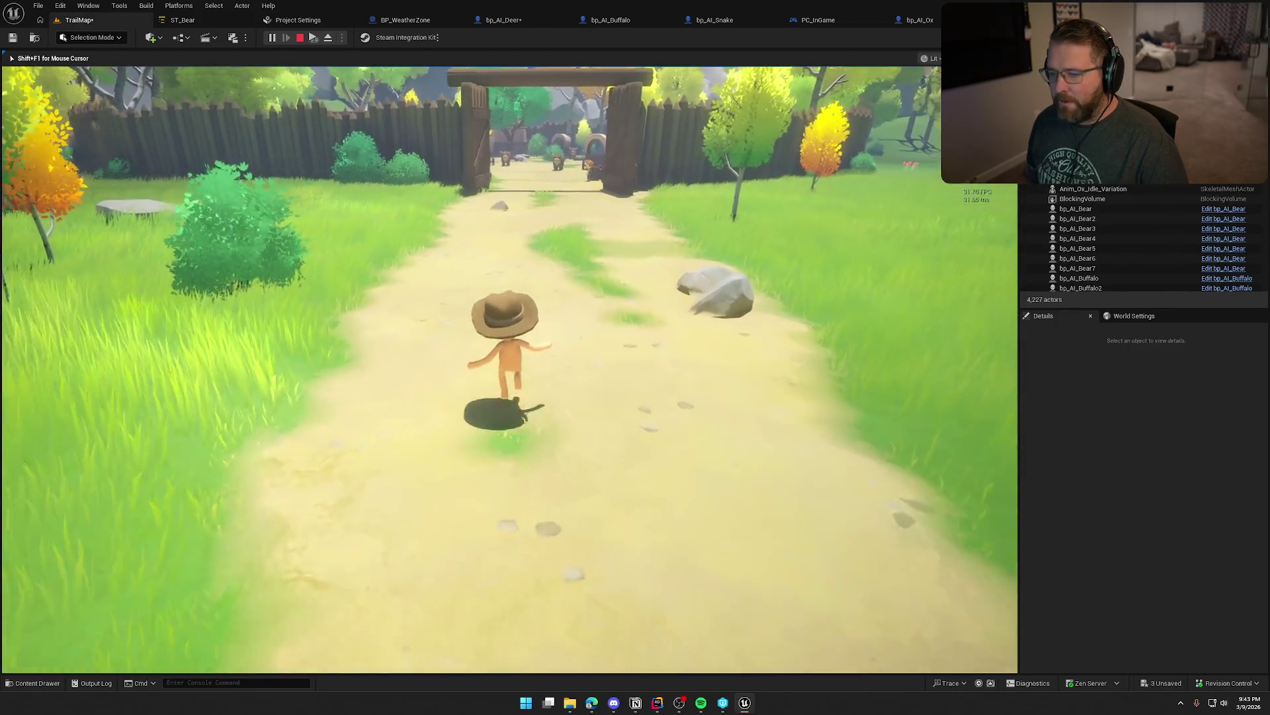
{"action": "key", "text": "w"}
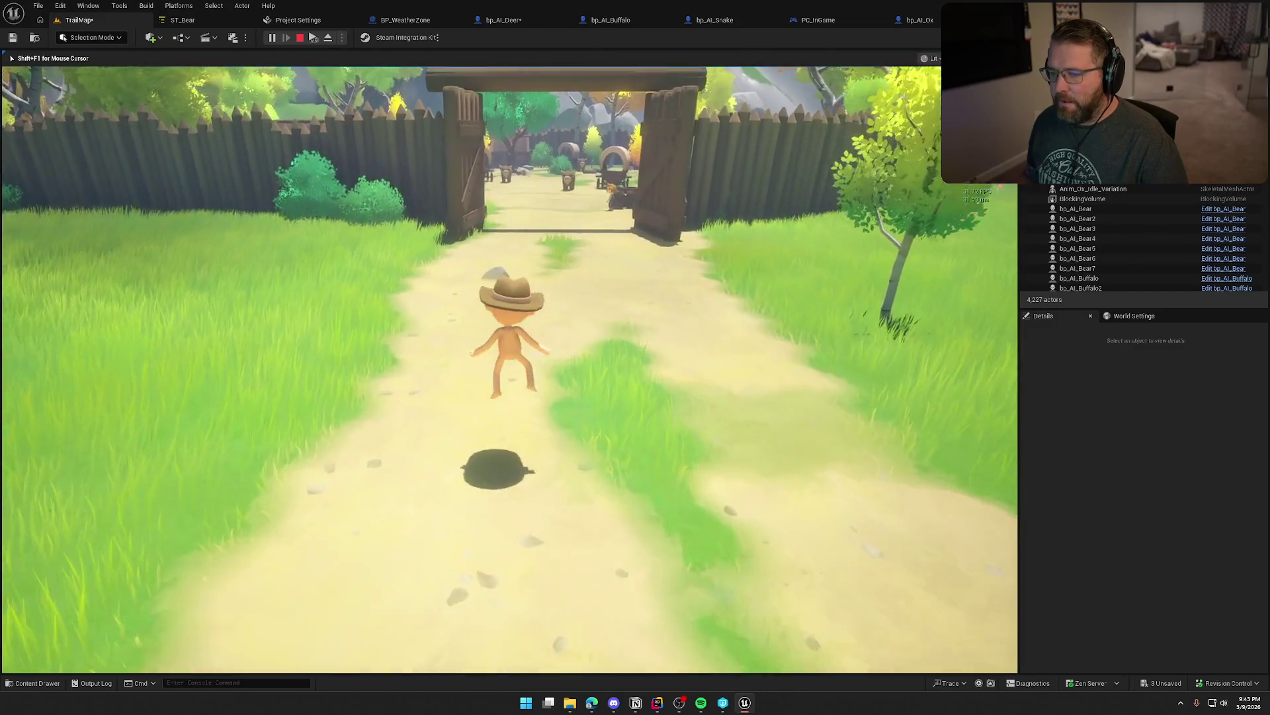
{"action": "key", "text": "w"}
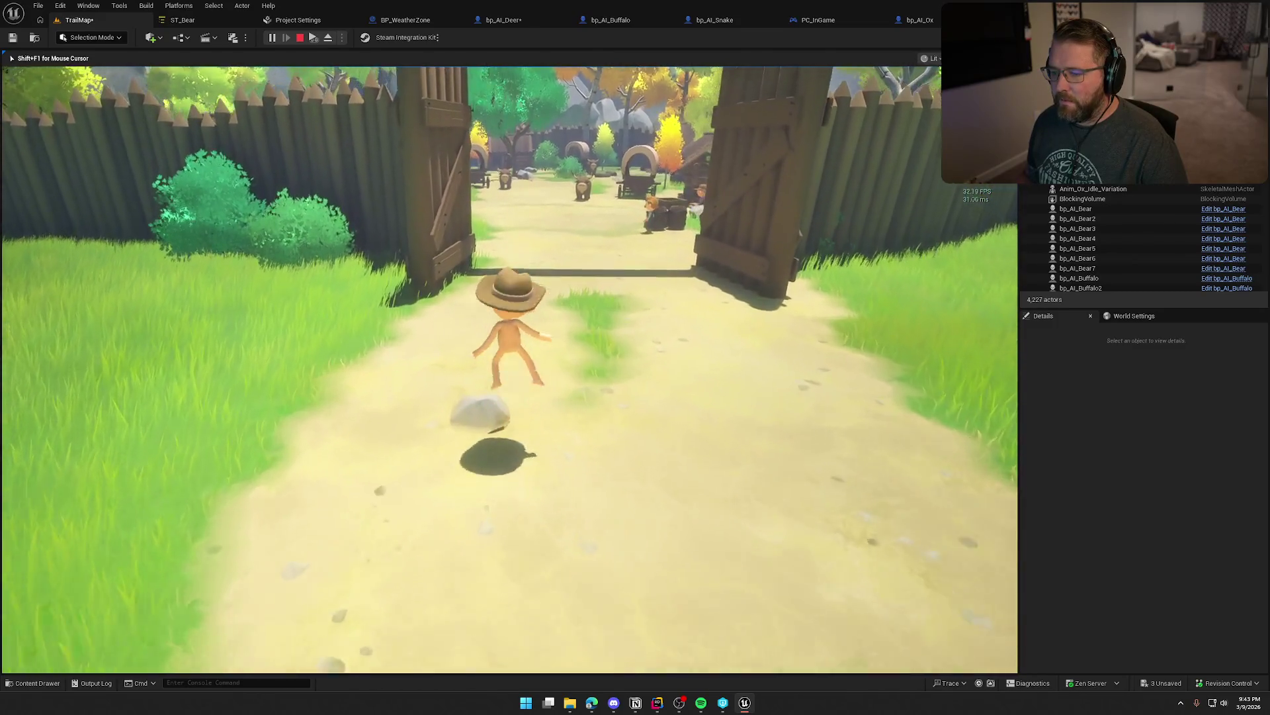
{"action": "key", "text": "w"}
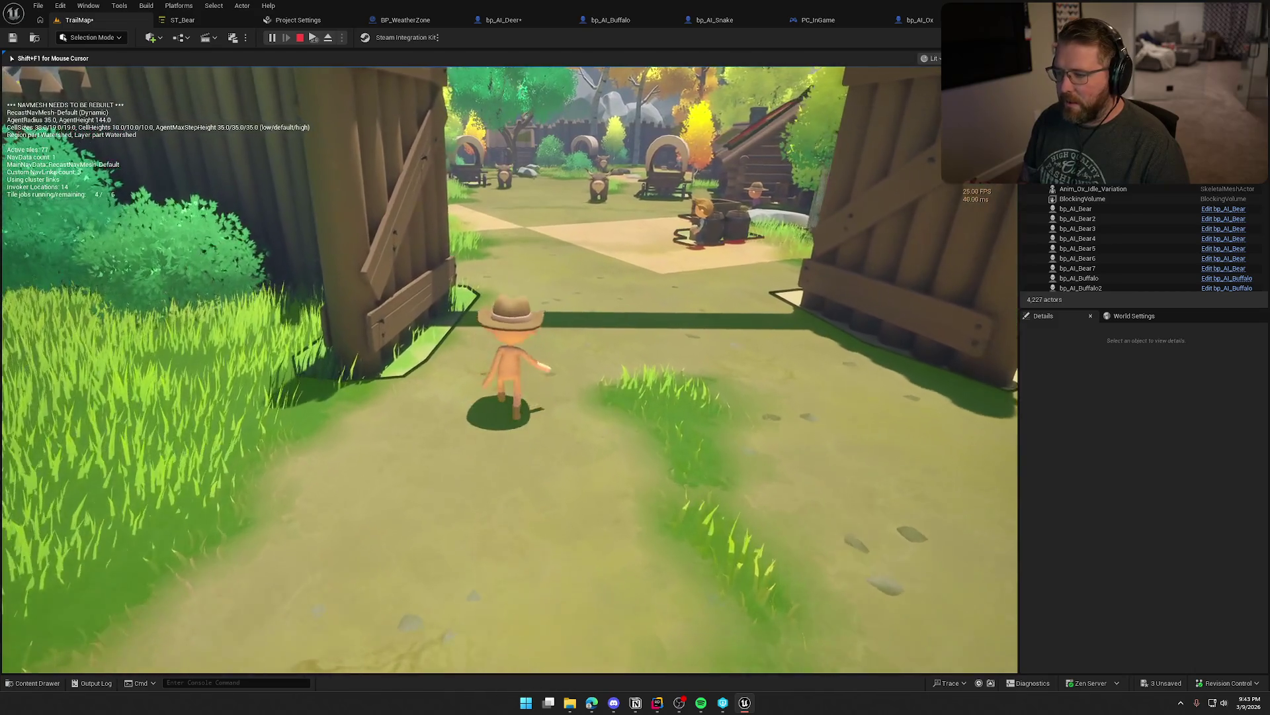
{"action": "key", "text": "w"}
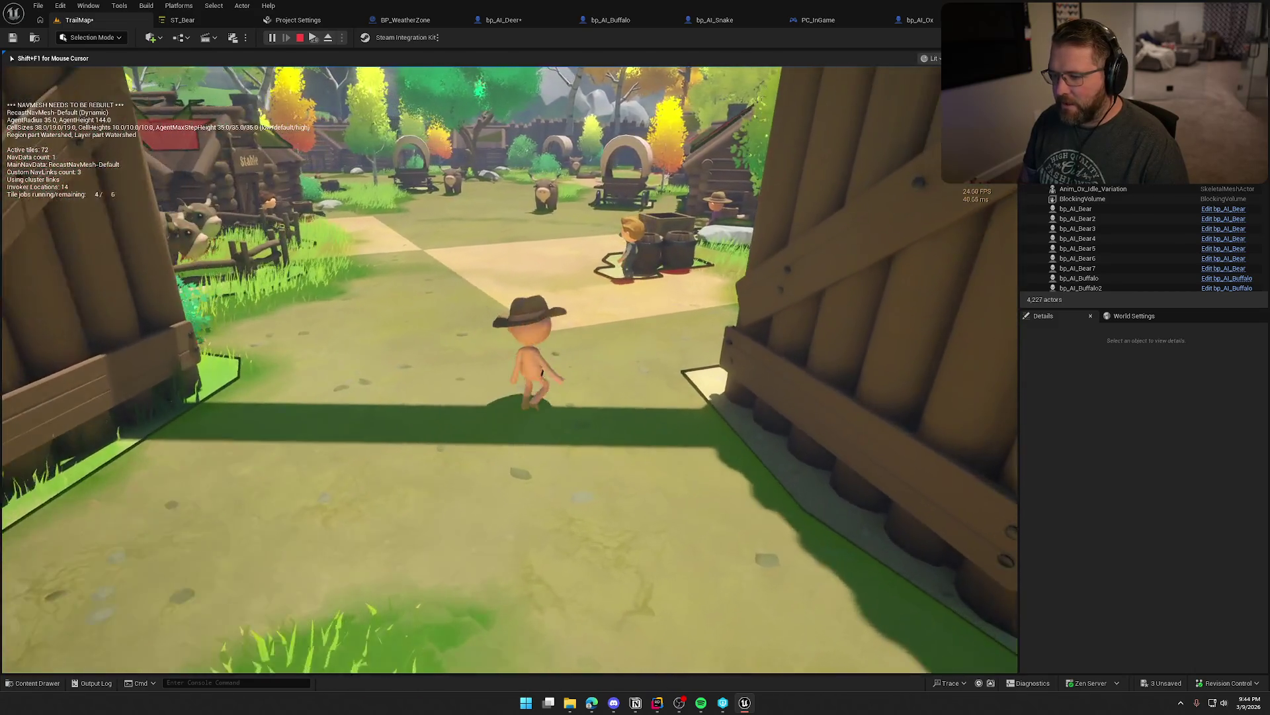
{"action": "key", "text": "w"}
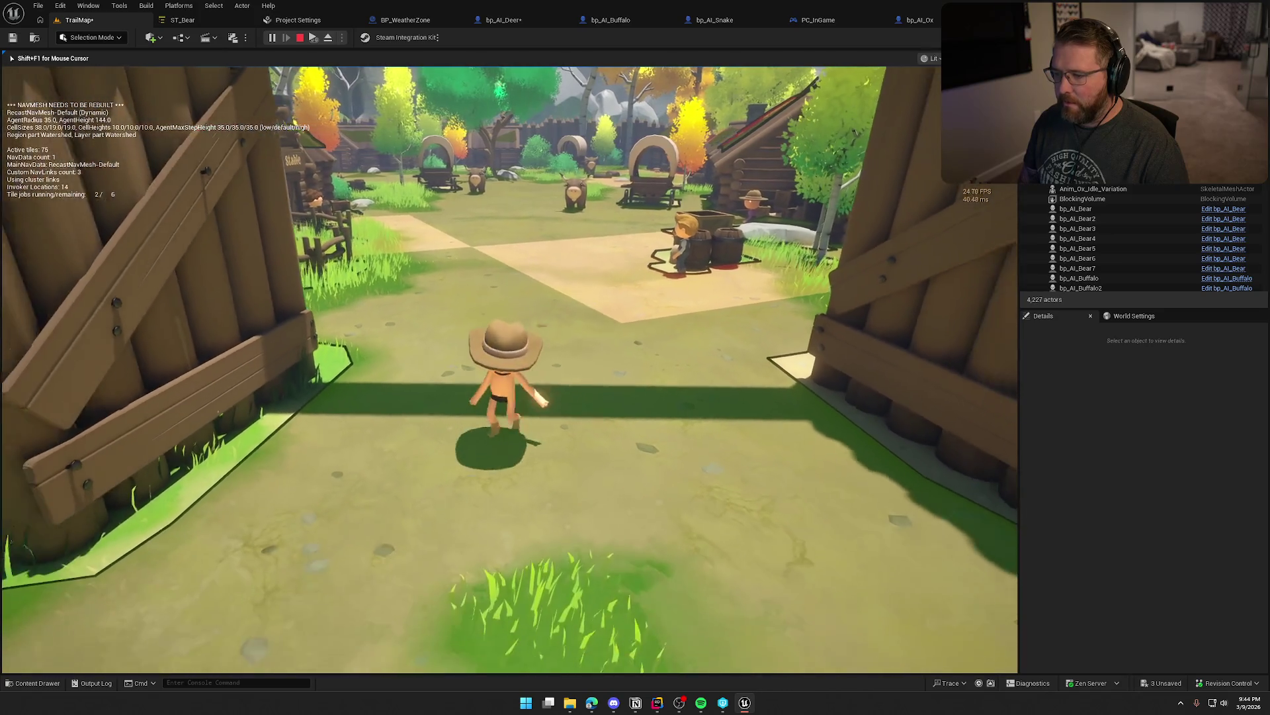
{"action": "key", "text": "w"}
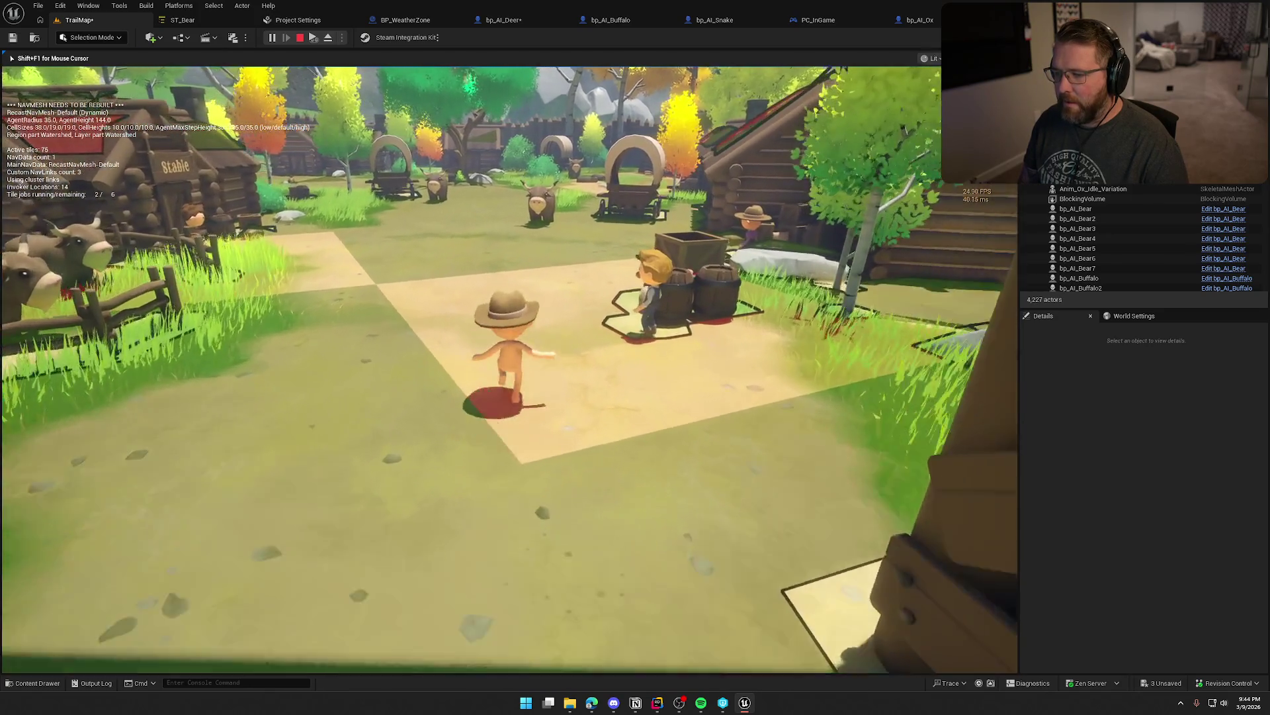
- Walk past the ox and turn back toward the gate, then release the mouse and stop the play-test
{"action": "key", "text": "w"}
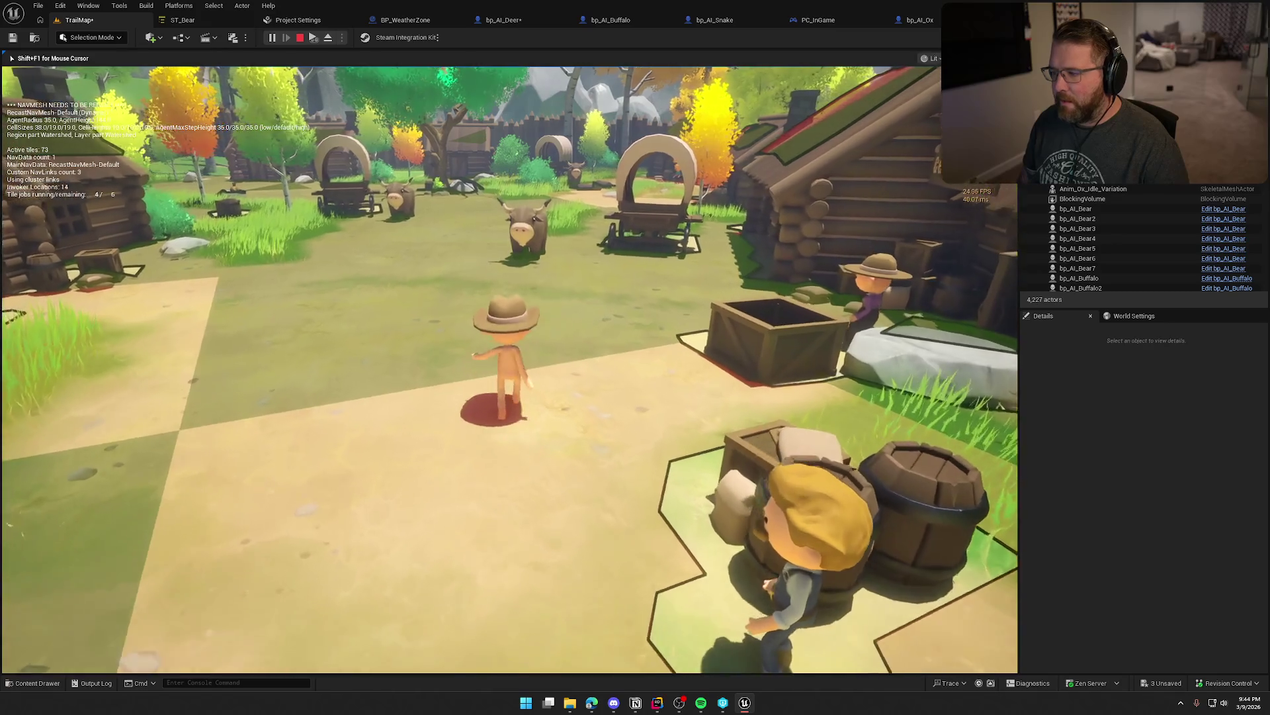
{"action": "key", "text": "w"}
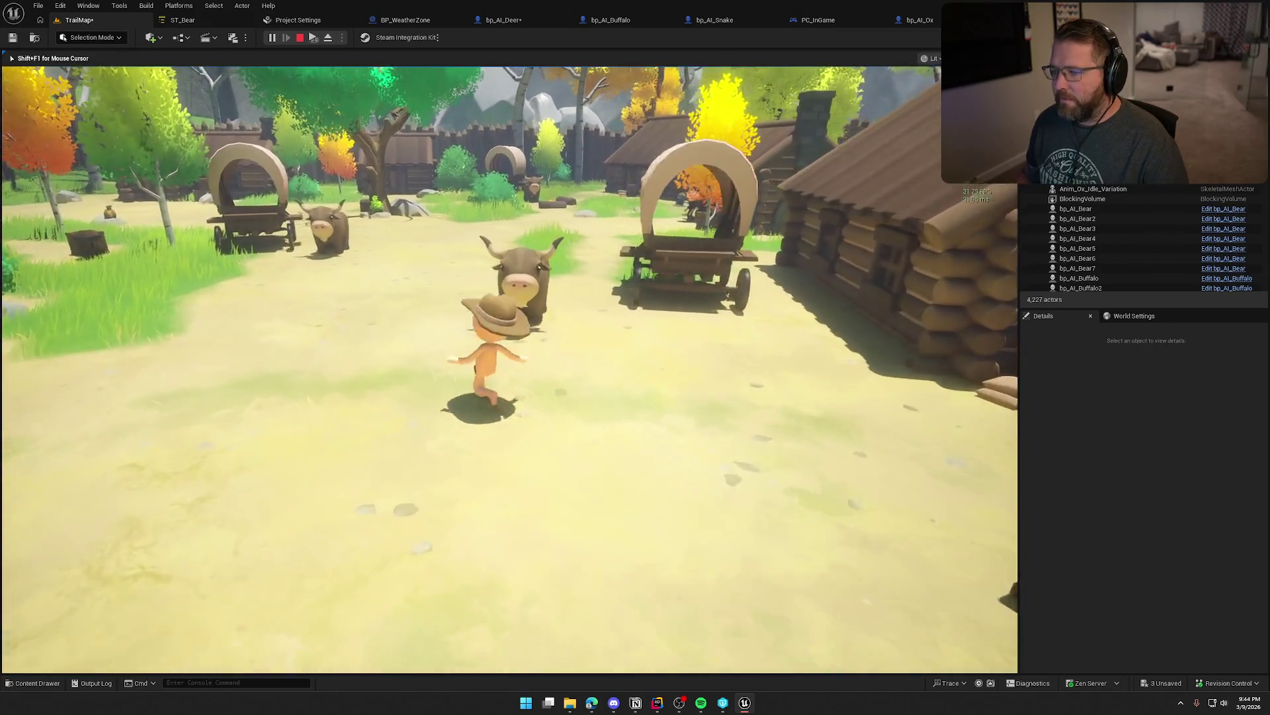
{"action": "key", "text": "w"}
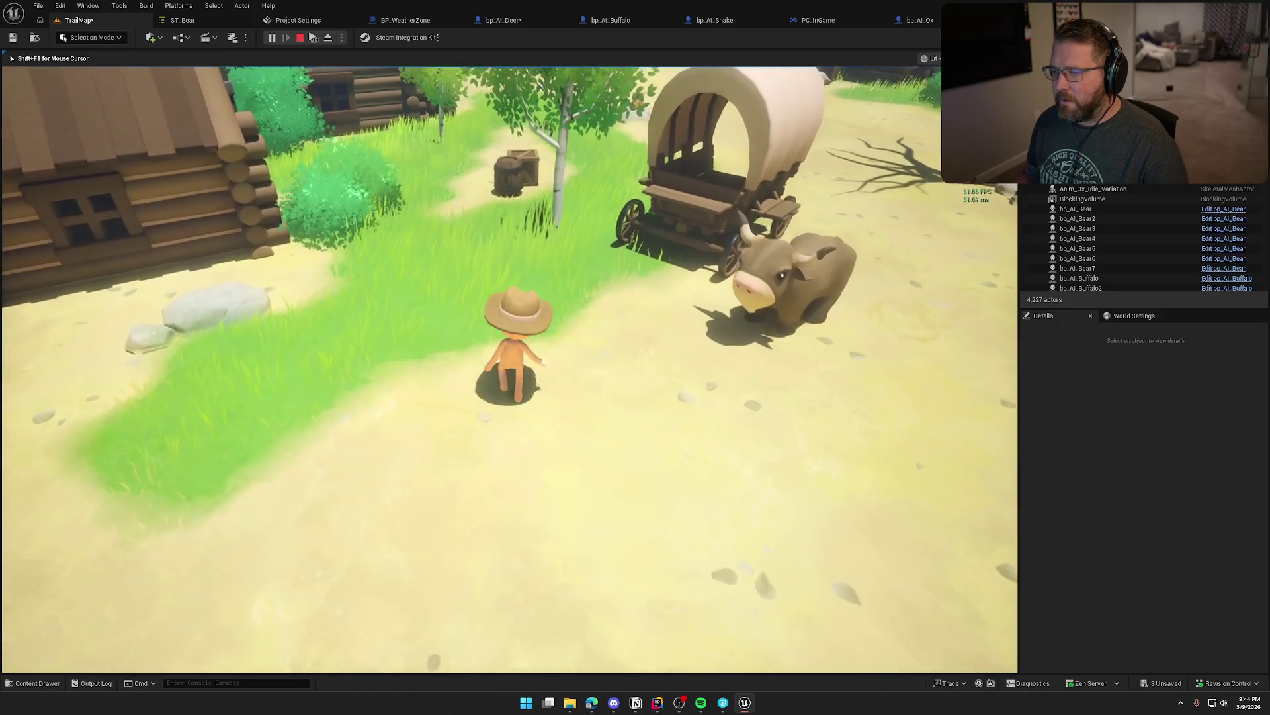
{"action": "key", "text": "w"}
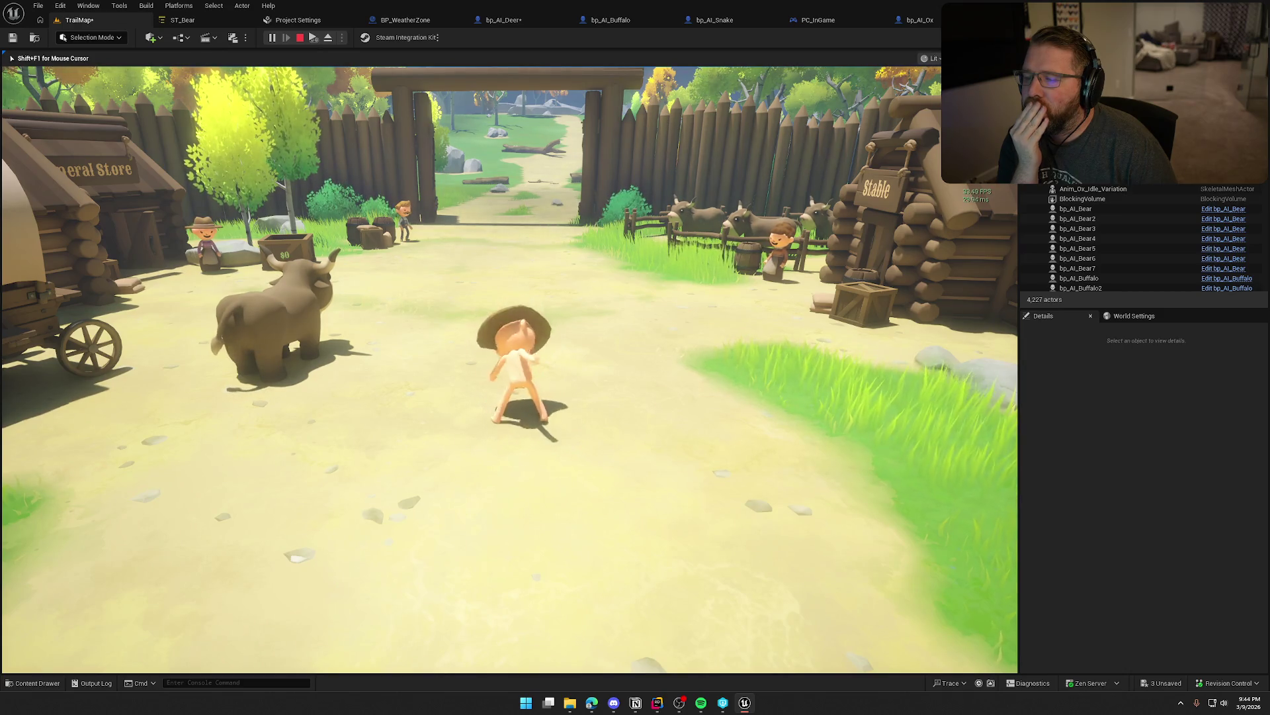
{"action": "key", "text": "shift+F1"}
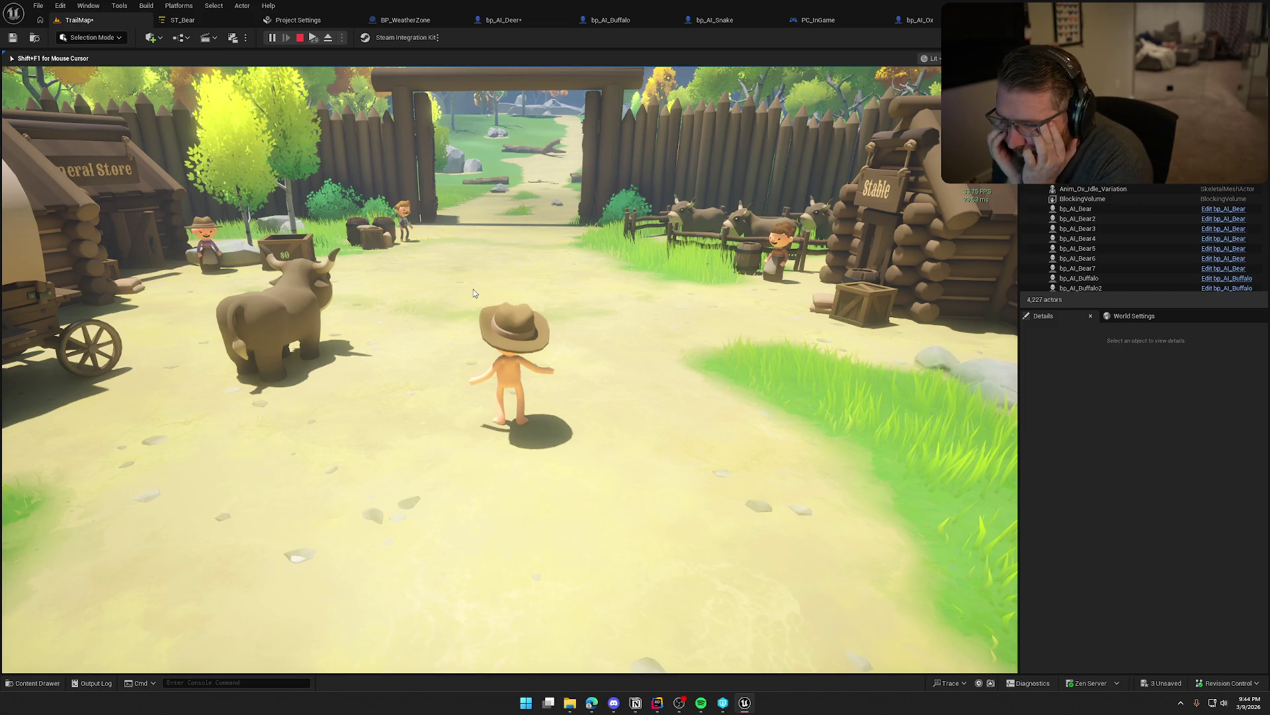
{"action": "key", "text": "Escape"}
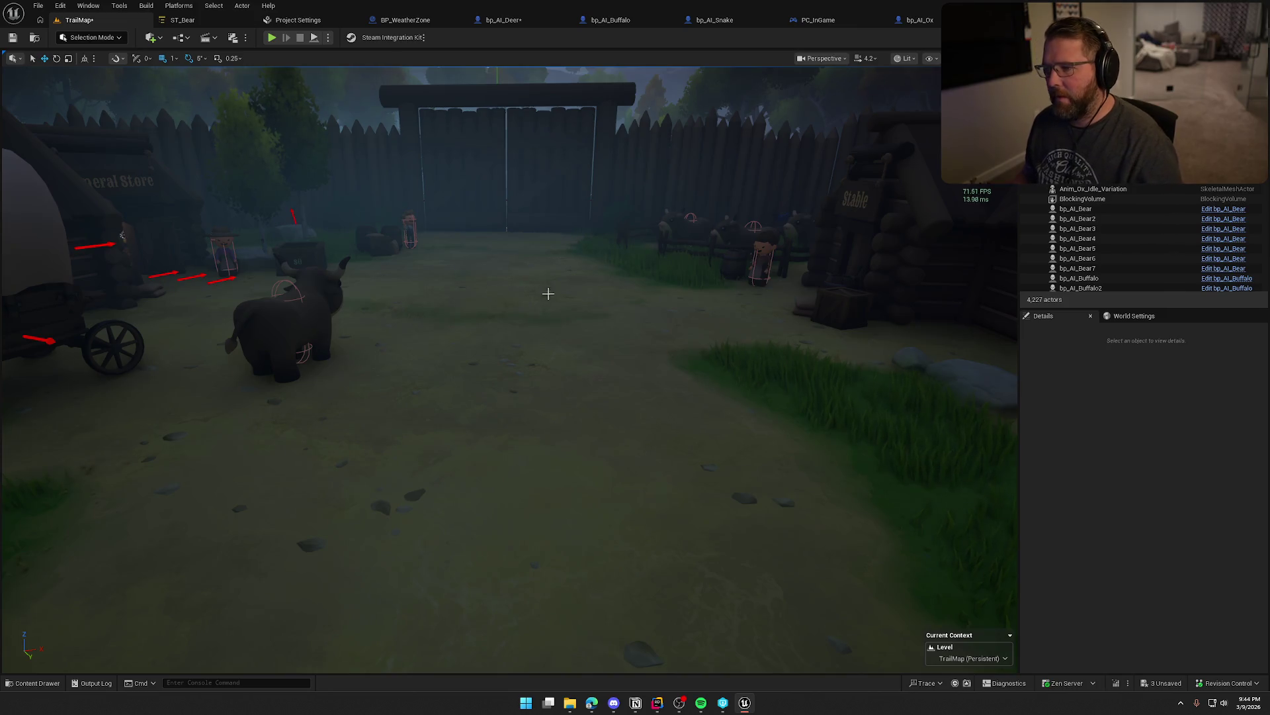
- Show the navigation mesh in the editor viewport and pull back to an aerial view of the village
{"action": "key", "text": "p"}
{"action": "scroll", "coordinate": [510, 370], "scroll_direction": "down", "scroll_amount": 15}
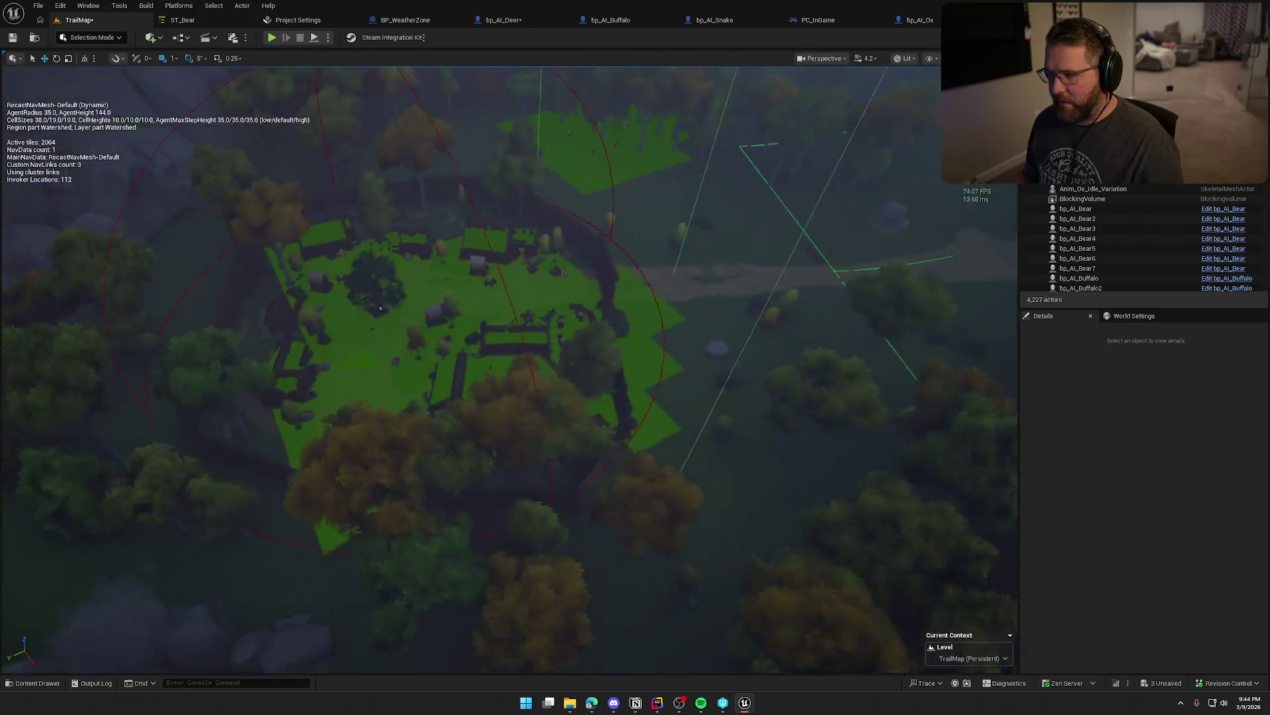
{"action": "scroll", "coordinate": [558, 296], "scroll_direction": "up", "scroll_amount": 3}
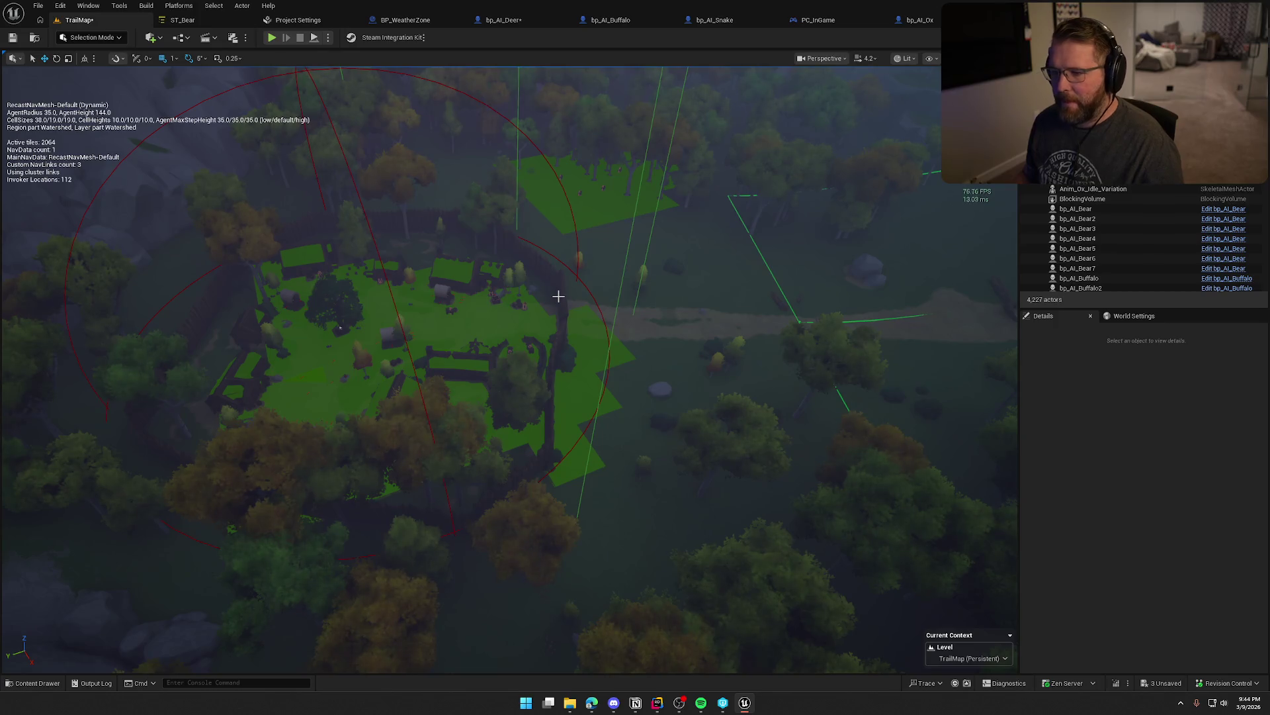